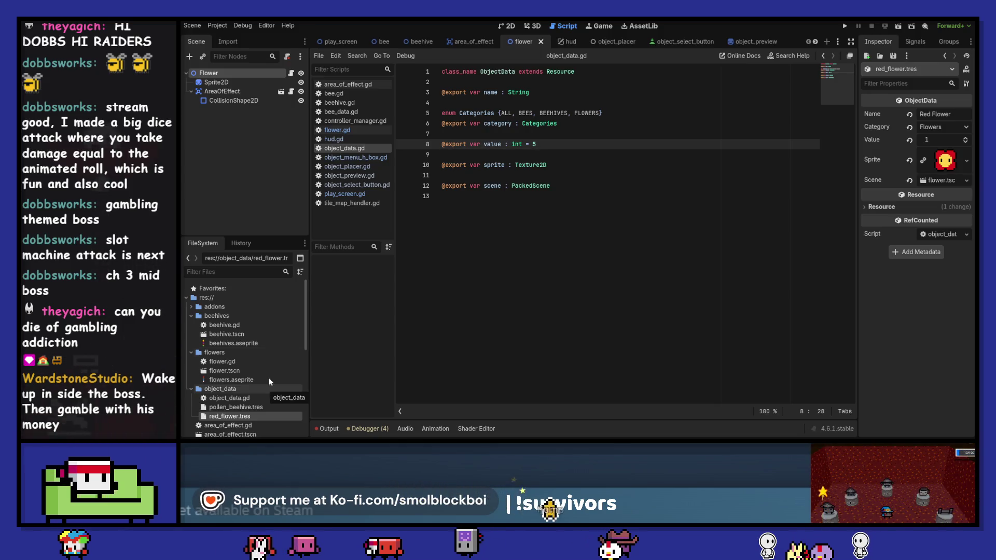
Select the Flower node so its flower.gd script appears in the code editor
left_click(263, 74)
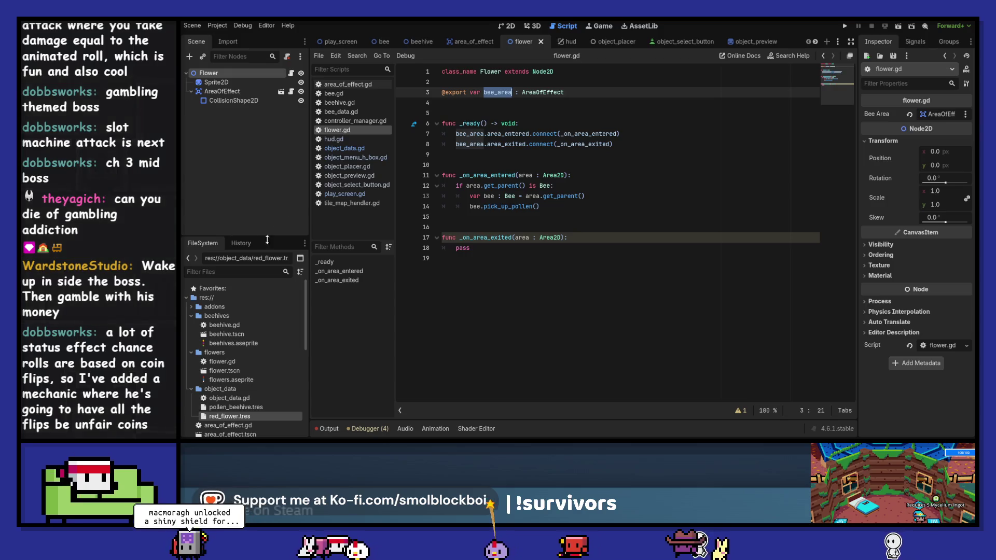
left_click(522, 229)
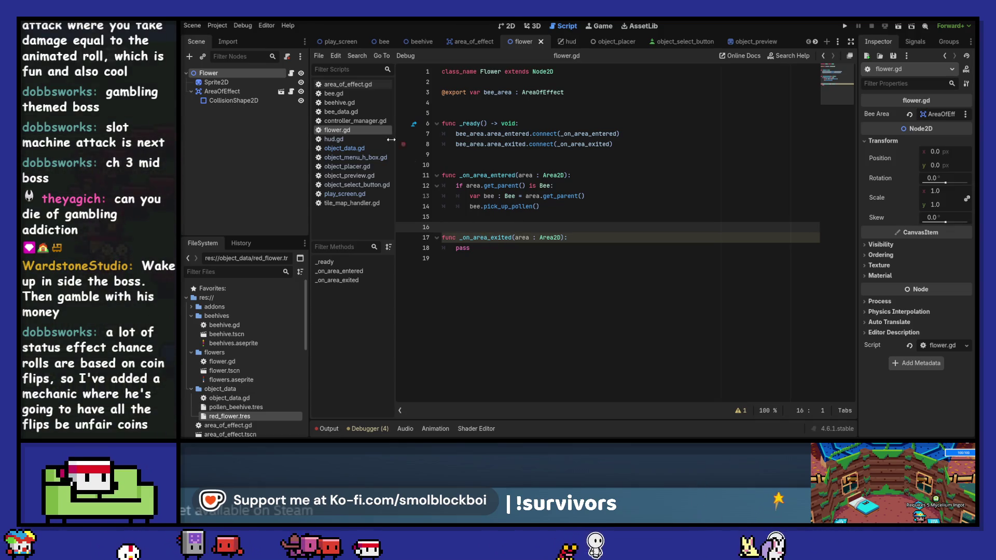
left_click(238, 81)
left_click(247, 71)
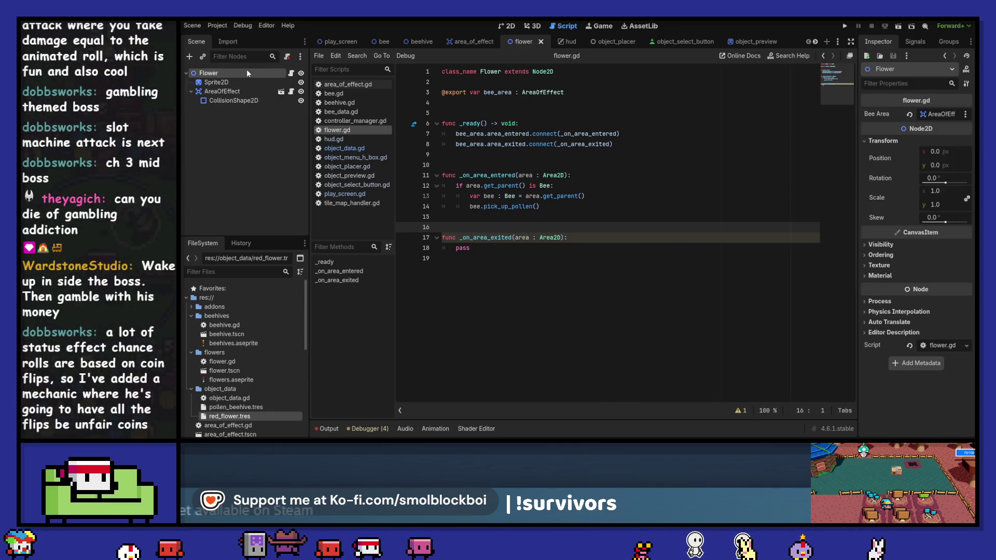
left_click(249, 82)
left_click(273, 73)
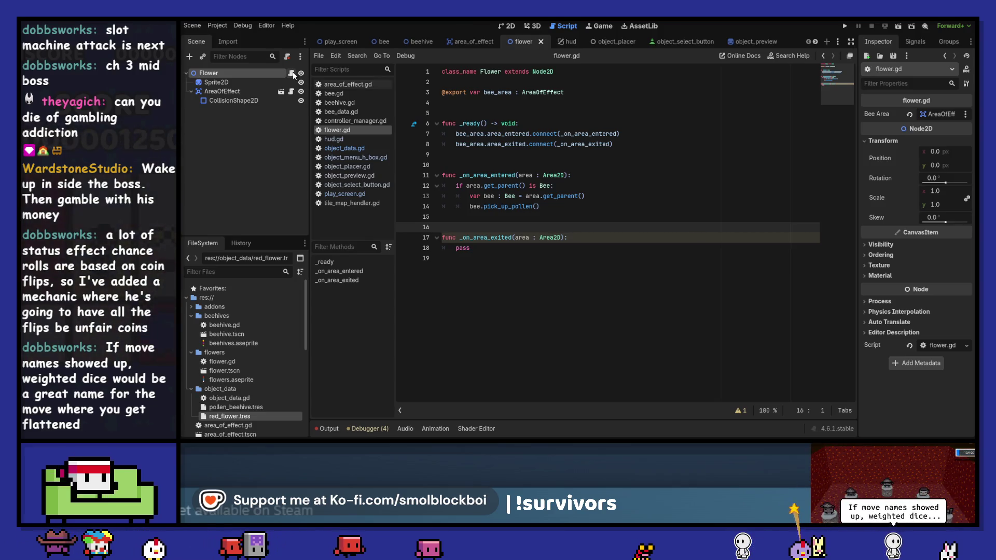
left_click(292, 73)
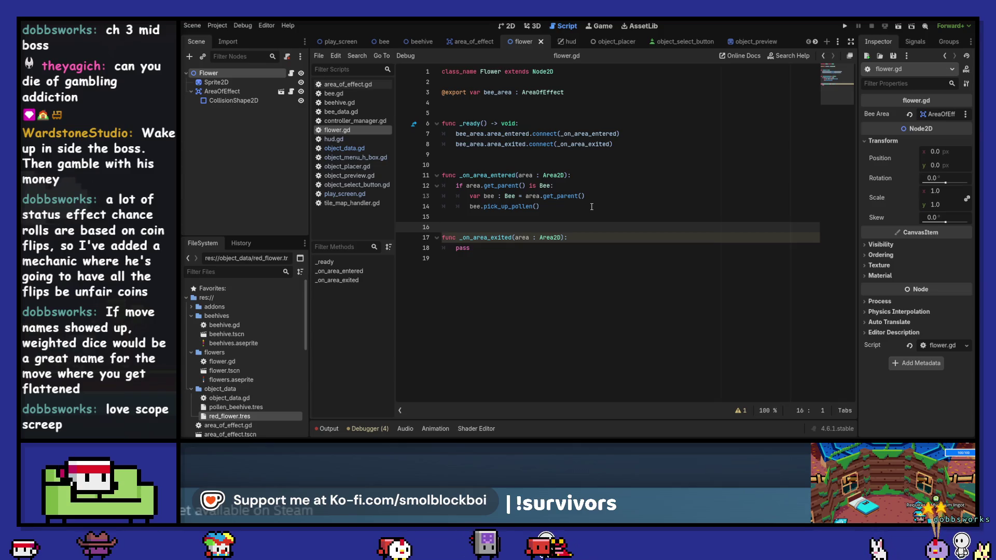
Test-run the bee farm game and stop it, then switch to the Bee scene and select the Bee node
left_click(846, 25)
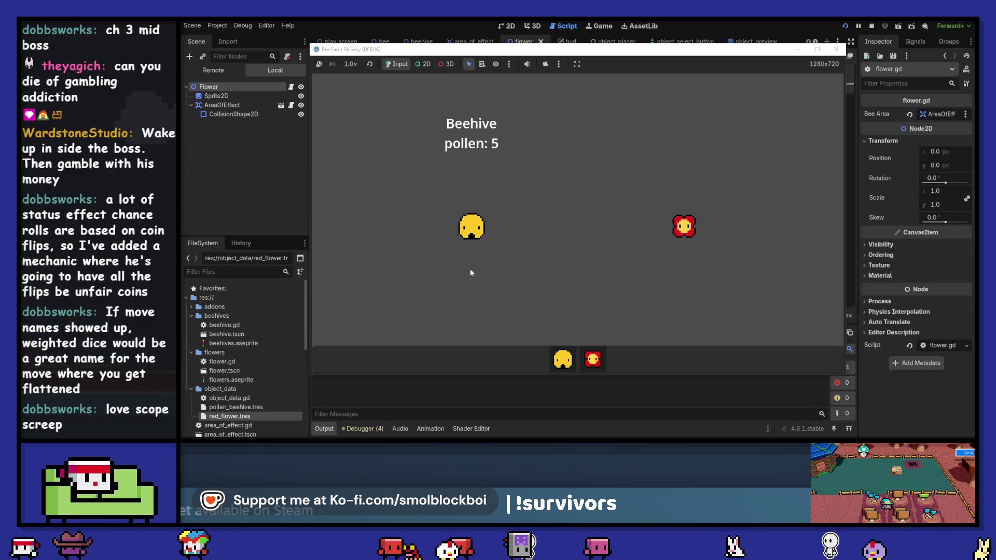
left_click(836, 48)
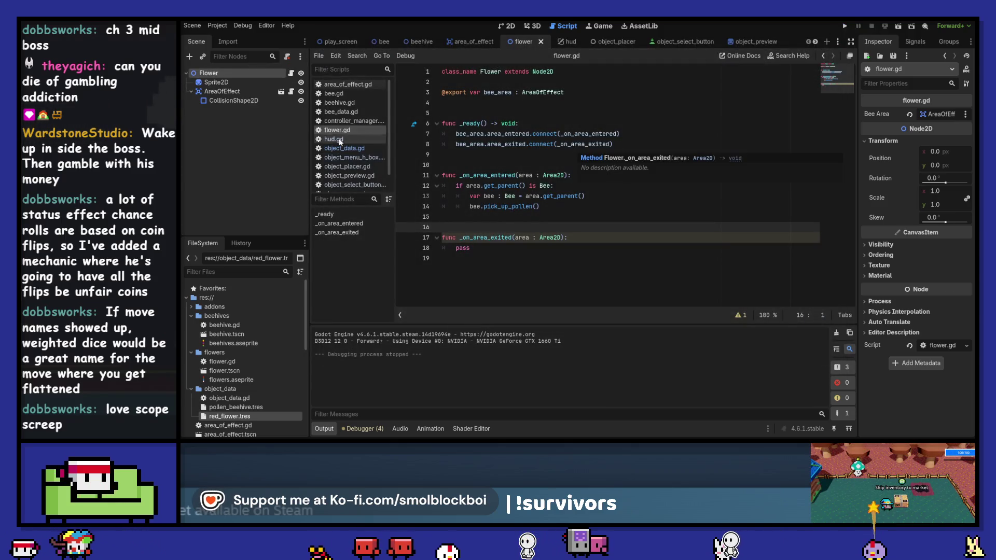
left_click(383, 42)
left_click(262, 76)
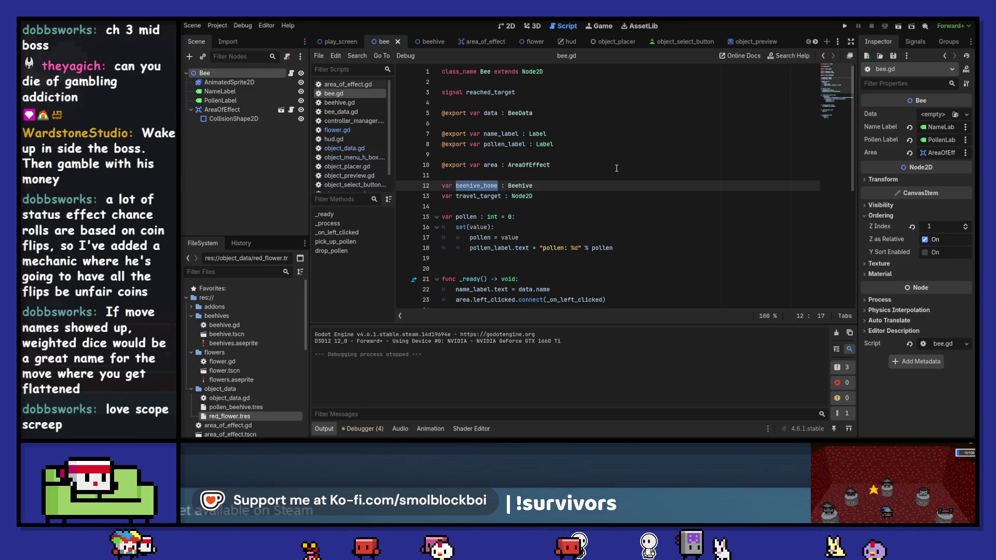
scroll(595, 199, "down", 2)
scroll(595, 199, "down", 4)
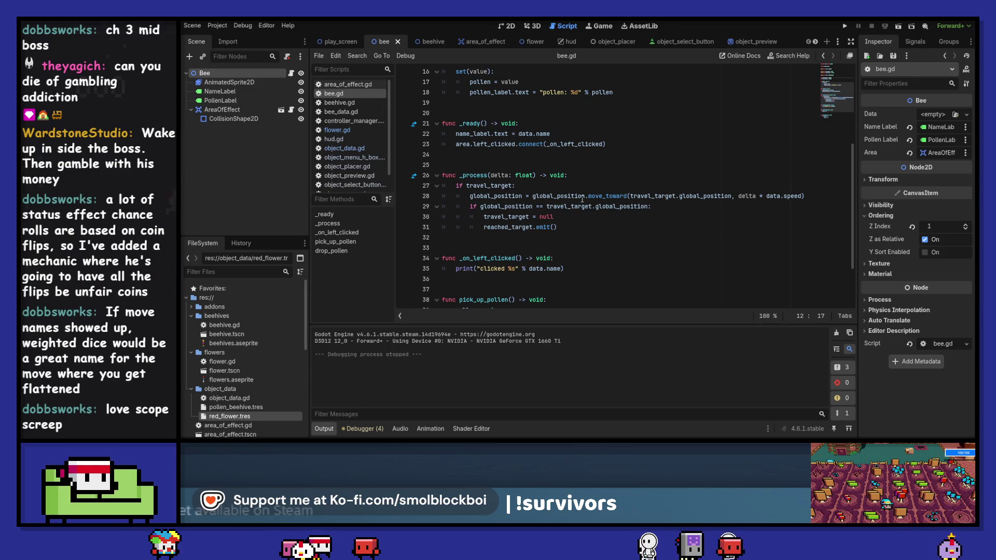
scroll(582, 199, "down", 2)
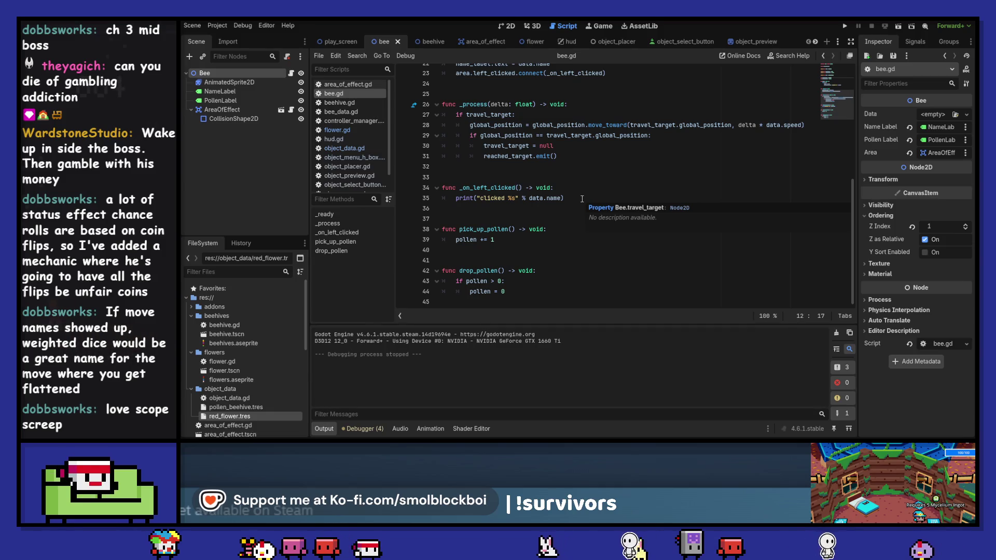
scroll(515, 214, "up", 5)
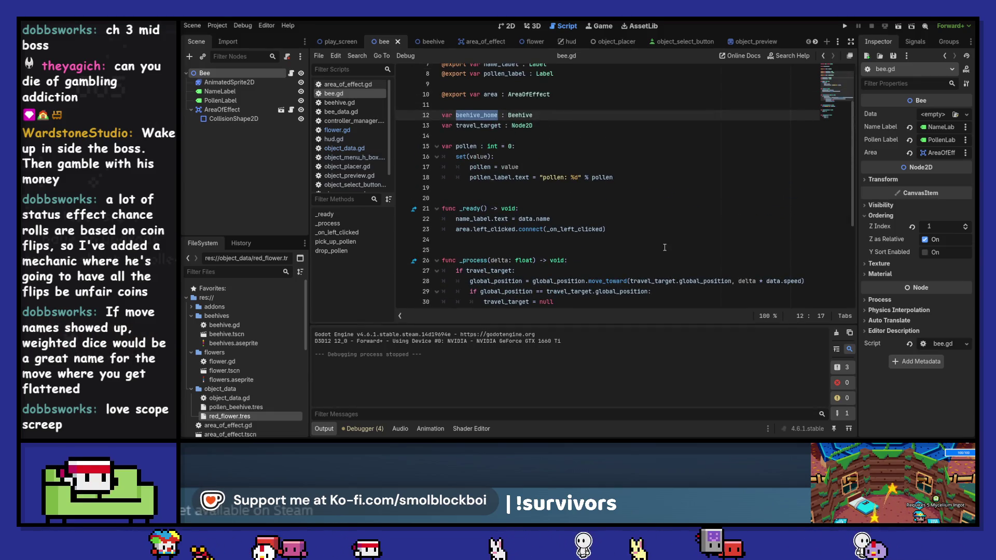
scroll(631, 243, "down", 1)
scroll(640, 254, "down", 2)
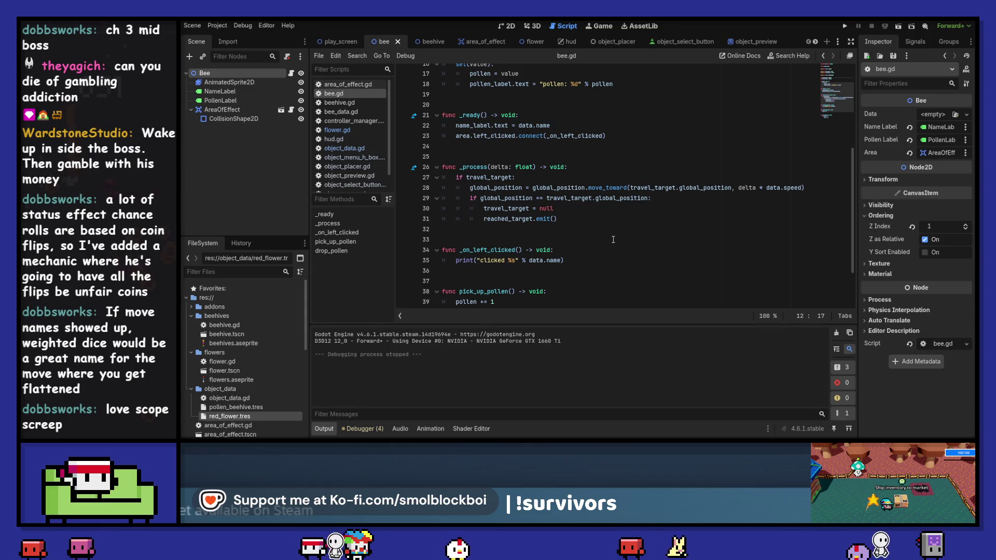
mouse_move(330, 41)
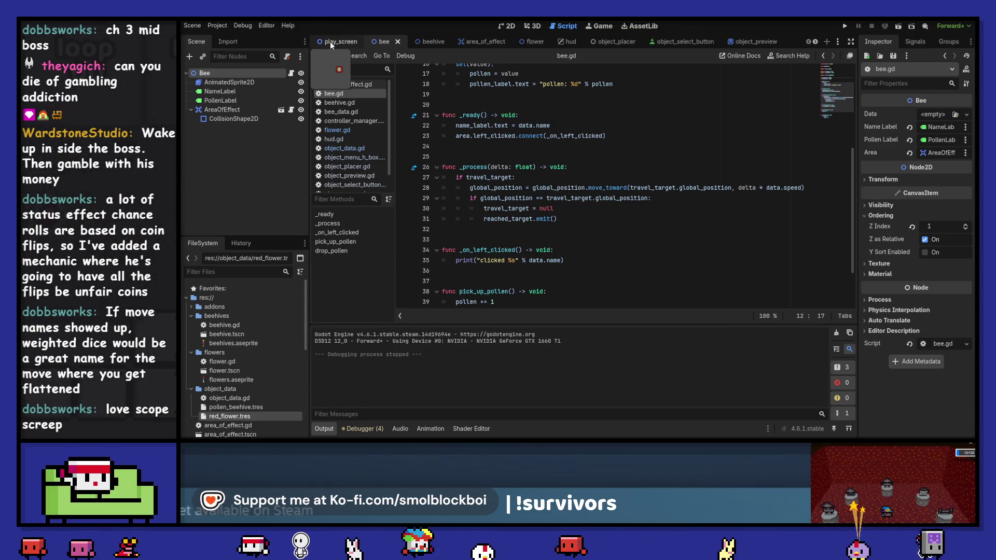
left_click(330, 42)
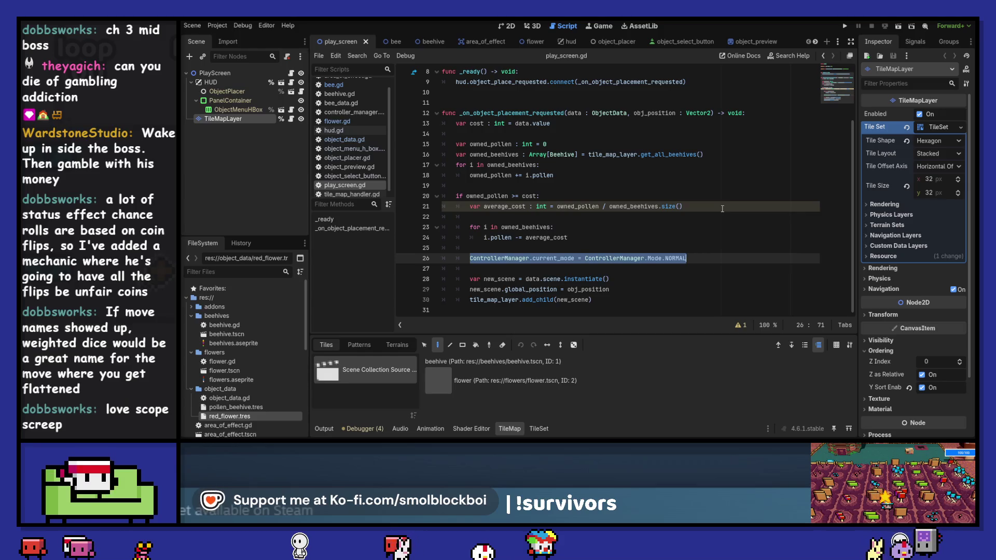
Open TileMapLayer's tile_map_handler.gd script in the PlayScreen scene
scroll(722, 209, "up", 1)
scroll(722, 209, "down", 1)
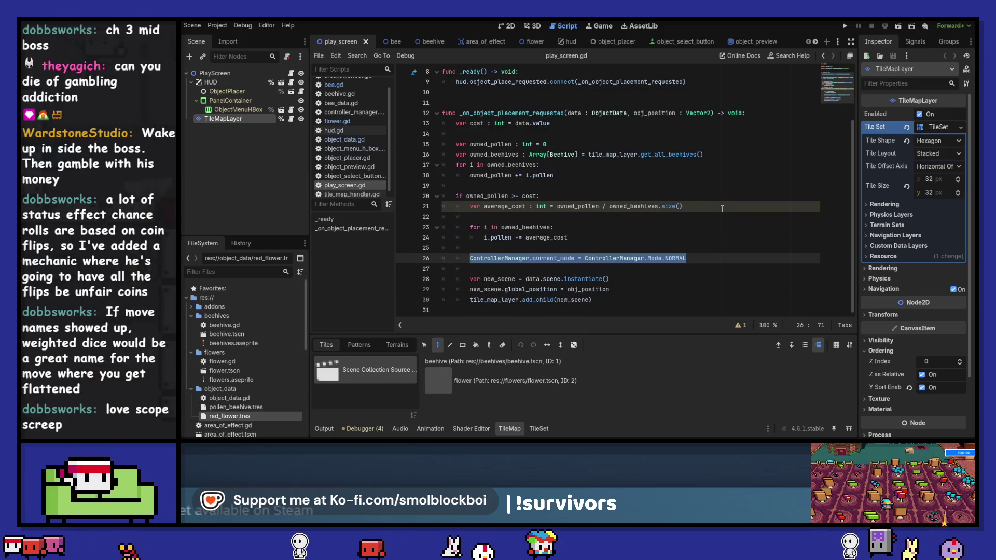
scroll(722, 209, "up", 3)
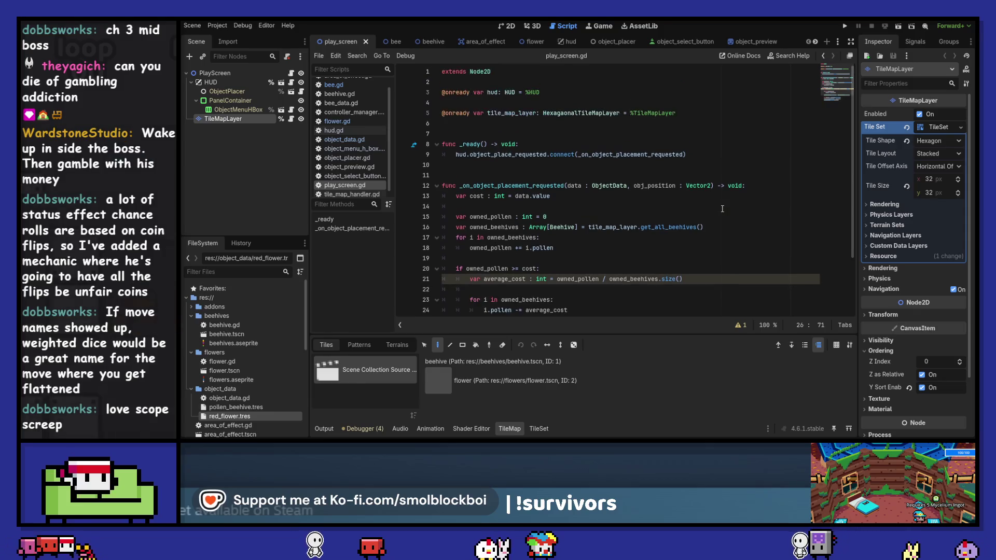
left_click(291, 119)
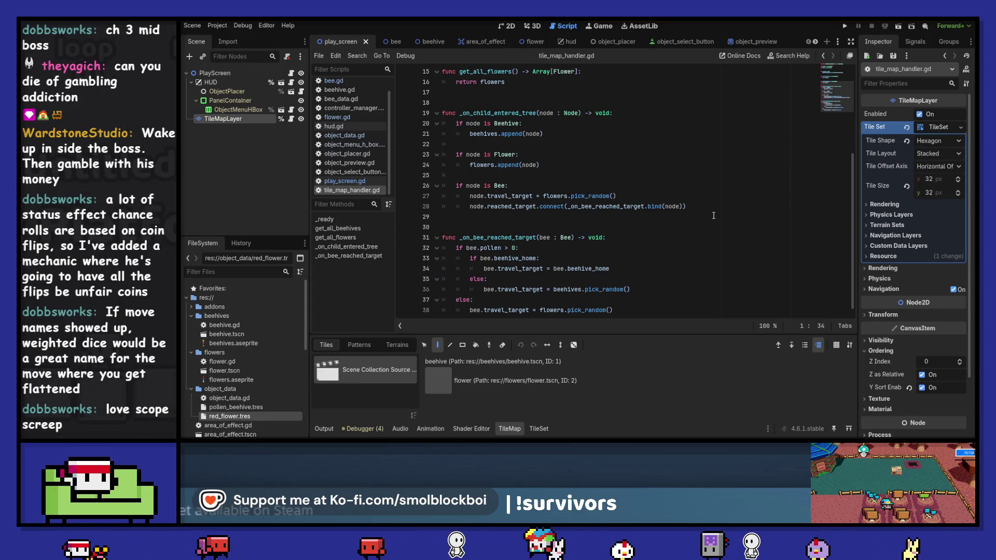
Return to bee.gd and select the reached_target signal name
left_click(334, 81)
scroll(666, 192, "up", 5)
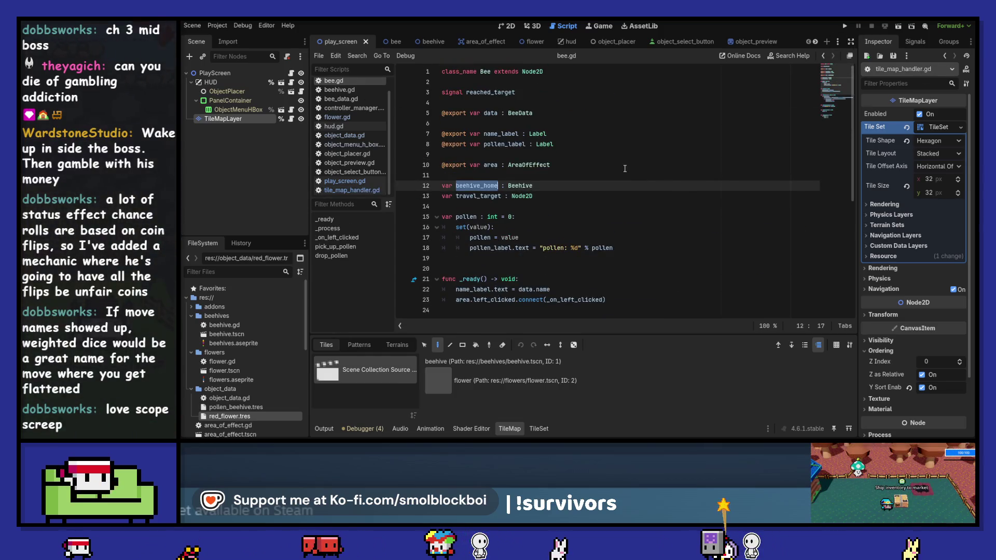
double_click(497, 93)
Declare a new target_requested signal below reached_target in bee.gd and save
scroll(587, 138, "down", 5)
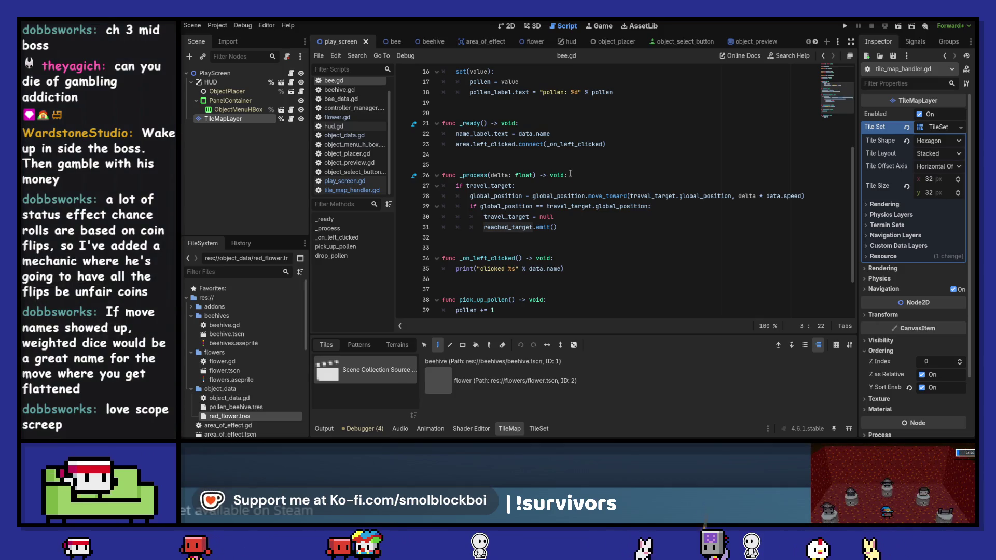
scroll(570, 174, "up", 5)
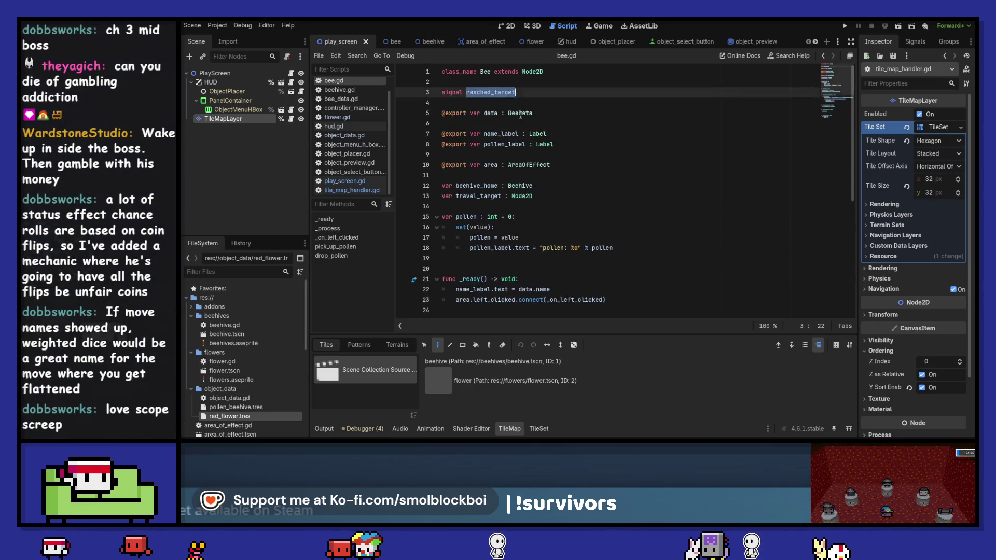
left_click(523, 104)
key("Return")
key("Up")
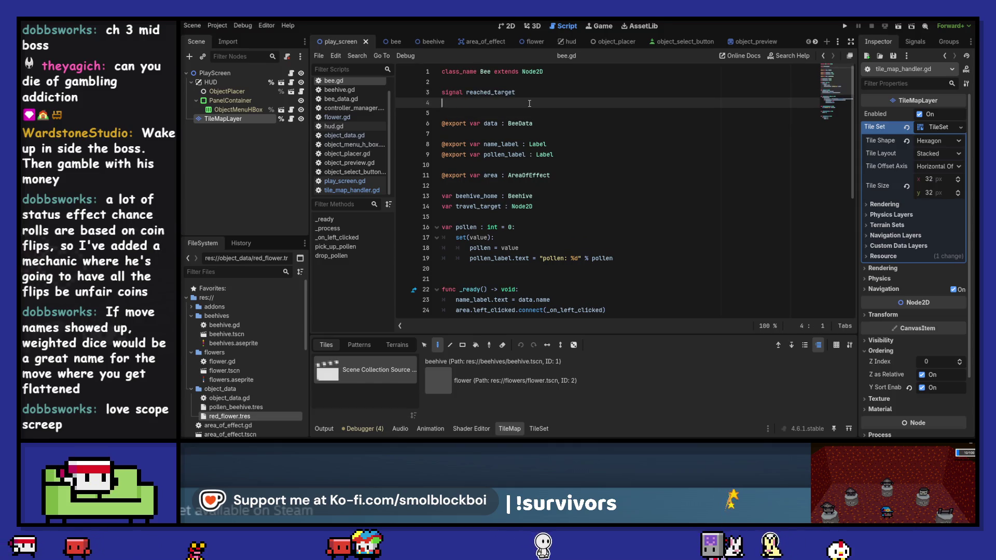
type("gnal ")
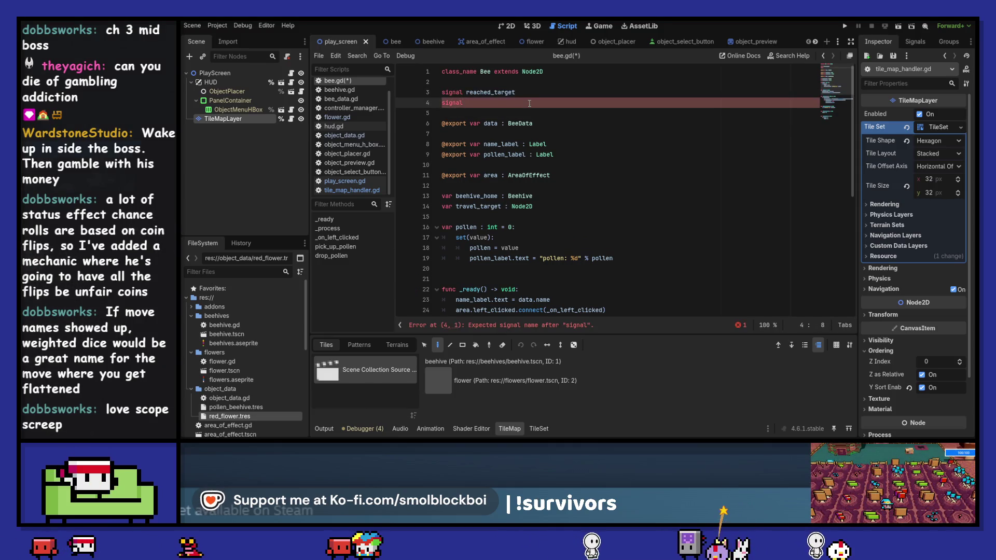
type("target_re")
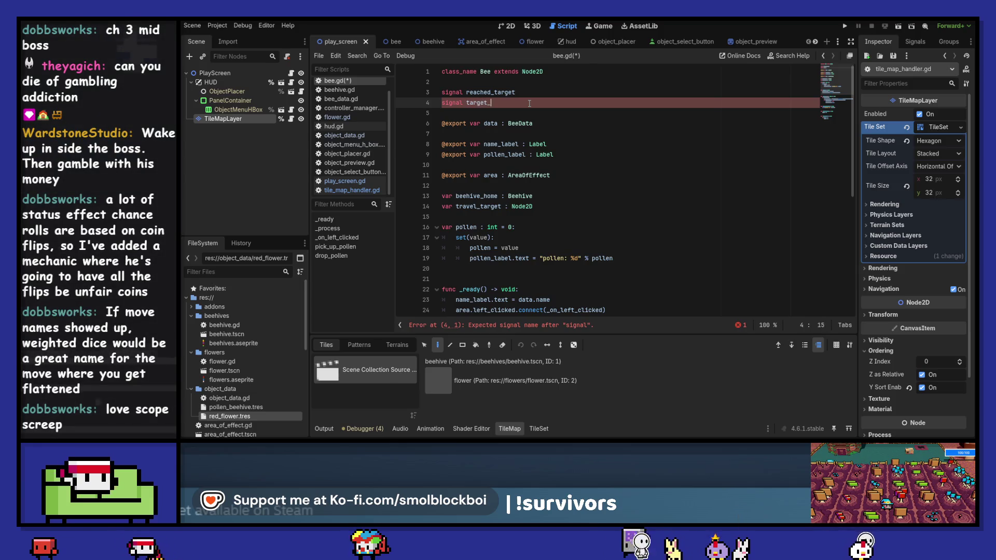
type("quest")
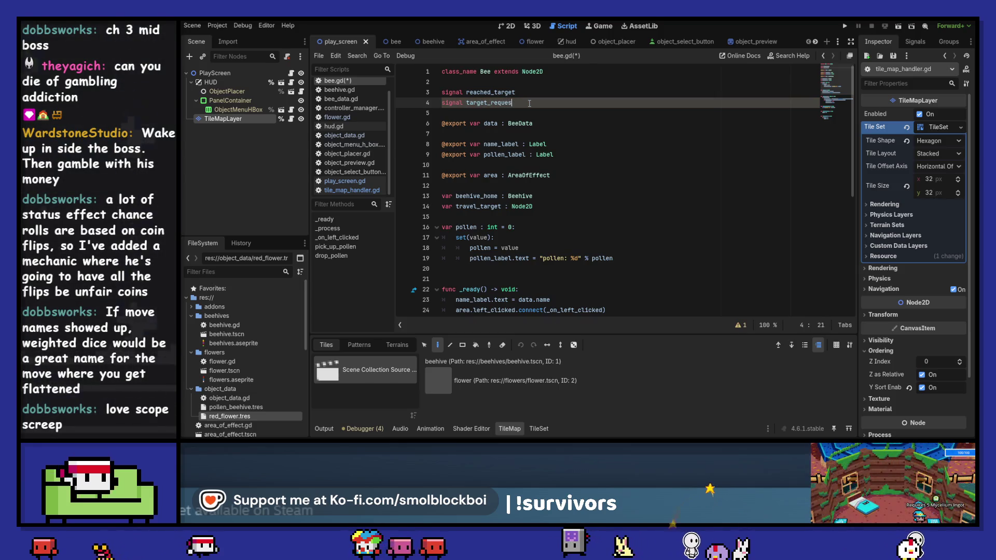
key("ctrl+shift+Left")
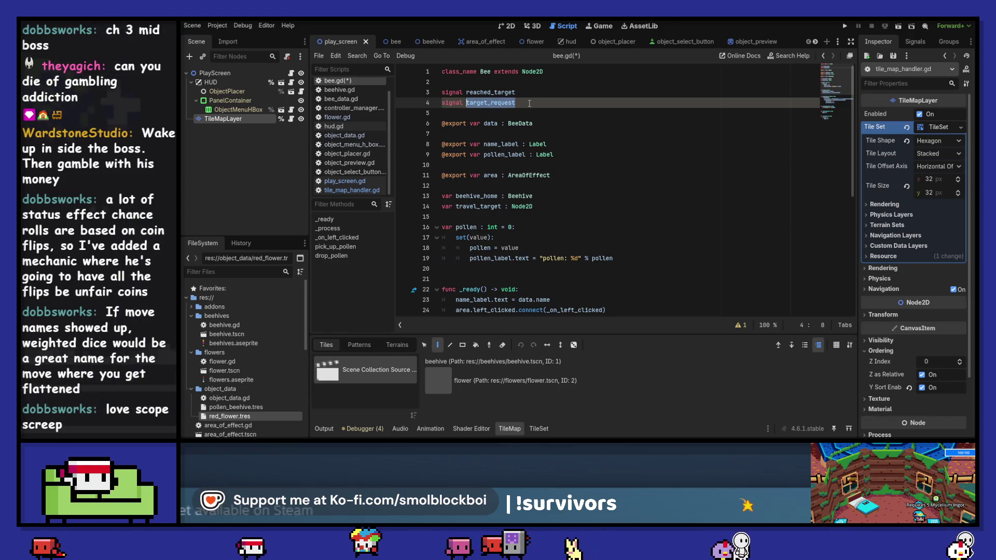
type("target_requested")
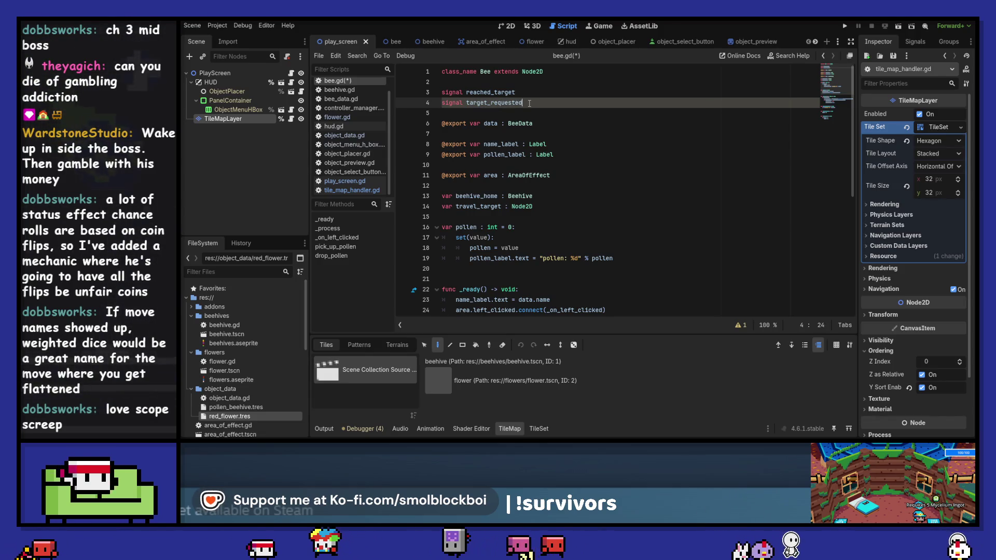
key("ctrl+s")
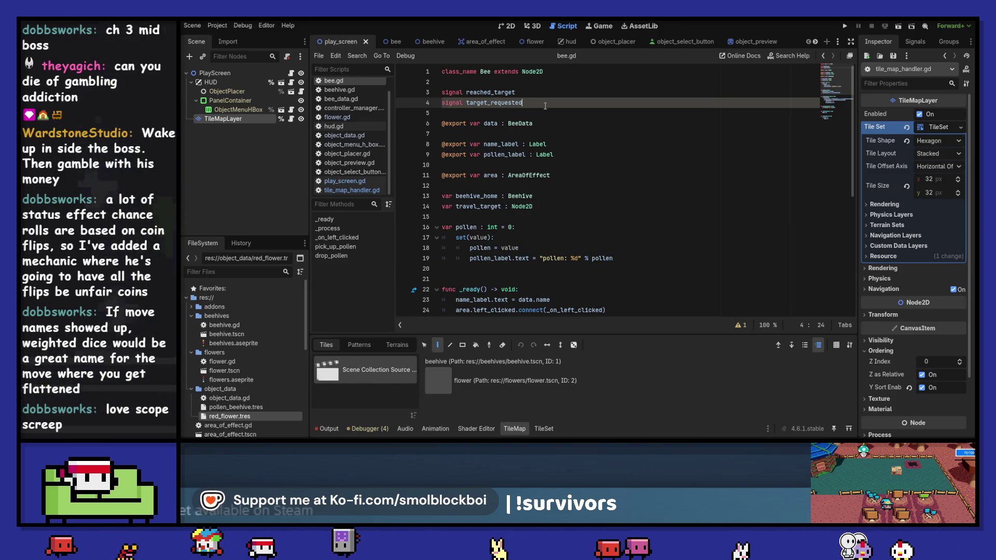
Review the pollen functions further down bee.gd, then switch to the Bee scene
scroll(545, 106, "down", 3)
scroll(545, 106, "down", 2)
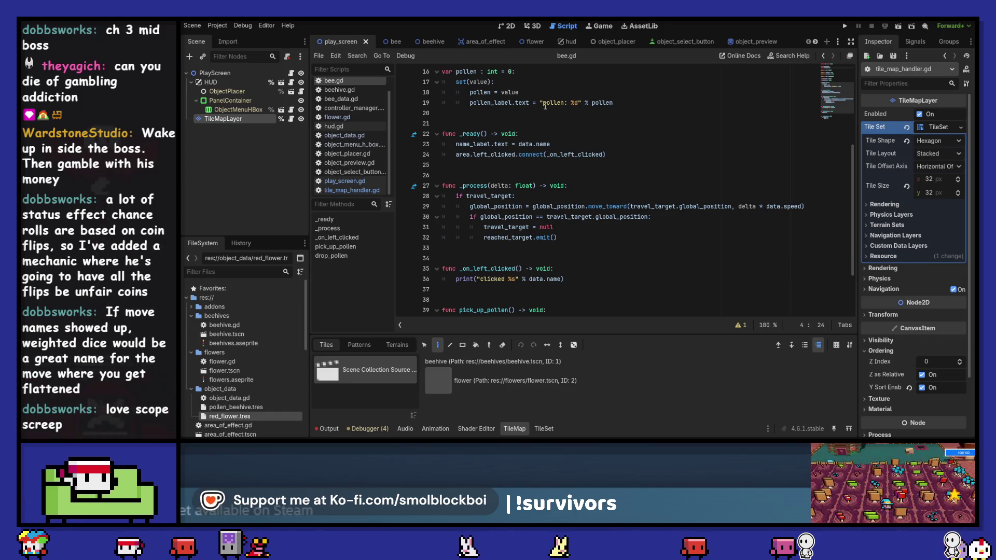
scroll(618, 190, "down", 2)
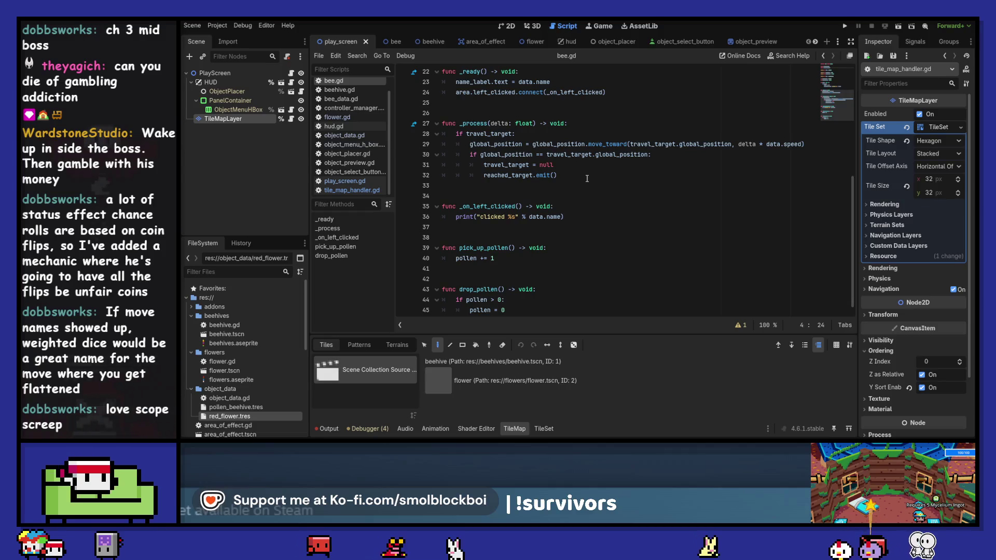
scroll(587, 179, "down", 1)
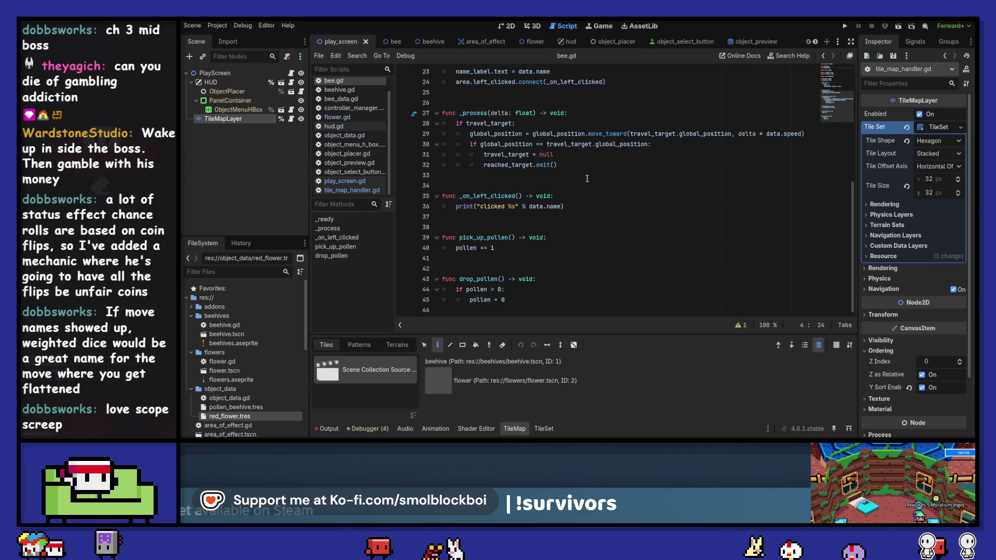
scroll(586, 178, "up", 1)
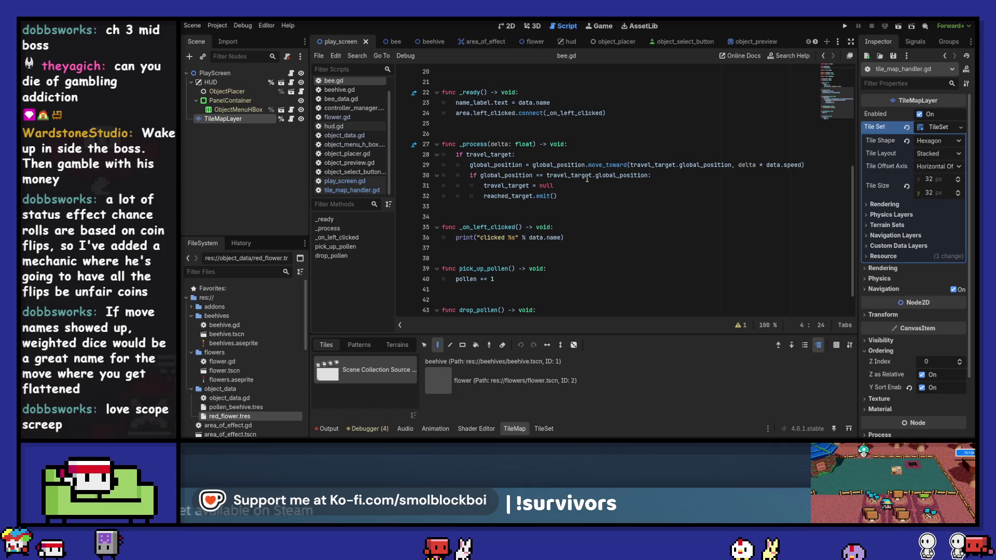
mouse_move(580, 170)
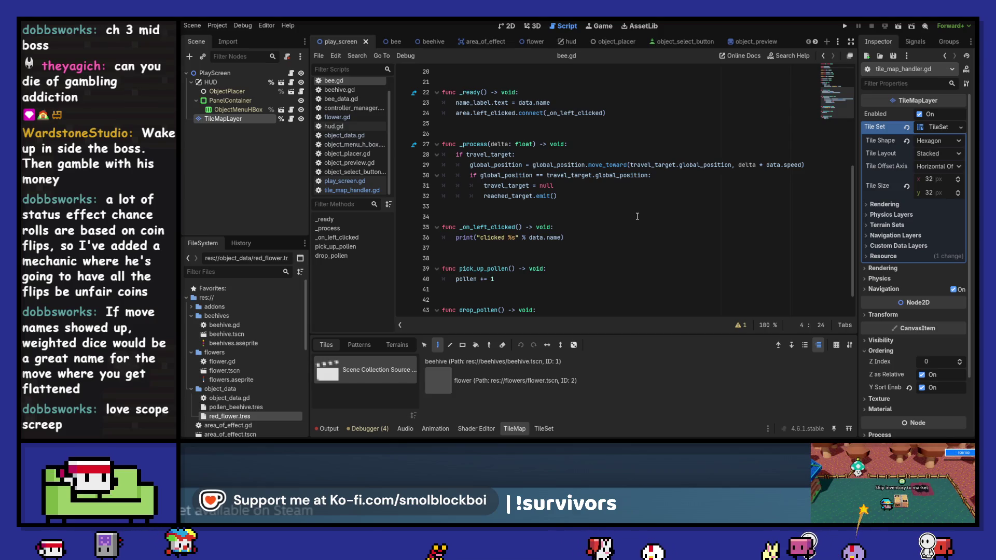
left_click(393, 41)
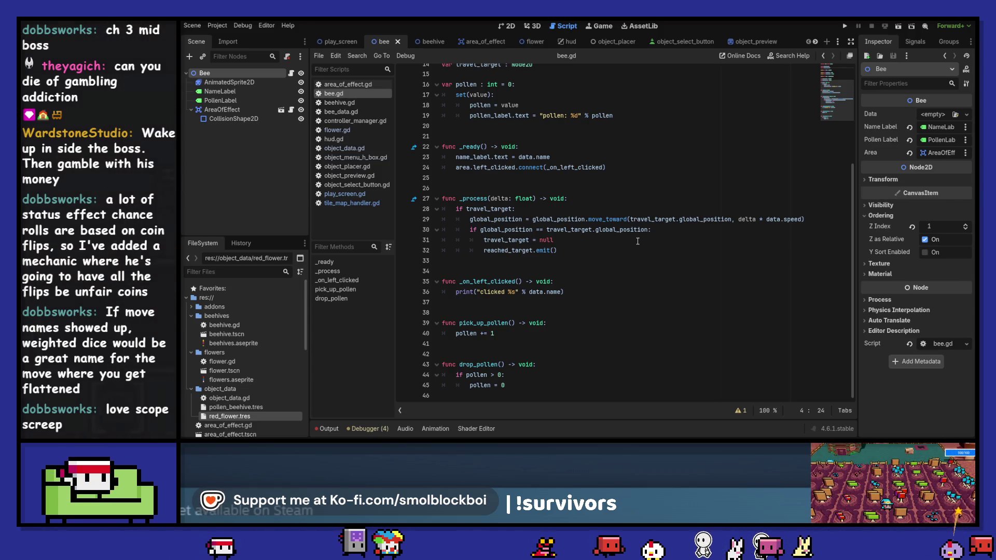
Add a Timer child under Bee and rename it SearchTimer
left_click(192, 56)
type("timer")
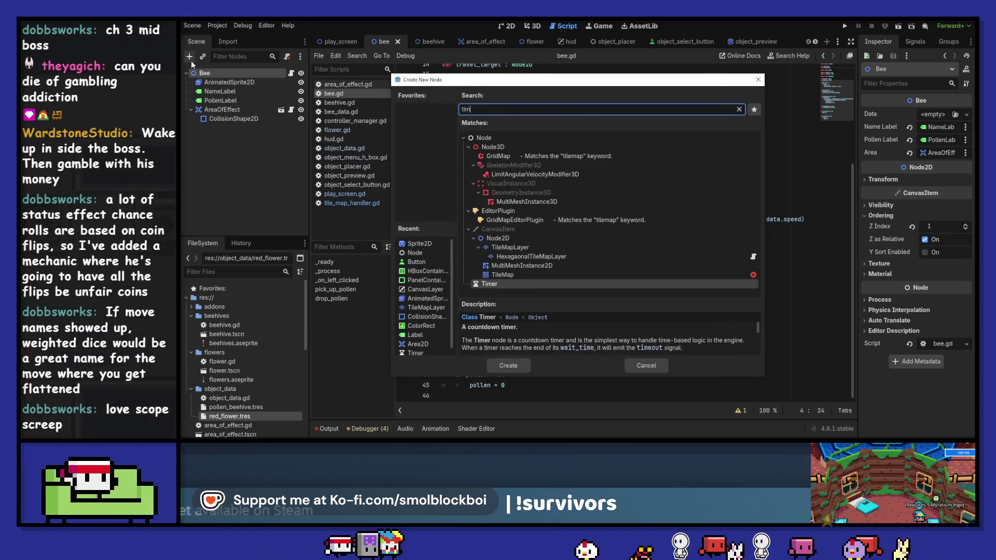
double_click(564, 212)
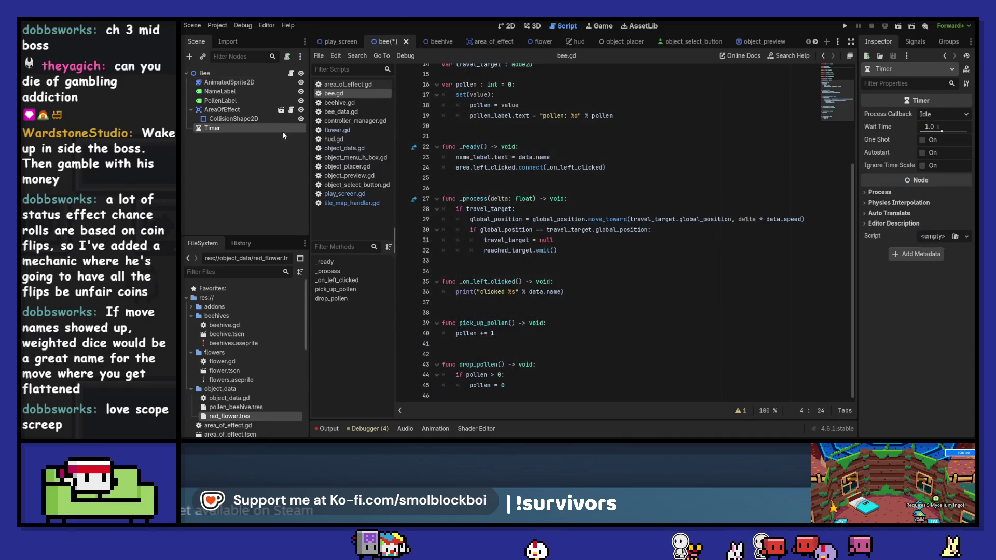
key("F2")
key("Home")
type("Search")
key("Return")
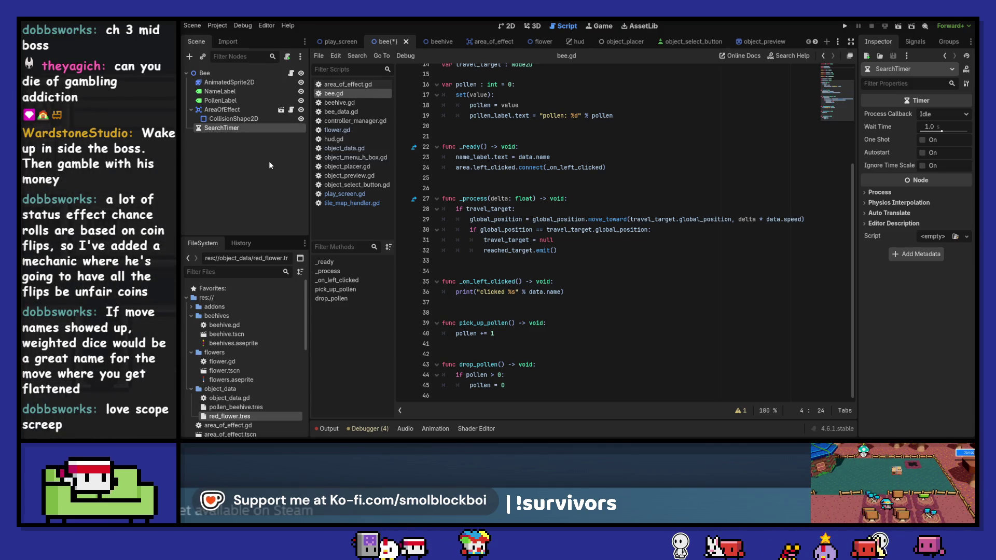
scroll(561, 130, "up", 4)
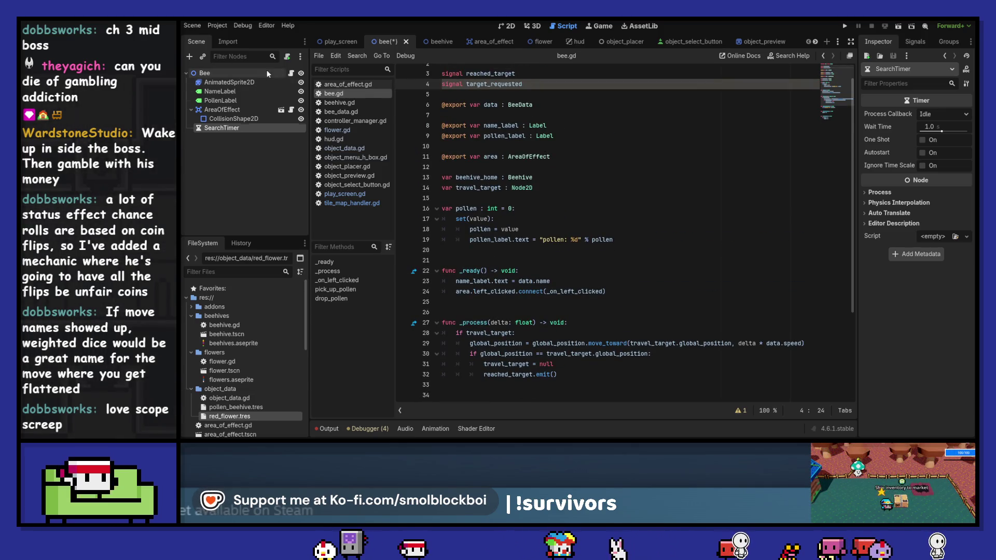
left_click(281, 75)
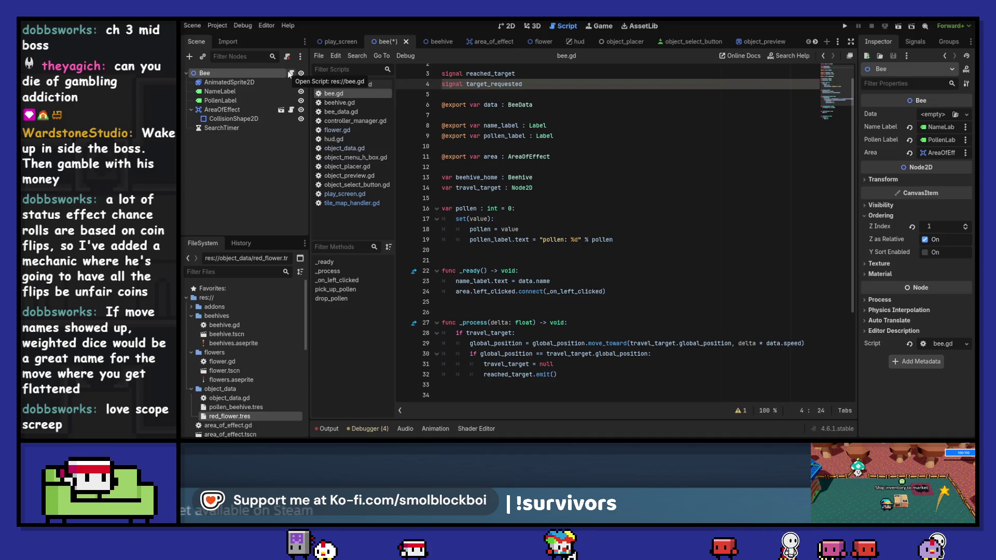
left_click(500, 166)
key("Return")
key("Up")
type("@expo")
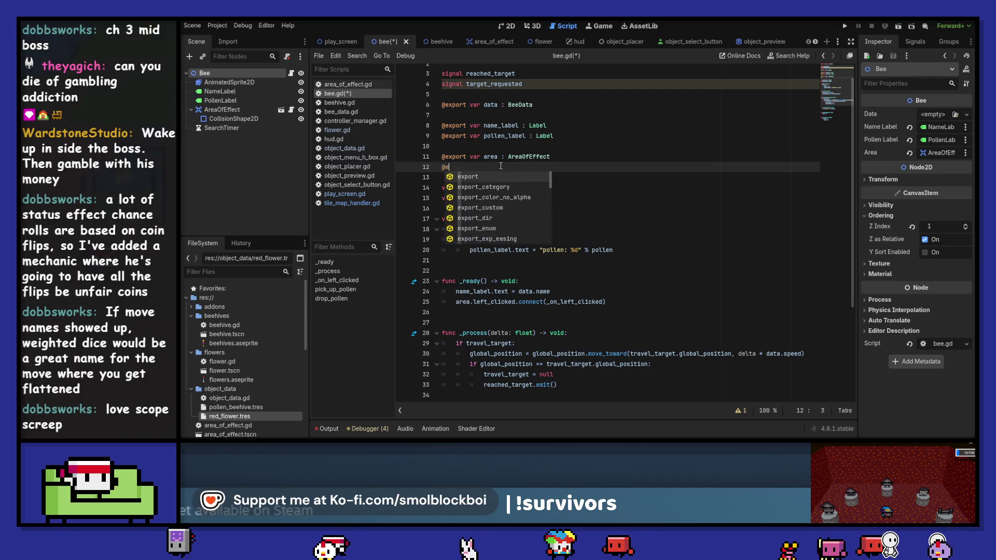
type("rt var search_")
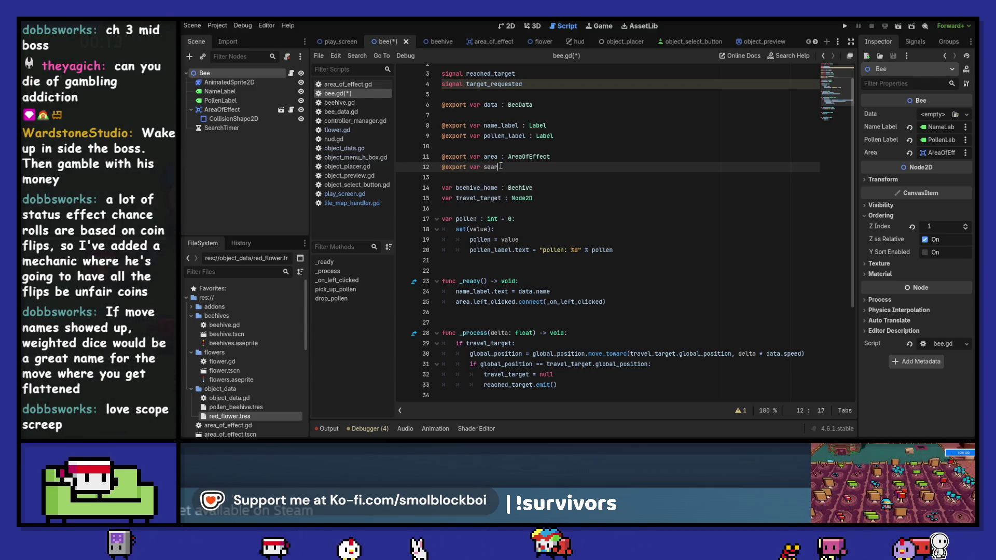
type("timer : Timer")
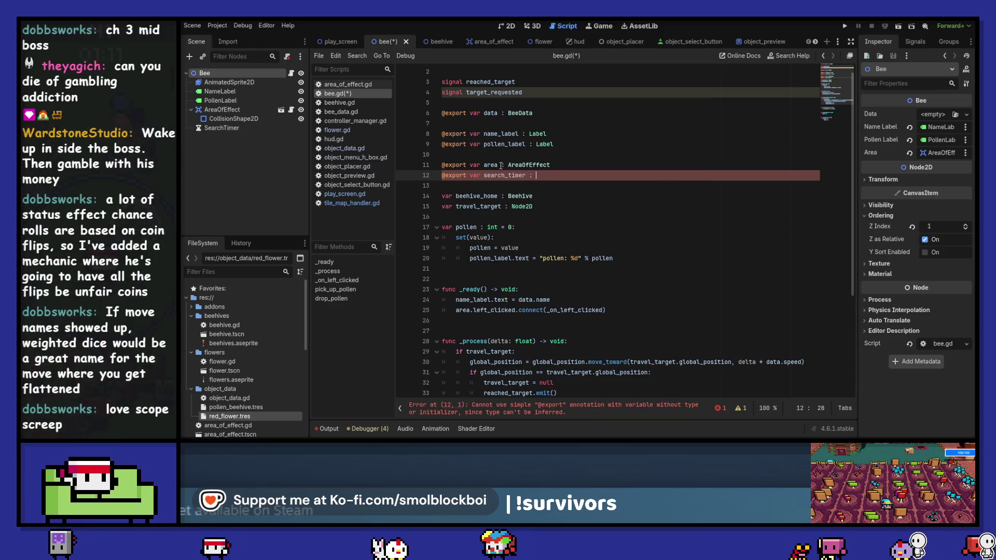
key("Escape")
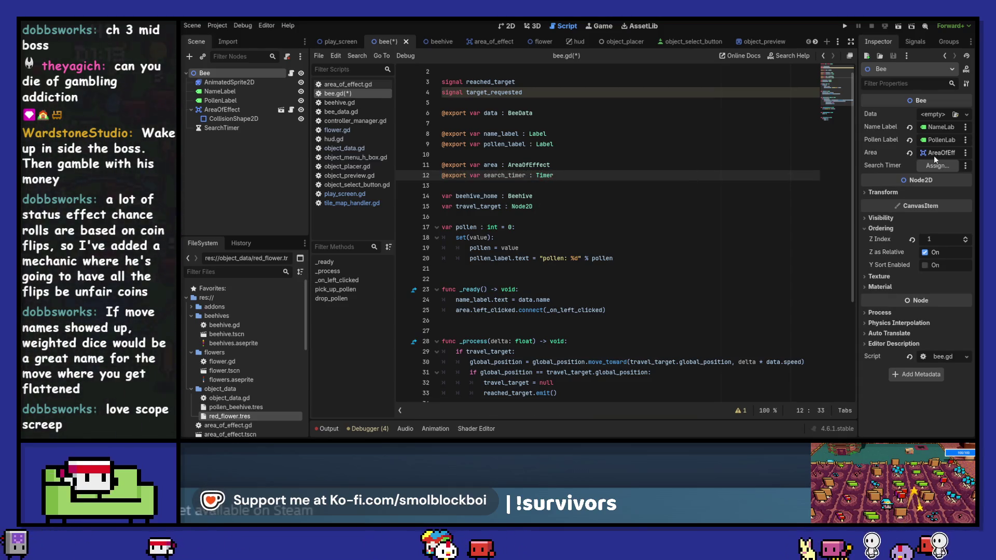
Assign the SearchTimer node to the Bee's Search Timer property
left_click(936, 166)
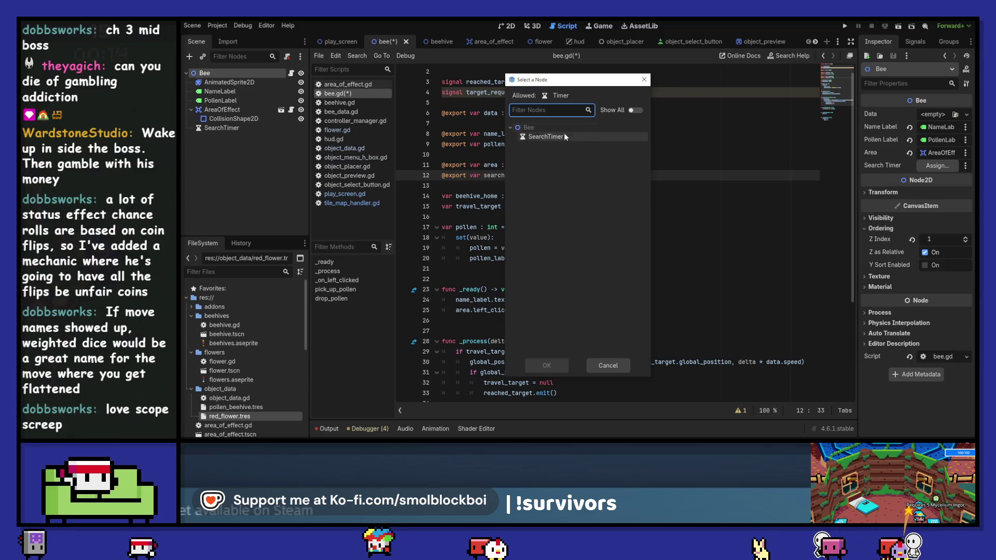
double_click(572, 137)
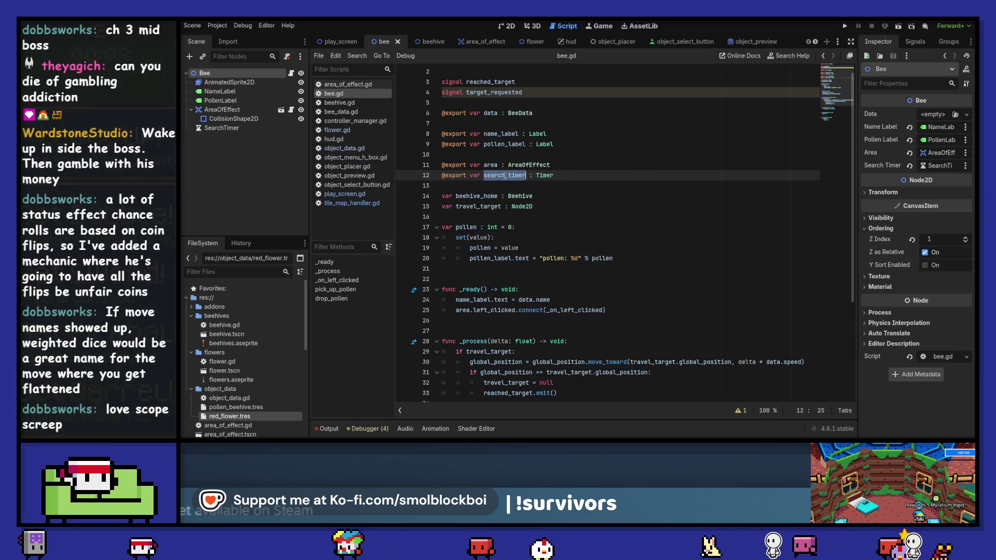
left_click(259, 125)
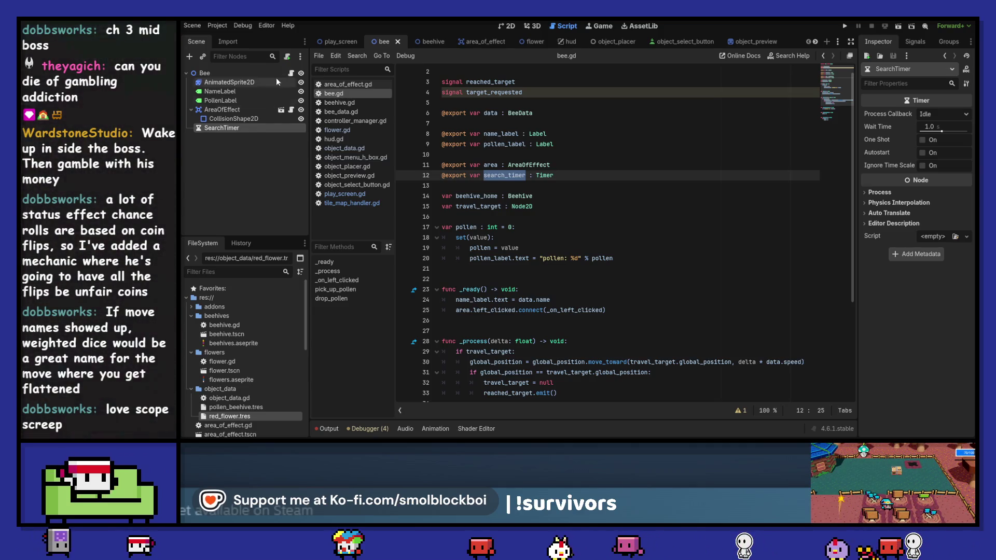
left_click(505, 176)
double_click(505, 176)
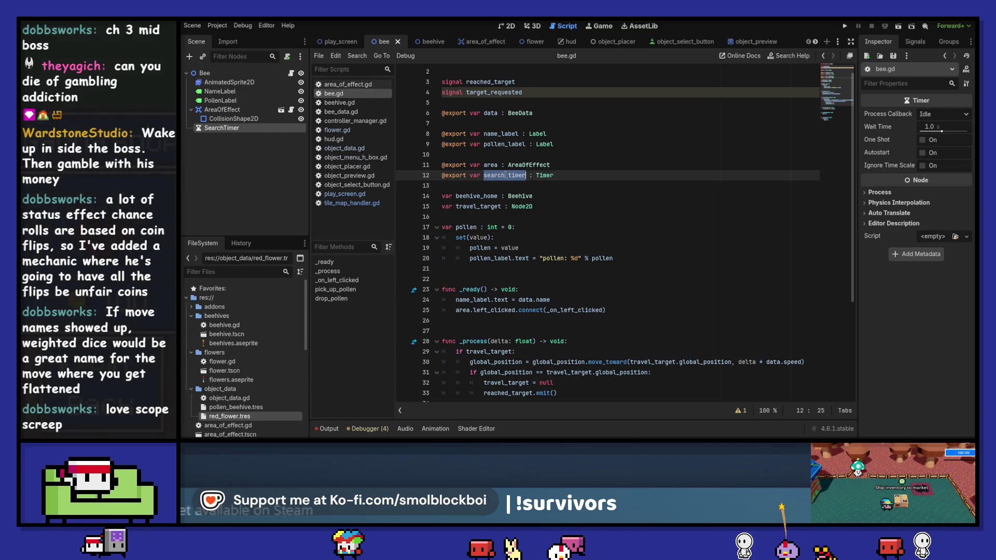
Enable Autostart on the SearchTimer node, keeping its 1.0-second wait time
scroll(505, 174, "down", 3)
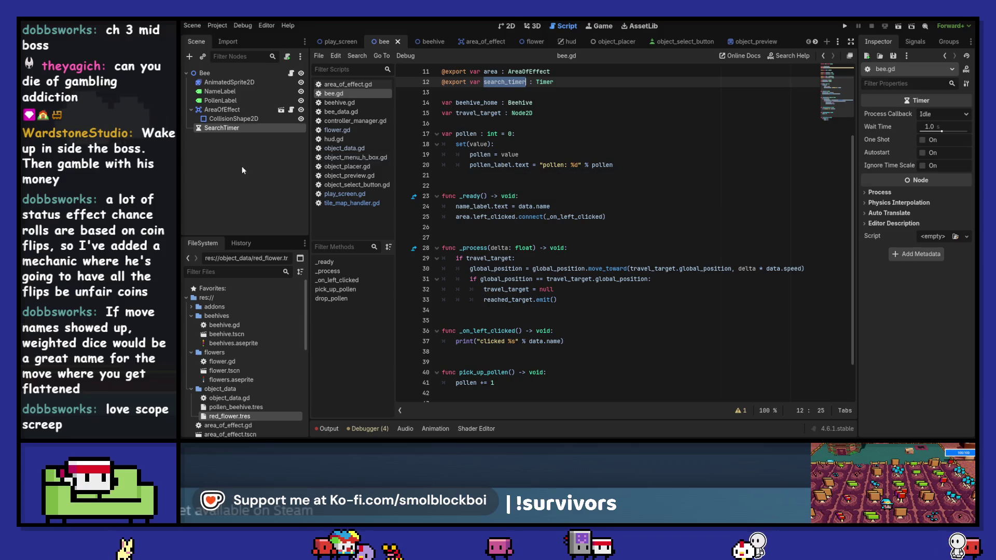
left_click(247, 126)
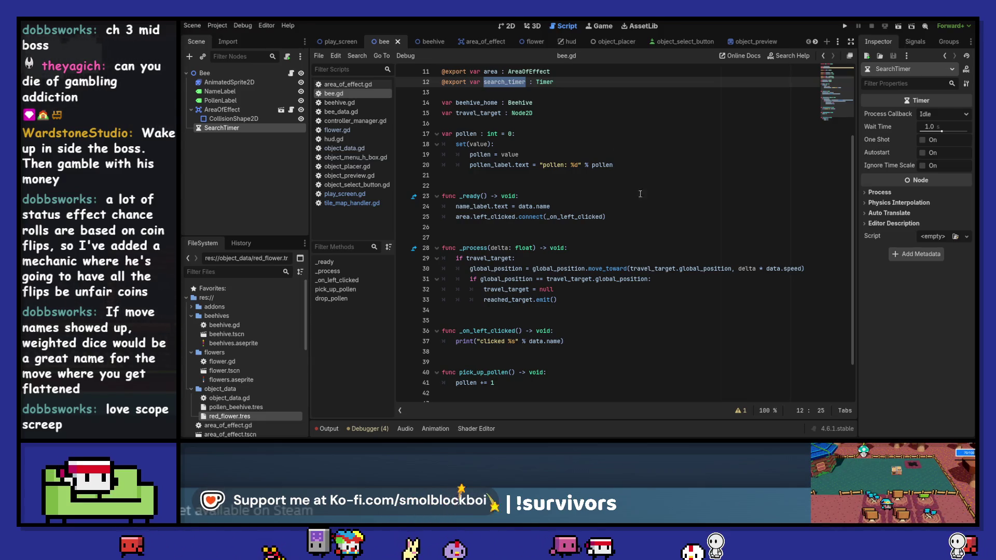
left_click(923, 153)
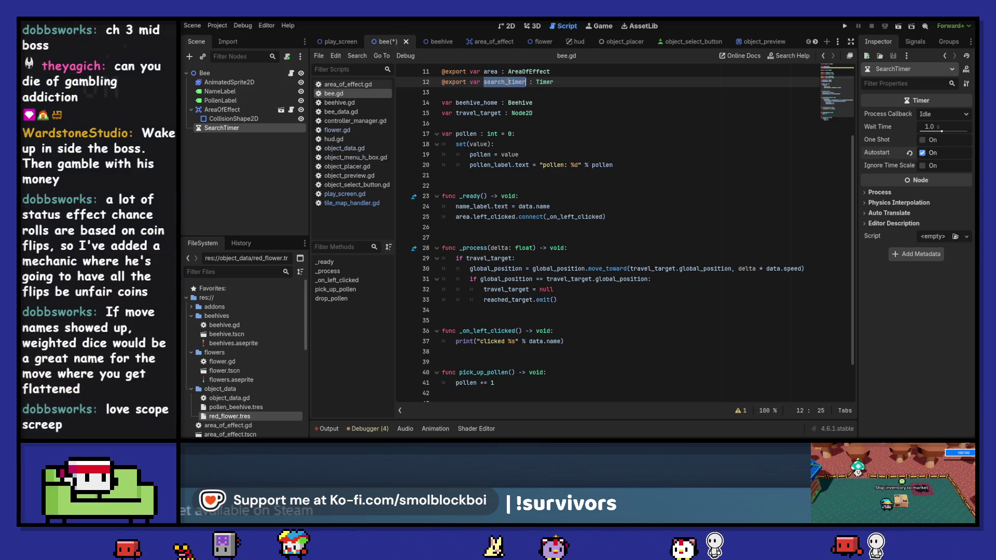
Connect the search timer's timeout to _on_search_timer_timeout at the end of _ready
left_click(667, 220)
key("Return")
key("Return")
type(".timeout.co")
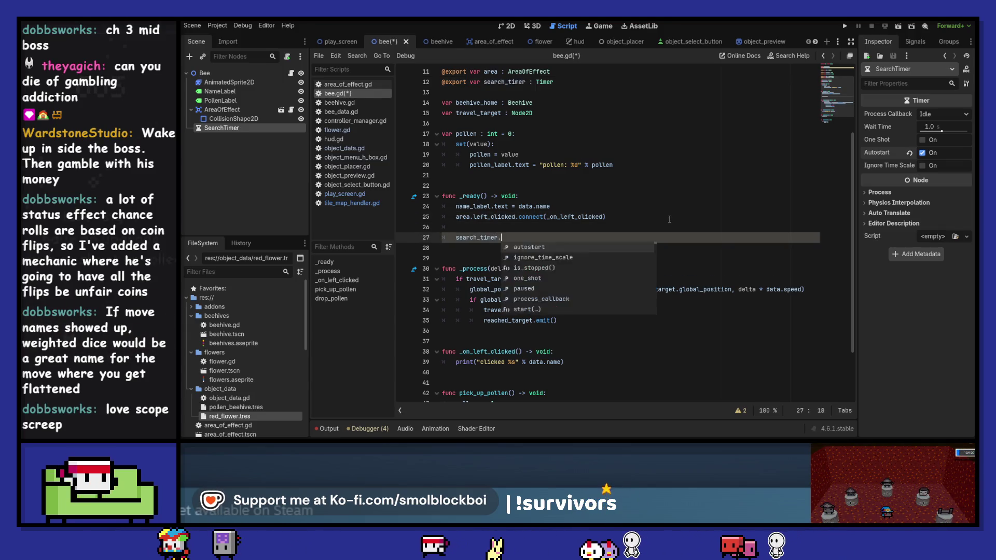
key("Return")
type("_")
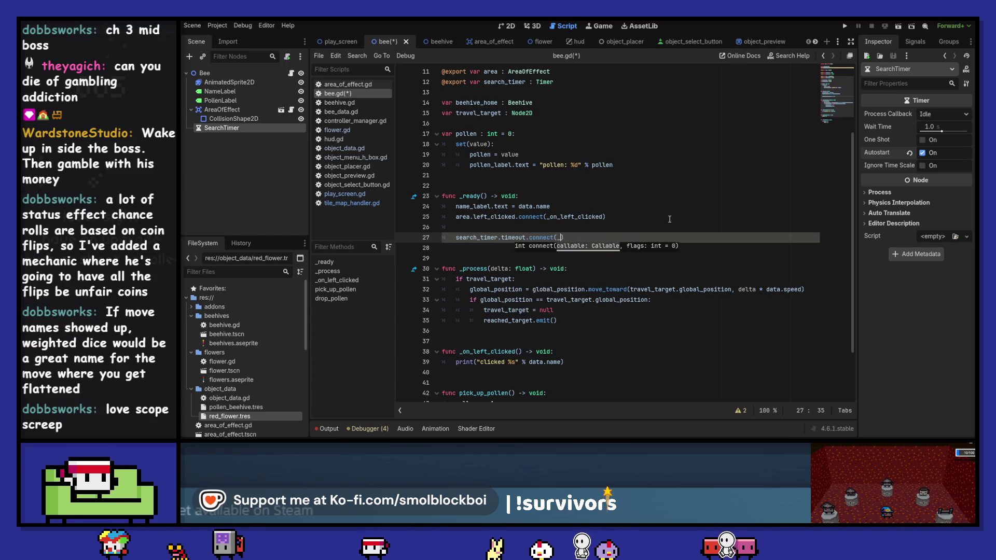
type("search_timer_timeout")
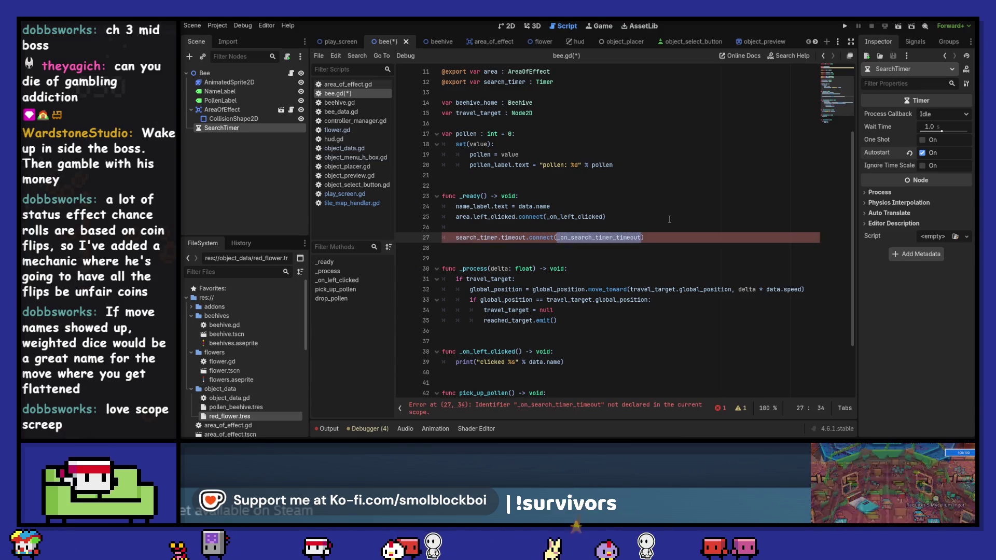
Reset pollen to 0 inside drop_pollen's pollen check
key("Down")
key("Down")
key("Down")
key("Return")
type("pollen = 0")
key("Return")
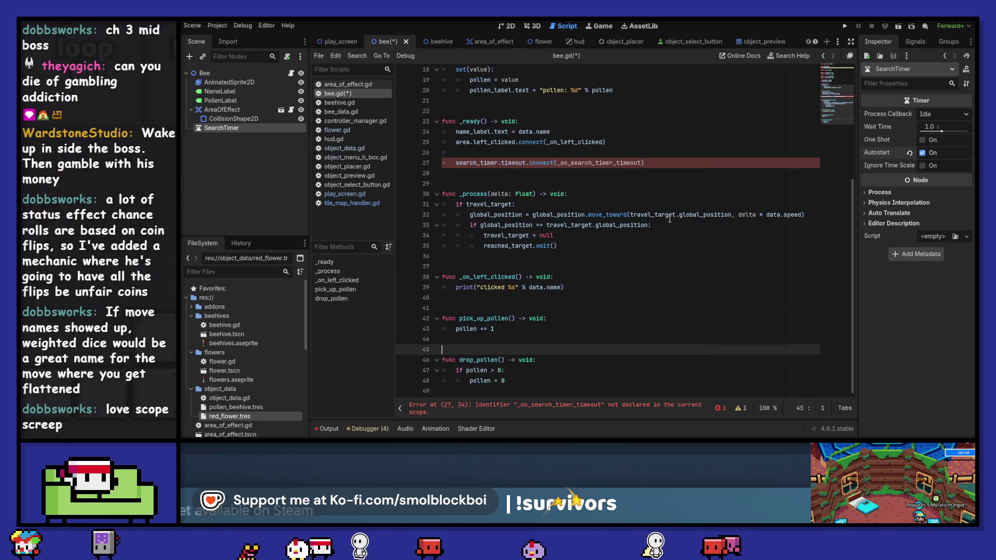
Add an _on_search_timer_timeout() -> void stub with pass and save bee.gd
key("Return")
key("Return")
type("func _on_search_timer_timeout(")
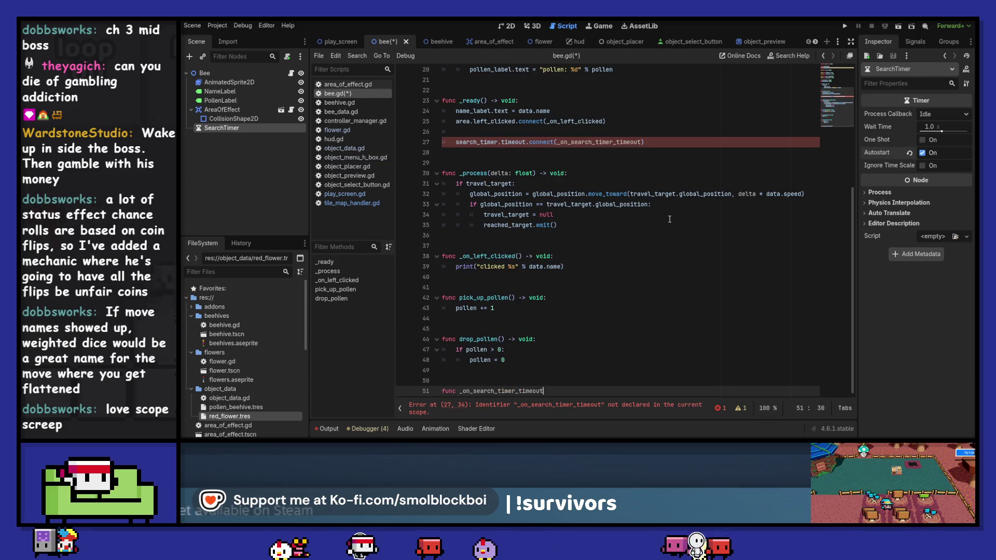
type(") -> void:")
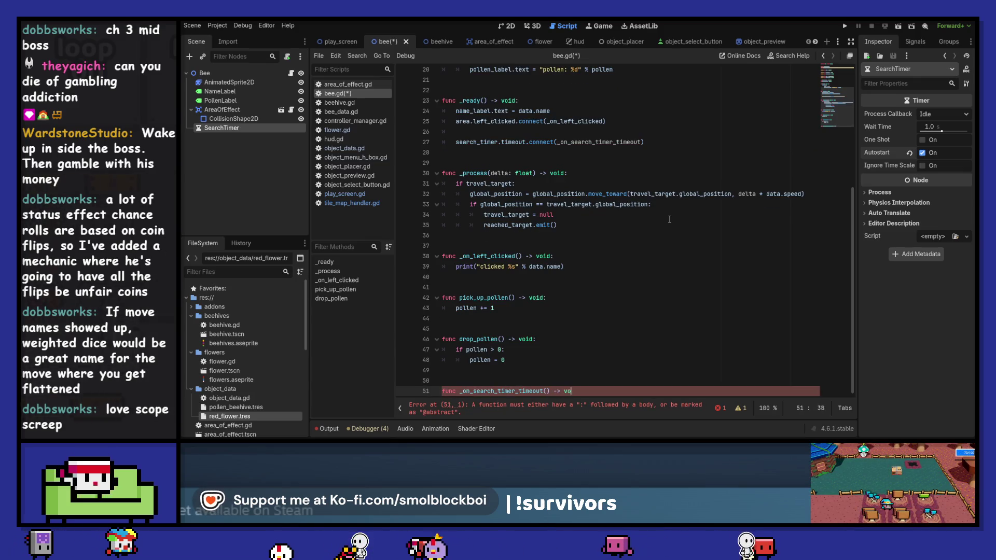
key("Return")
type("pass")
key("ctrl+s")
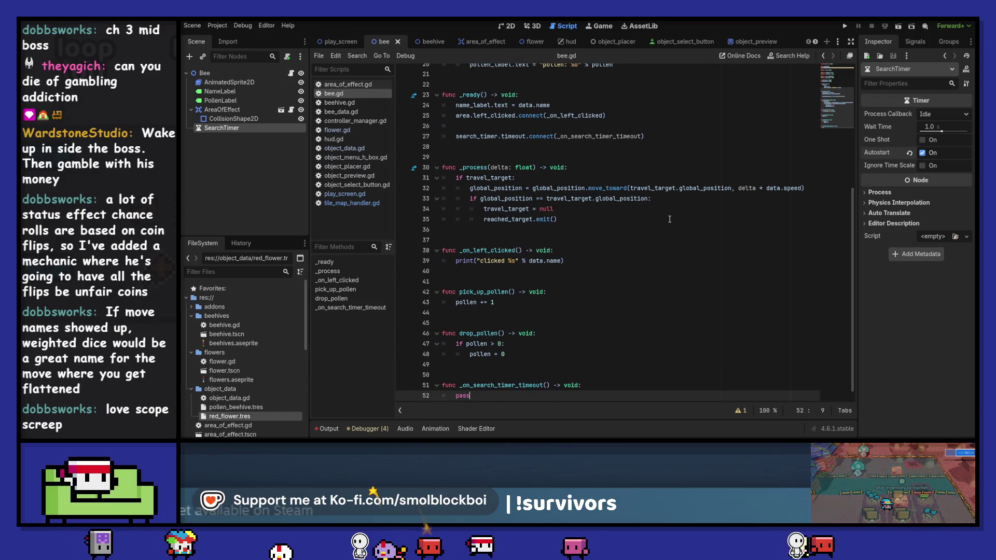
Make the timeout handler check 'if not travel_target:' and save
key("shift+Home")
type("if not treavel")
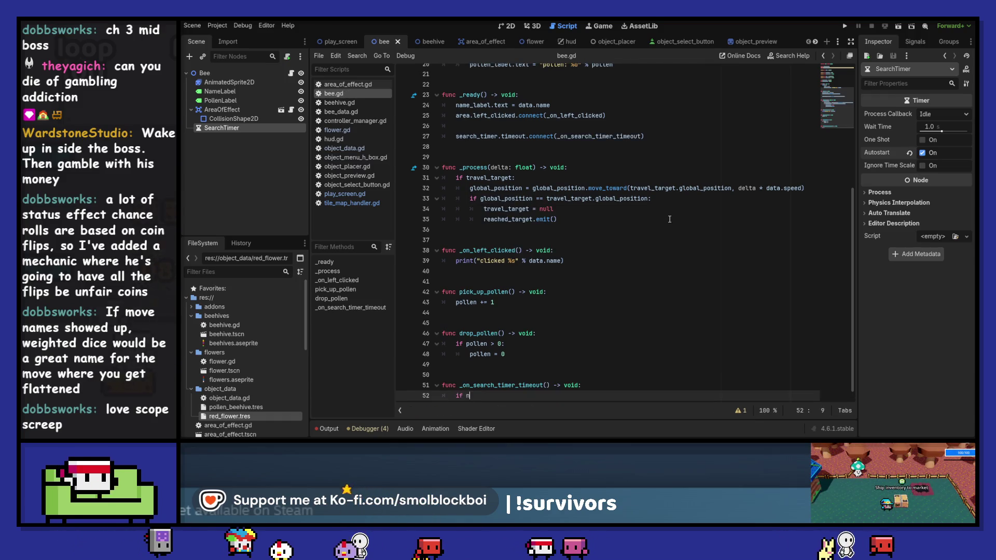
key("BackSpace")
key("BackSpace")
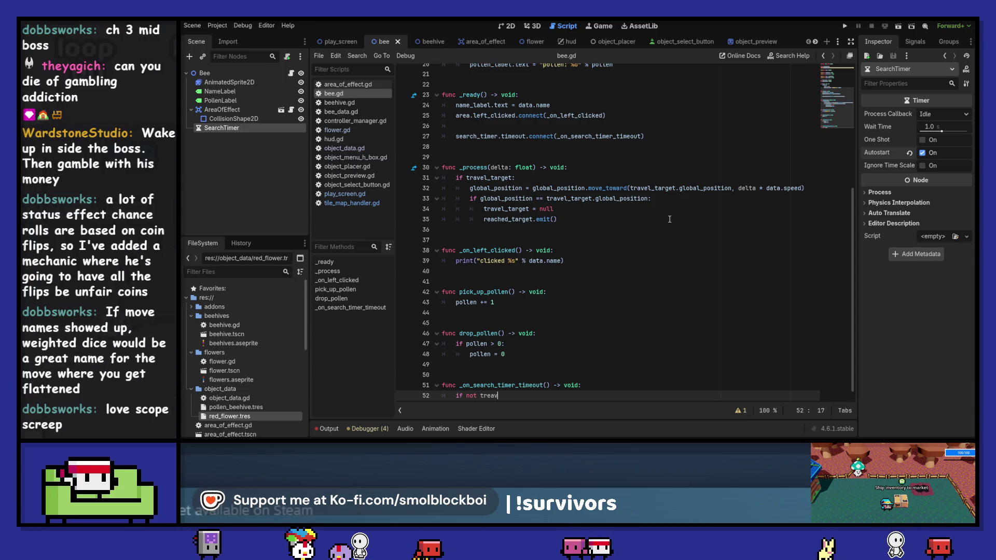
type("avel_target:")
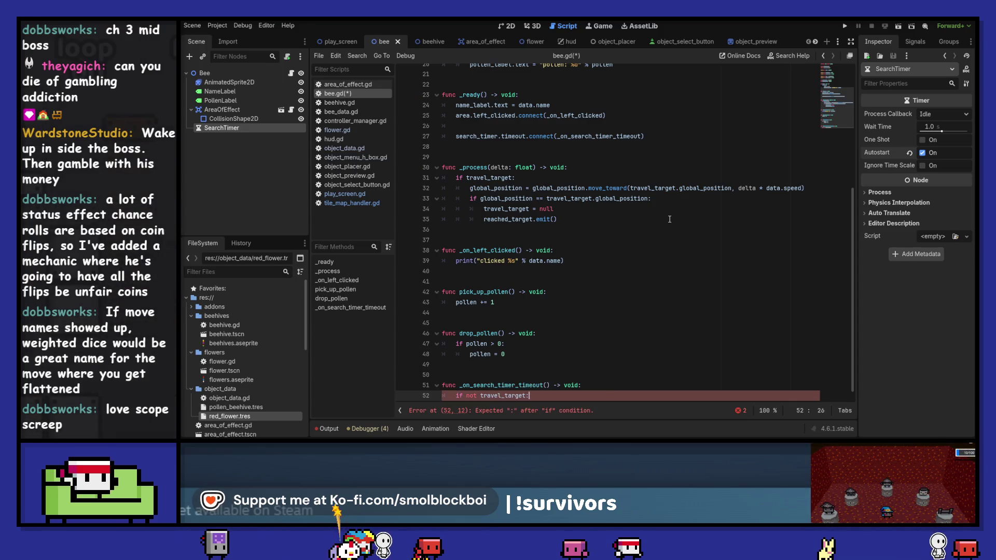
key("Return")
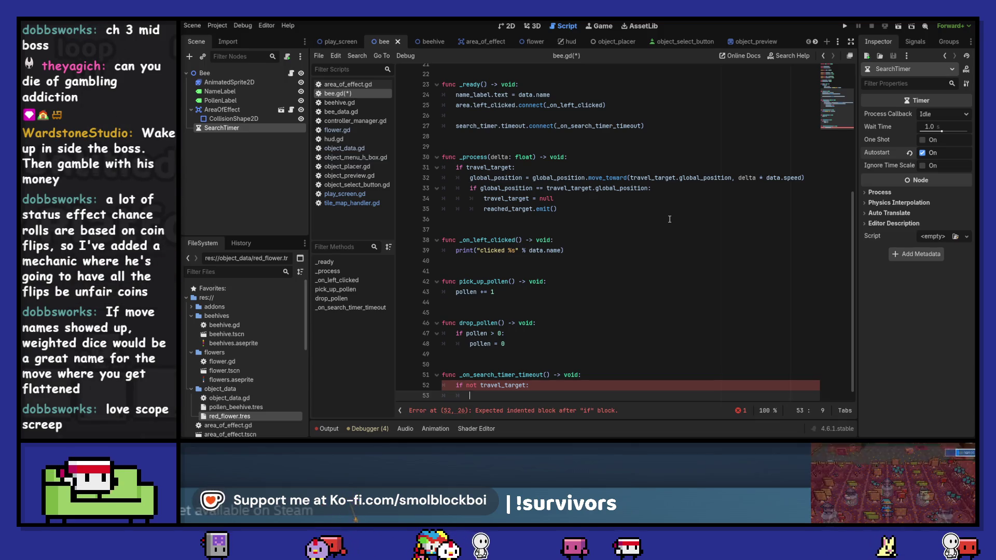
type("pass")
key("ctrl+s")
Replace the inner pass with target_requested.emit(), save, and open tile_map_handler.gd
scroll(576, 192, "up", 7)
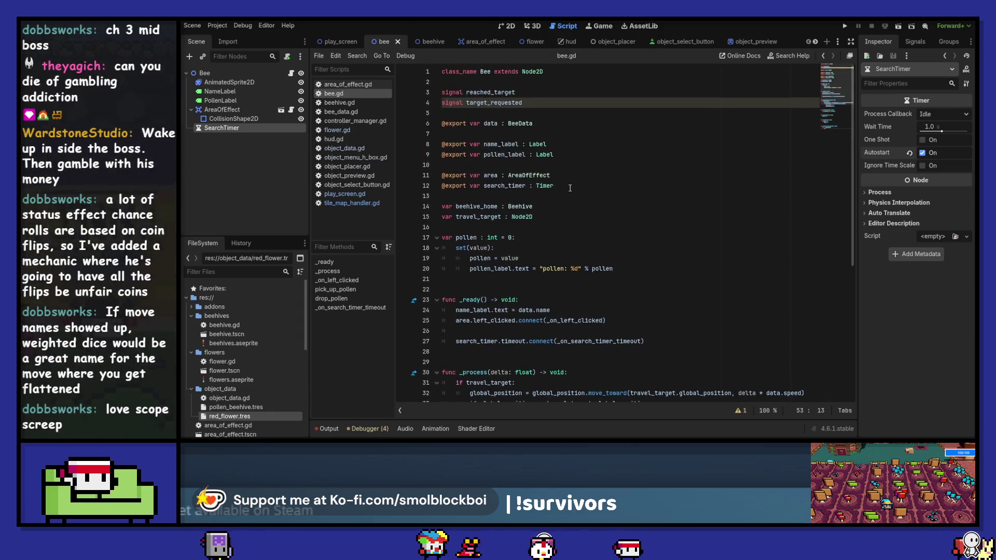
double_click(502, 106)
scroll(503, 353, "down", 7)
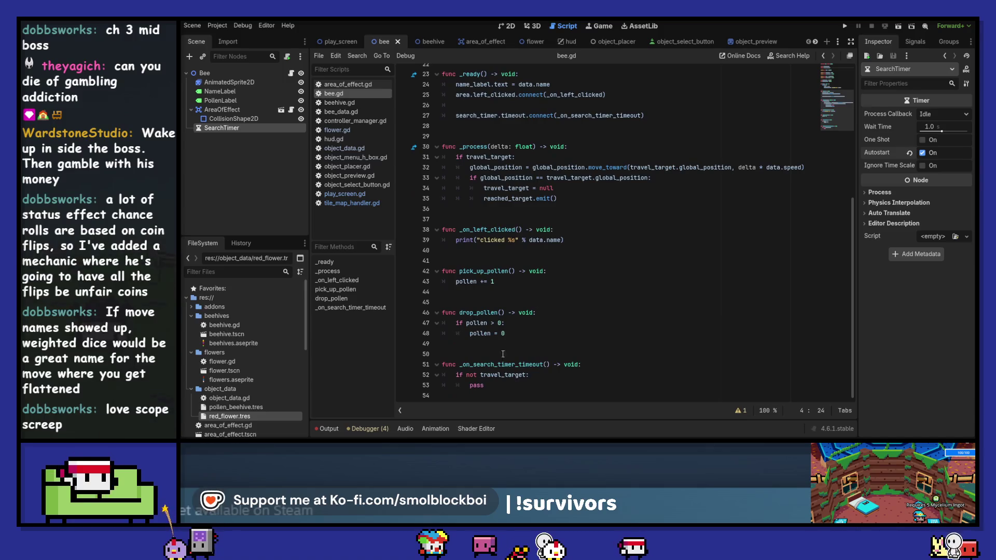
double_click(494, 388)
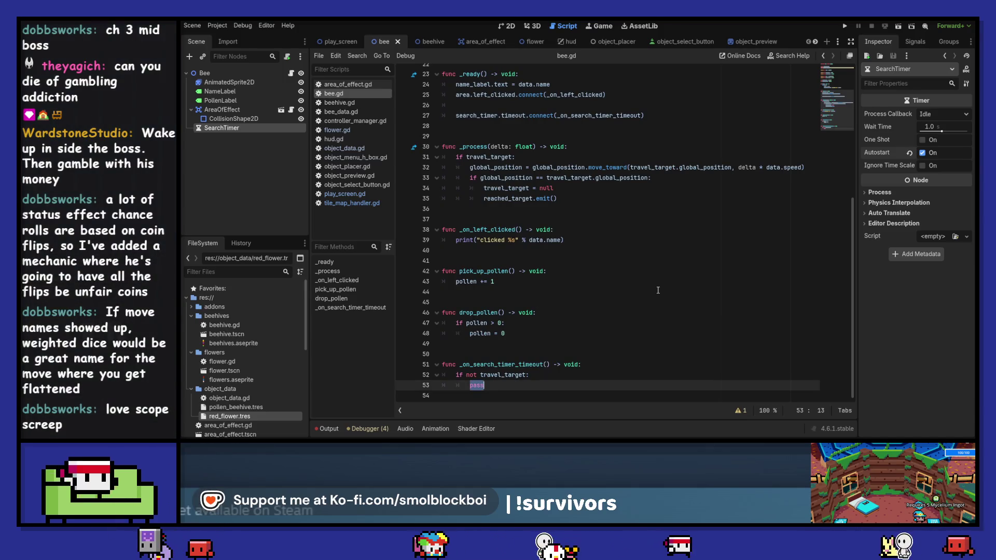
key("ctrl+v")
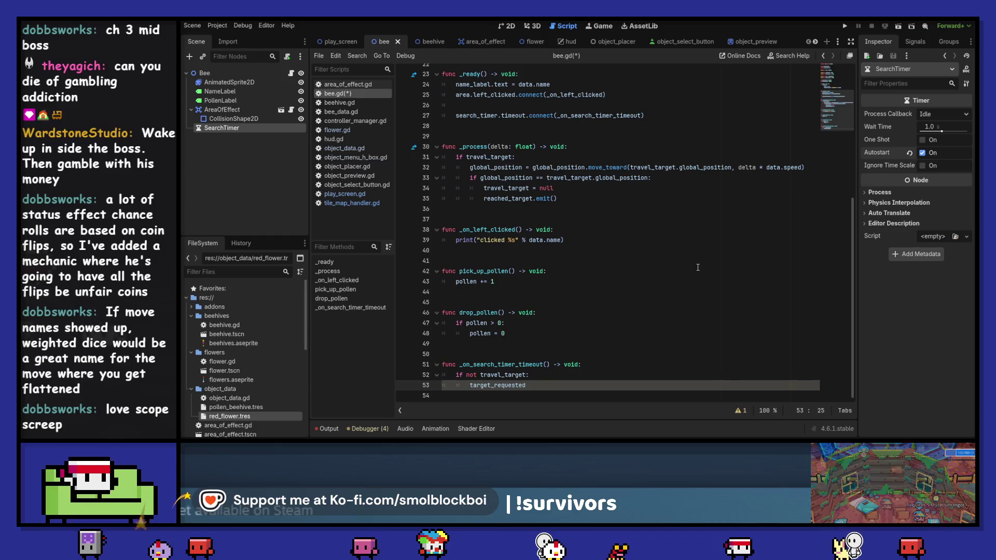
type(".emit(")
key("ctrl+s")
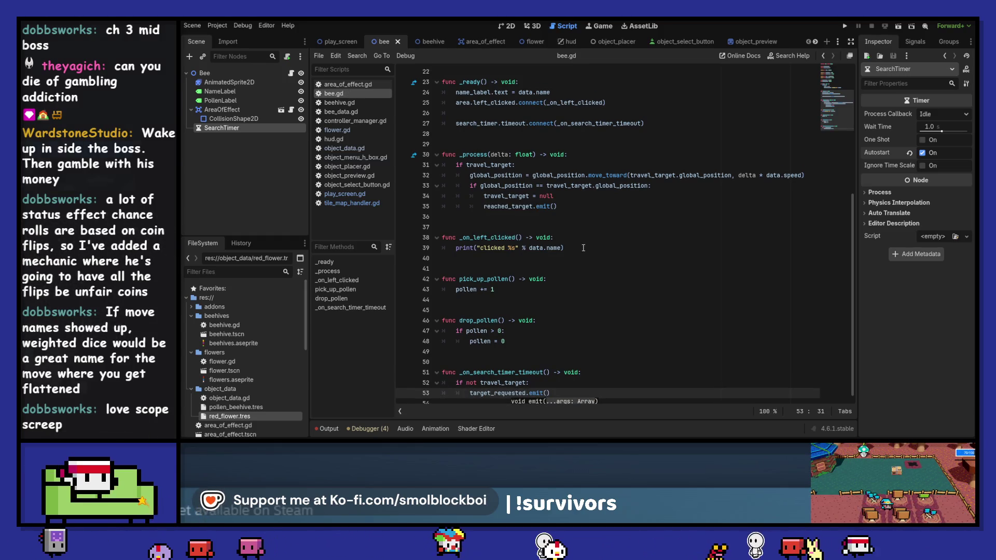
left_click(366, 203)
left_click(337, 41)
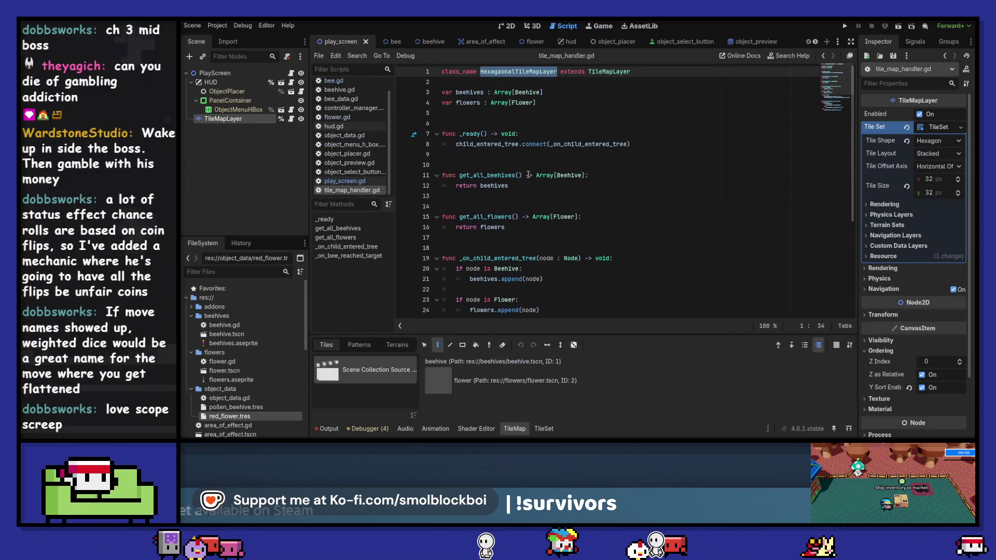
Add node.target_requested.connect(_on_bee_requested_target.bind(node)) on line 29
scroll(528, 175, "down", 4)
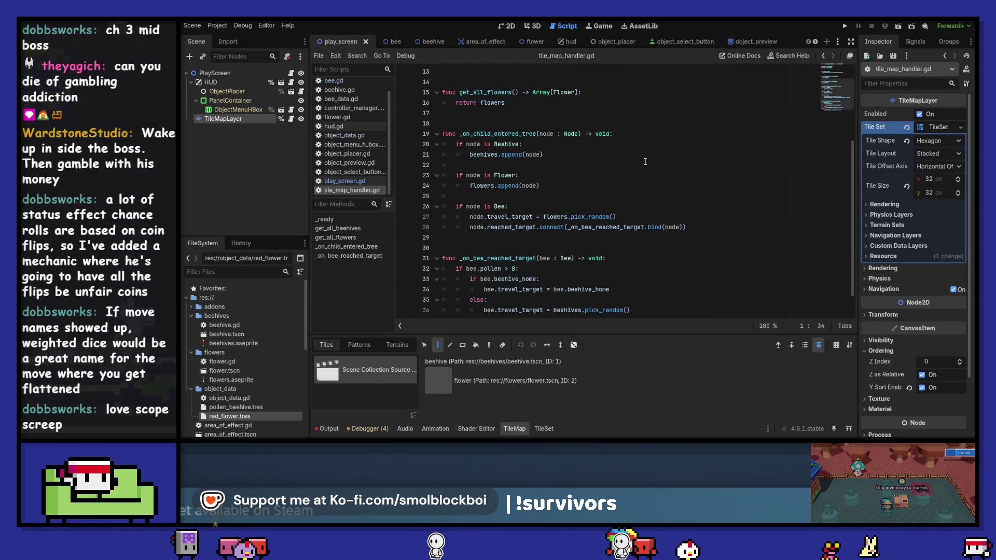
scroll(645, 164, "down", 1)
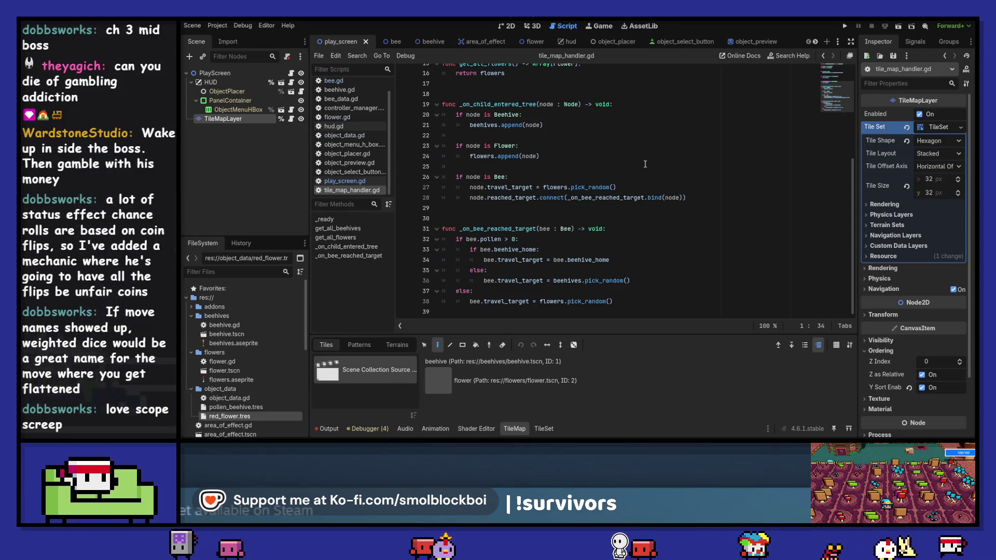
left_click(708, 198)
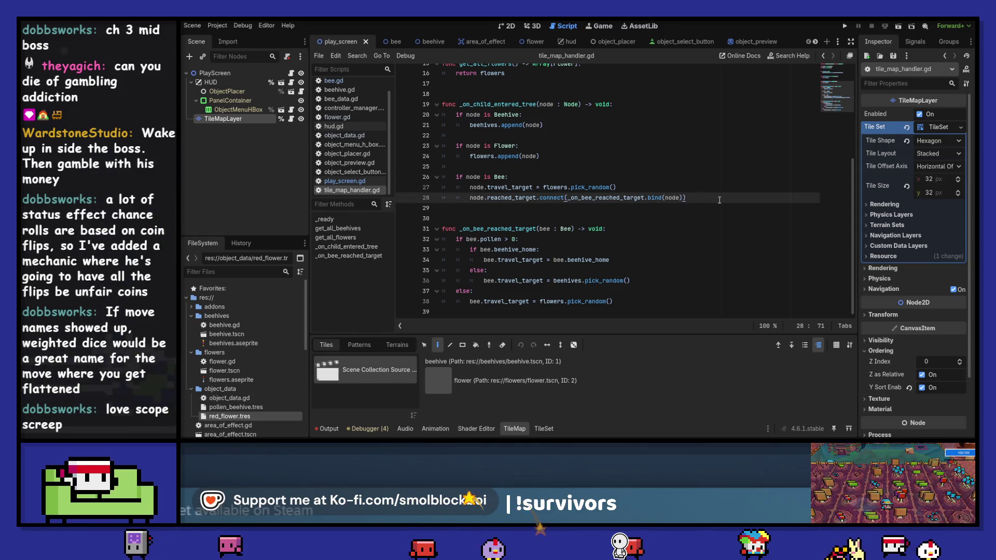
key("Return")
type("node.target_re")
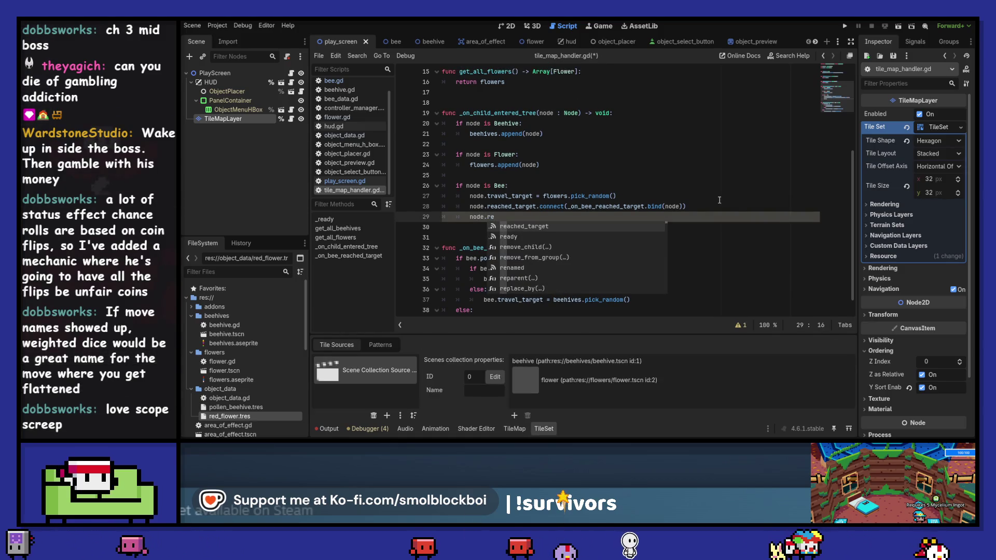
type("qu")
key("Return")
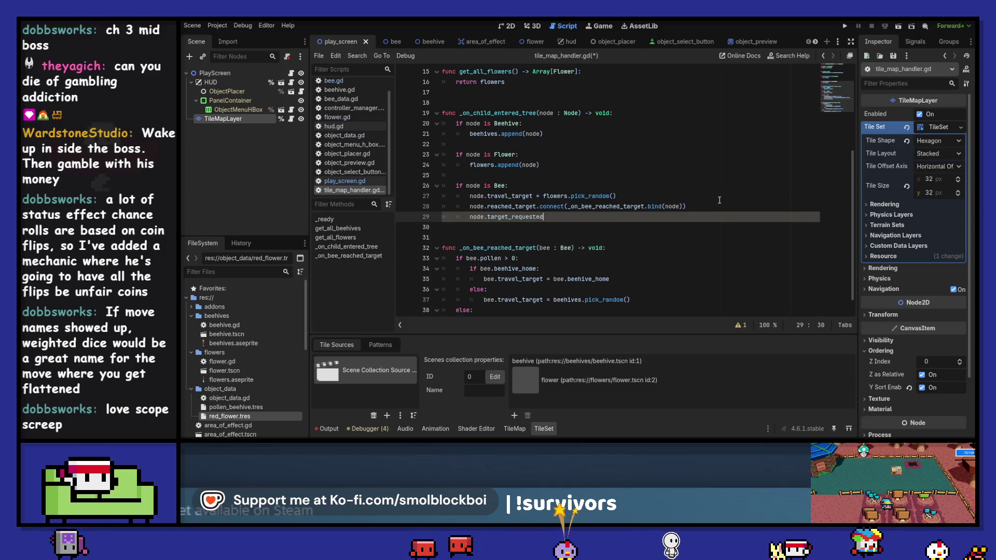
type(".connect(_on_bee_re")
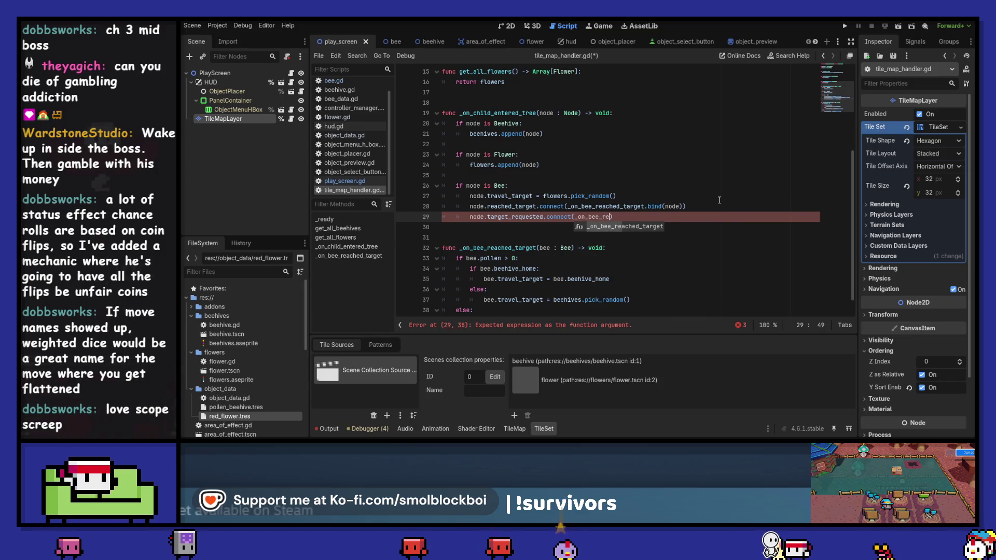
type("quested_target.b")
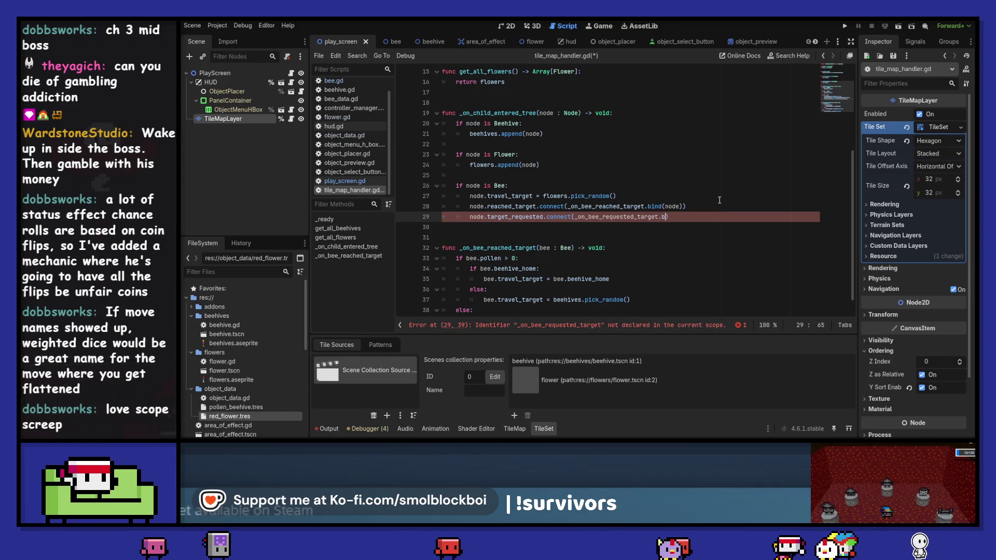
type("node")
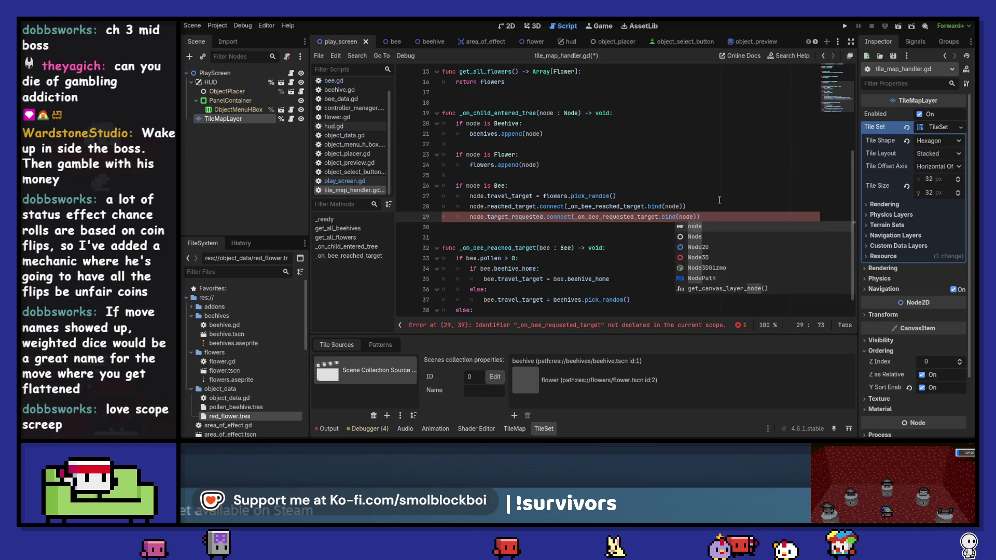
key("Escape")
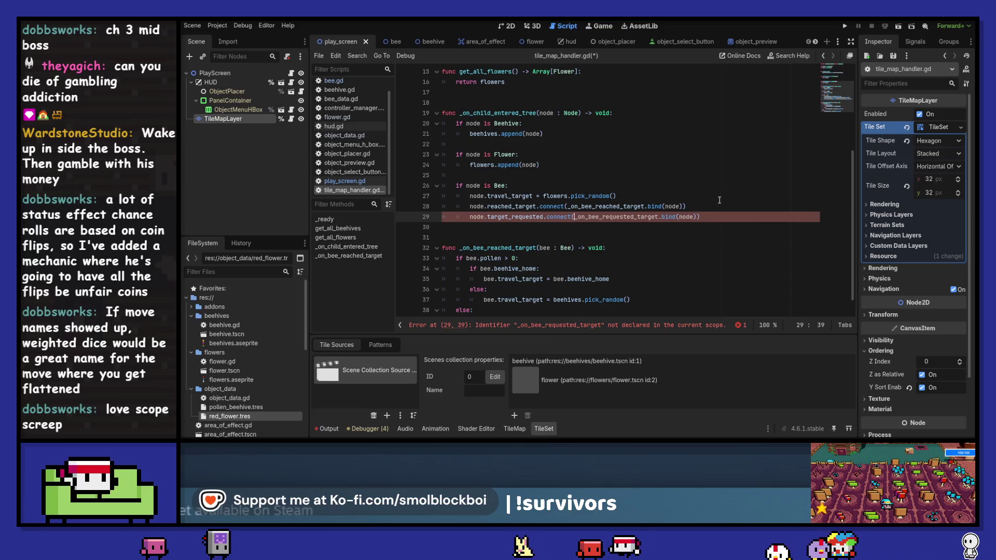
Write the _on_bee_requested_target(bee : Bee) -> void stub containing pass, with a blank line above
key("Down")
key("Down")
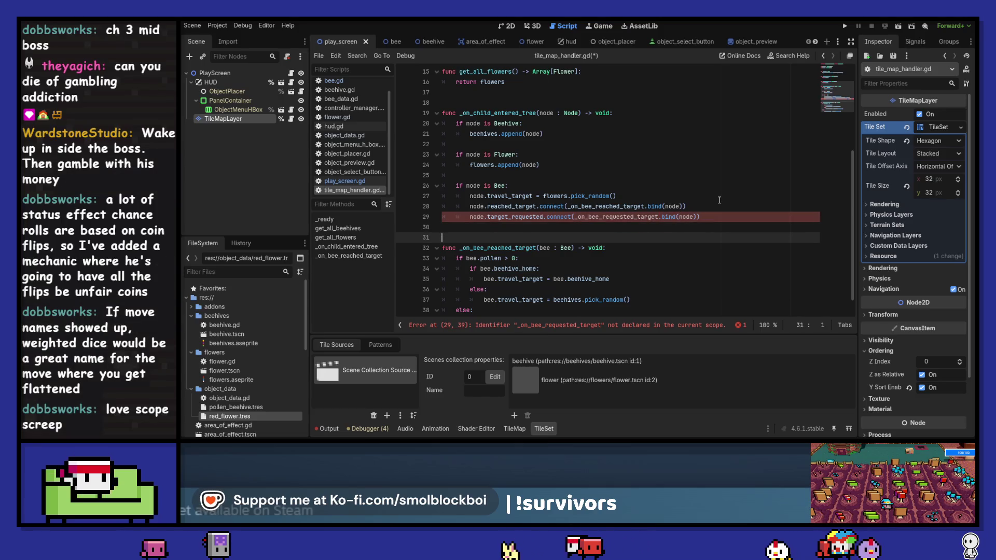
key("Return")
key("Up")
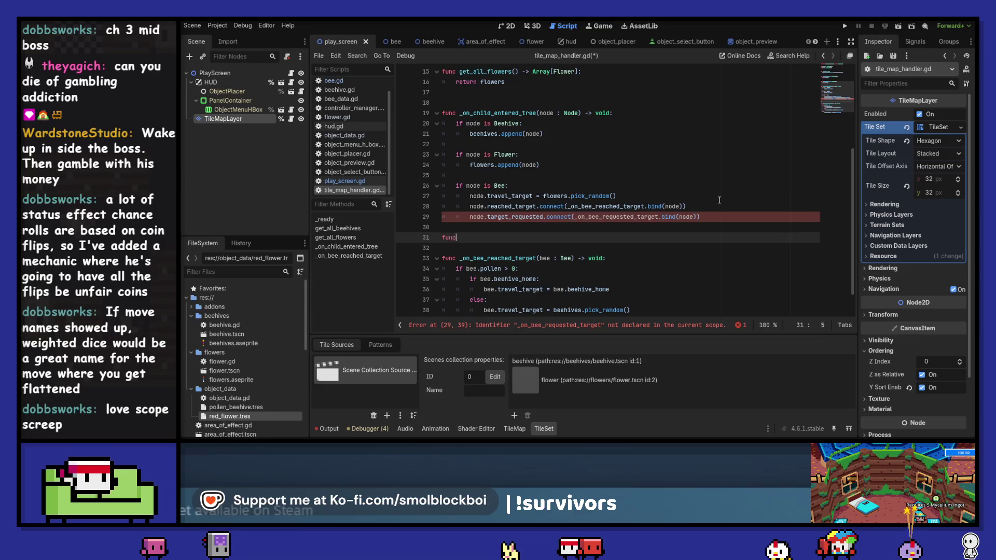
type("n_bee_requested_target")
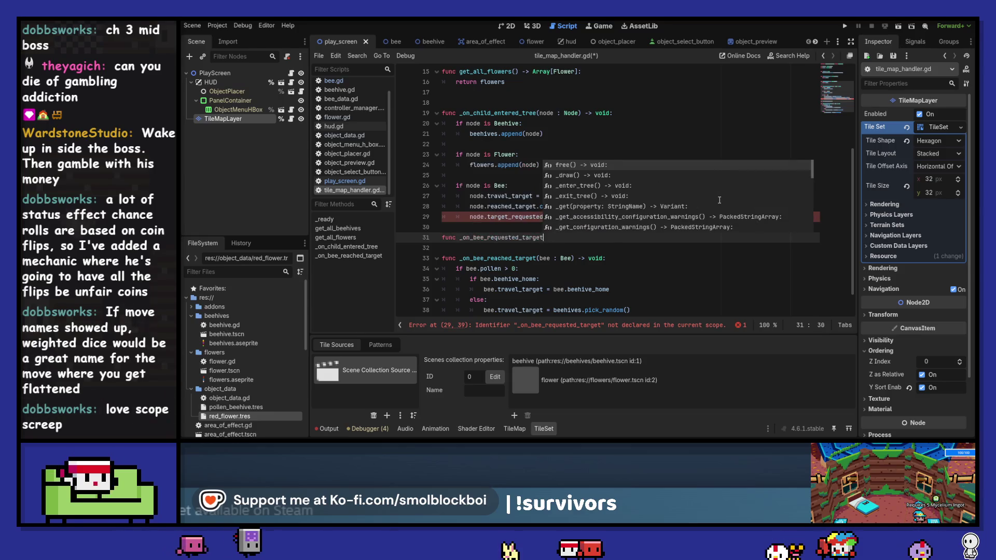
type("(bee ")
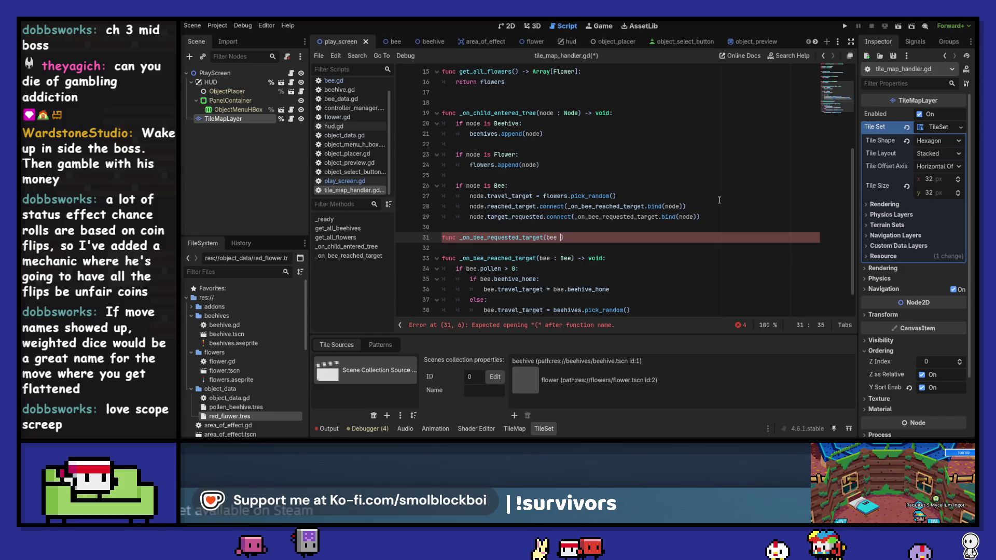
type(": Bee) -> void:")
key("Return")
type("pass")
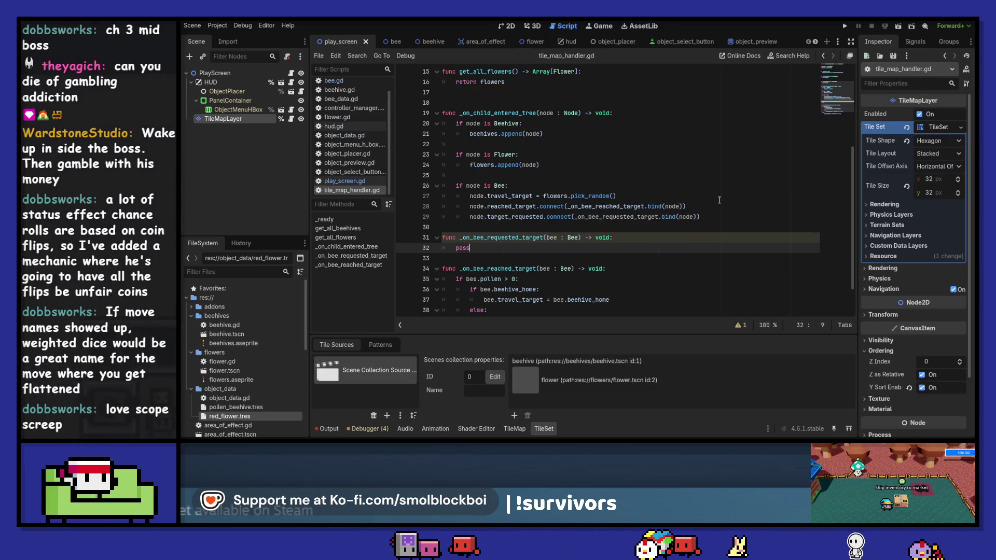
scroll(733, 172, "down", 1)
left_click(577, 186)
key("Return")
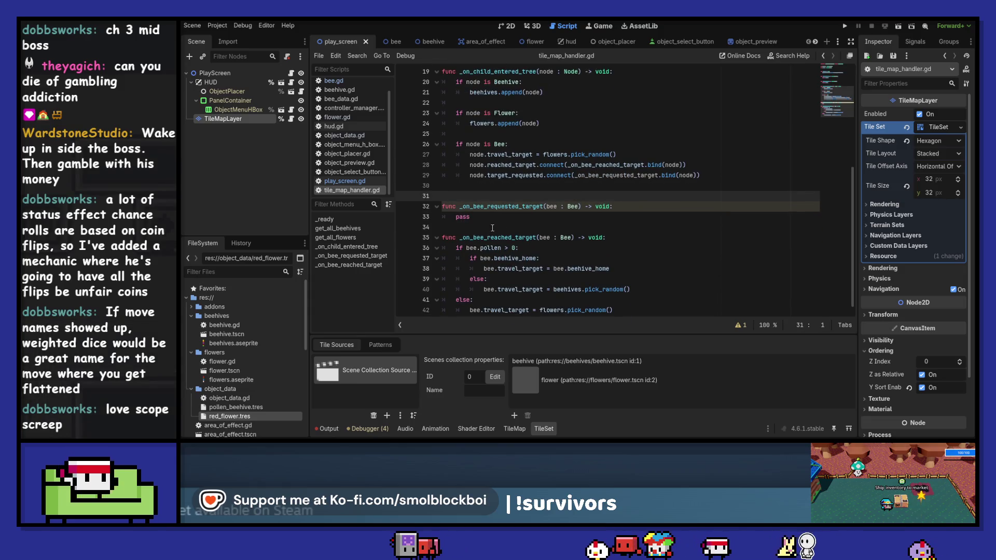
Add a blank line above _on_bee_reached_target, save tile_map_handler.gd, and select that function's code
left_click(492, 228)
key("Return")
scroll(638, 208, "down", 1)
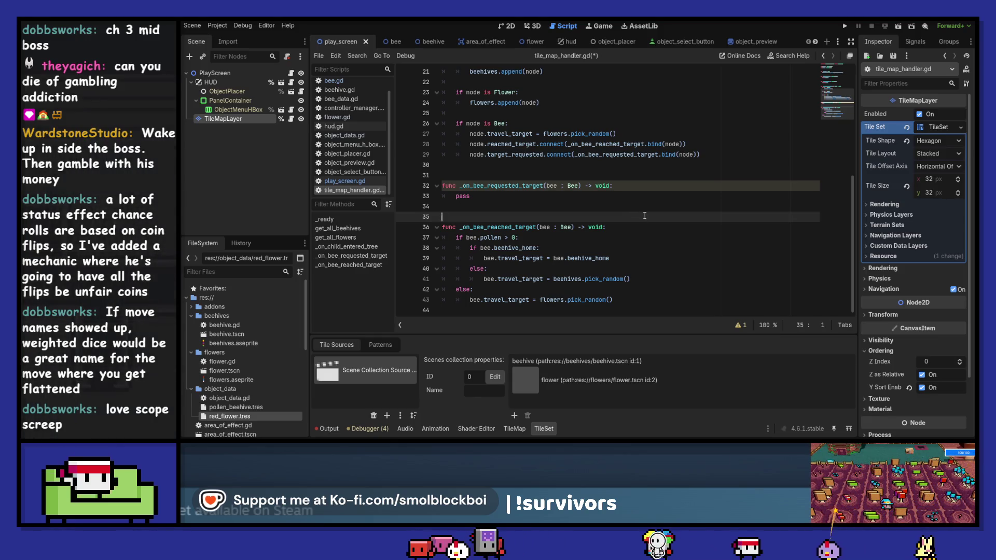
key("ctrl+s")
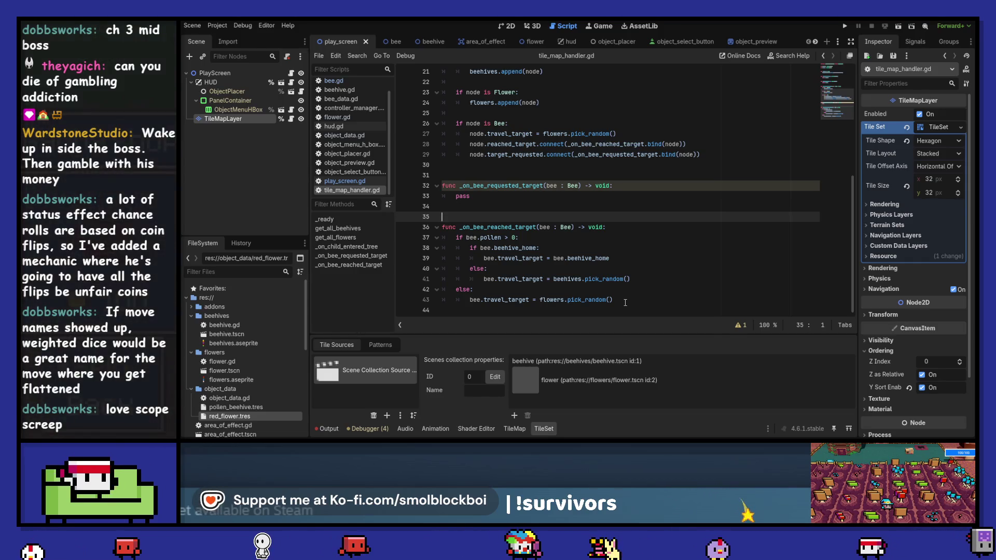
left_click_drag(625, 303, 433, 231)
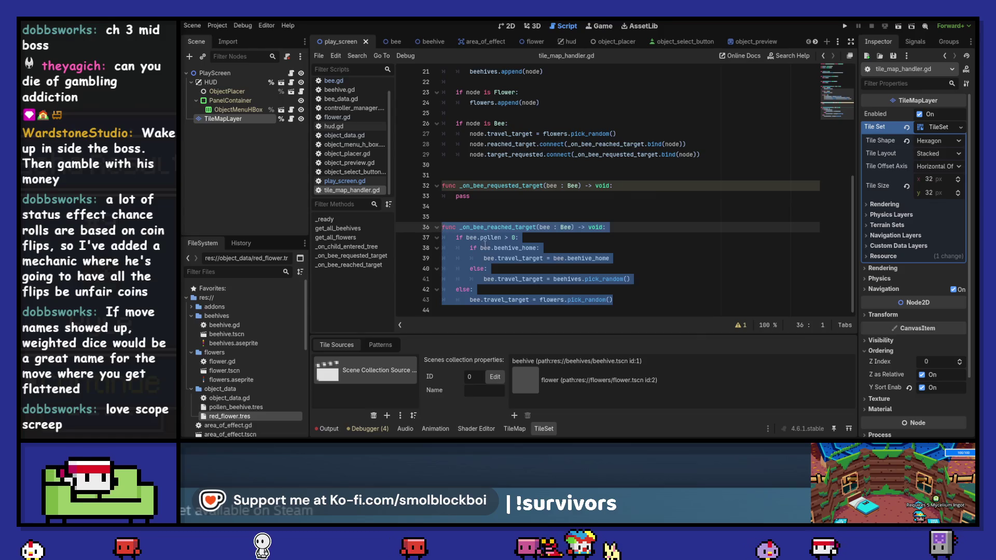
Paste the pollen-based if/else into _on_bee_requested_target, comment out the old logic, and test-run
left_click_drag(470, 196, 416, 197)
type("if bee.pollen > 0: \t\tif bee.beehive_home: \t\t\tbee.travel_target = bee.beehive_home \t\telse: \t\t\tbee.travel_target = beehives.pick_random() \telse: \t\tbee.travel_target = flowers.pick_random()")
scroll(416, 197, "down", 2)
mouse_move(518, 301)
left_mouse_down()
mouse_move(467, 296)
mouse_move(514, 239)
left_mouse_up()
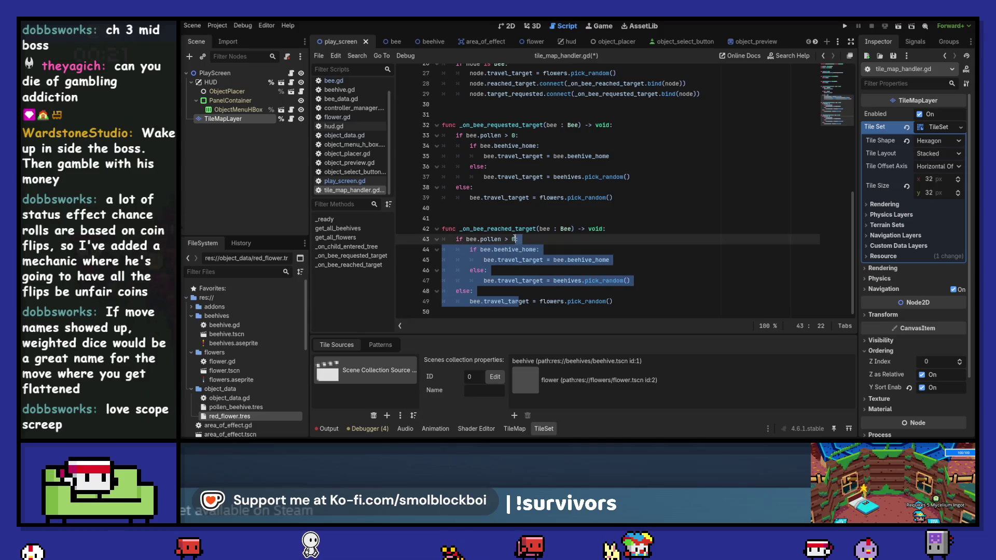
key("ctrl+k")
left_click(844, 25)
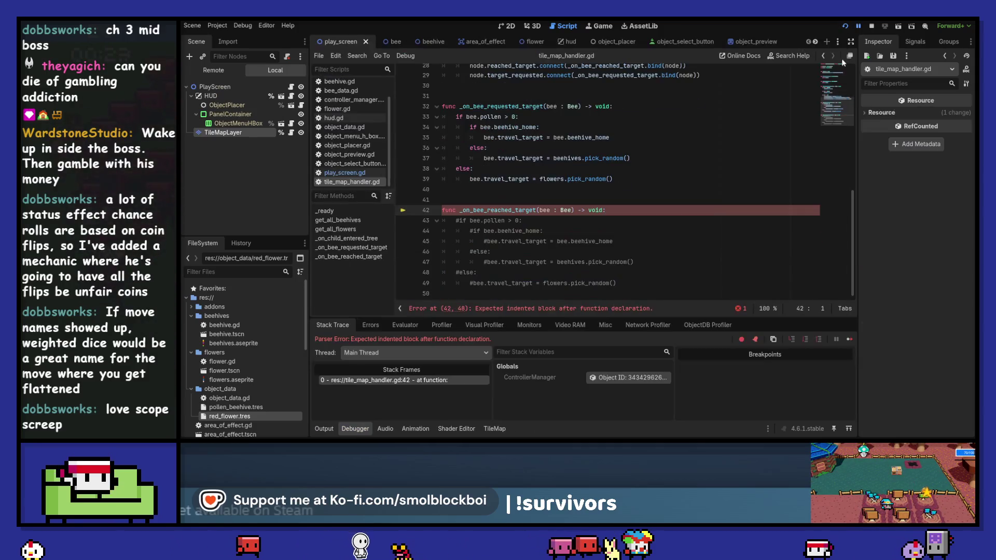
left_click(872, 26)
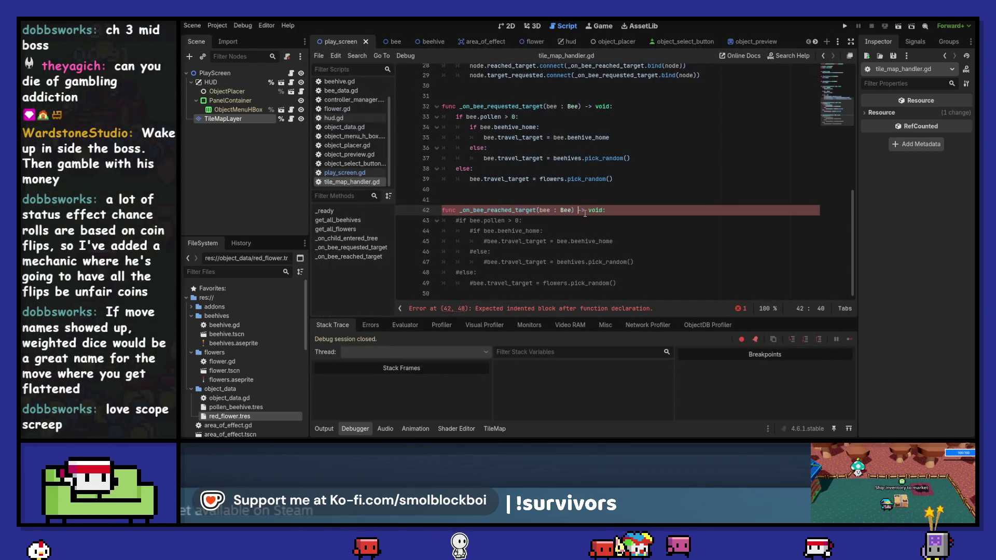
Uncomment _on_bee_reached_target, add an early return at its top, save, and run with F5
left_click_drag(608, 210, 570, 290)
key("ctrl+k")
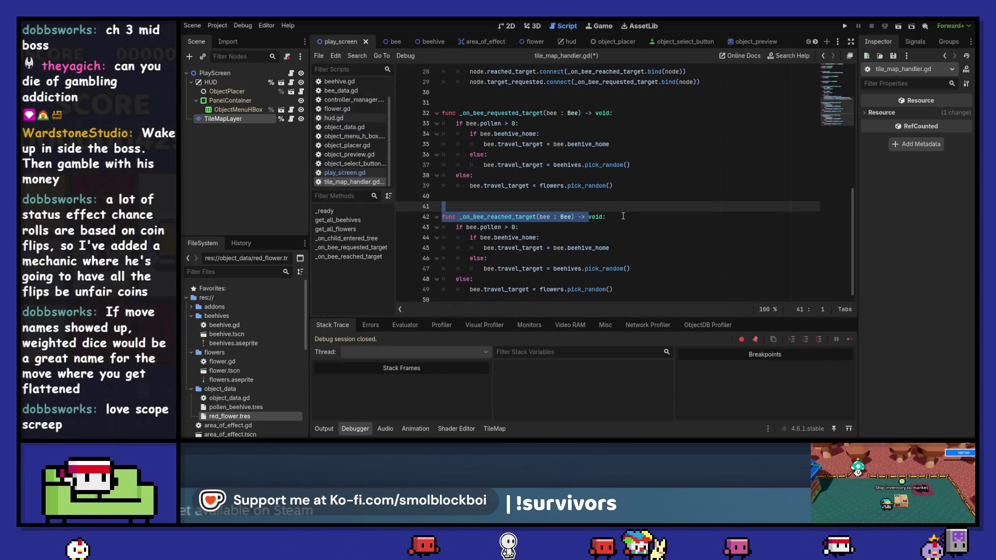
key("Up")
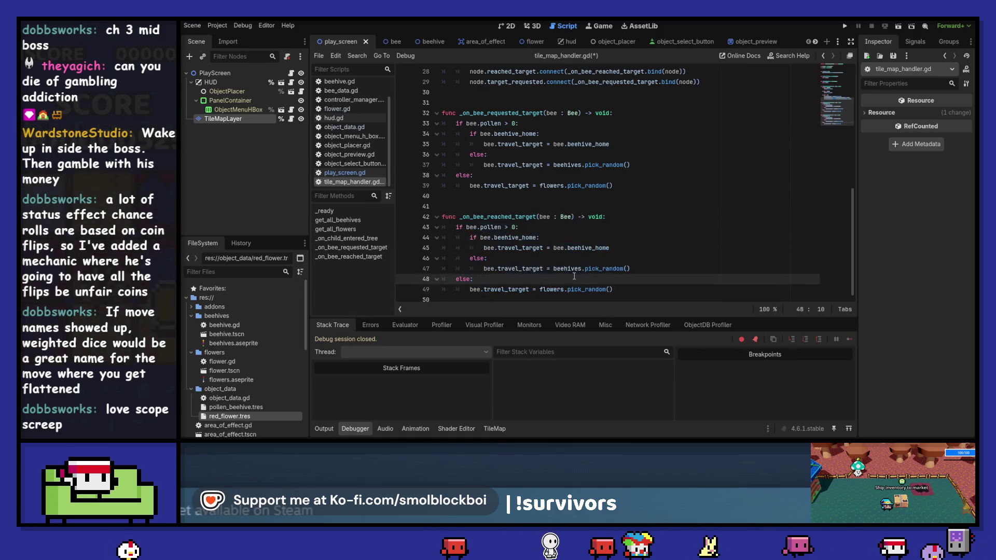
left_click_drag(582, 289, 647, 225)
left_click(647, 225)
key("ctrl+shift+Return")
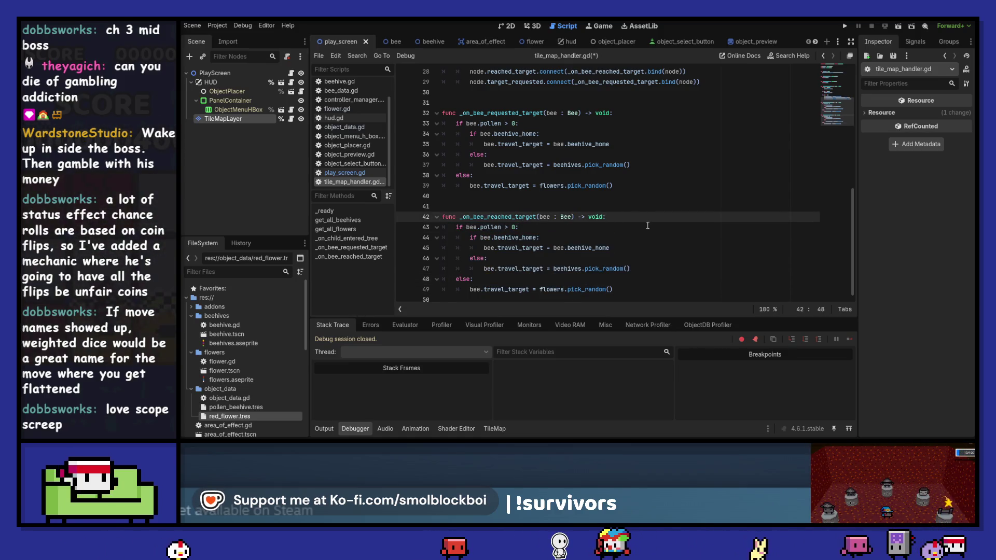
type("return")
key("Return")
key("ctrl+s")
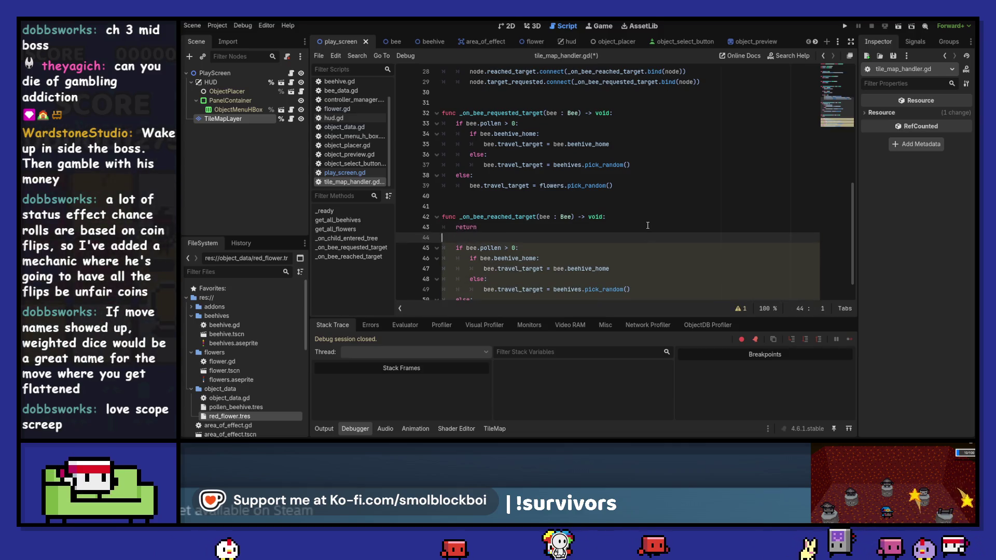
key("F5")
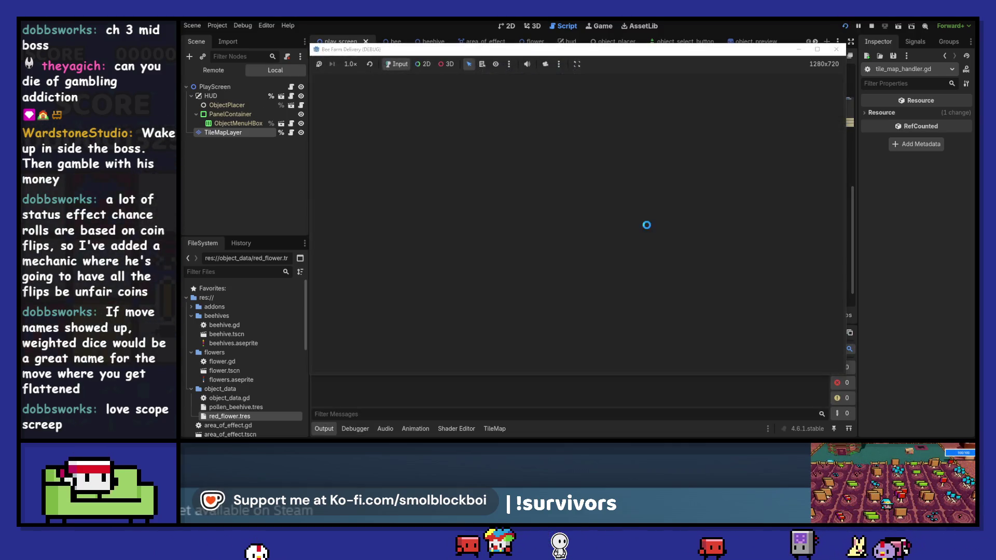
Spend the hive's pollen to spawn a bee, then close the Bee Farm Delivery game window
left_click(484, 235)
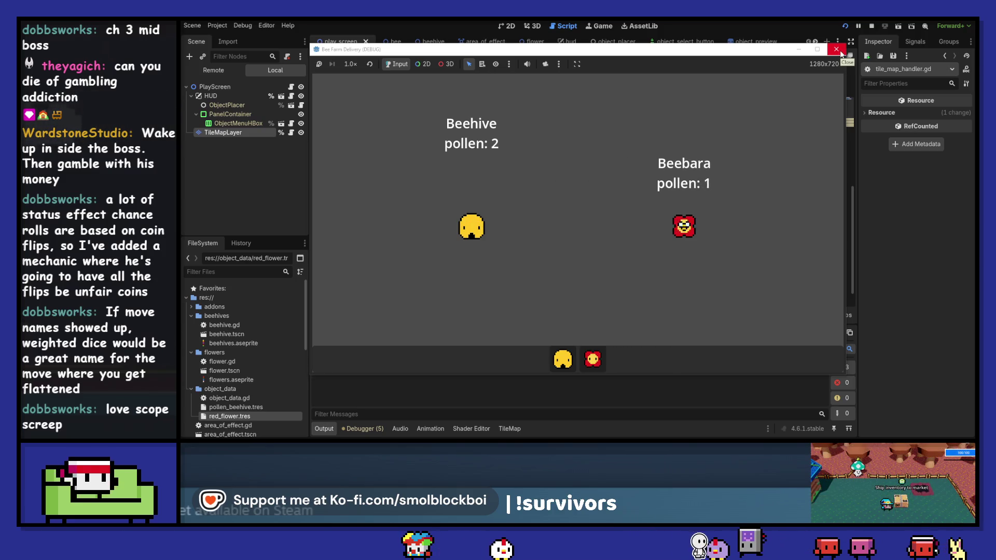
left_click(836, 49)
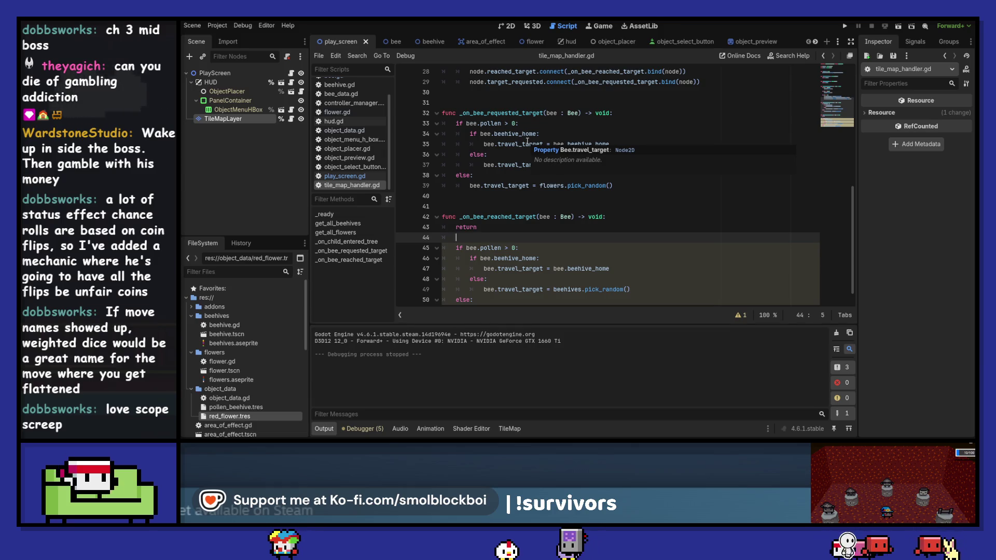
Read through bee.gd's movement code in the bee scene and clear the Output log
left_click(394, 44)
mouse_move(547, 188)
scroll(577, 242, "down", 3)
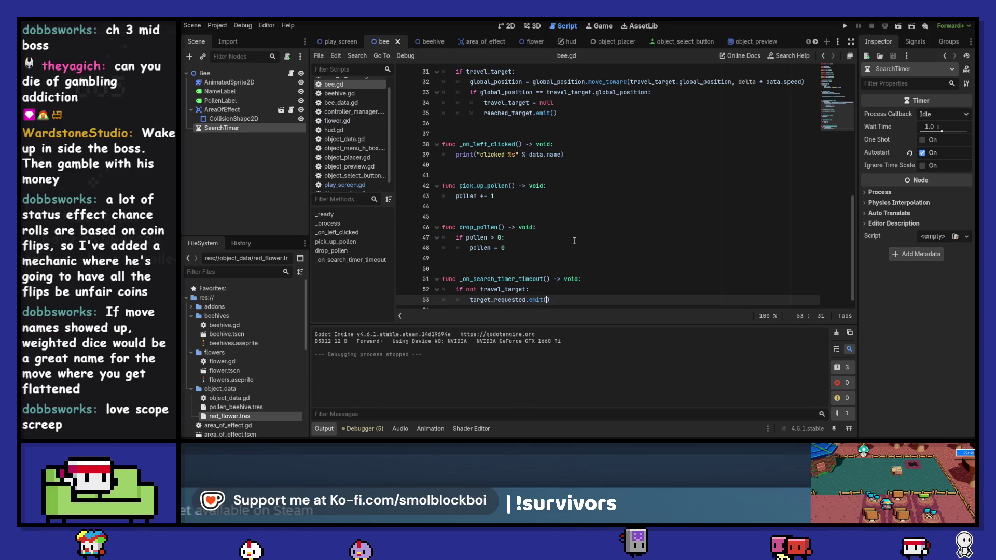
scroll(574, 240, "down", 1)
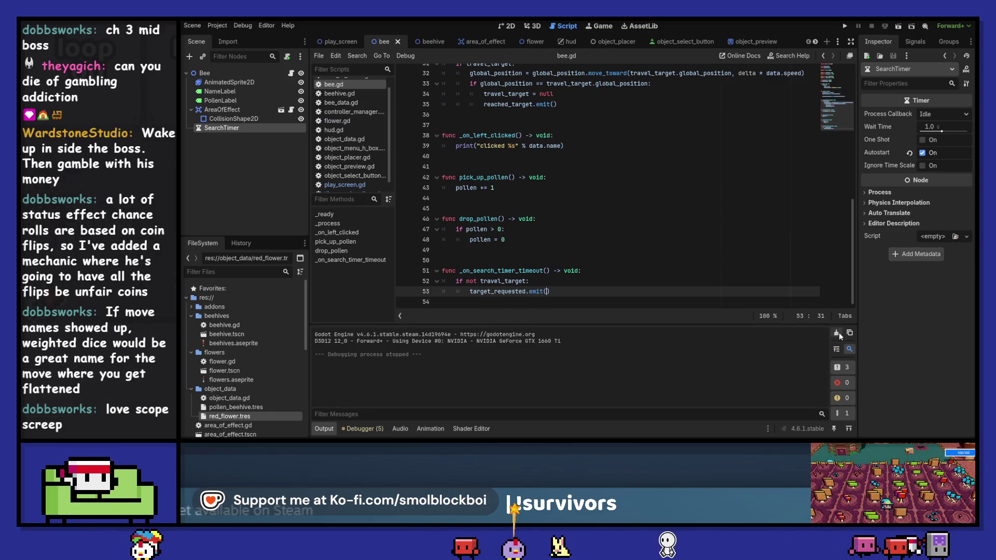
left_click(836, 333)
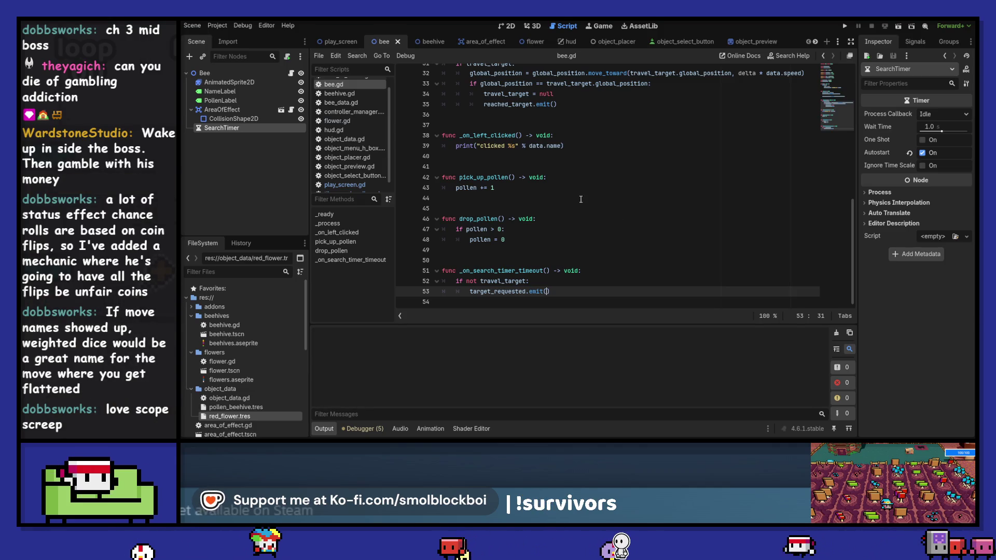
scroll(581, 199, "up", 3)
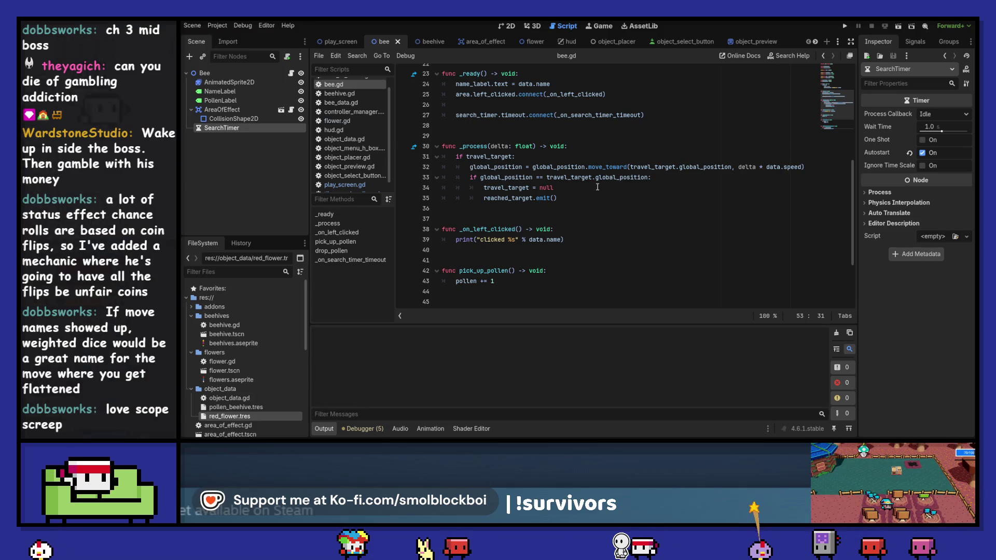
scroll(597, 187, "down", 3)
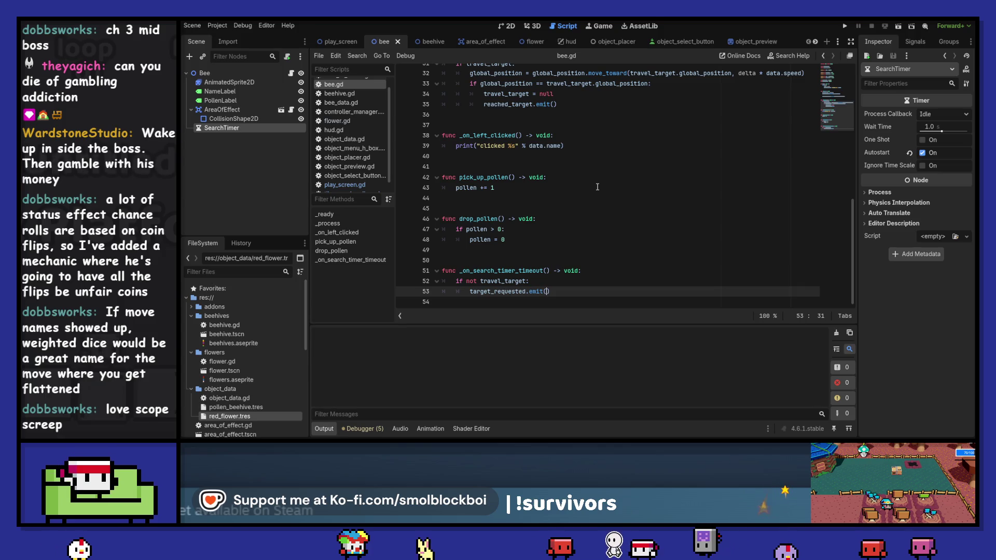
scroll(596, 186, "up", 2)
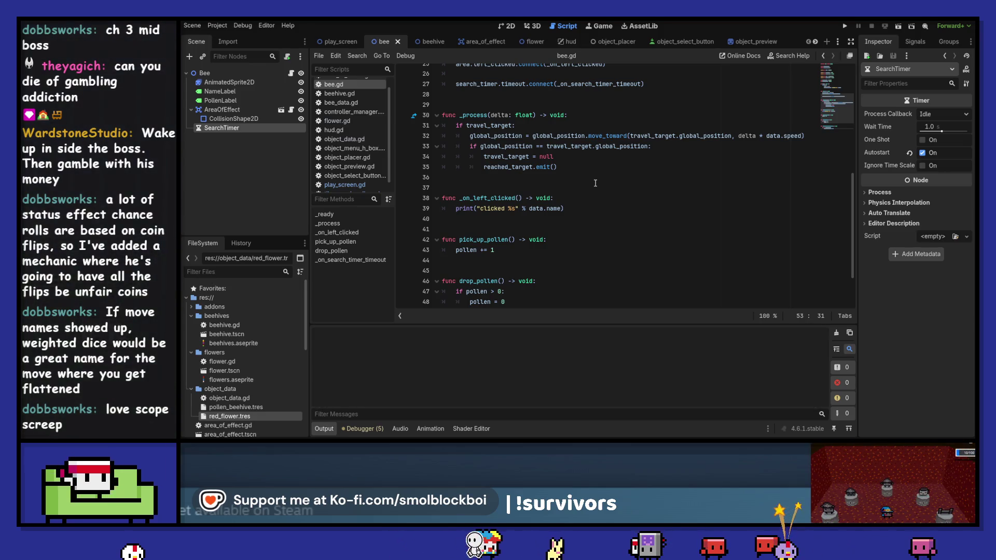
Return to the play_screen scene and reopen TileMapLayer's tile_map_handler.gd script
left_click(343, 41)
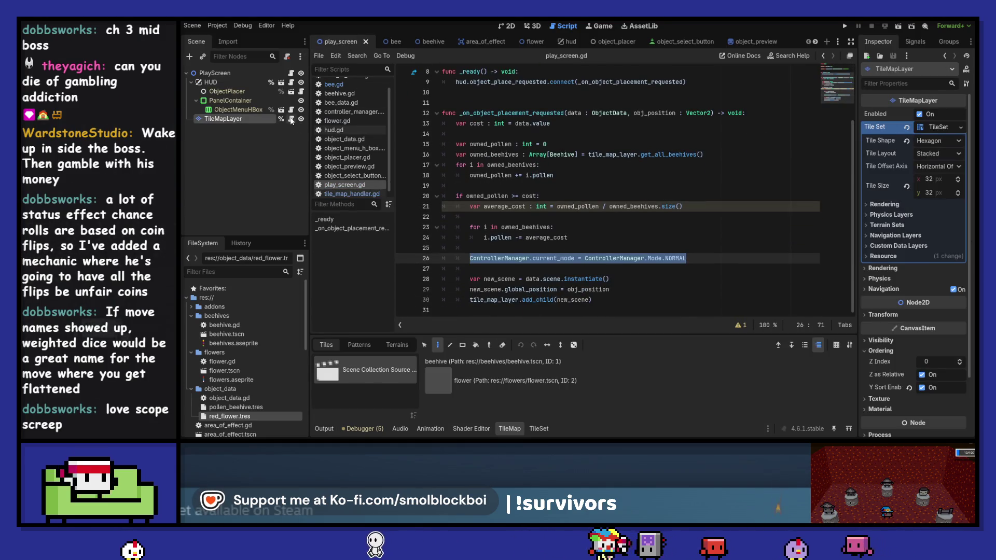
left_click(291, 120)
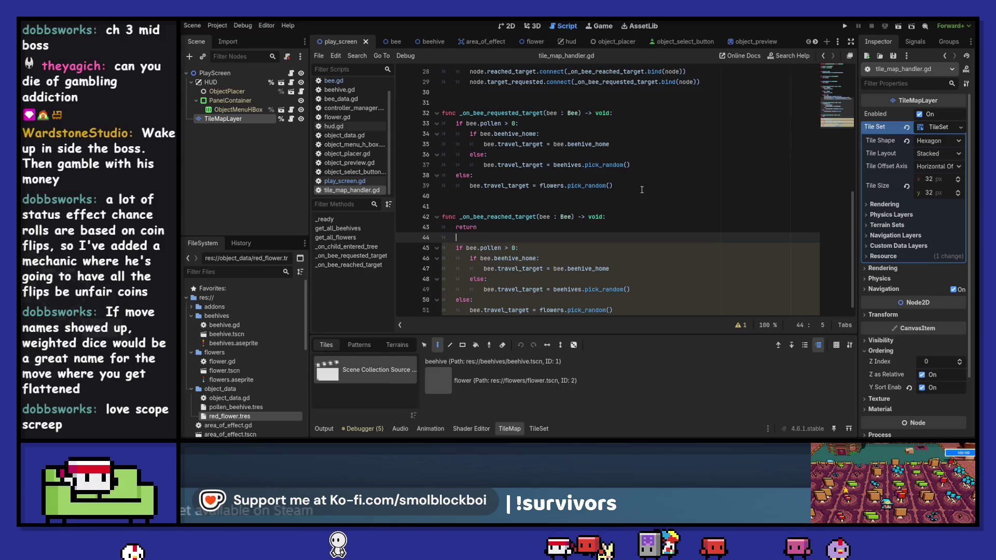
scroll(641, 189, "down", 1)
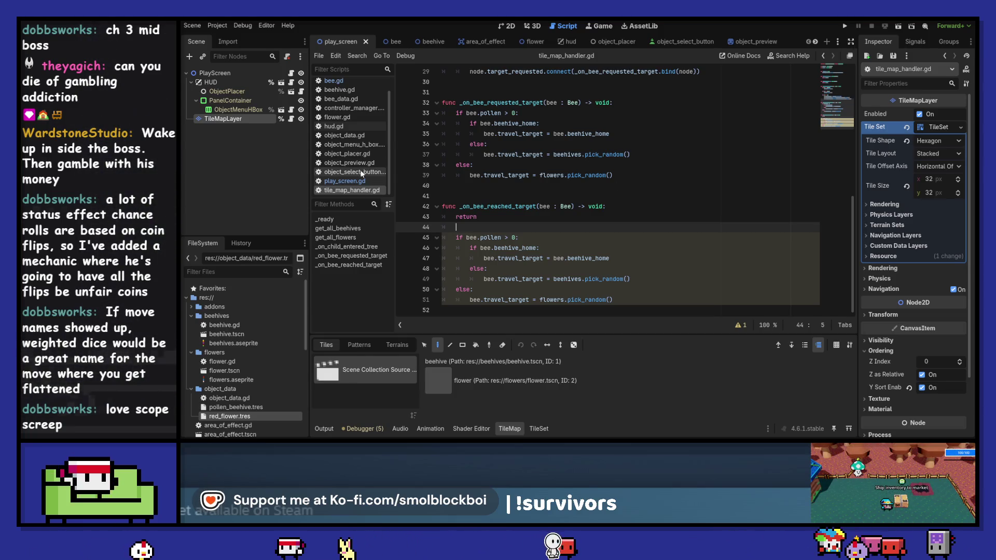
In bee.gd, move 'travel_target = null' below the reached_target emit line and save
left_click(334, 81)
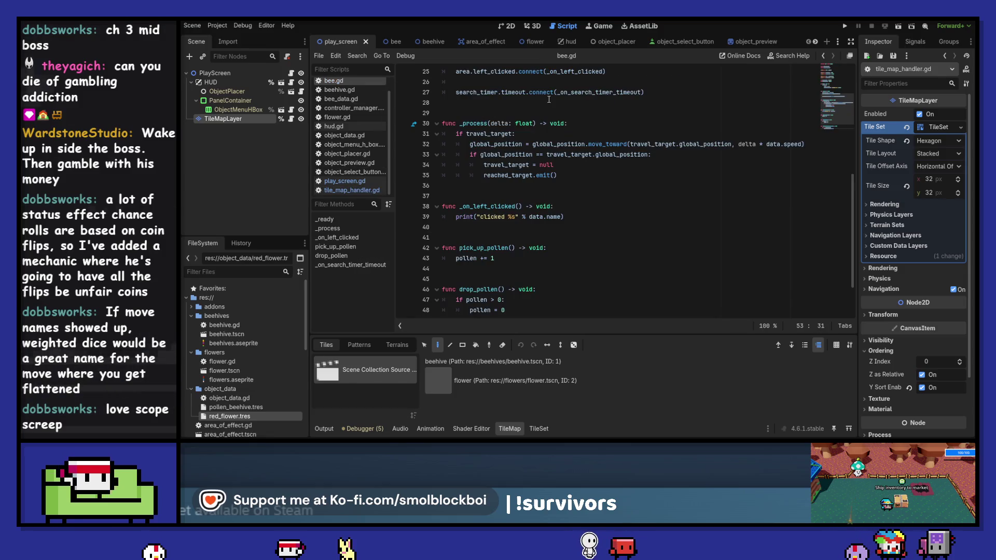
double_click(506, 167)
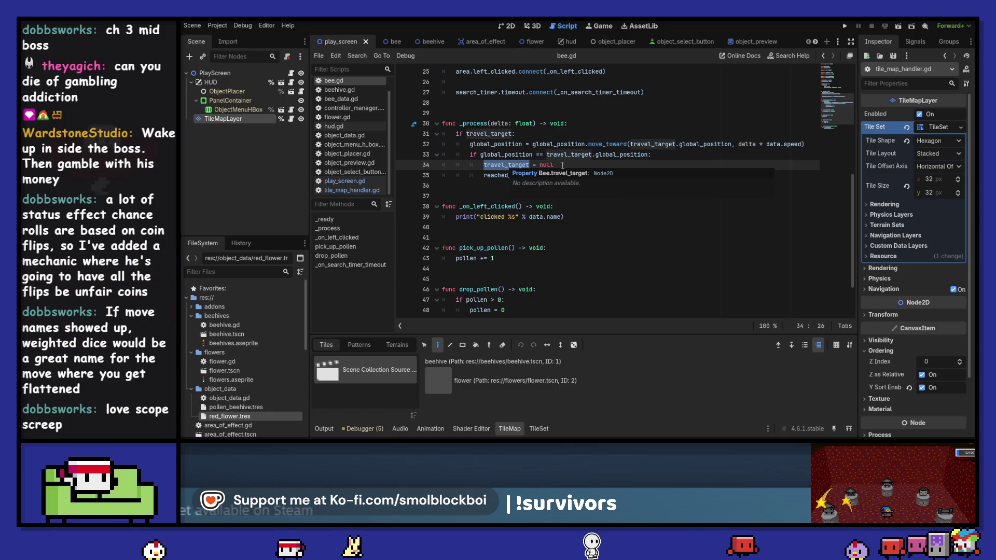
left_click(582, 167)
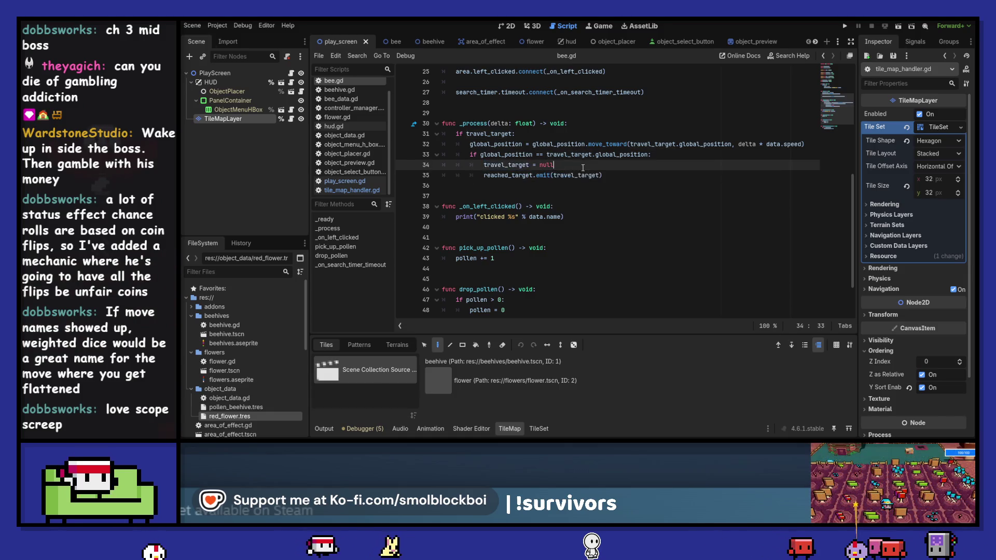
key("alt+Down")
key("ctrl+s")
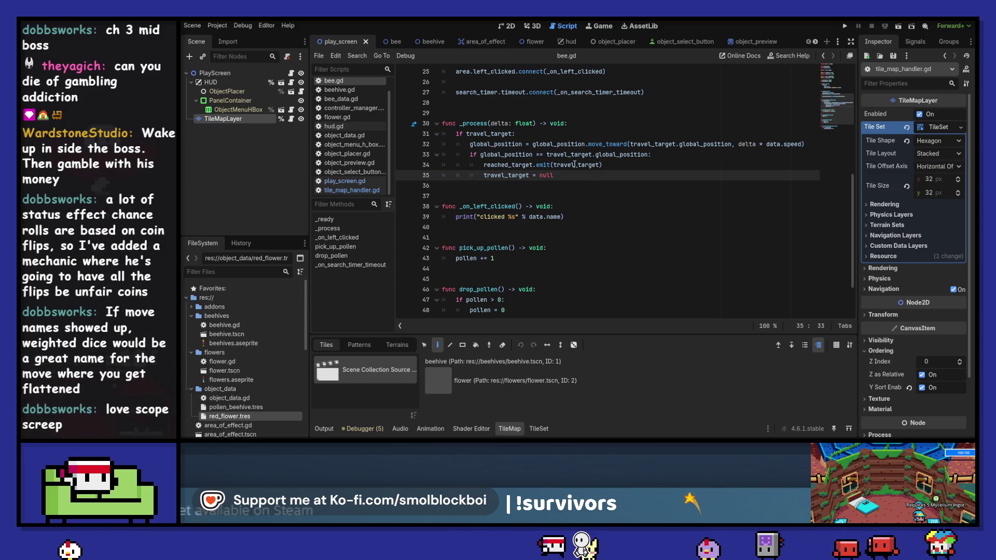
Change the signal declaration to 'signal reached_target(target : Node2D)'
scroll(574, 164, "up", 8)
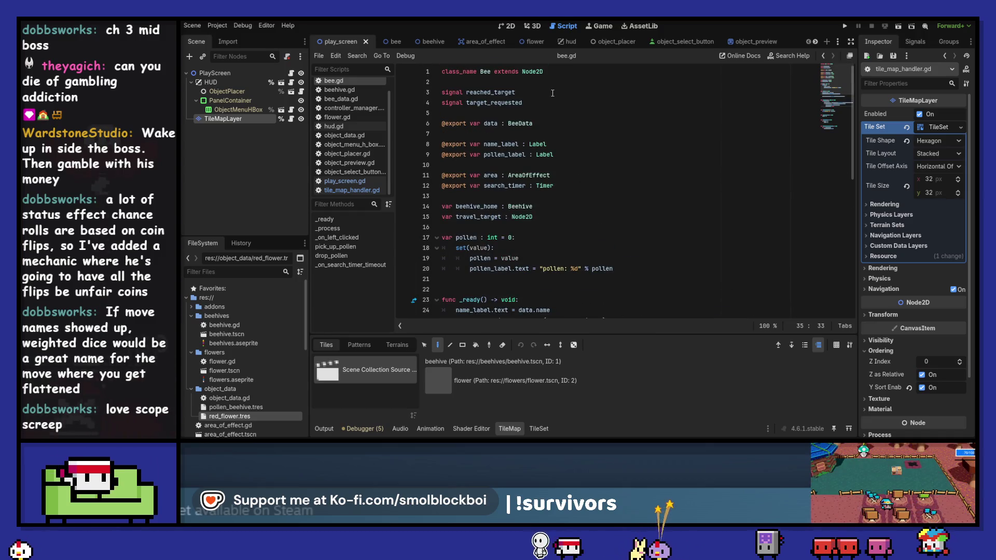
left_click(553, 92)
type("(targ")
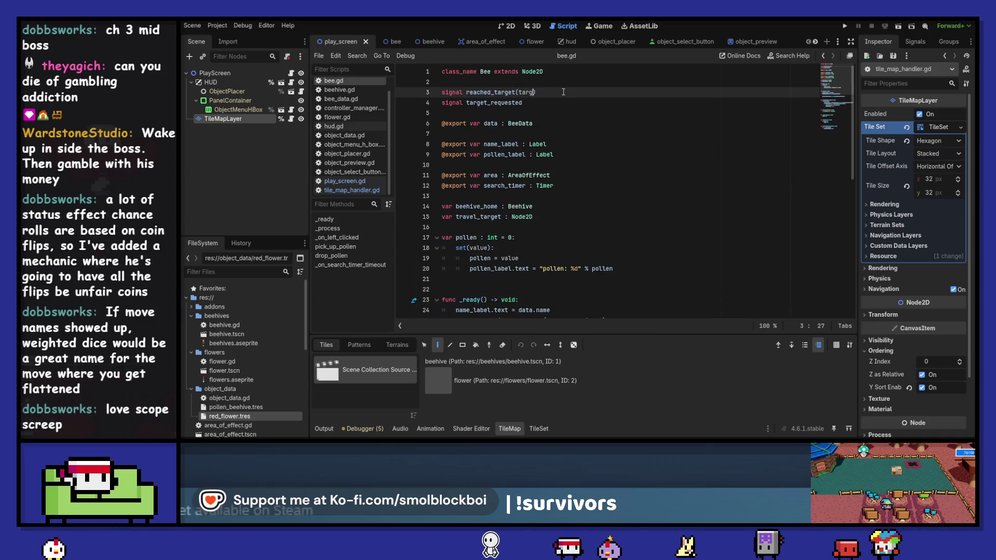
type("et : Nod")
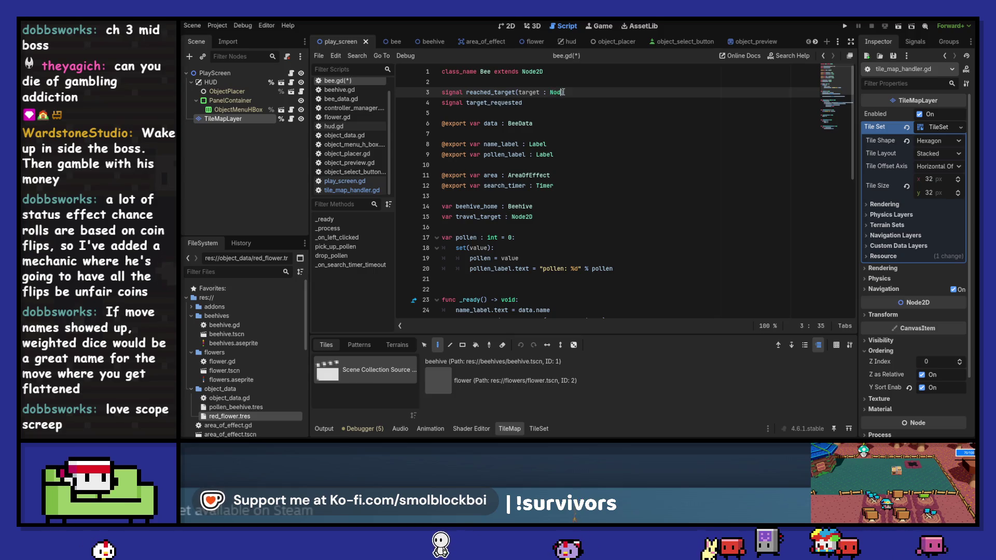
type("e2D")
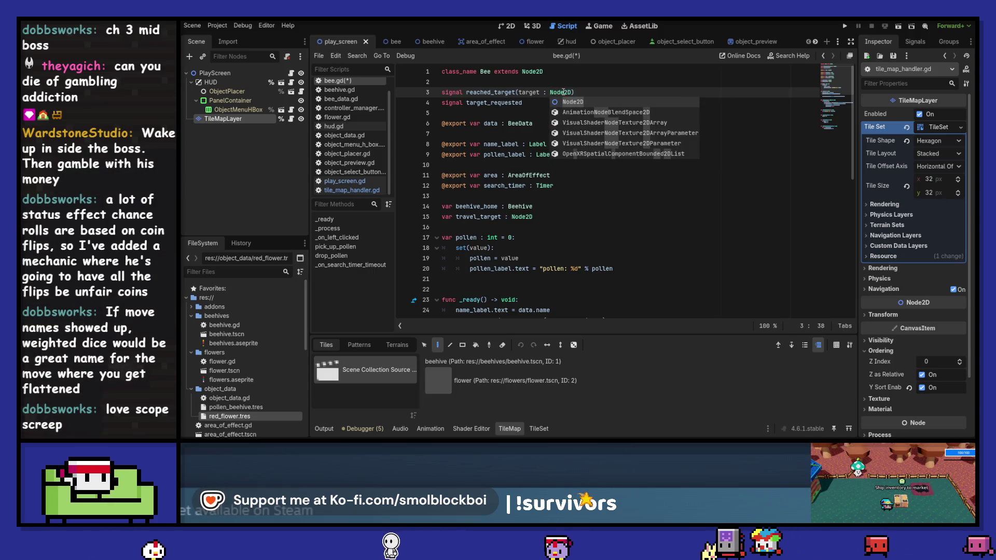
left_click(490, 95)
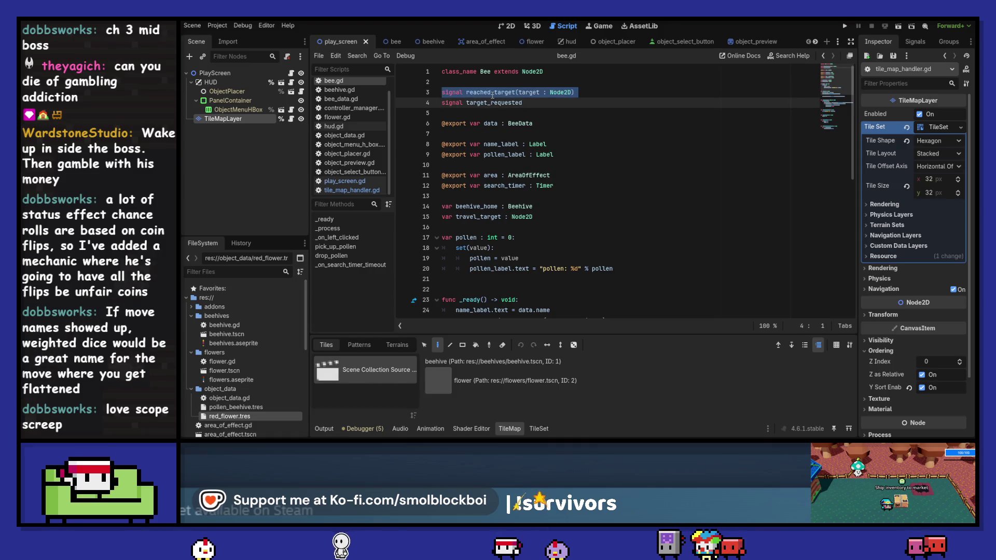
double_click(490, 94)
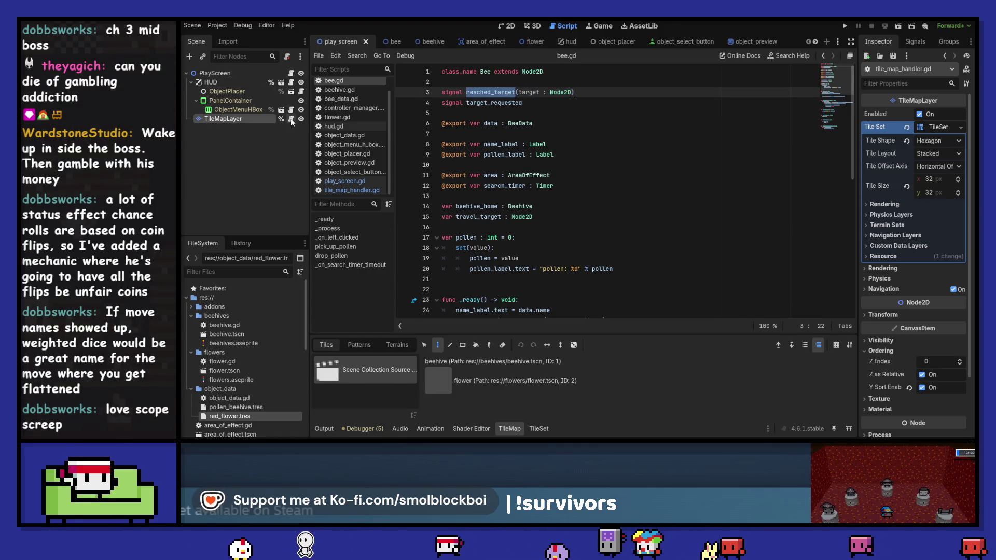
left_click(351, 190)
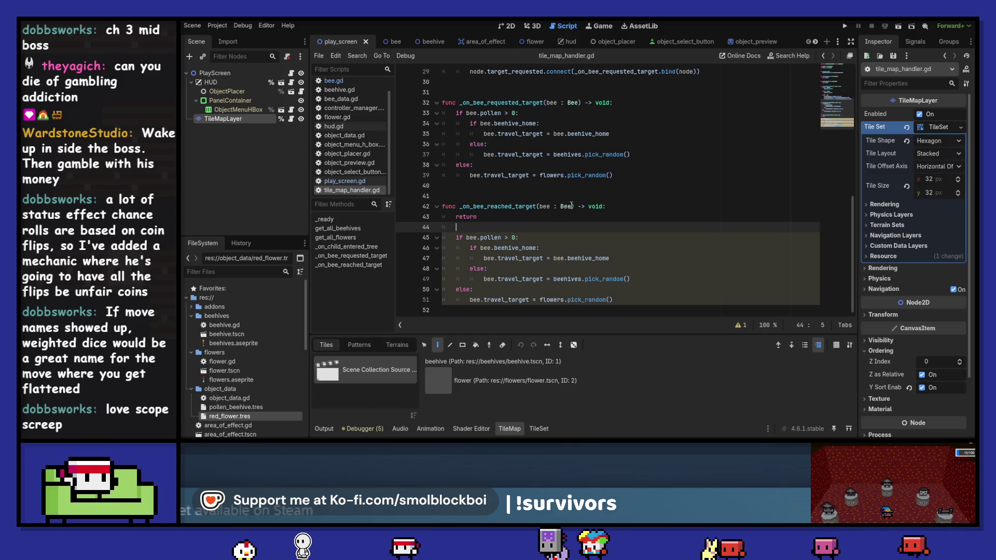
Add a 'target : Node2D' parameter to _on_bee_reached_target and test-run the game
left_click(540, 206)
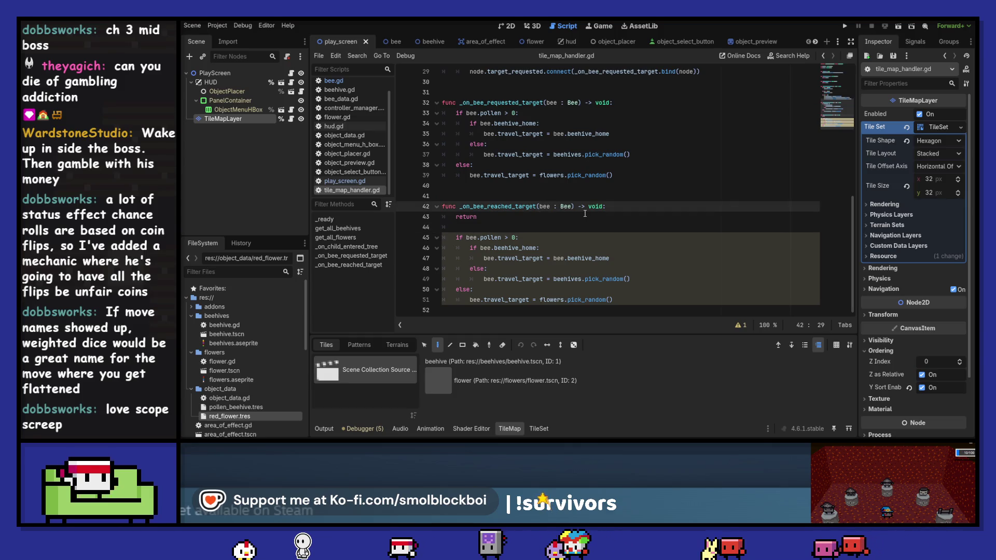
type("target :")
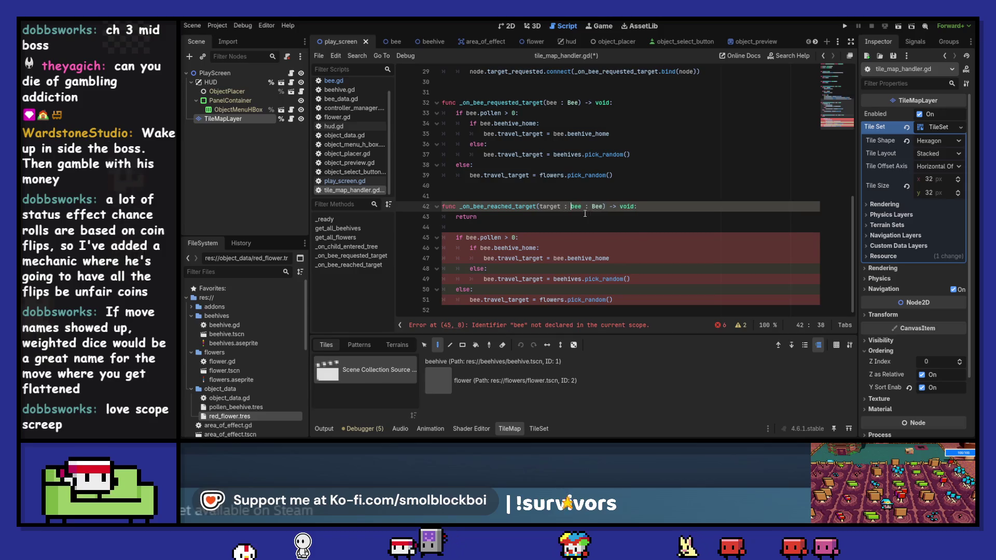
type("D,")
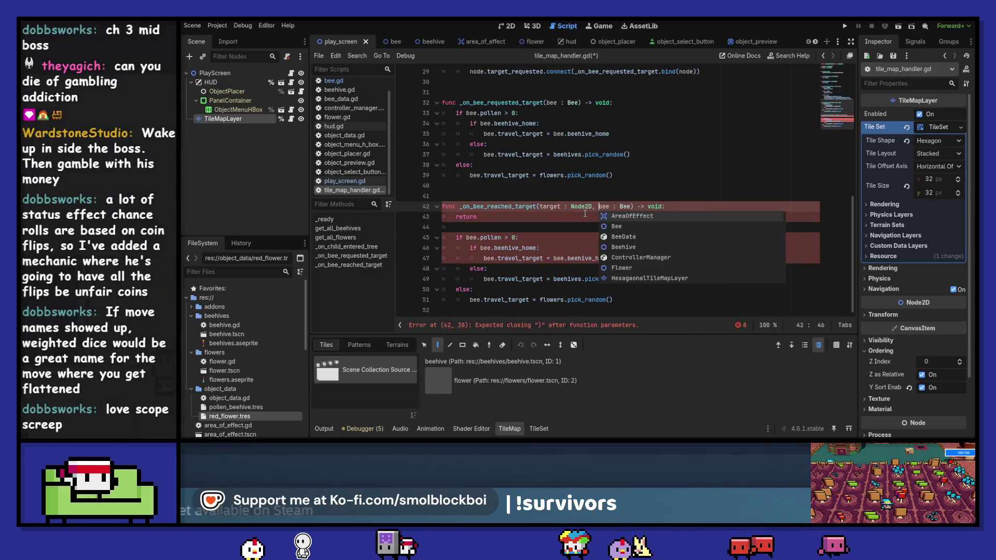
key("F5")
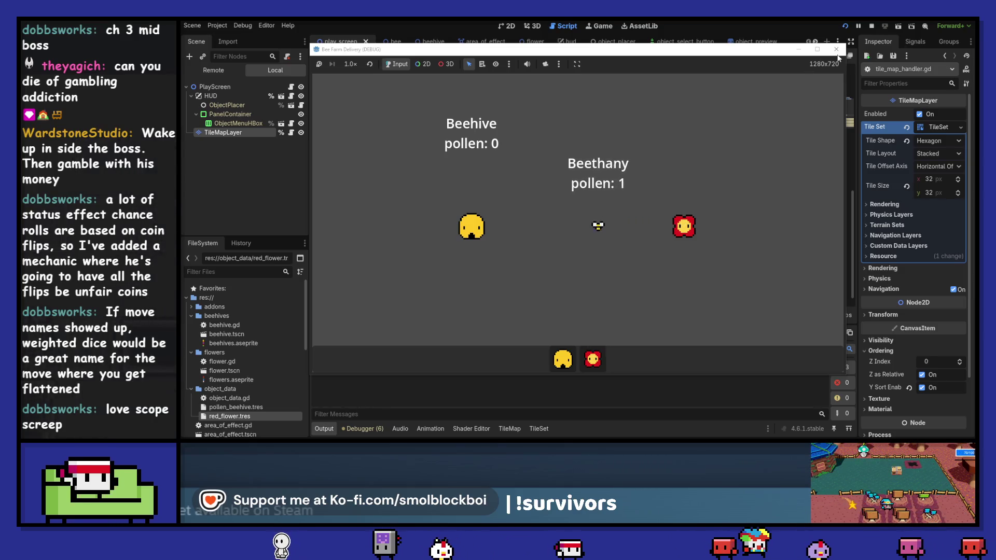
left_click(836, 49)
Insert print(target.name) above the return and run the game again with F5
left_click(457, 218)
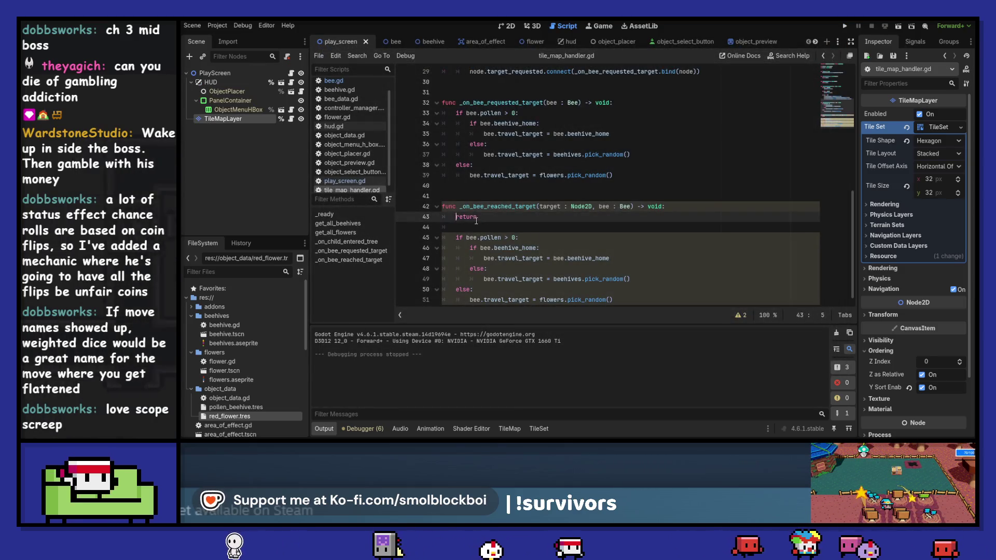
key("Return")
key("Up")
type("print")
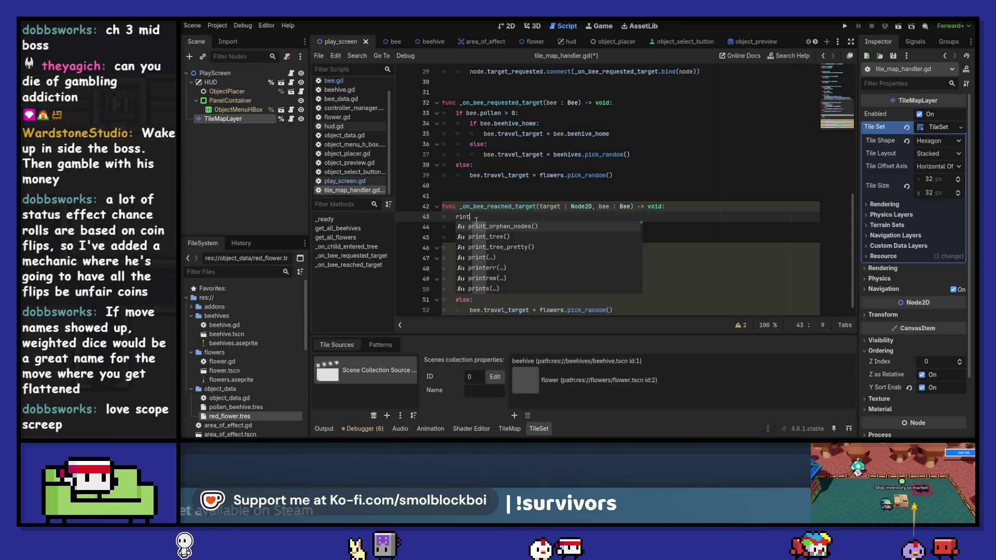
type("(ta")
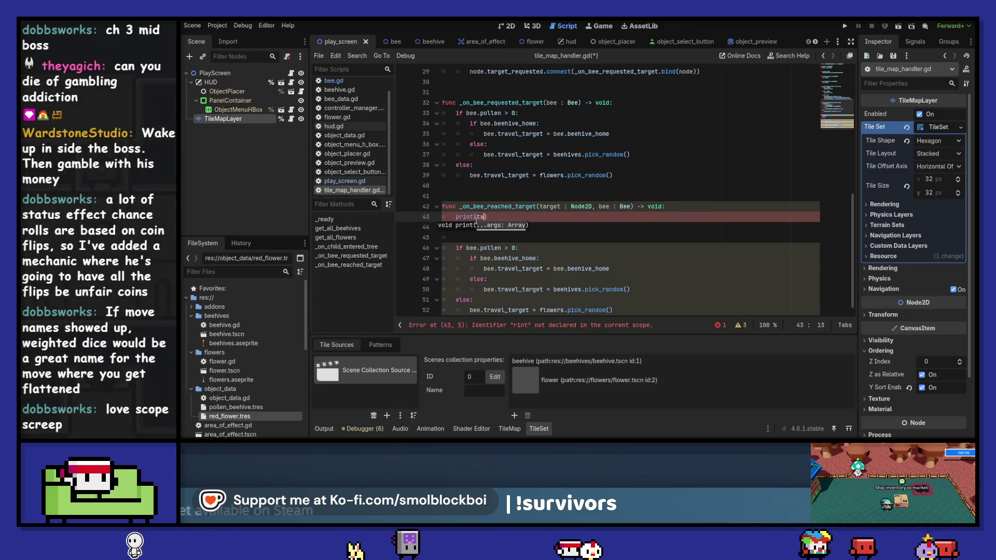
type("me")
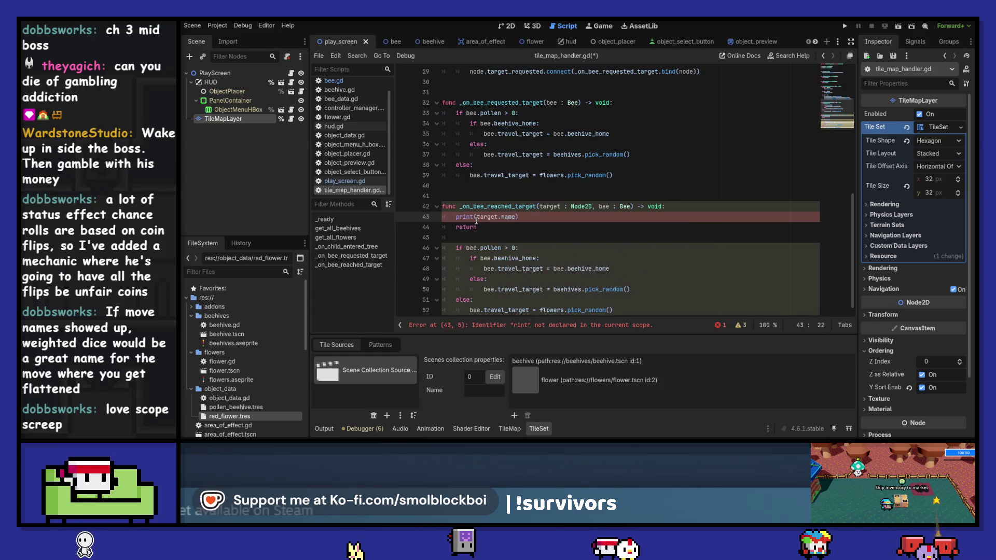
key("F5")
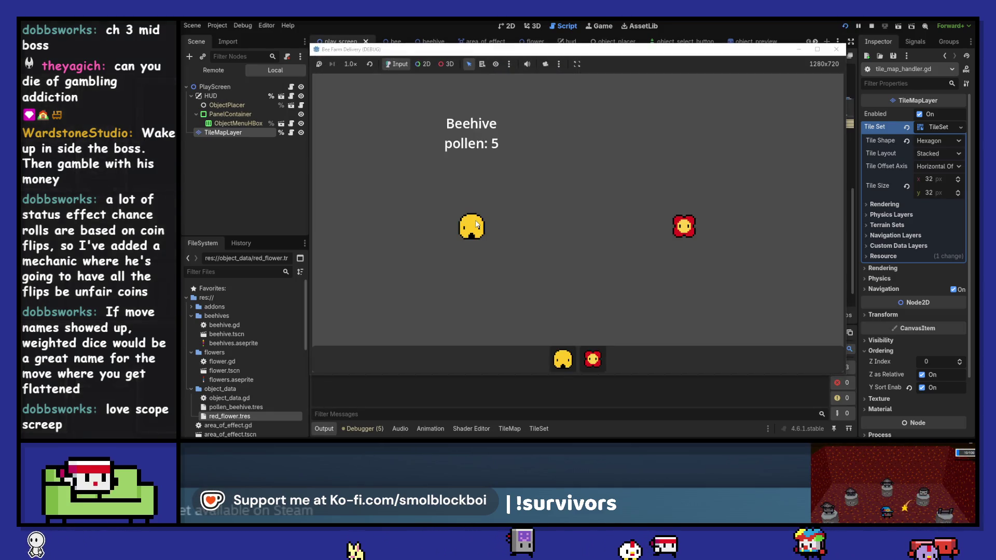
Stop the game, then delete the unreachable pollen if/else block after return and save
mouse_move(624, 54)
left_mouse_down()
mouse_move(719, 29)
mouse_move(711, 34)
left_mouse_up()
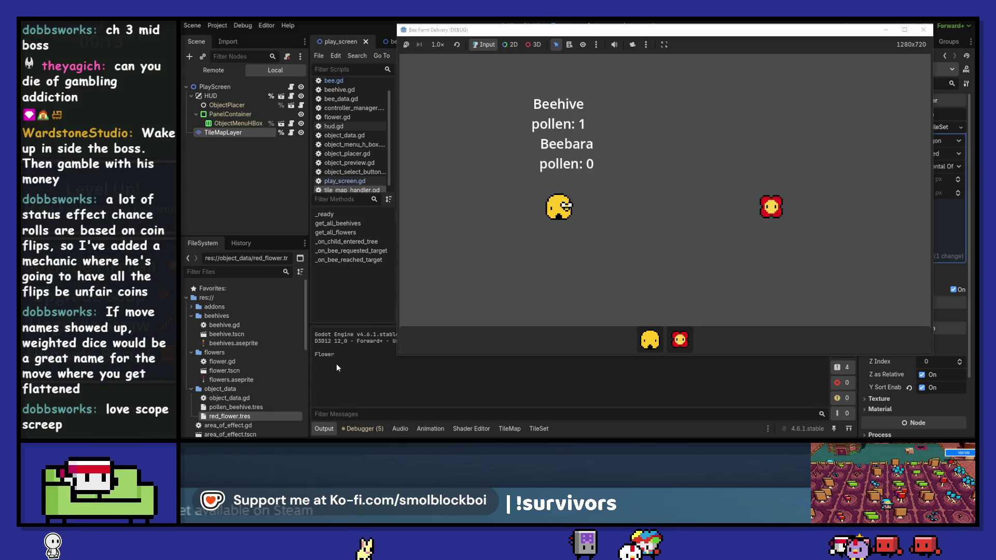
key("F8")
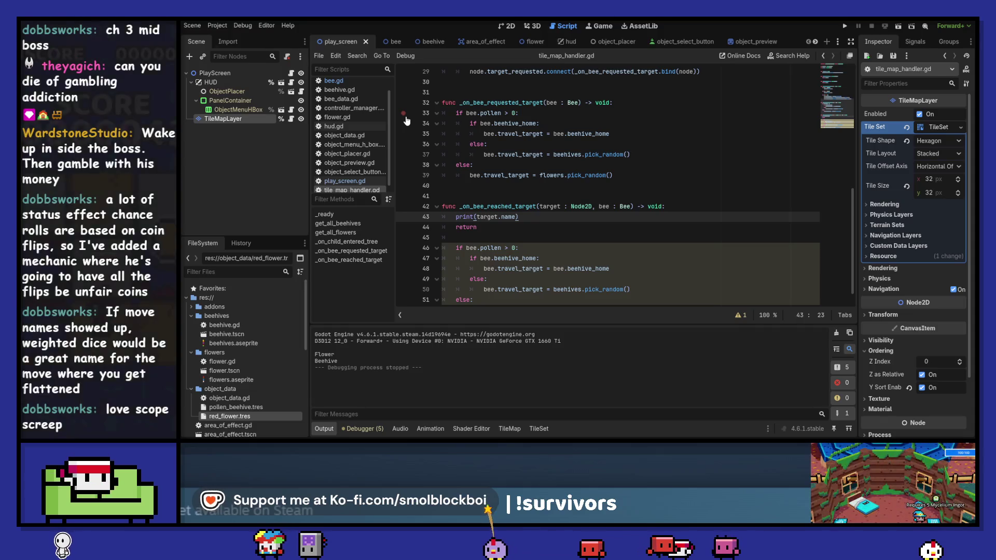
scroll(566, 141, "down", 1)
left_click_drag(591, 299, 421, 216)
key("BackSpace")
key("ctrl+s")
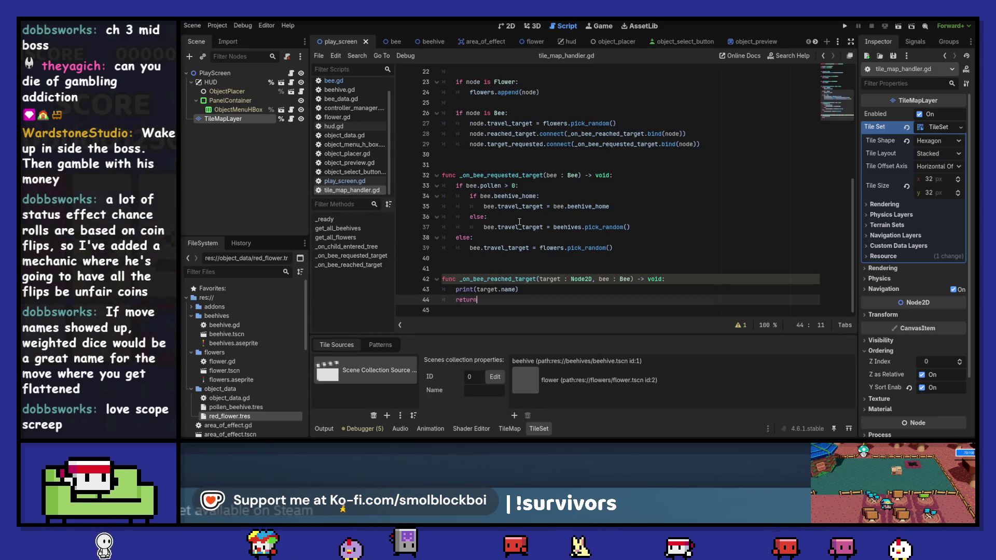
Scroll through bee.gd, glance at tile_map_handler.gd, then return to bee.gd's signal declarations
left_click(334, 80)
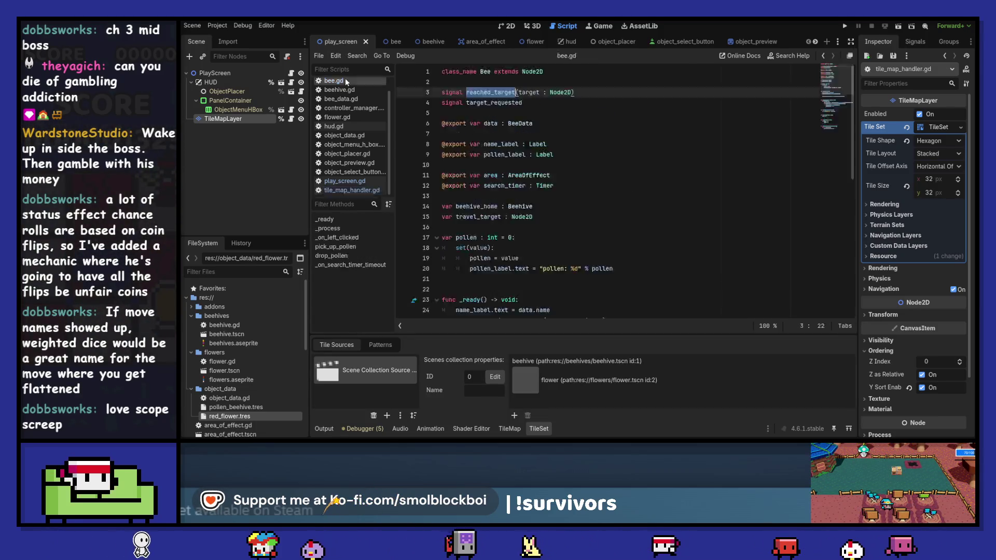
scroll(603, 158, "down", 4)
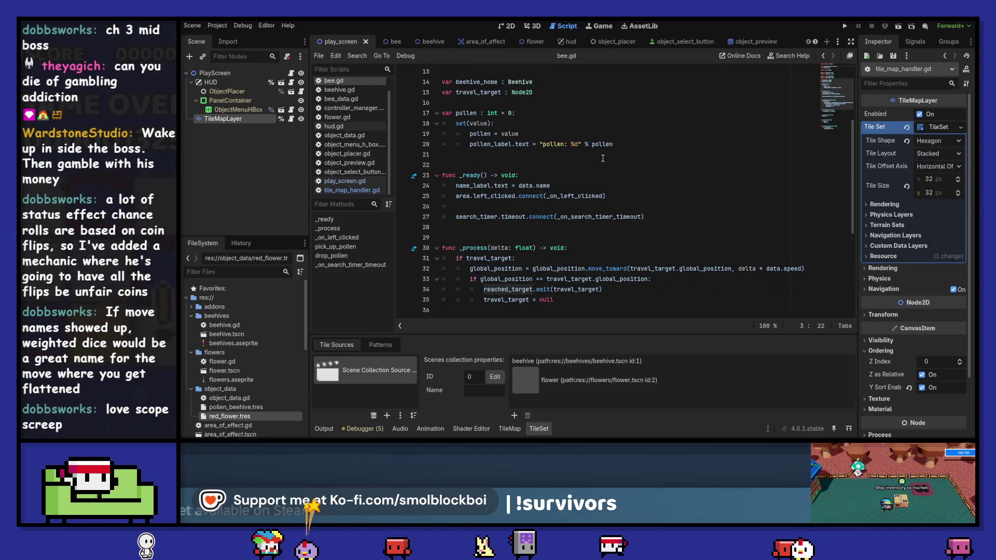
scroll(602, 158, "down", 5)
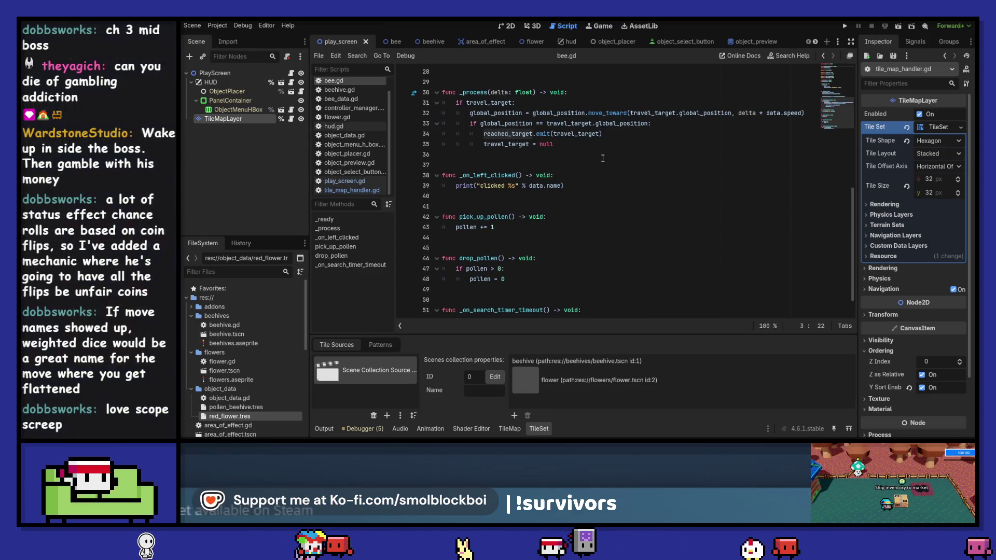
scroll(603, 159, "down", 1)
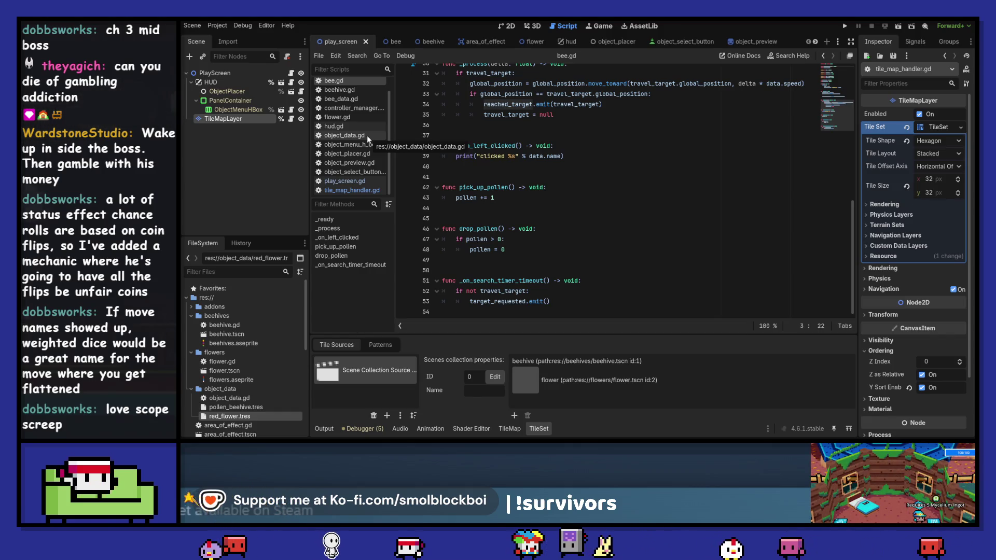
left_click(379, 190)
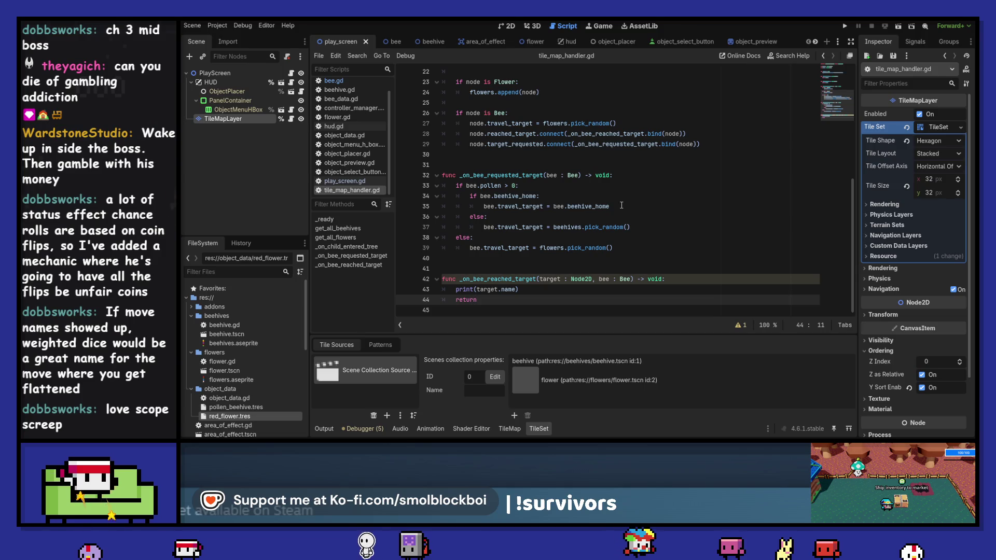
left_click(359, 82)
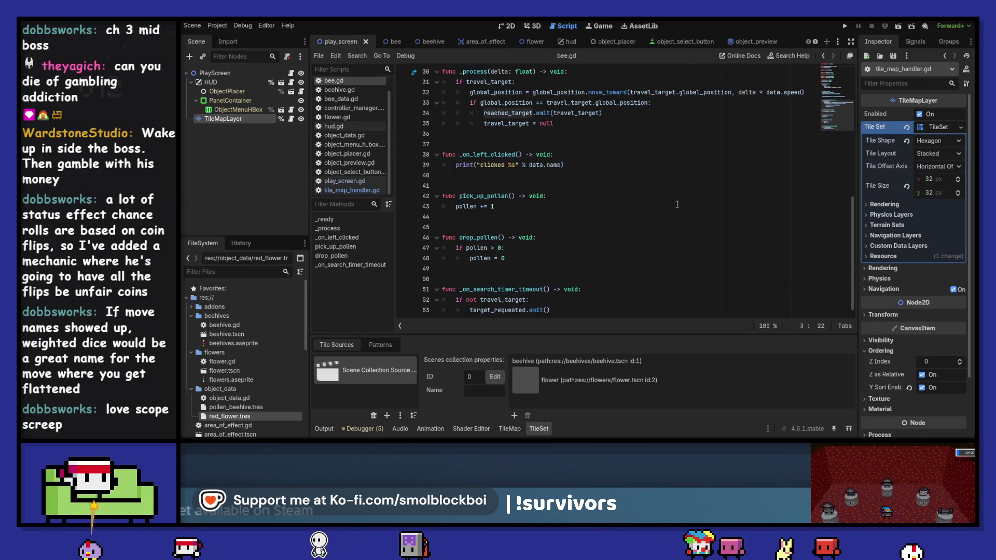
scroll(677, 204, "up", 10)
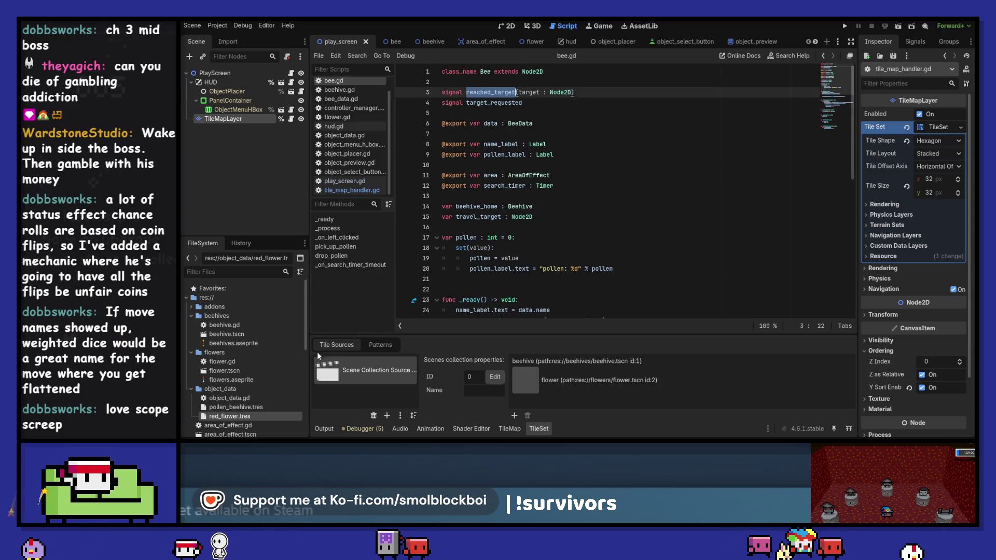
scroll(250, 366, "down", 3)
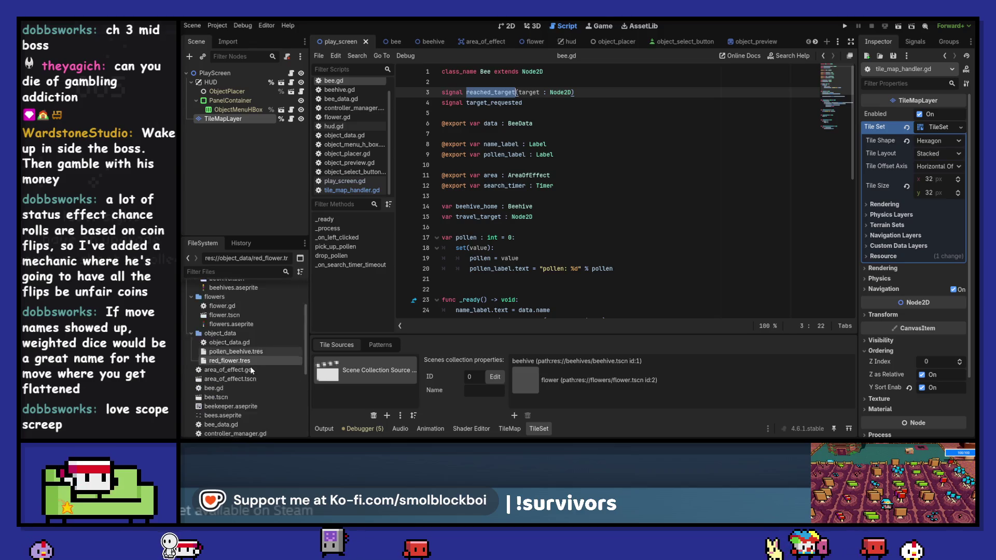
Open bee_data.gd and change the default speed from 100 to 50
mouse_move(263, 368)
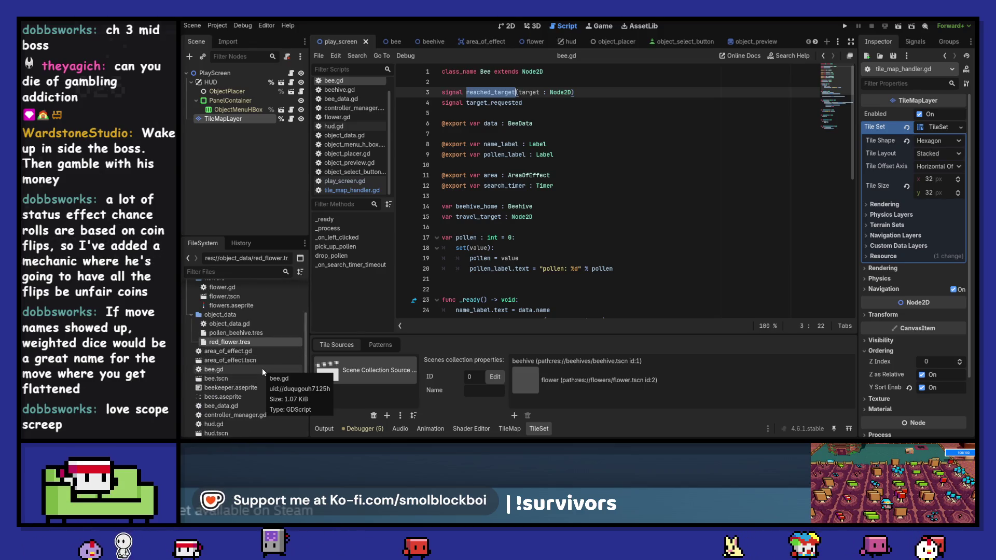
double_click(251, 407)
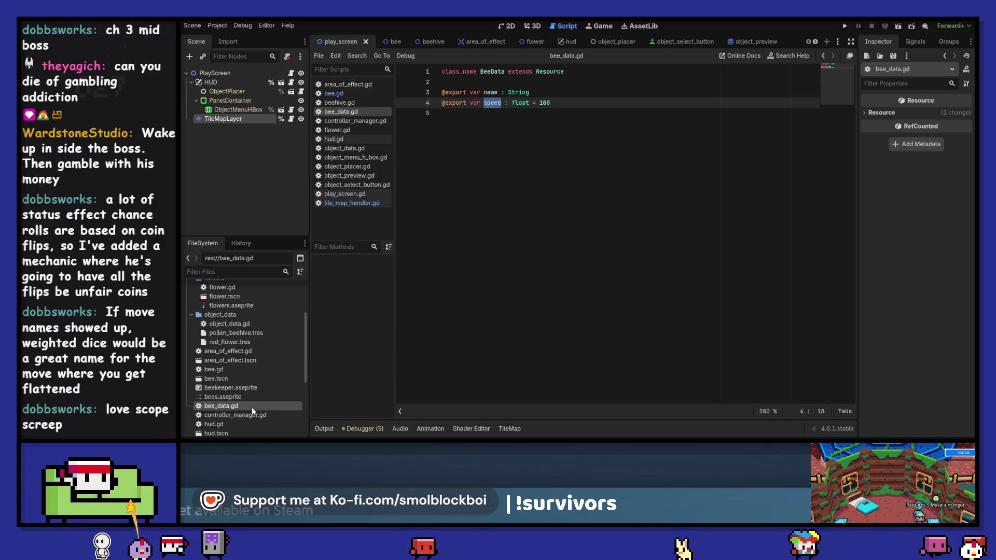
left_click(514, 179)
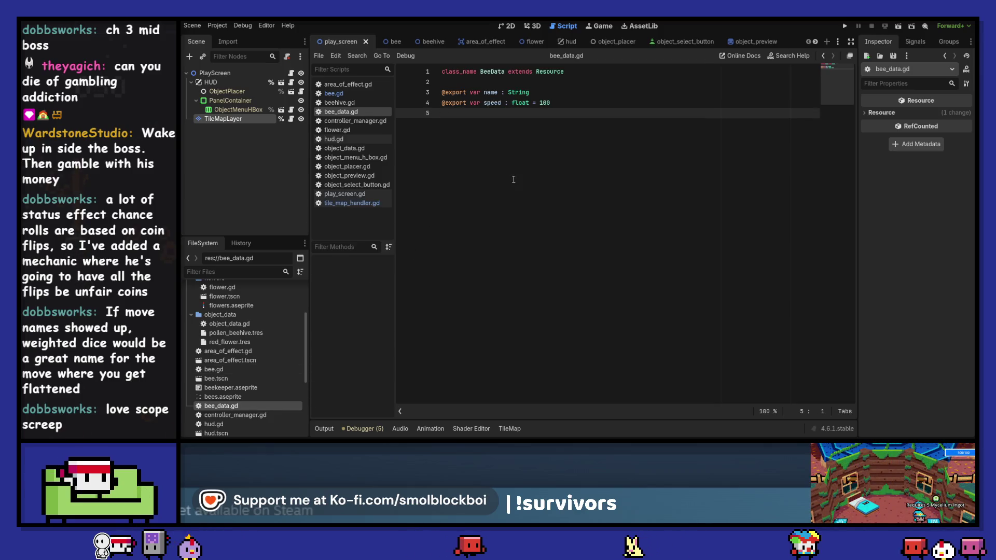
key("Up")
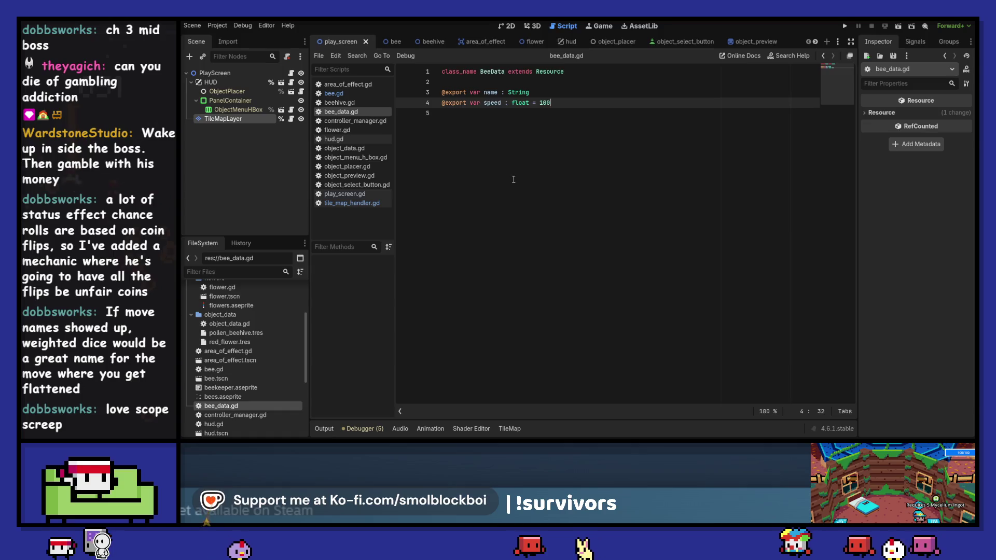
key("ctrl+s")
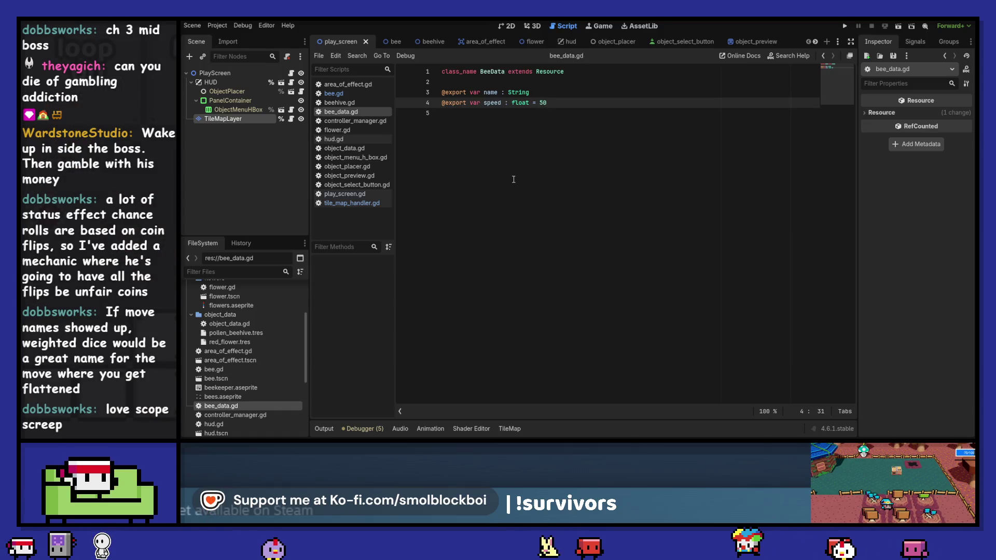
type("50")
key("Down")
Add enum Species {POLLEN, WATER} and an exported species : Species field, then save
key("Return")
type("var ty")
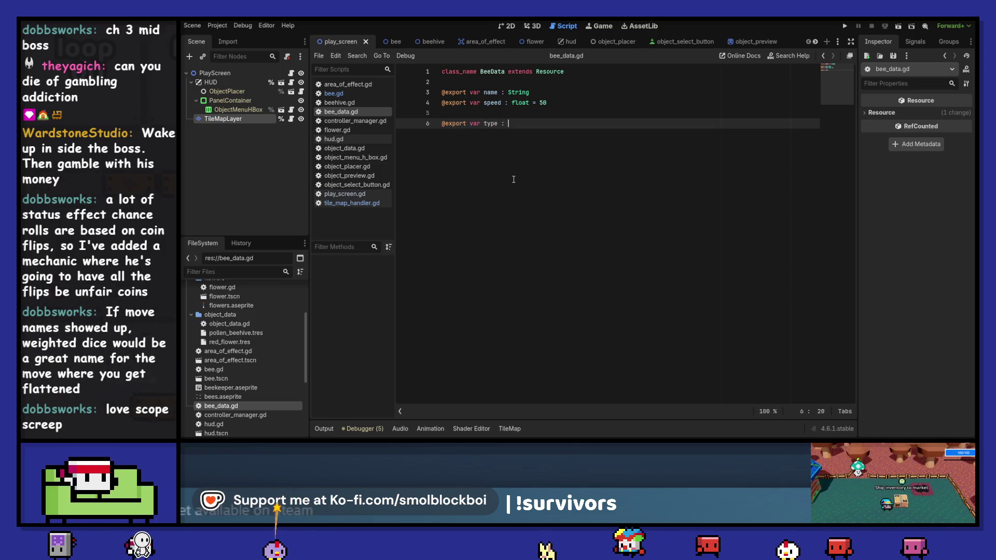
type("pe :")
key("Up")
key("Return")
type("enum Types")
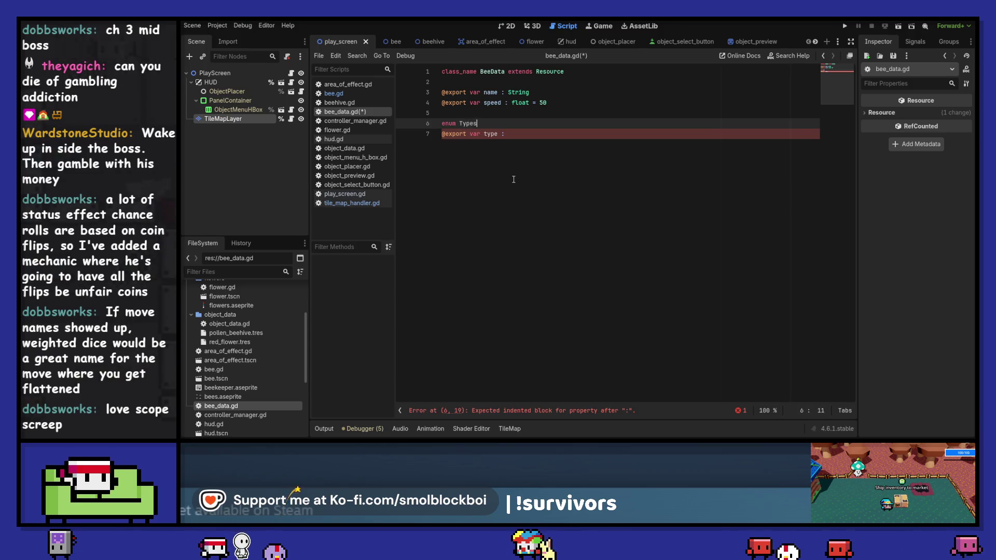
key("BackSpace")
key("BackSpace")
key("BackSpace")
type("Species {")
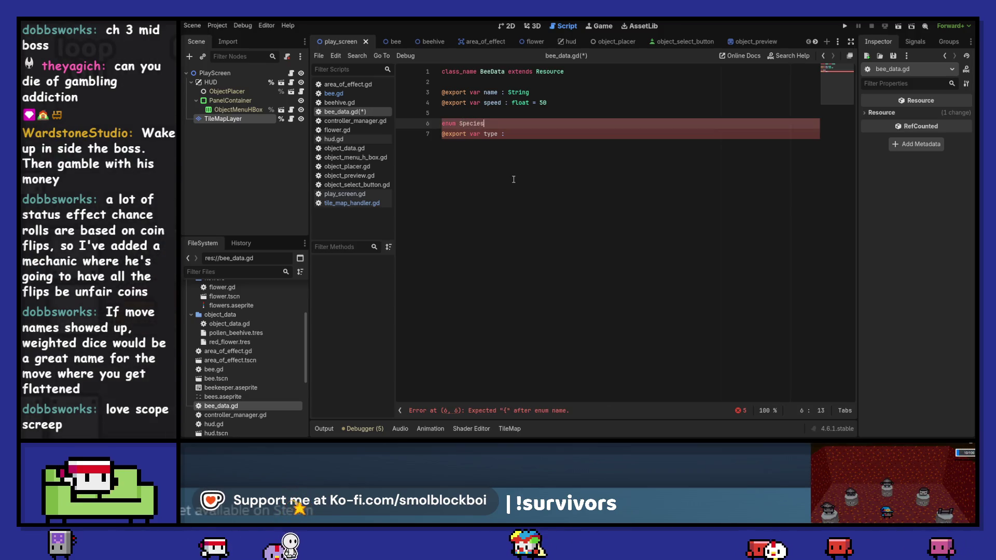
type("POLLEN,")
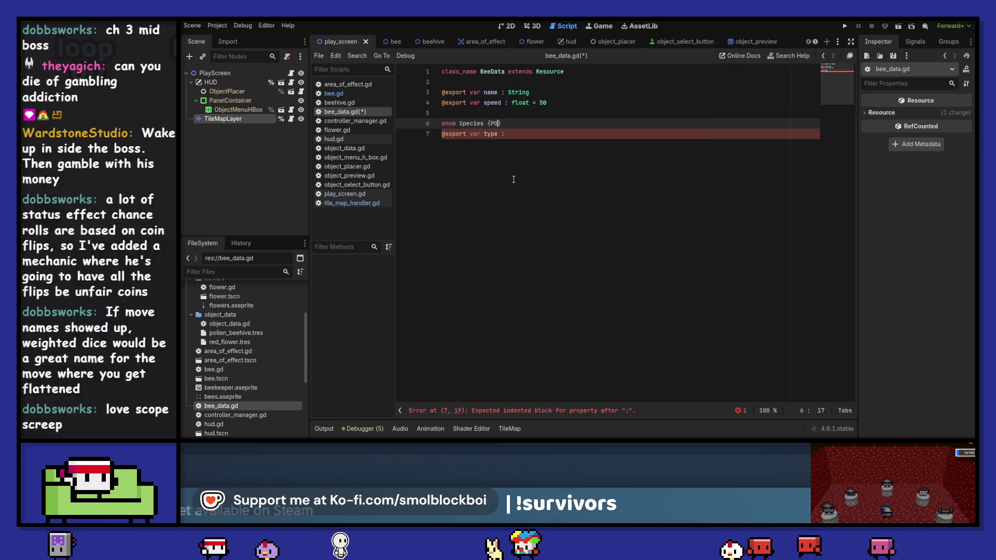
type(" WATER")
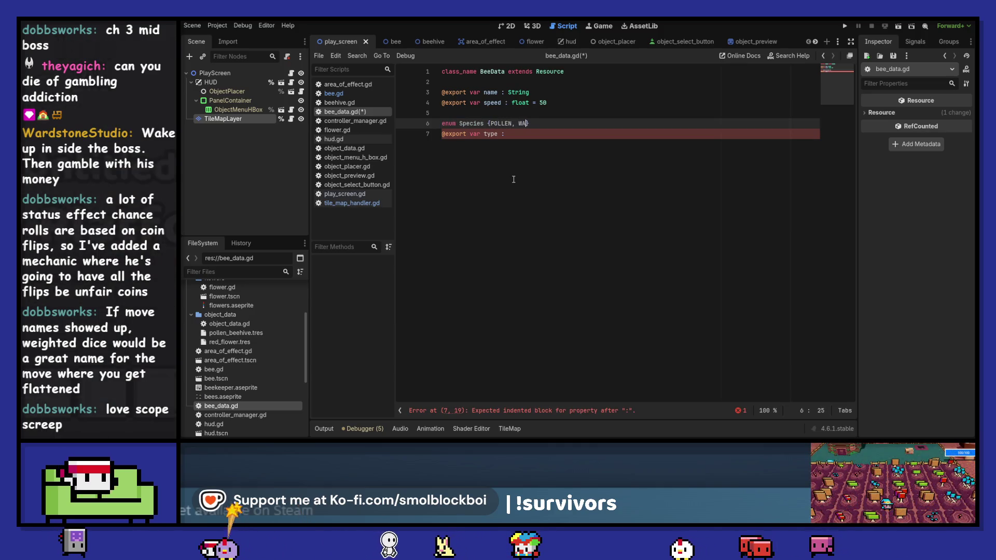
key("Down")
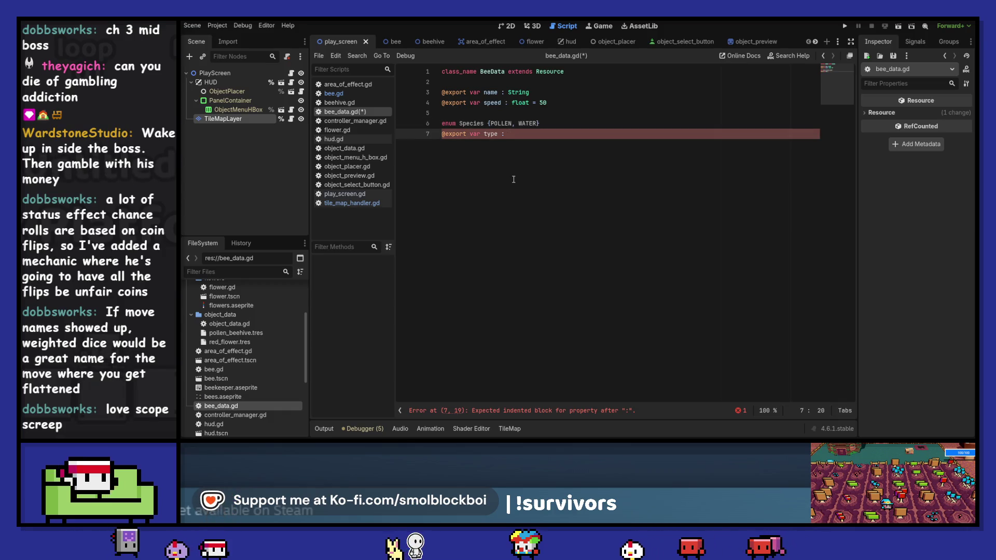
type("Species")
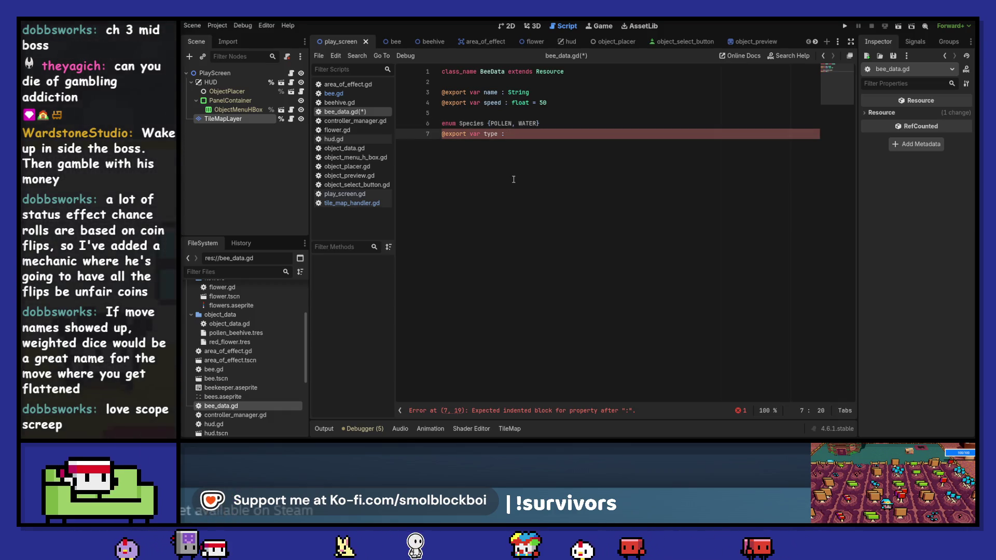
key("ctrl+Left")
key("ctrl+Left")
key("ctrl+Left")
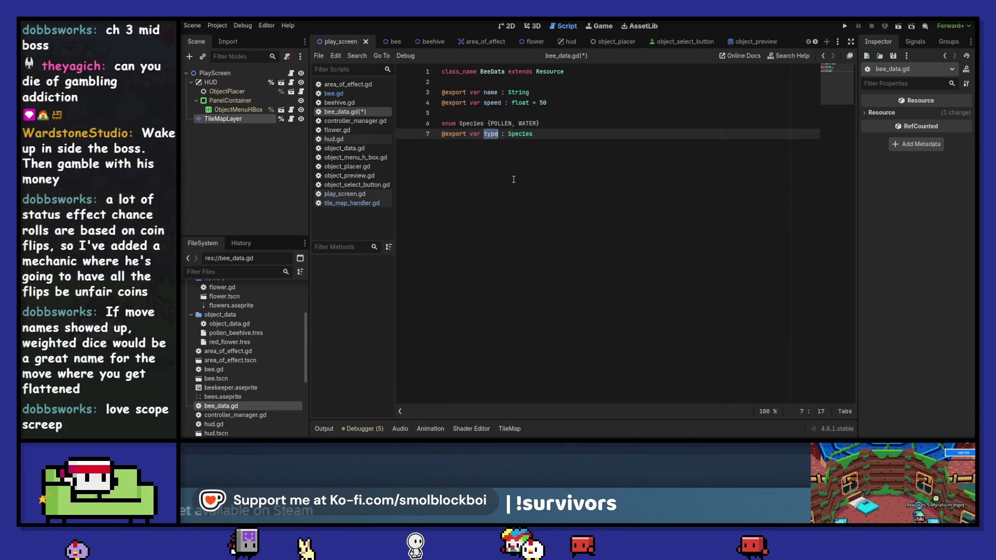
key("ctrl+s")
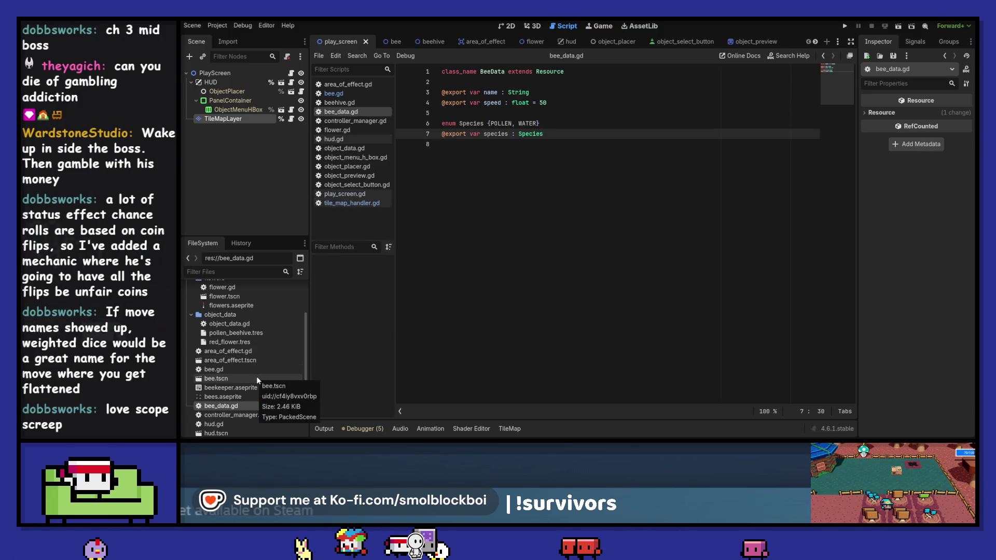
scroll(258, 373, "up", 5)
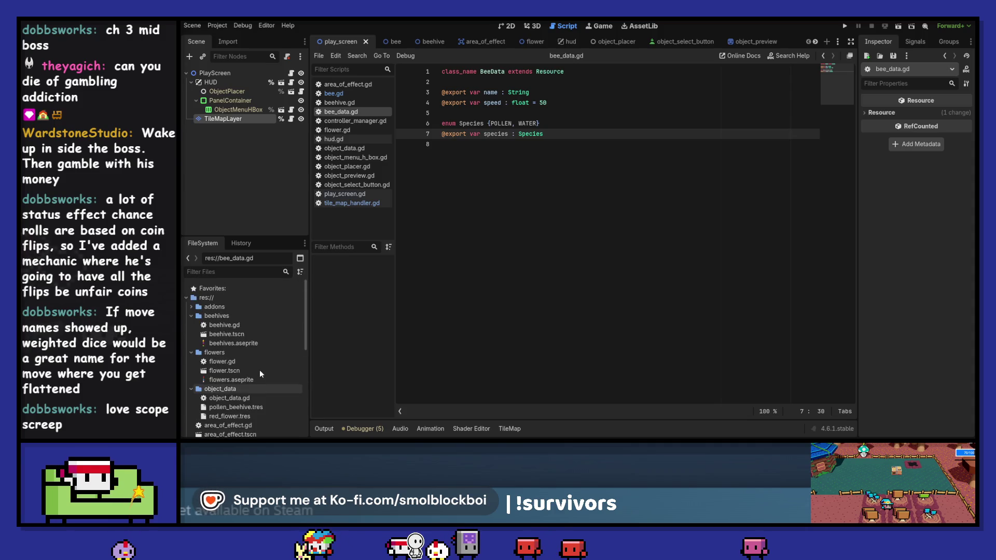
scroll(262, 406, "down", 3)
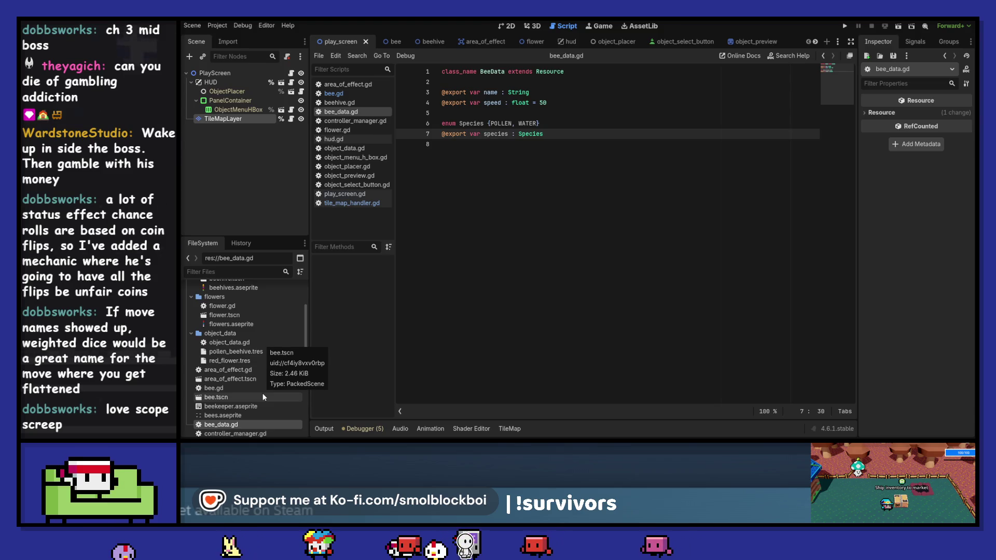
Inspect the Bee scene's root node, then test-run the game and spawn a bee from the beehive
double_click(262, 397)
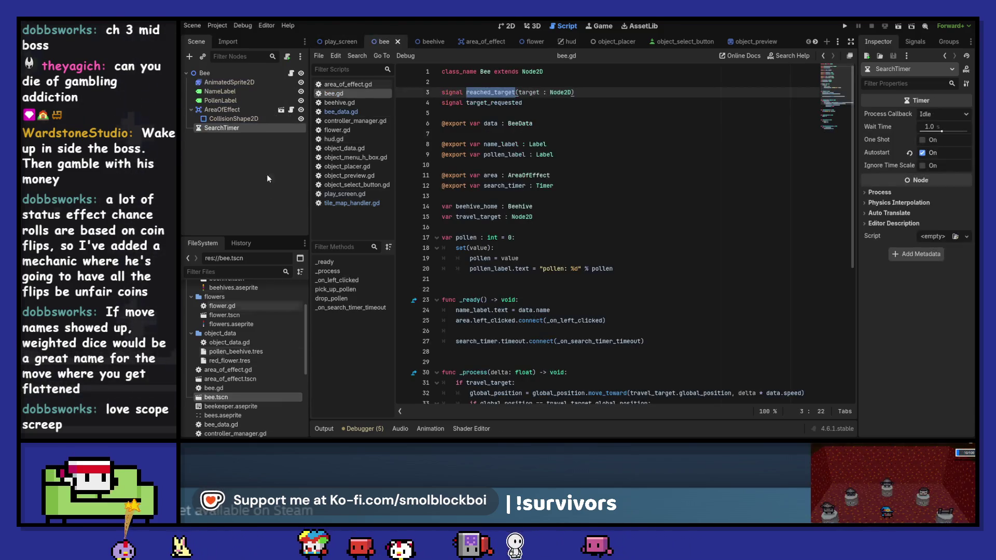
left_click(233, 72)
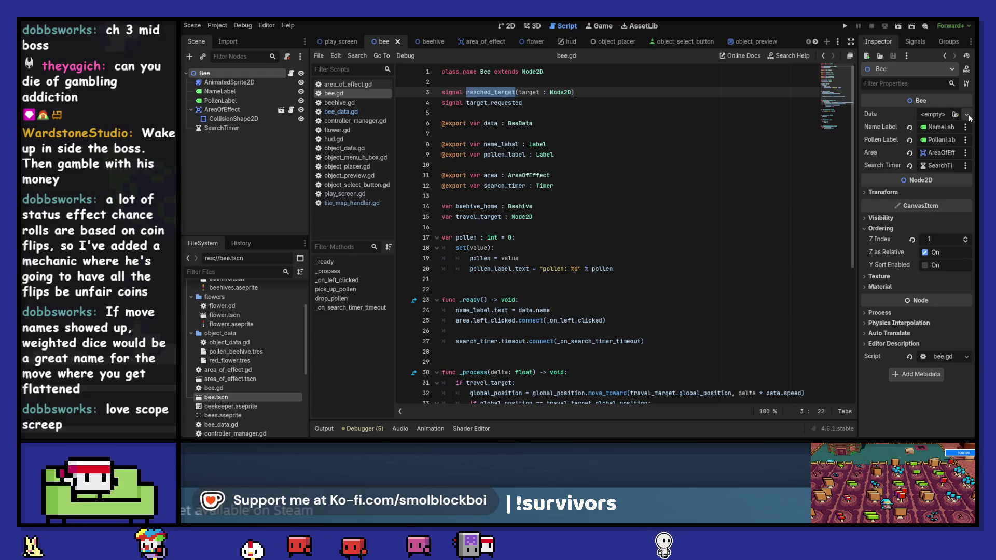
left_click(845, 26)
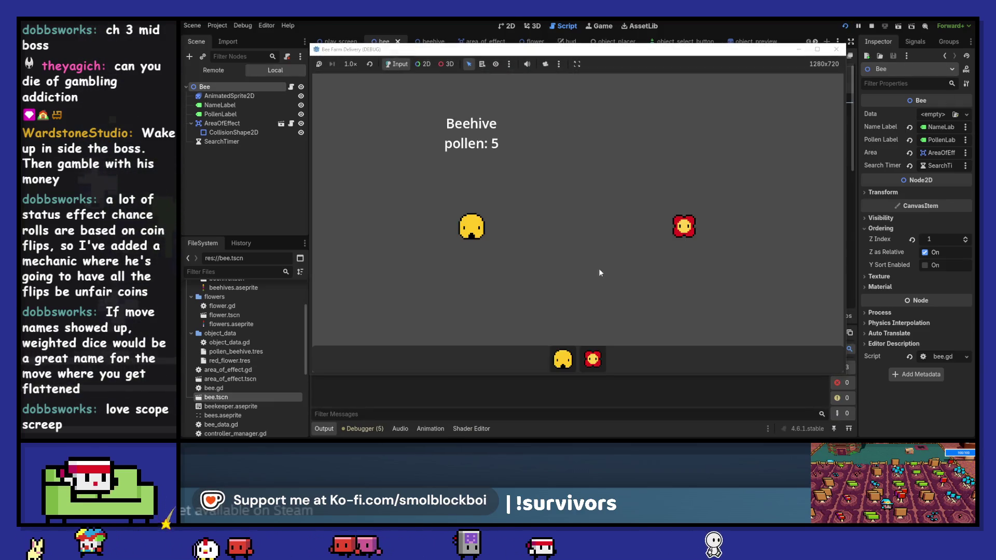
left_click(474, 227)
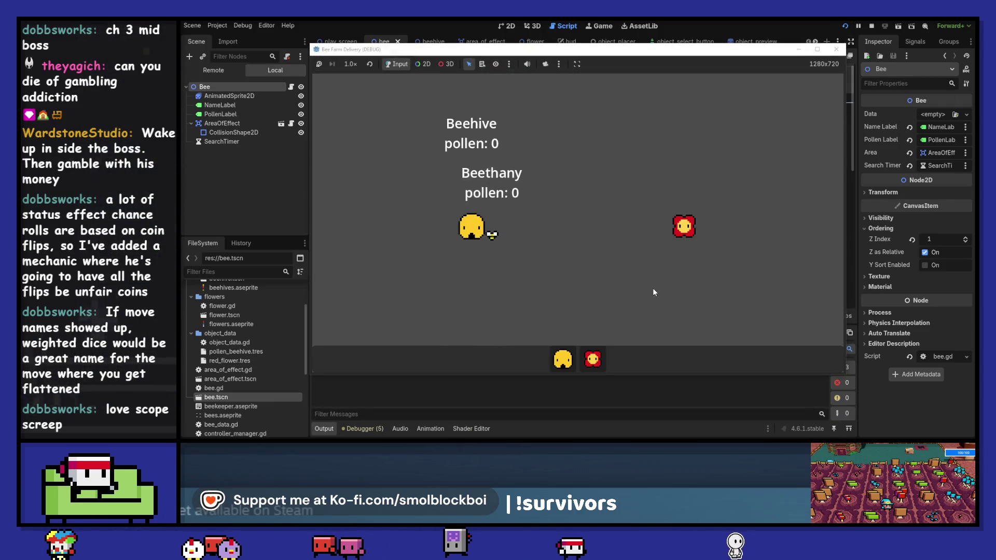
left_click(838, 50)
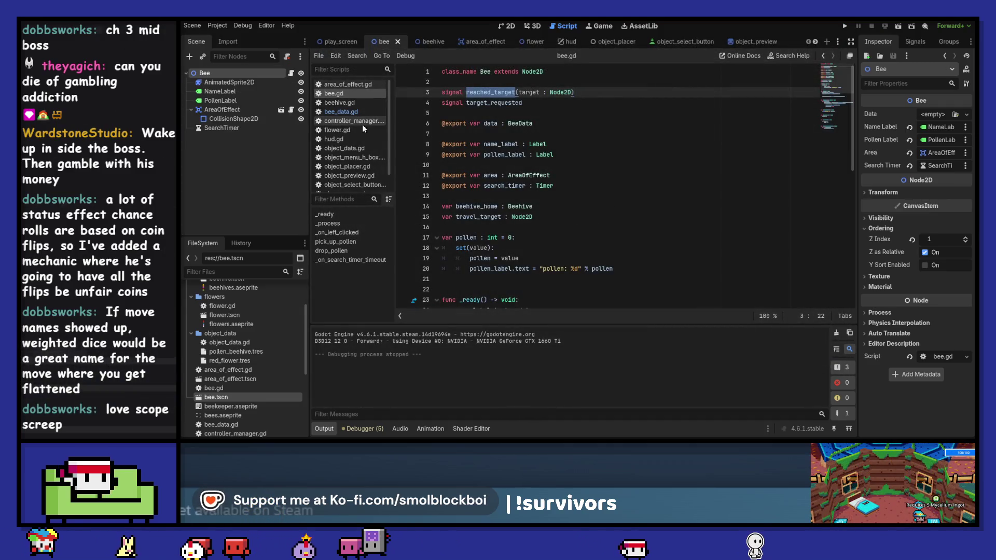
left_click(437, 45)
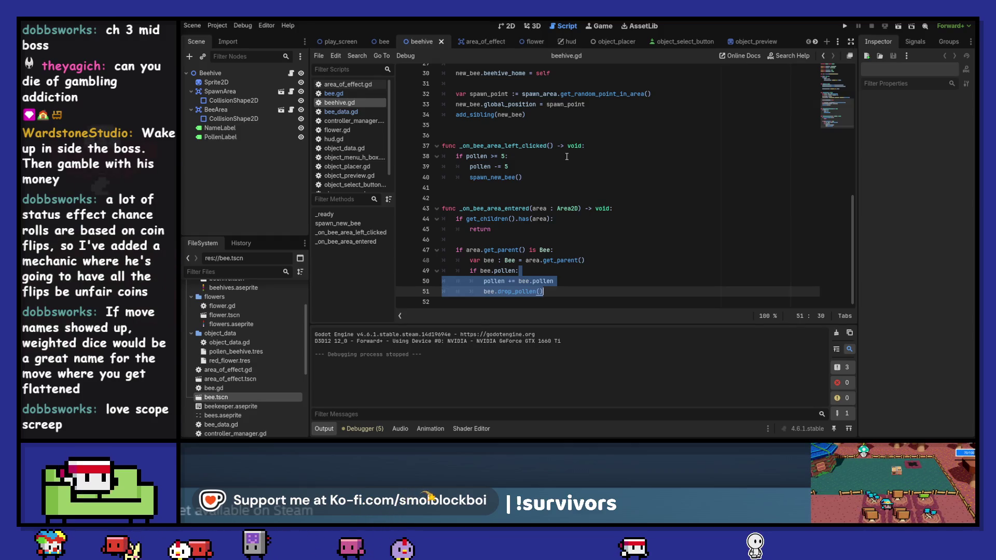
Review spawn_new_bee in beehive.gd and select the beehives folder in the FileSystem dock
scroll(567, 157, "up", 3)
left_click(567, 157)
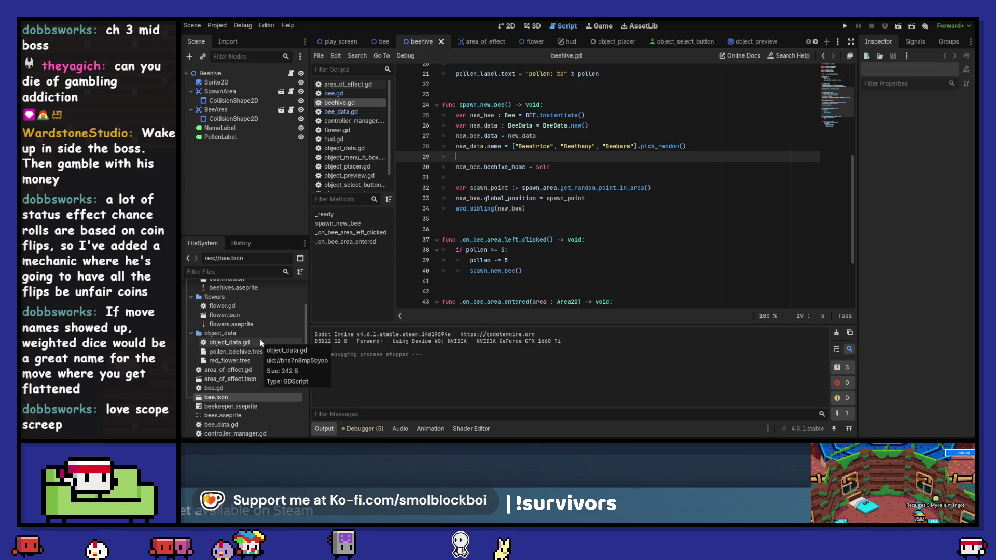
right_click(259, 339)
left_click(216, 343)
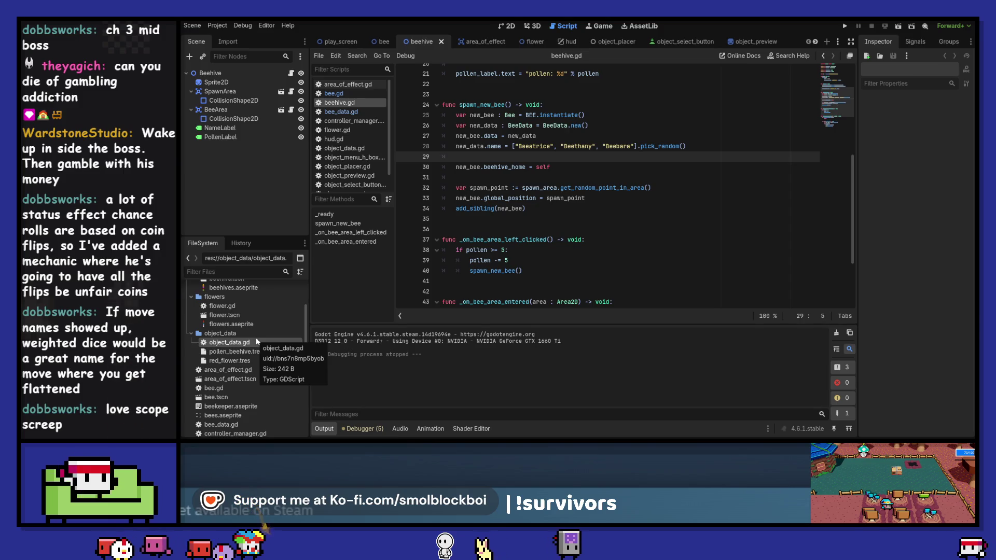
scroll(256, 337, "up", 2)
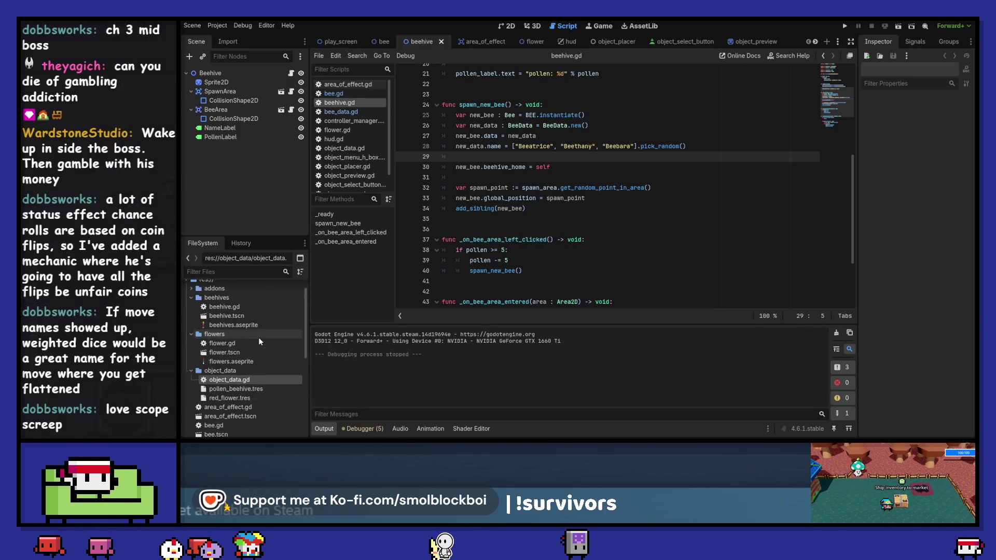
left_click(253, 294)
Create a beehive_data.gd script in the beehives folder that inherits ObjectData
right_click(253, 294)
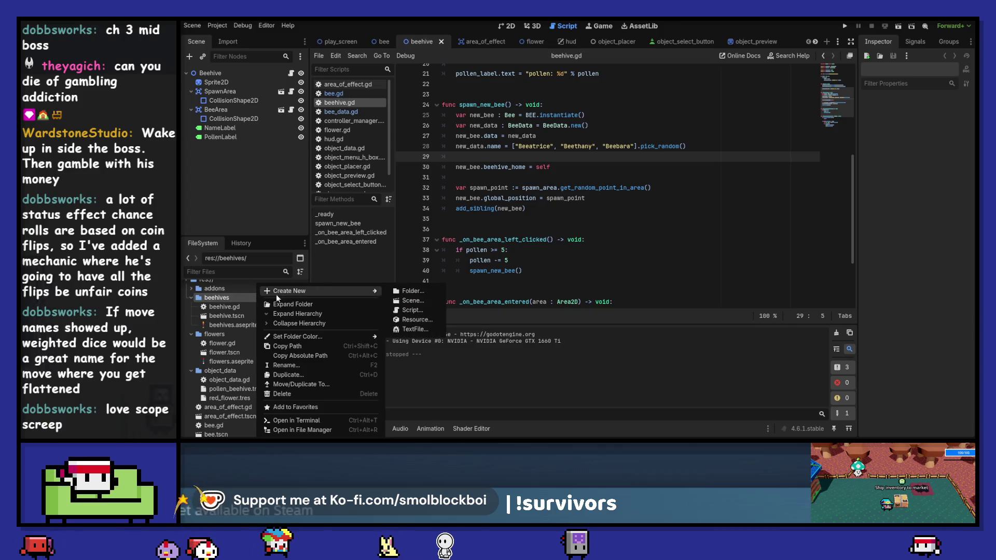
left_click(235, 297)
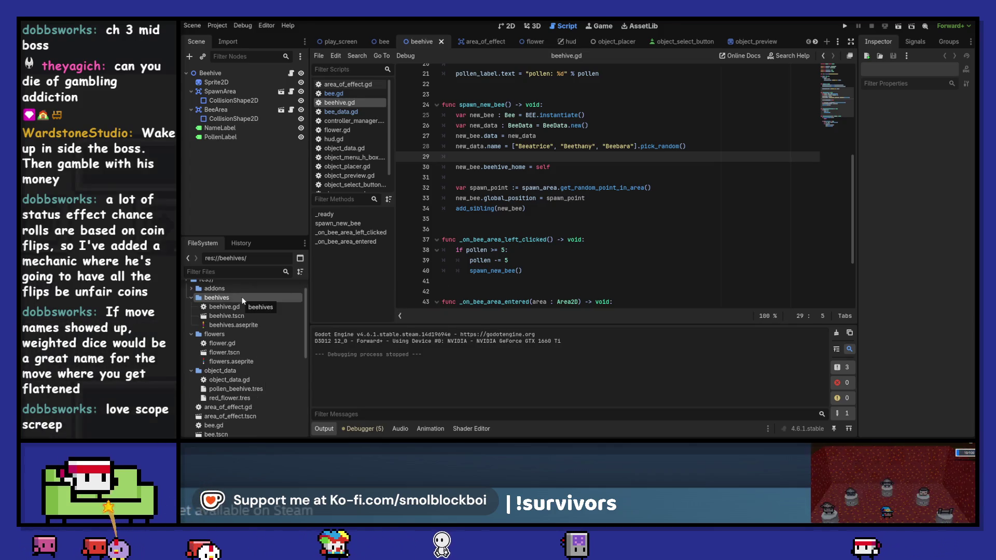
right_click(242, 299)
mouse_move(284, 288)
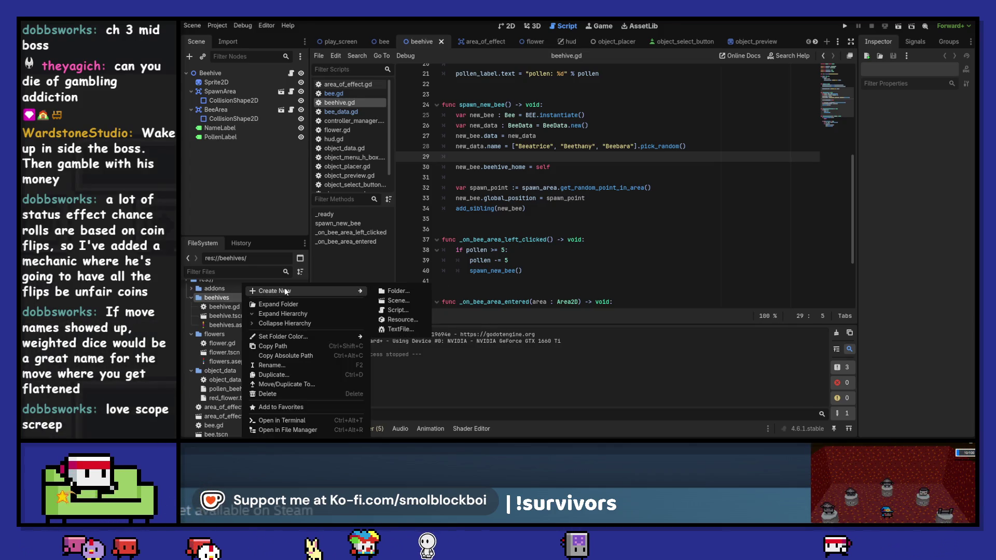
left_click(407, 310)
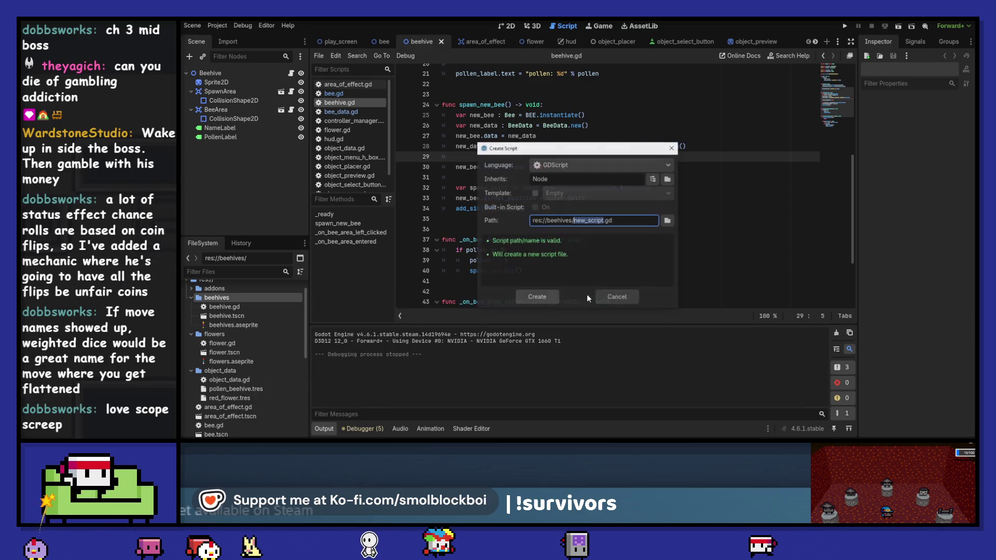
double_click(570, 179)
type("bjectData")
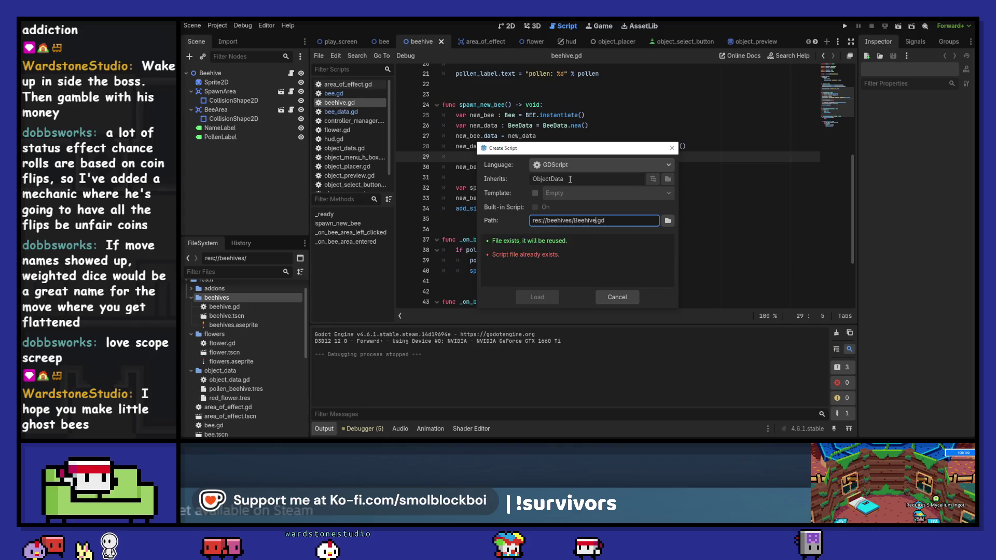
key("ctrl+shift+Left")
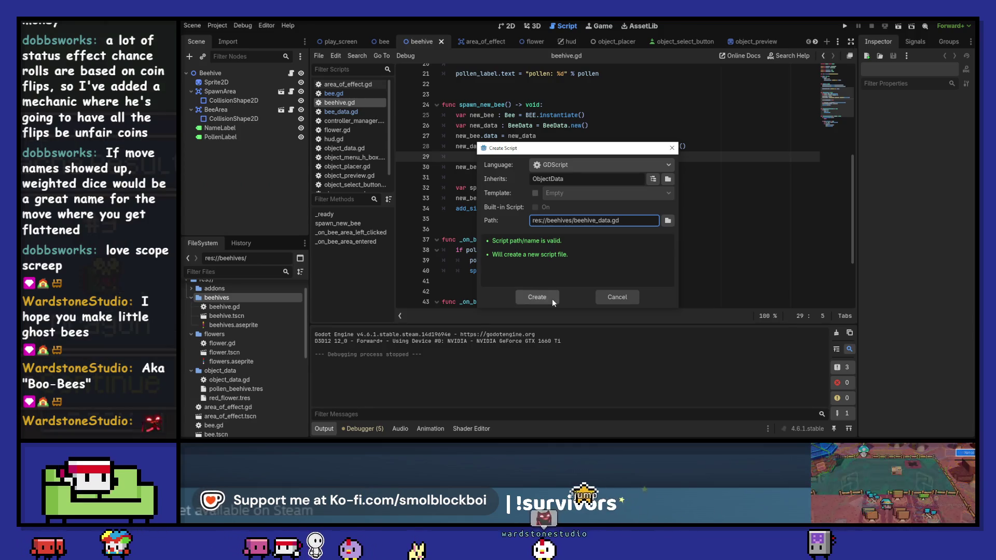
left_click(551, 296)
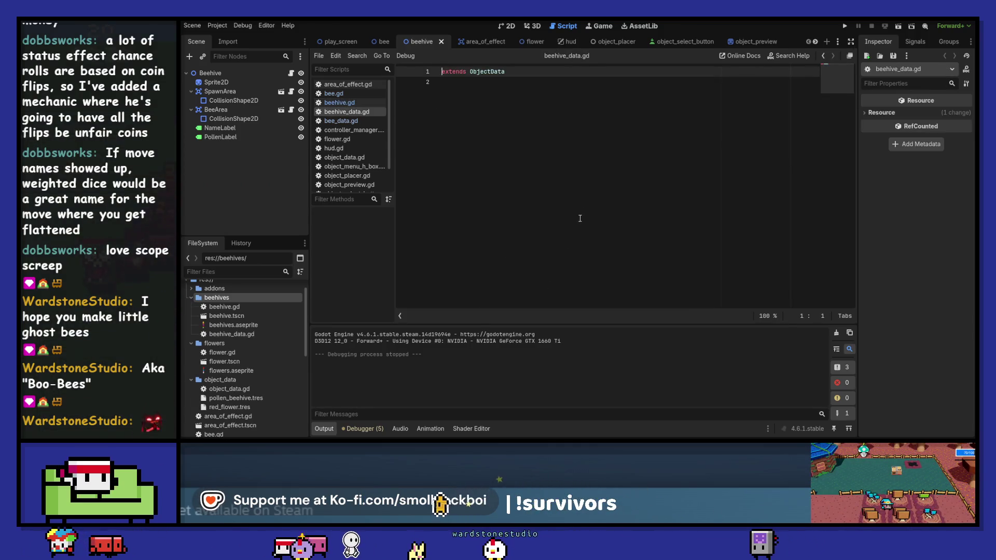
Declare class_name BeehiveData in beehive_data.gd, save, and show pollen_beehive.tres's properties
type("_name ")
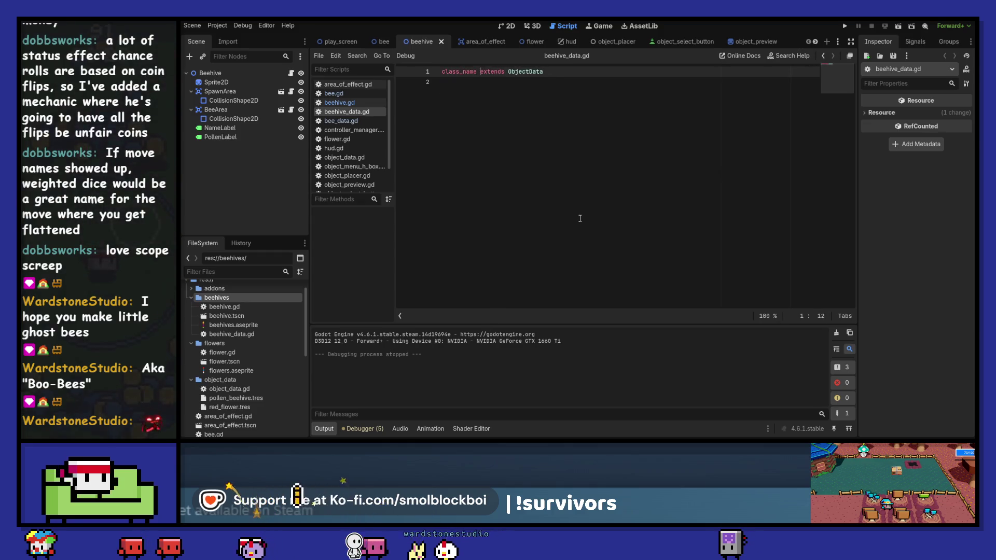
type("BeehiveData")
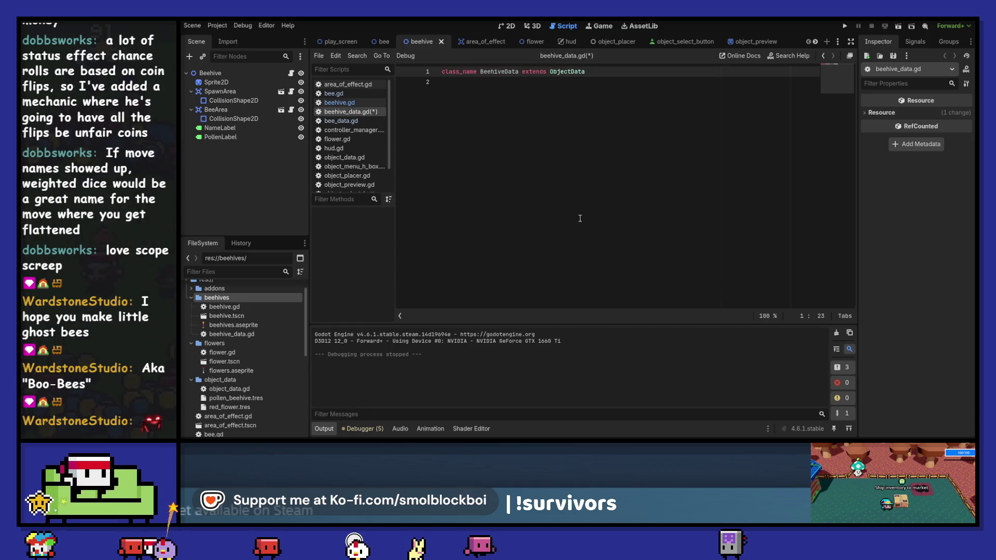
key("ctrl+s")
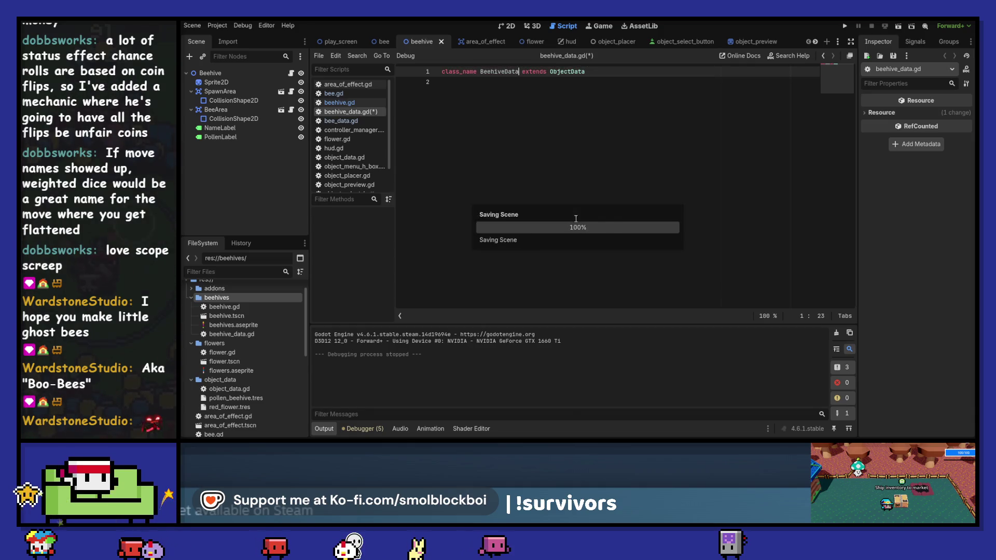
left_click(569, 158)
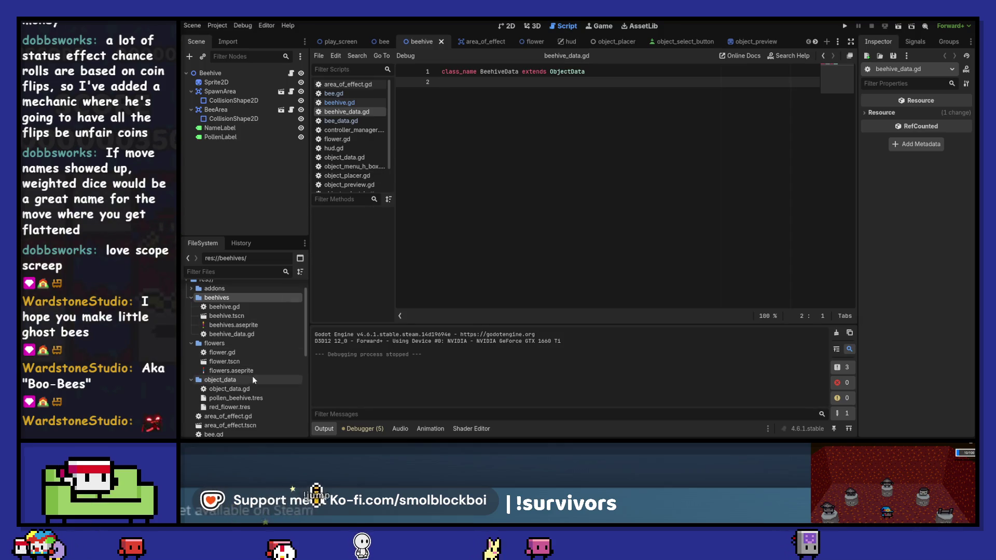
left_click(272, 398)
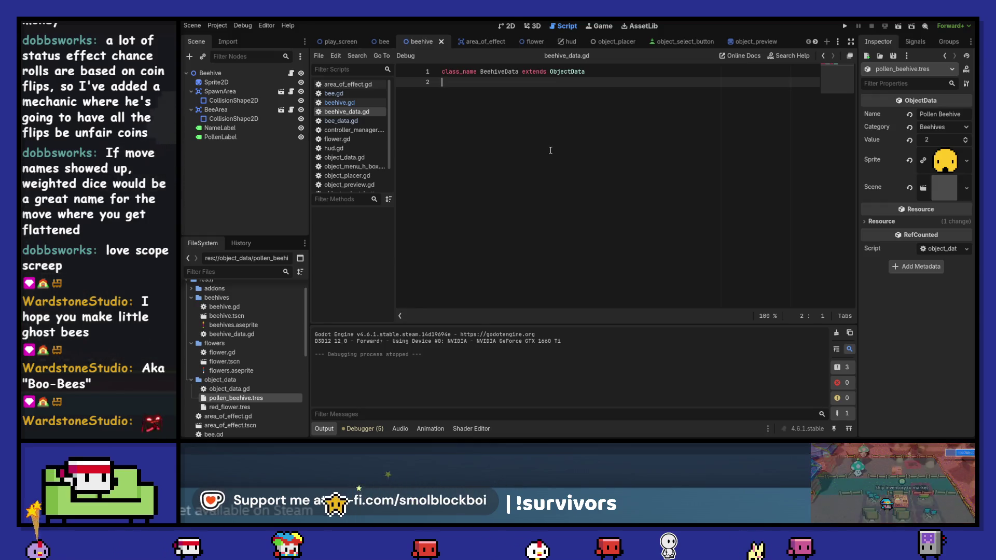
Add an exported bee_spawn : PackedScene variable on line 3 of beehive_data.gd and save
key("Return")
type("@export")
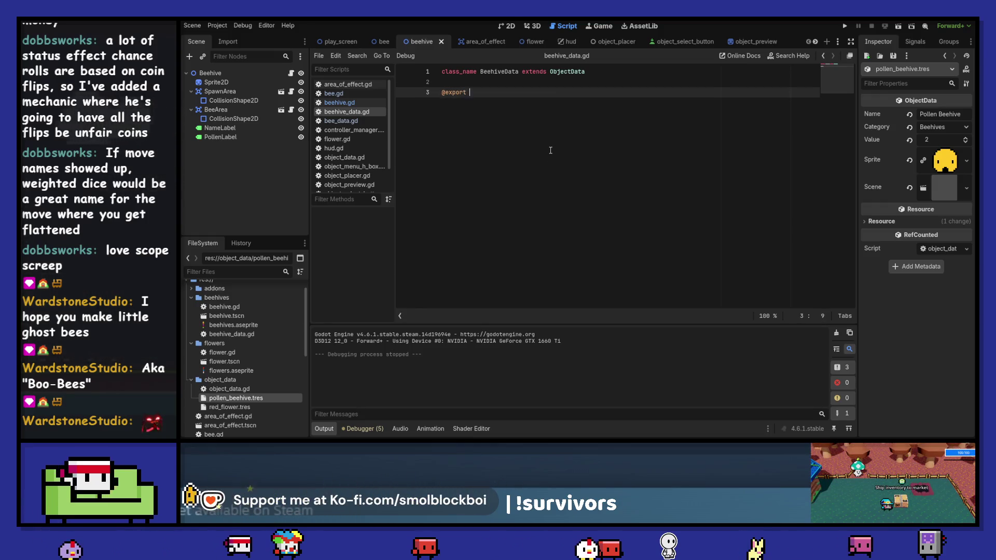
type("_spaw")
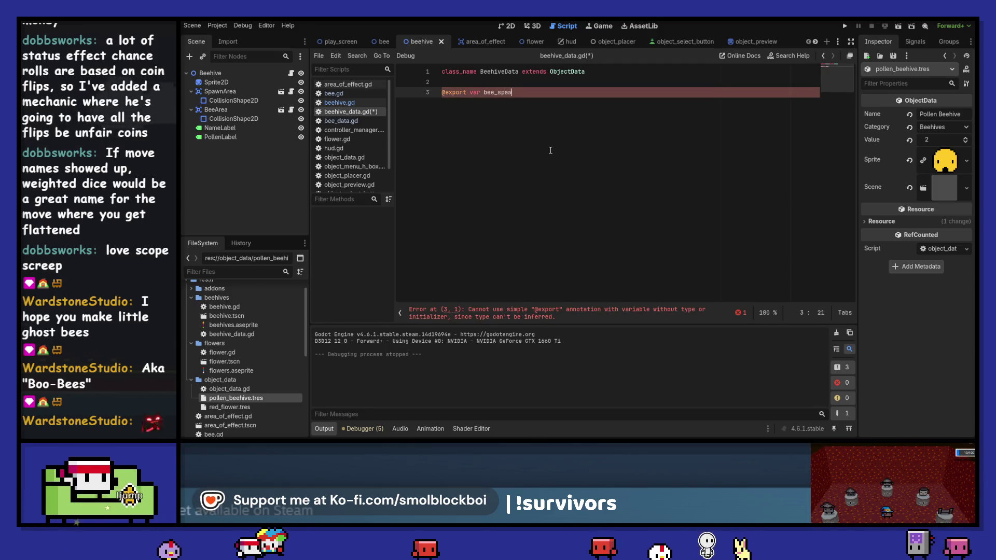
type(" PackedScen")
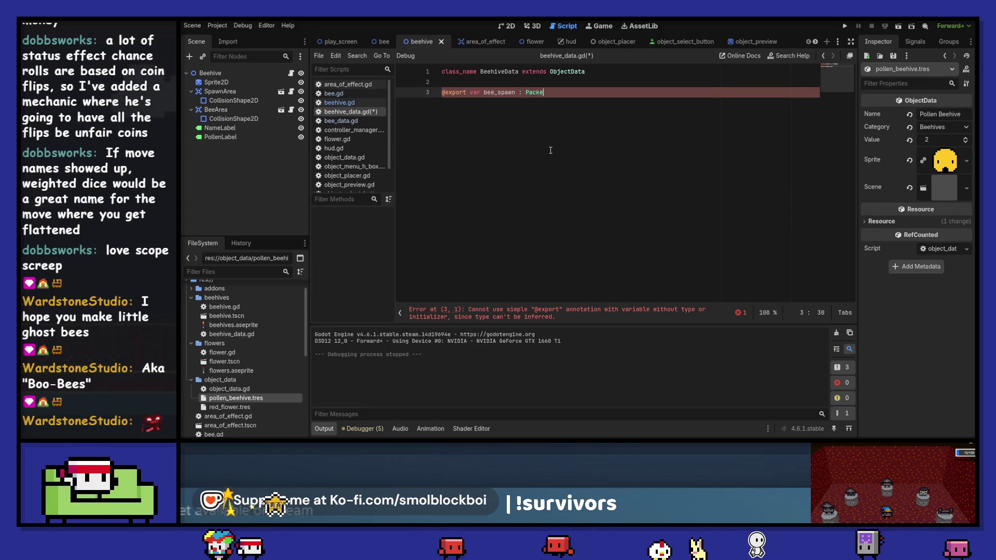
type("e")
key("ctrl+s")
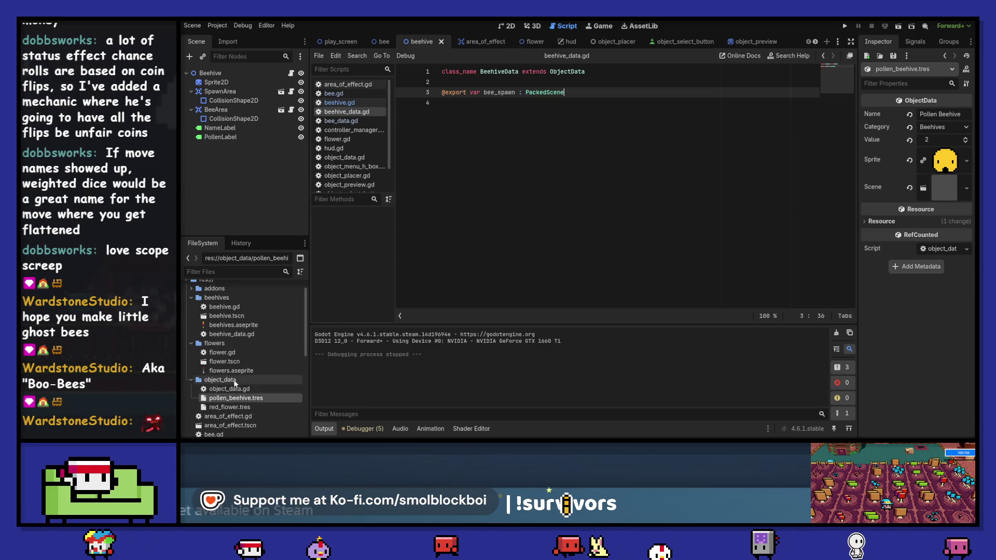
left_click(230, 301)
Create a BeehiveData resource saved as pollen_beehive.tres in the beehives folder and select it
right_click(229, 300)
mouse_move(266, 288)
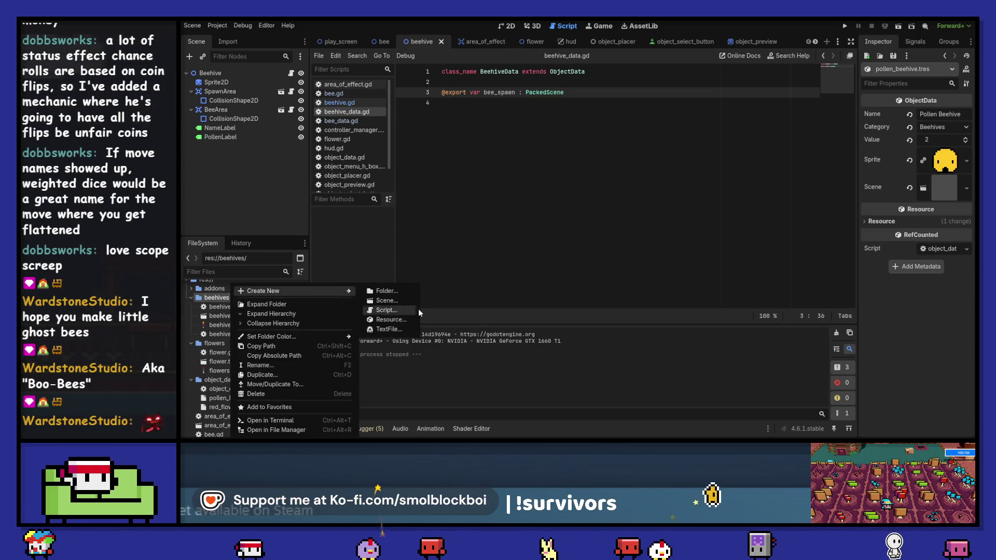
left_click(396, 318)
type("beehive")
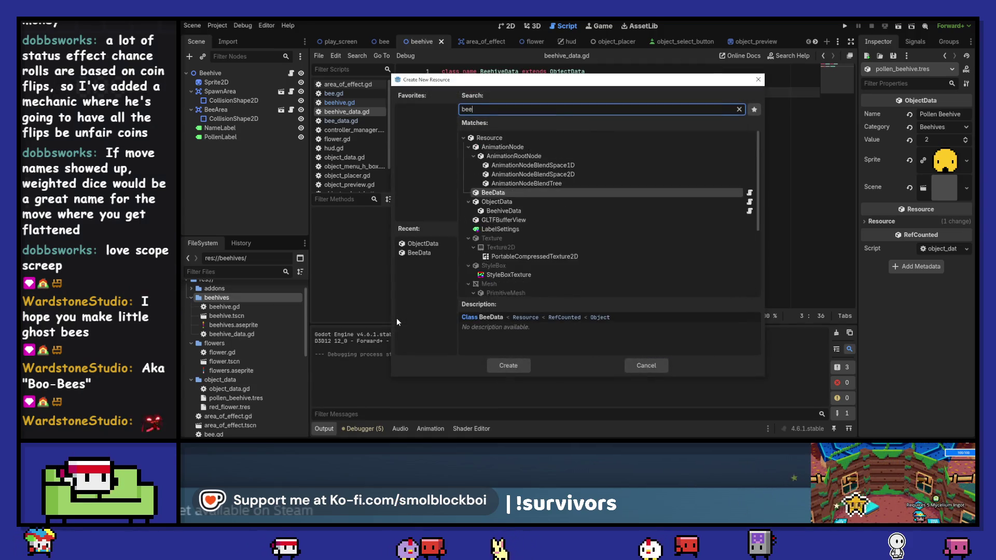
key("Return")
type("pollen")
type("_beehive")
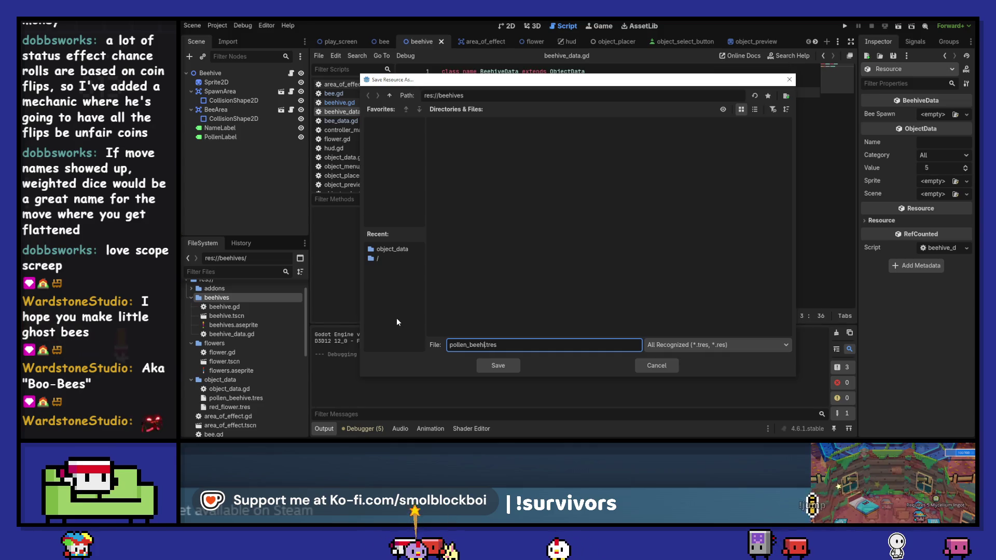
key("Return")
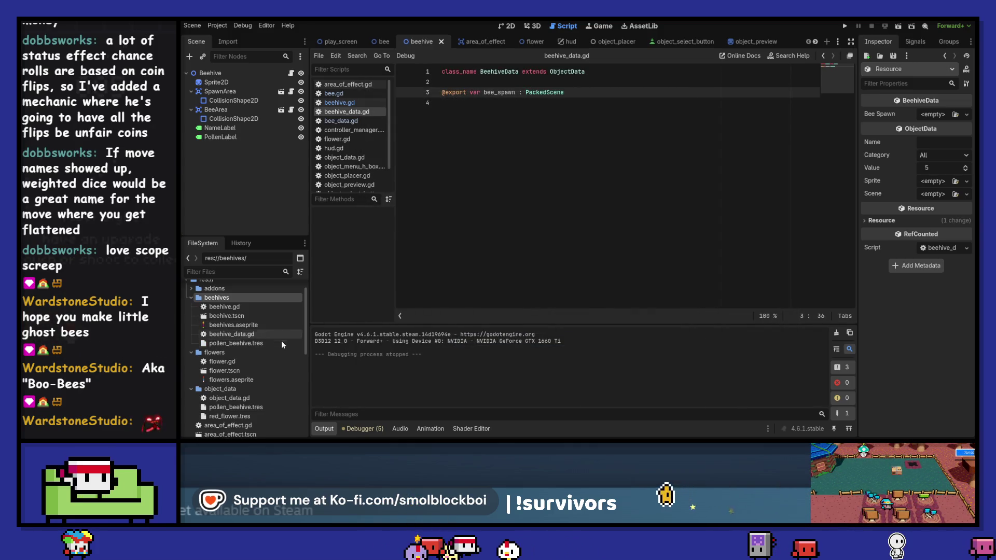
left_click(281, 343)
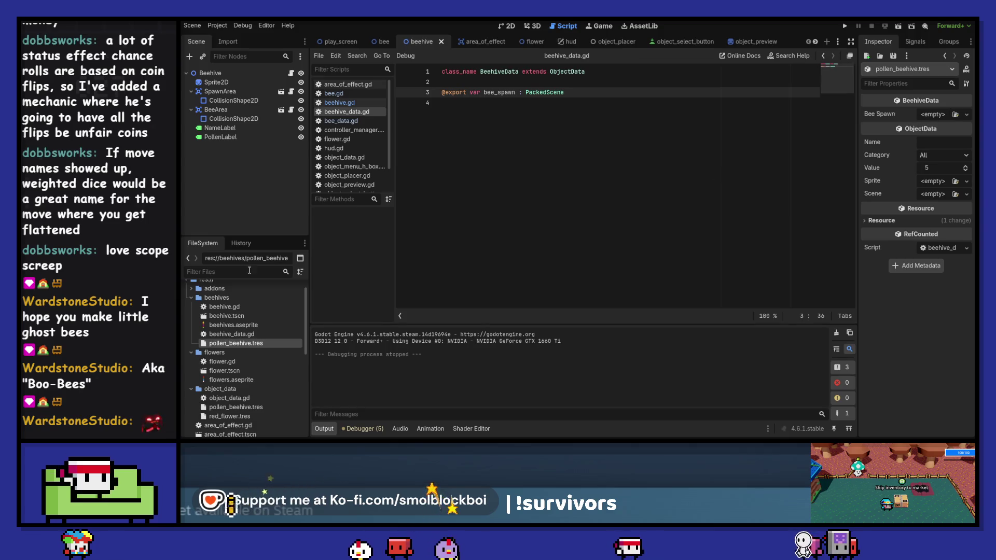
Change the exported property to bee_data of type BeeData and save the script
left_click_drag(498, 93, 515, 92)
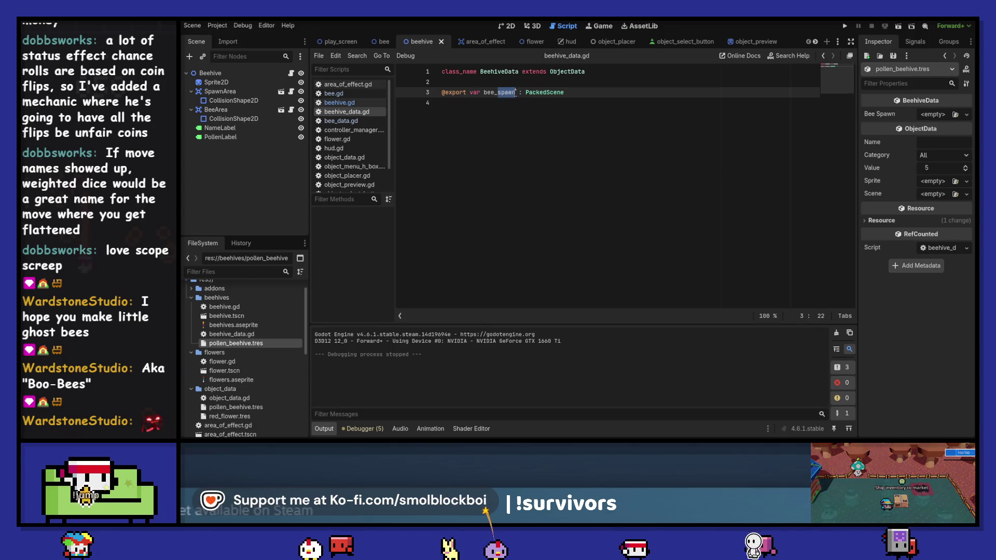
type("data")
double_click(535, 92)
type("BeeData")
key("ctrl+s")
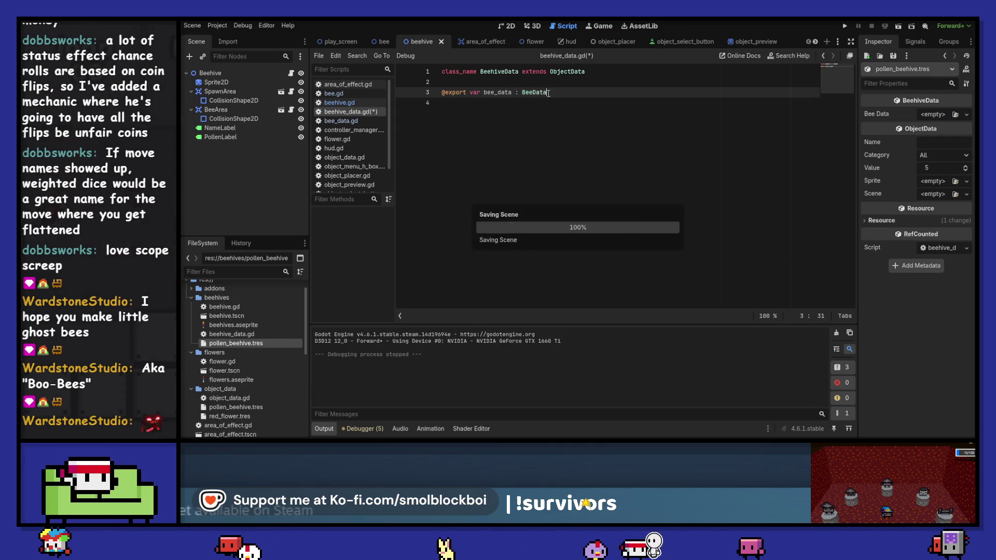
Look for an existing BeeData file to load into Bee Data, finding none available
left_click(966, 114)
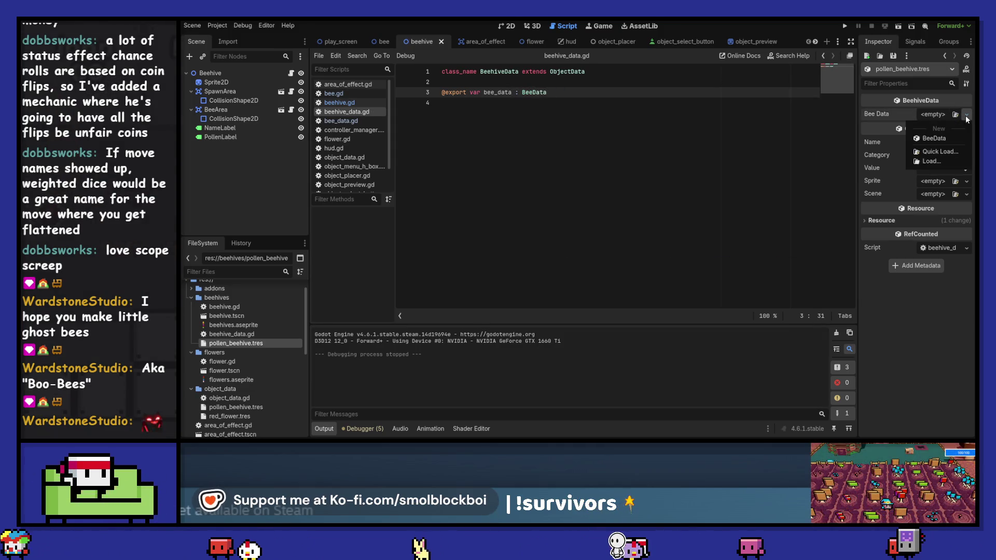
left_click(943, 154)
left_click(733, 90)
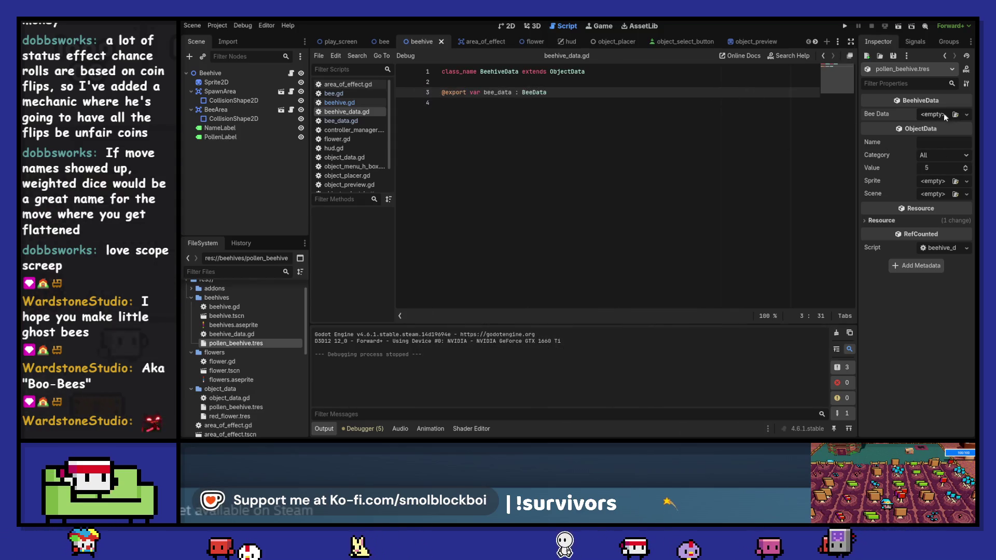
left_click(953, 115)
left_click(733, 90)
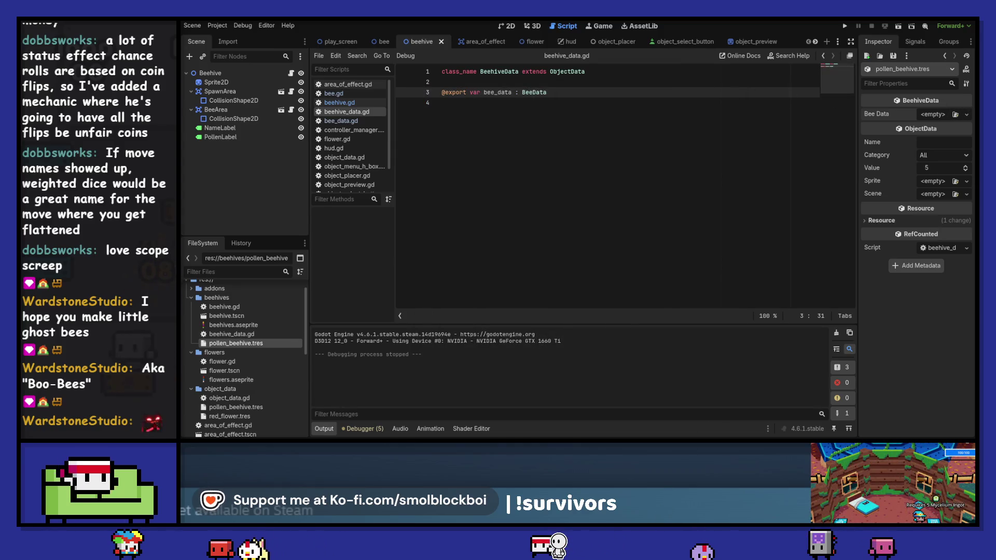
Compare with the old pollen beehive resource and set the new one's Category to Beehives
left_click(251, 408)
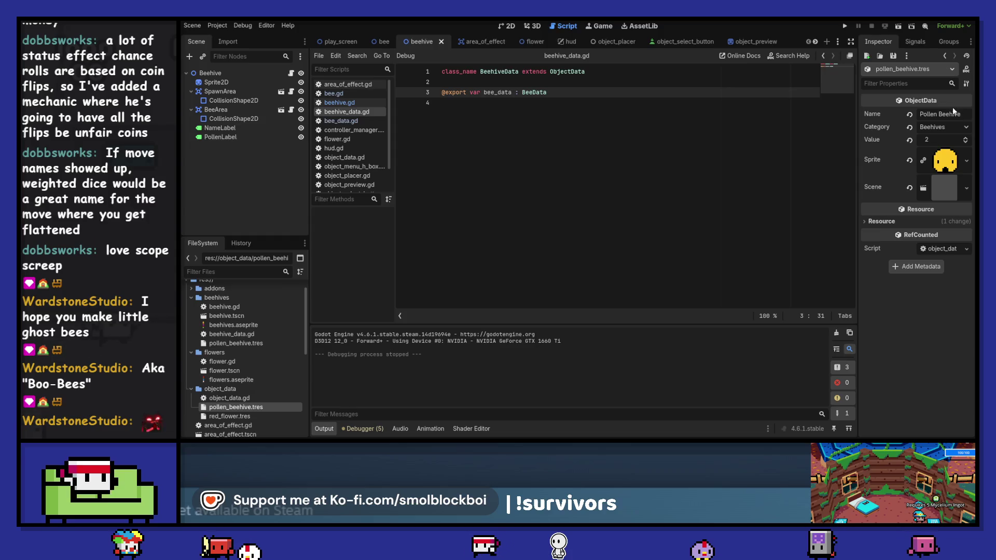
left_click(236, 343)
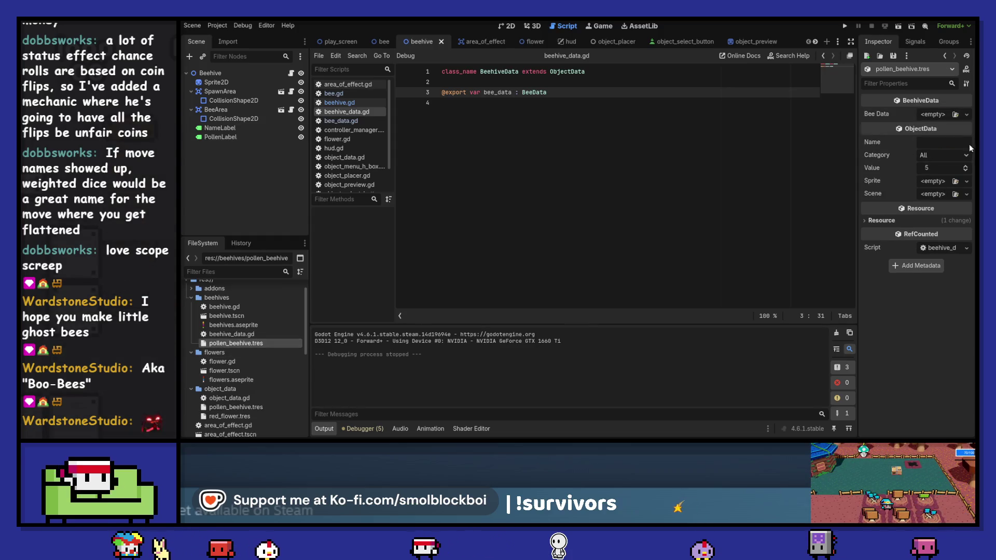
left_click(944, 153)
left_click(942, 187)
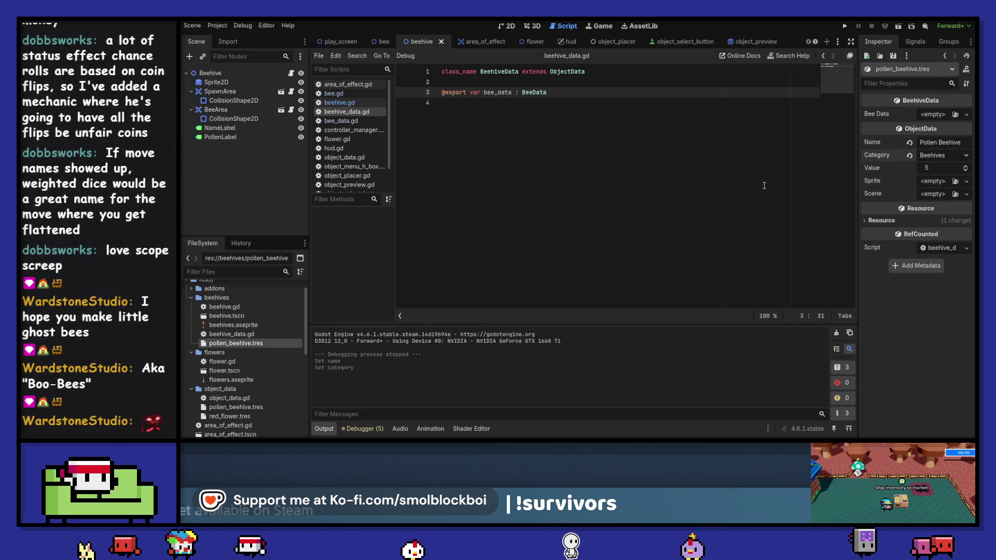
Copy the Sprite from the old pollen beehive resource into the new one and save
left_click(257, 406)
right_click(879, 165)
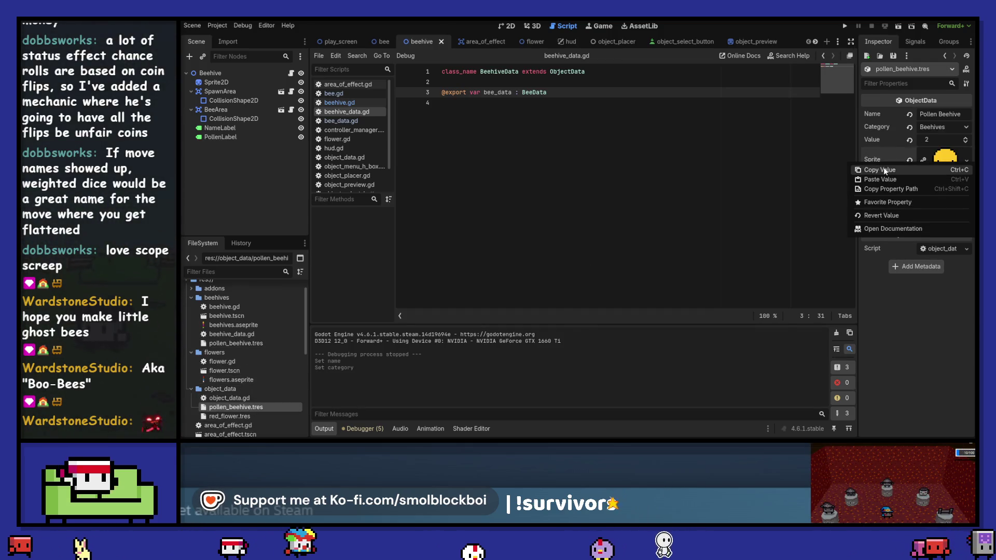
left_click(254, 359)
left_click(236, 343)
right_click(882, 181)
left_click(894, 200)
key("ctrl+s")
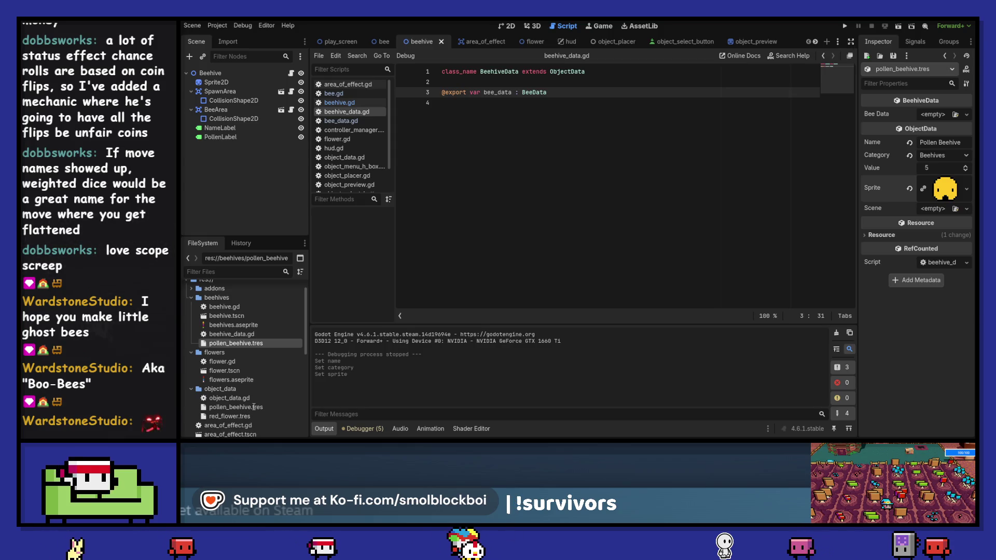
Copy the beehive Scene from the old resource into the new one and save
left_click(254, 406)
right_click(864, 195)
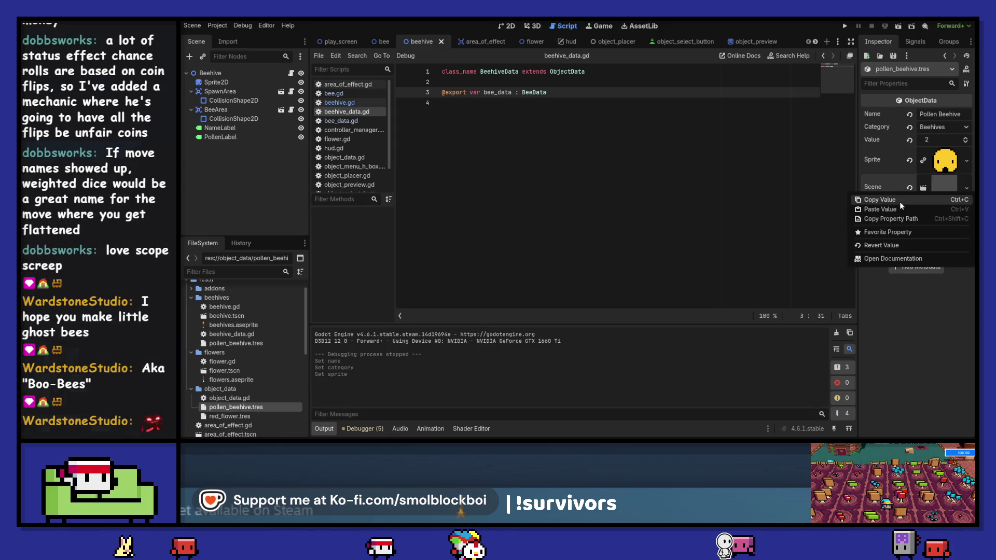
left_click(236, 343)
right_click(869, 210)
left_click(879, 231)
key("ctrl+s")
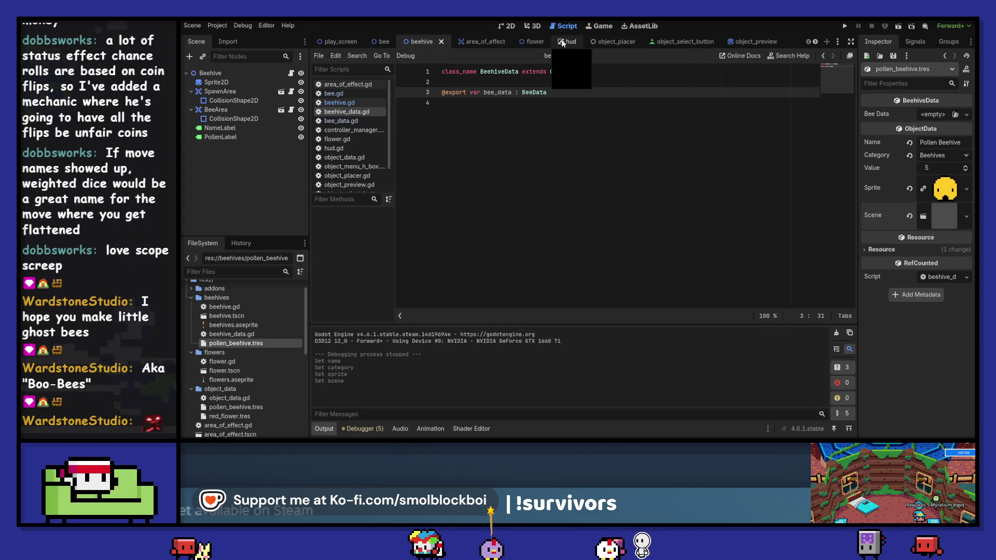
In the ObjectMenuHBox scene, assign beehives/pollen_beehive.tres to the first ObjectSelectButton's Object Data
left_click(815, 42)
left_click(631, 37)
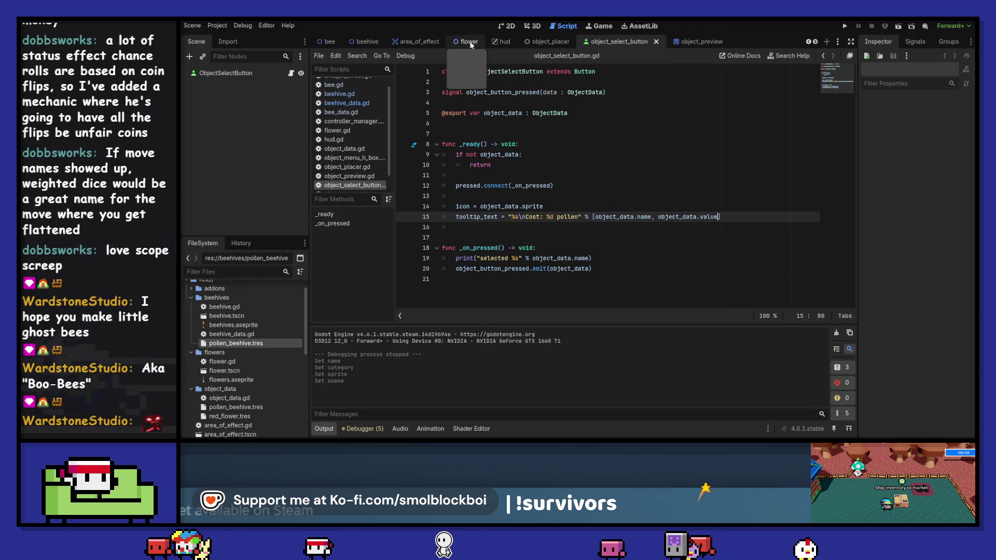
left_click(501, 41)
left_click(291, 101)
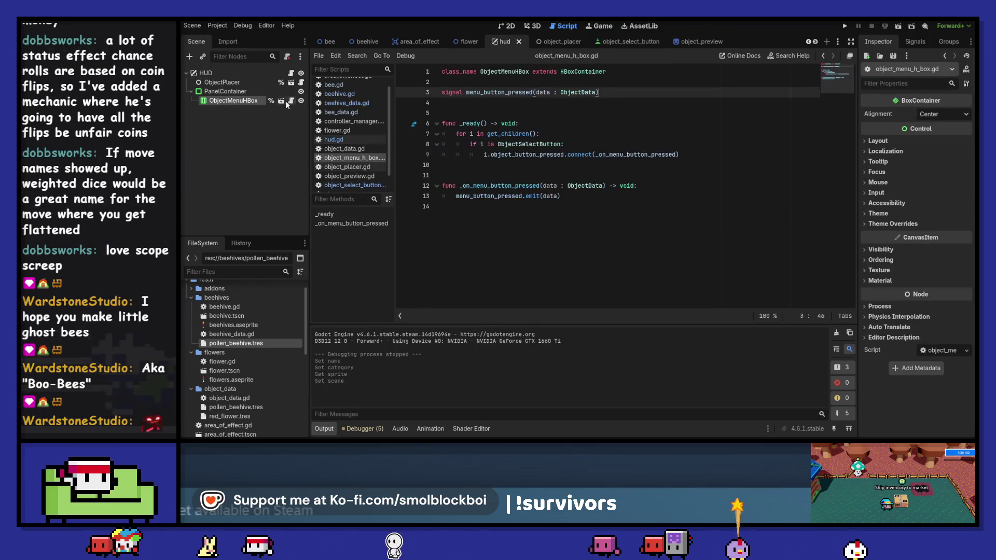
left_click(281, 100)
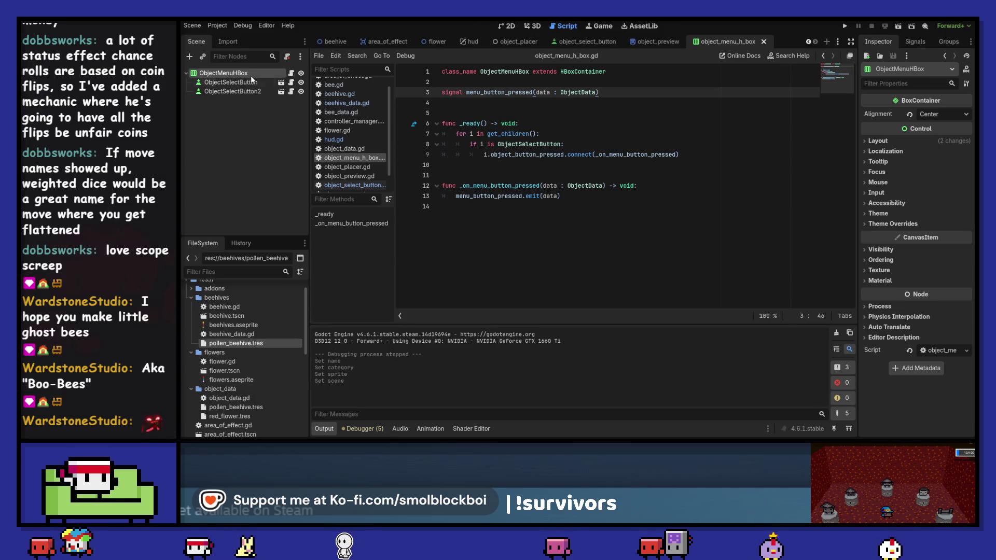
left_click(252, 83)
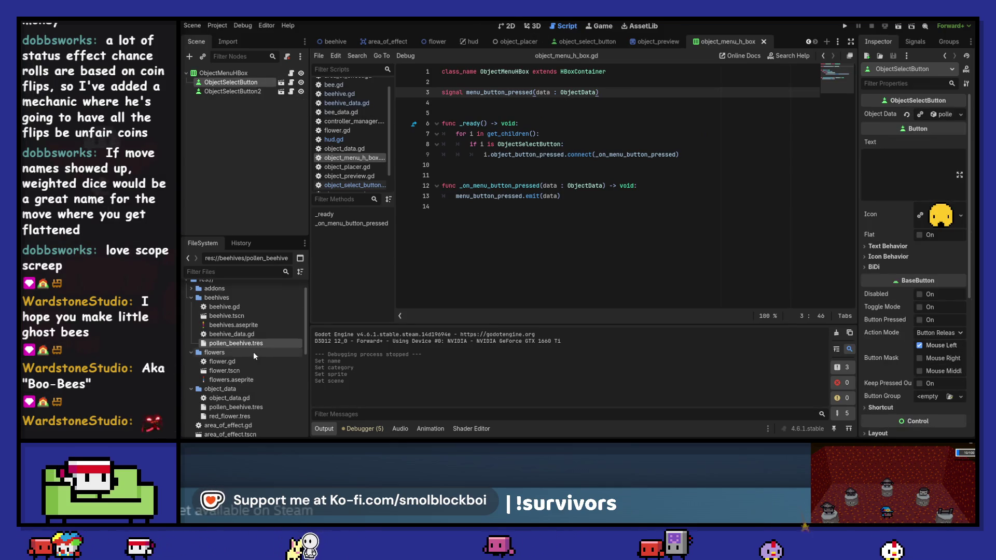
mouse_move(244, 343)
left_mouse_down()
mouse_move(908, 169)
mouse_move(945, 114)
left_mouse_up()
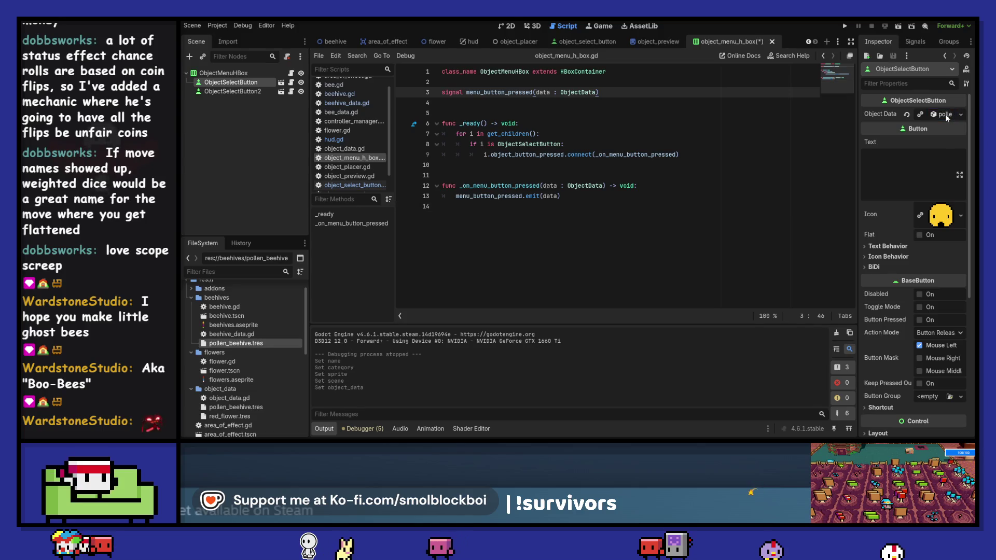
Delete the old object_data/pollen_beehive.tres file
left_click(244, 408)
right_click(249, 407)
left_click(273, 397)
key("Escape")
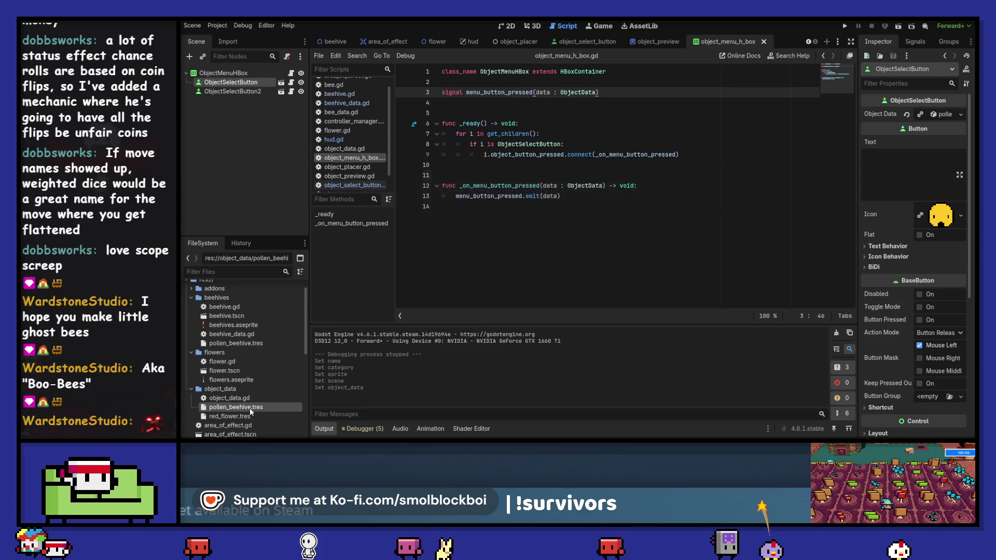
Test-run the game to check the Pollen Beehive button, then stop it
key("F5")
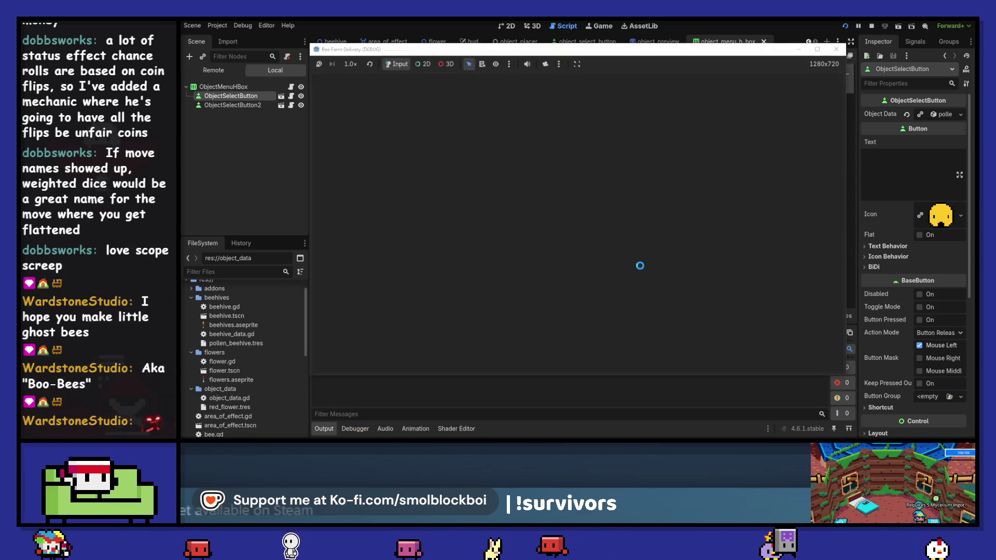
mouse_move(565, 369)
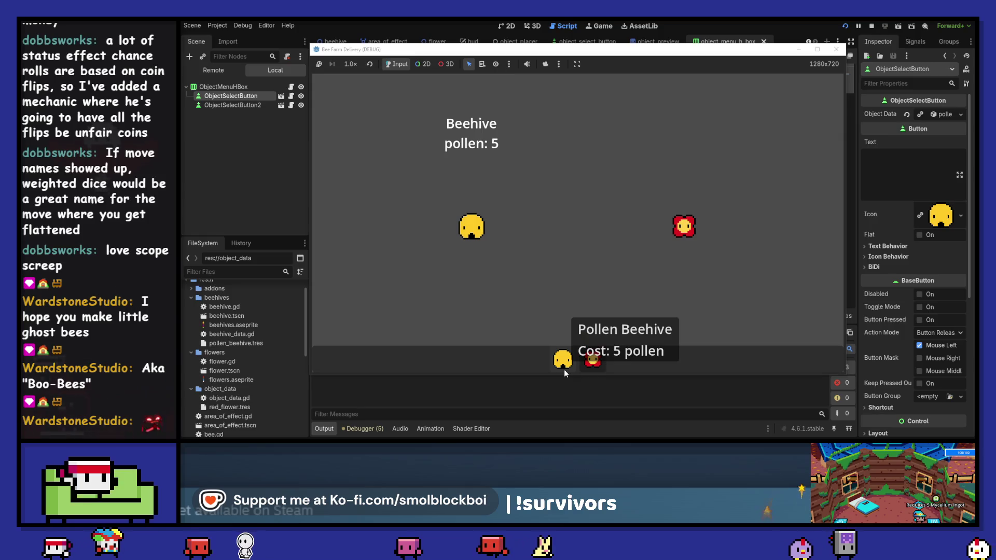
key("F8")
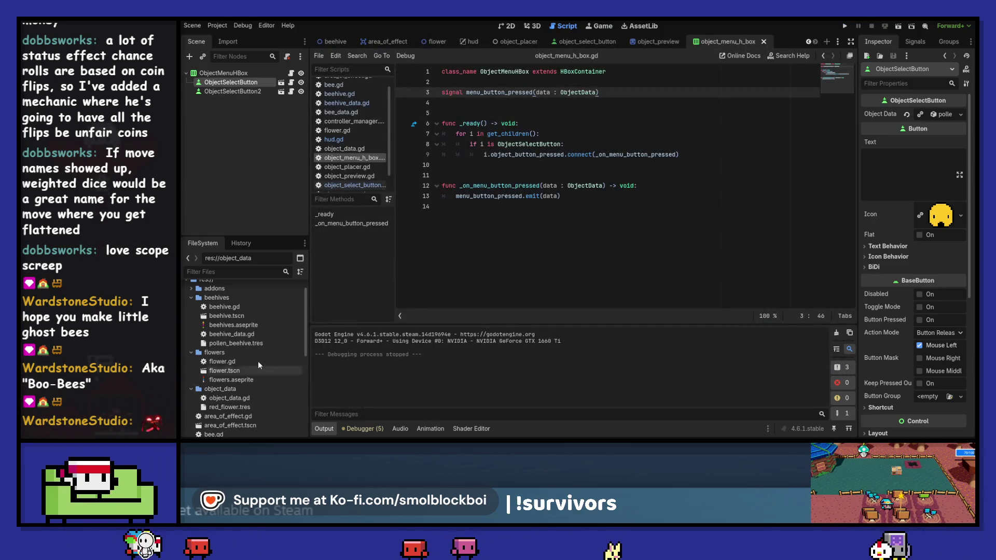
Embed a new BeeData in pollen_beehive.tres's Bee Data and edit its name field
left_click(236, 343)
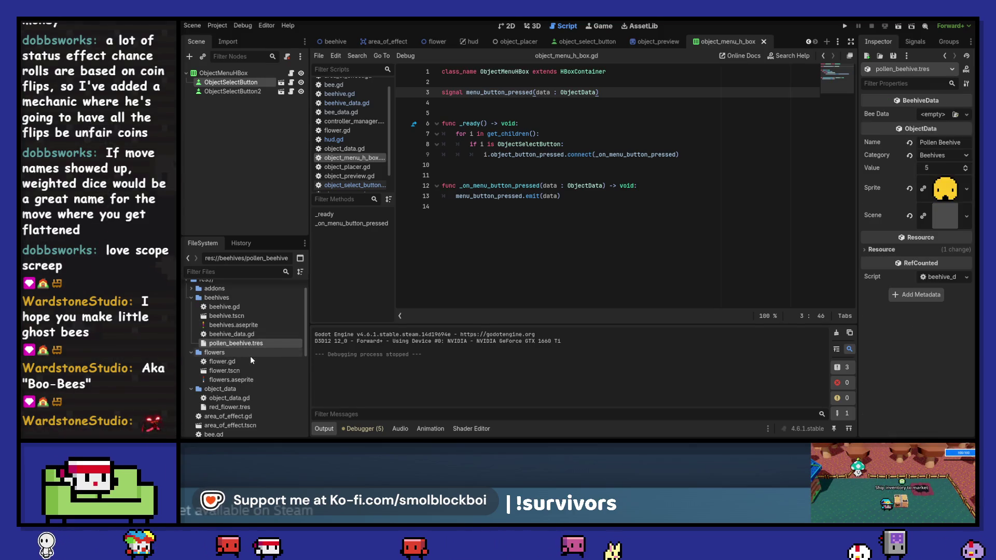
left_click(966, 114)
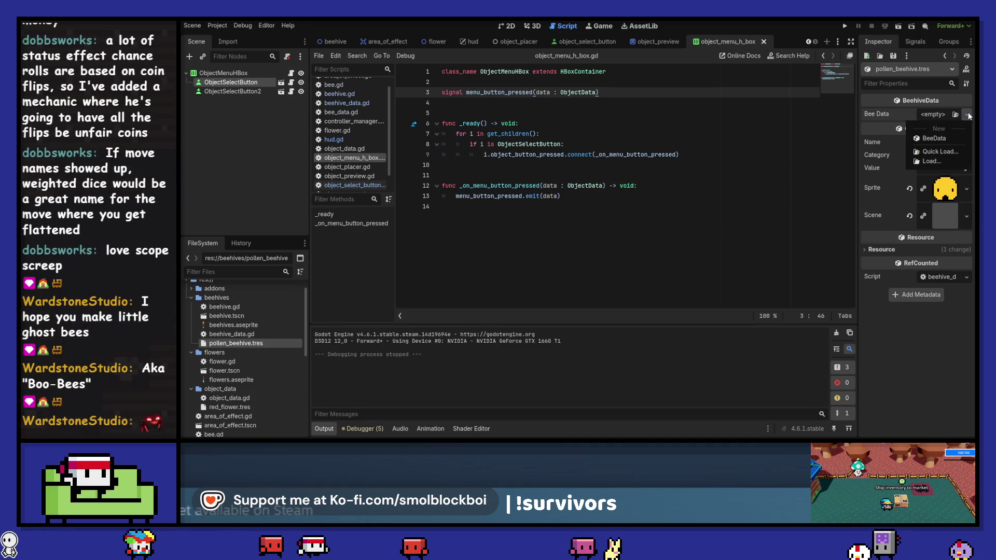
left_click(948, 137)
left_click(942, 113)
left_click(933, 126)
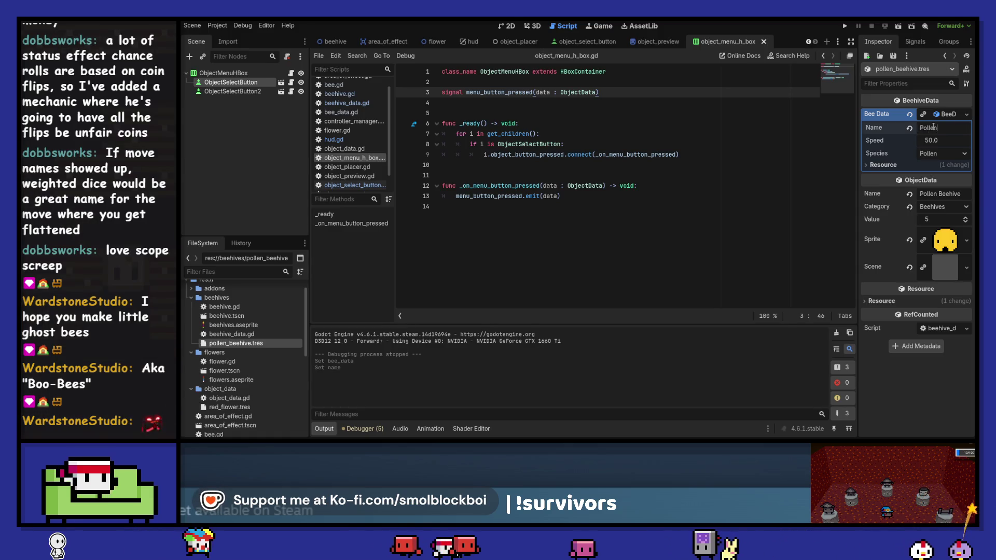
type("Bee")
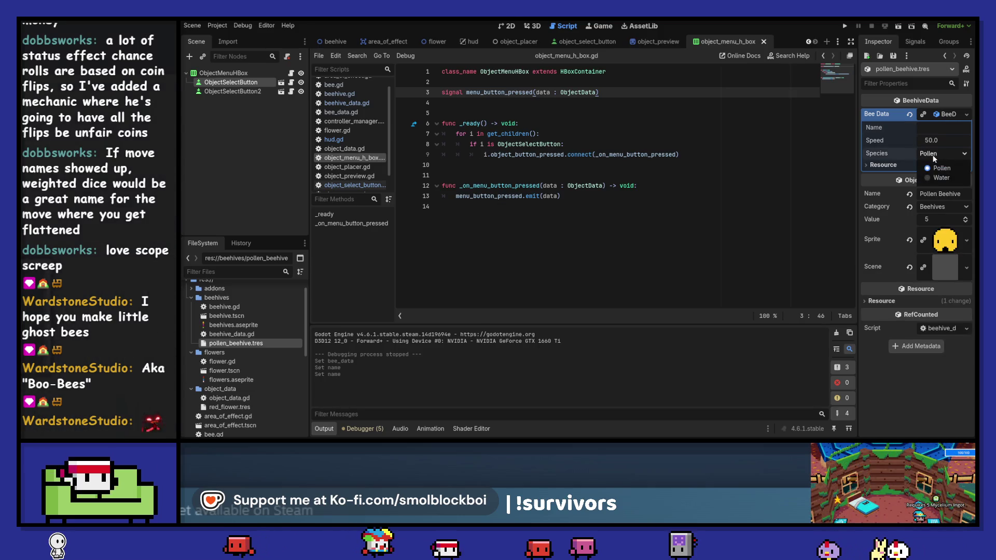
left_click(932, 129)
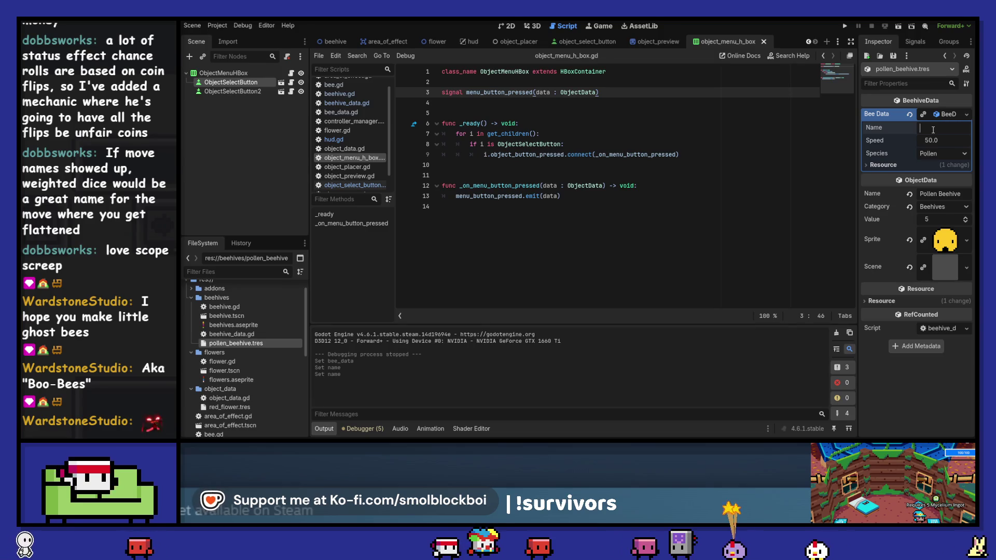
left_click(772, 202)
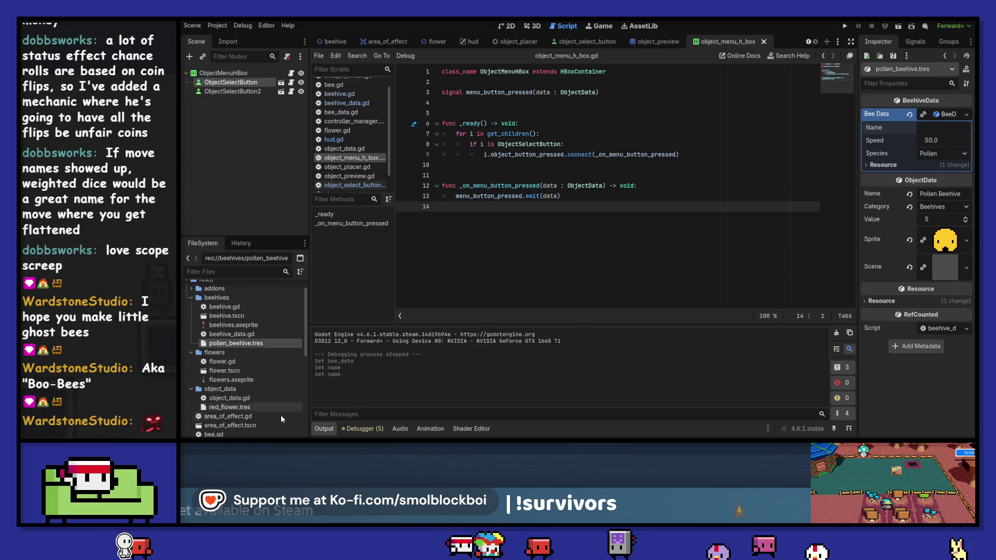
Open the bee_data.gd script from the FileSystem dock
scroll(238, 413, "down", 3)
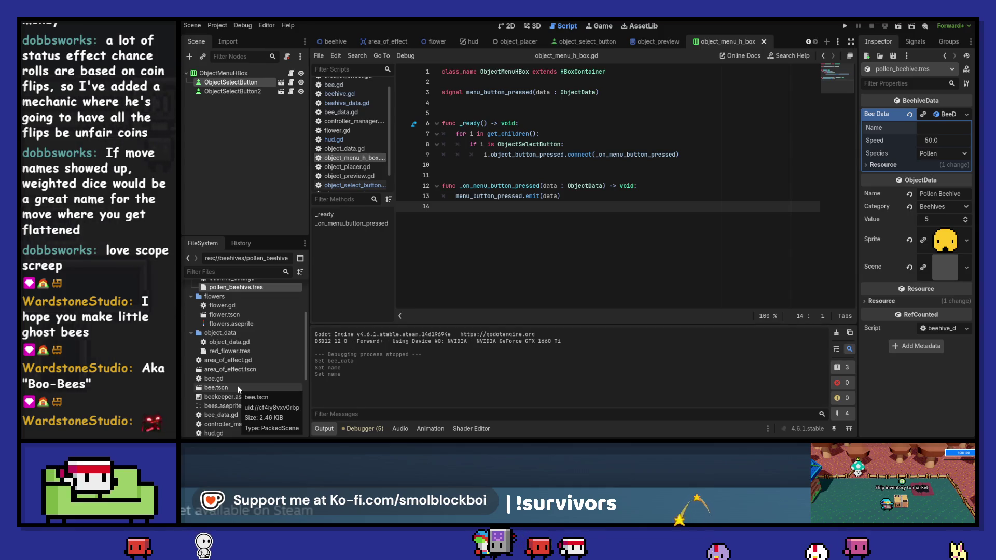
double_click(236, 415)
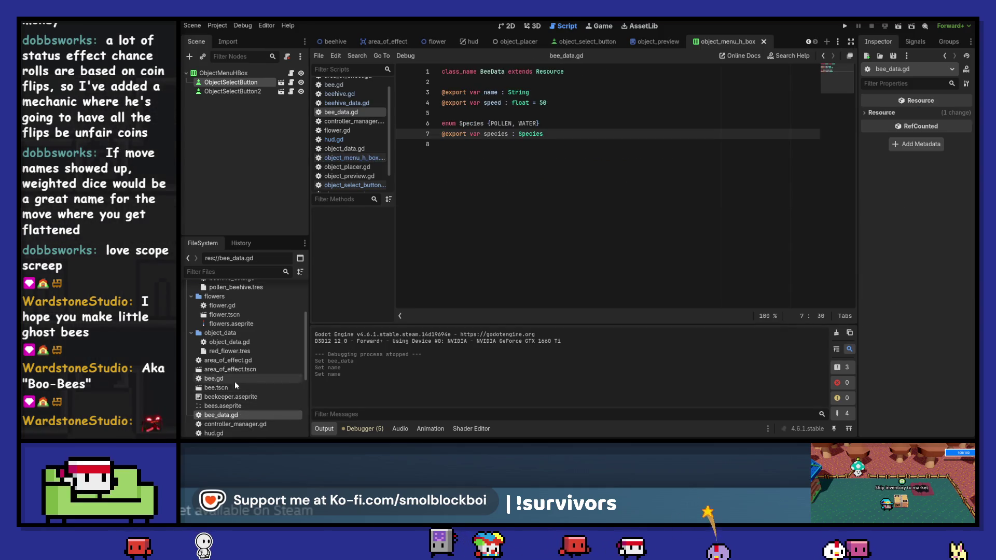
scroll(233, 374, "up", 5)
right_click(216, 298)
Create a new bees folder at the project root
mouse_move(269, 307)
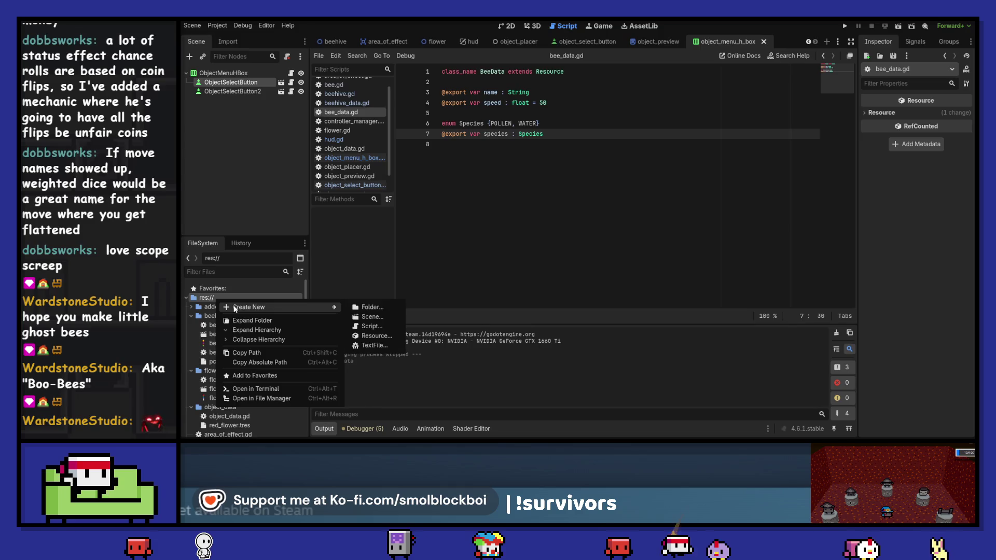
left_click(373, 307)
type("bees")
key("Return")
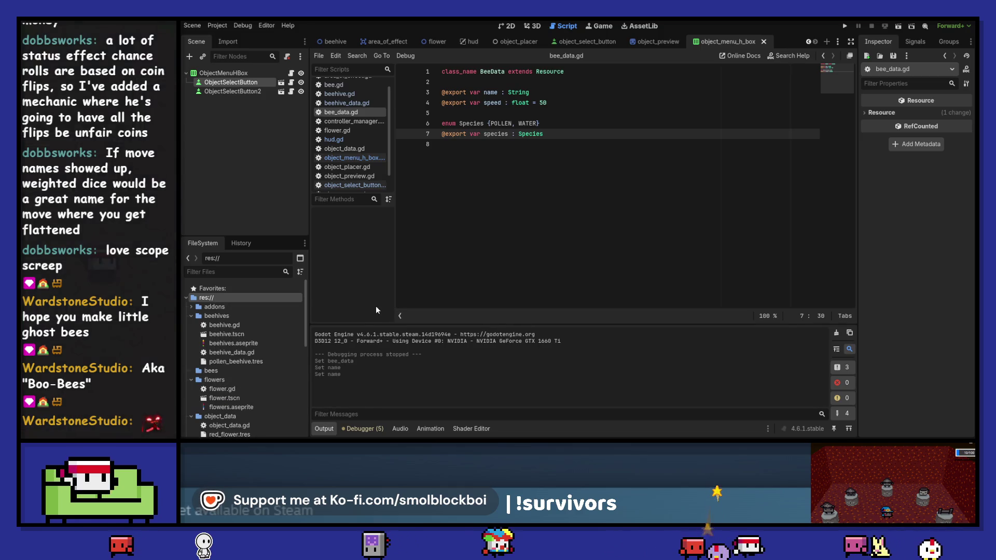
Move bee.gd, bee.tscn and bee_data.gd into the bees folder and reopen bee_data.gd
scroll(210, 374, "down", 5)
left_click(222, 369)
left_click(222, 378, "shift")
left_click(231, 405, "ctrl")
mouse_move(231, 404)
left_mouse_down()
mouse_move(234, 351)
mouse_move(213, 371)
left_mouse_up()
left_click(550, 246)
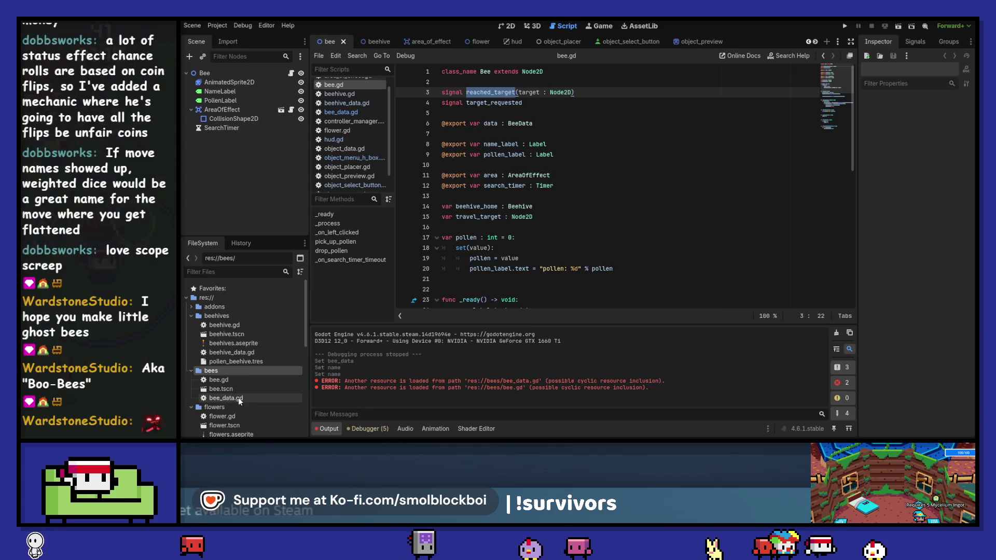
double_click(238, 398)
left_click(530, 92)
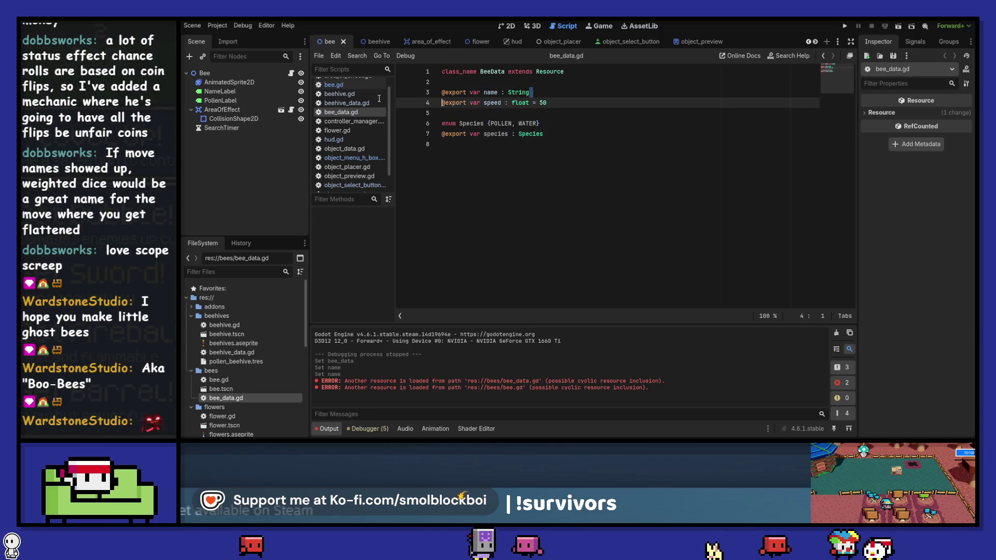
Delete the name export from bee_data.gd, move the Species lines above speed, and save
key("shift+Home")
key("BackSpace")
key("BackSpace")
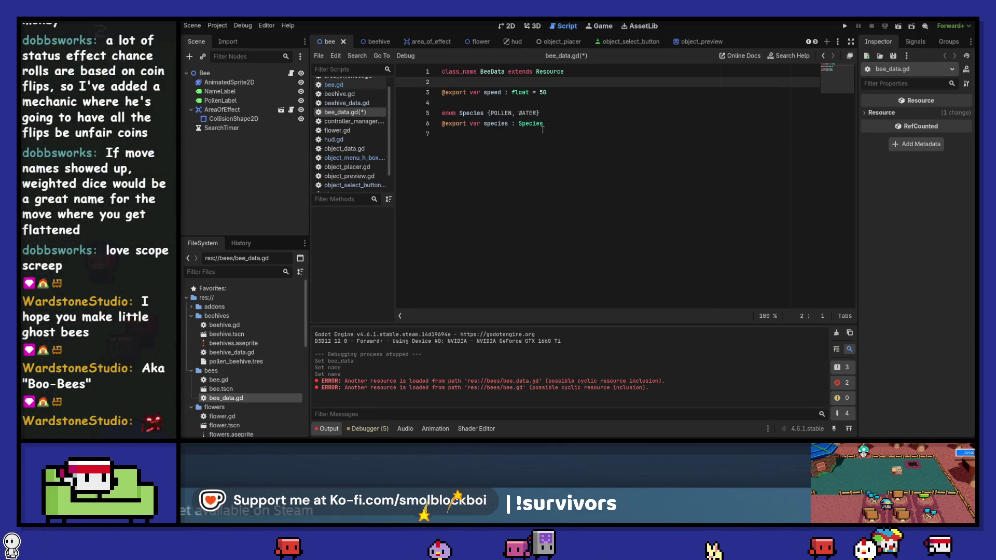
key("Down")
key("Down")
key("Down")
key("shift+End")
key("alt+Up")
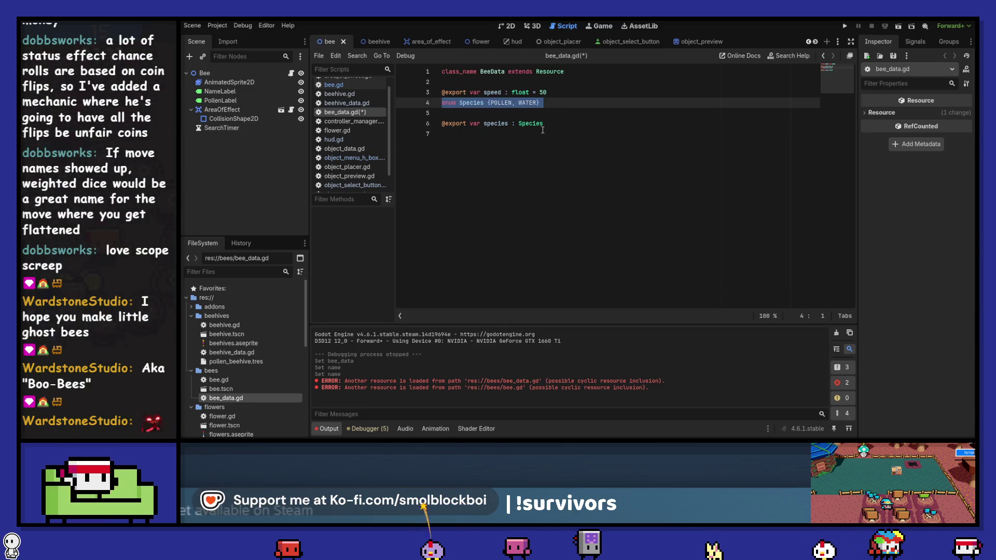
key("alt+Up")
key("Down")
key("Down")
key("alt+Up")
key("alt+Up")
key("Down")
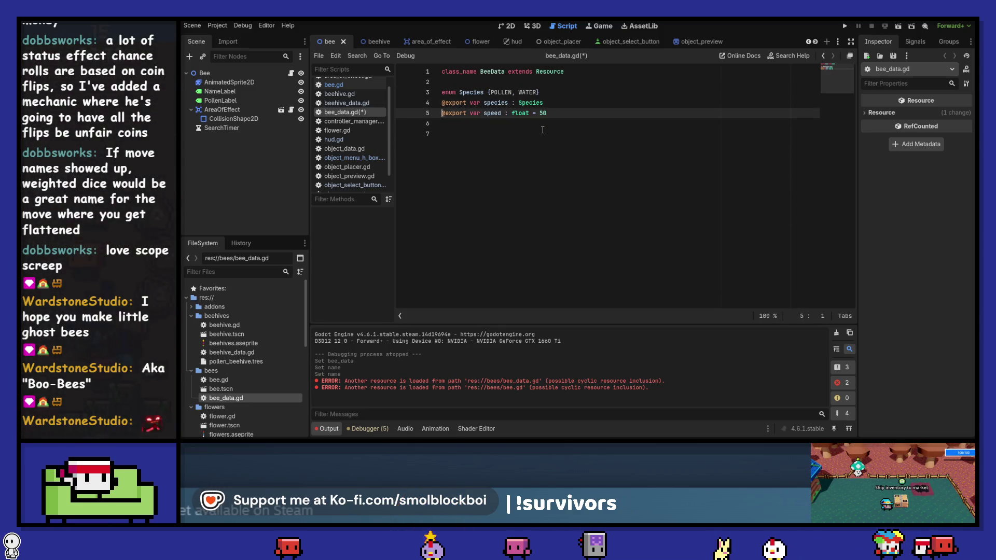
key("Return")
key("ctrl+s")
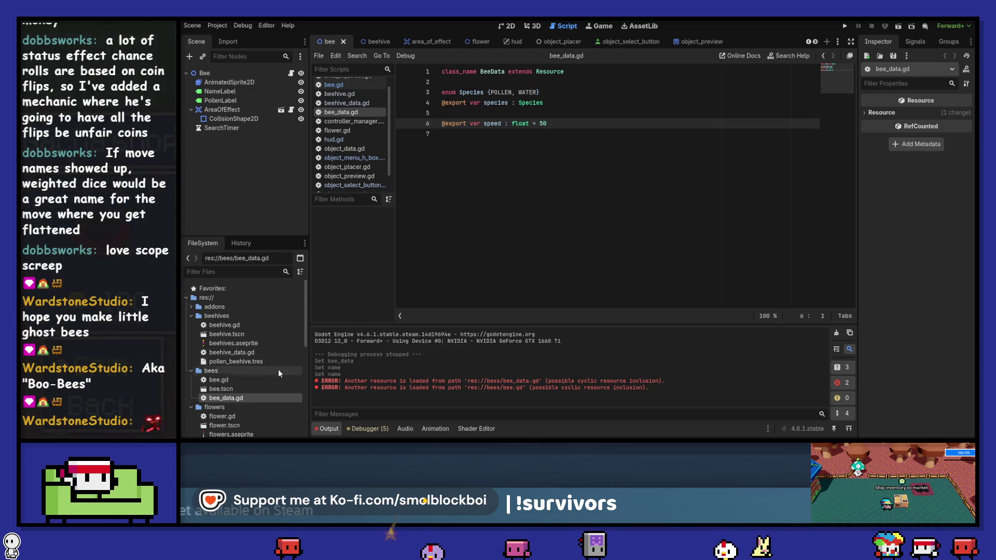
double_click(239, 380)
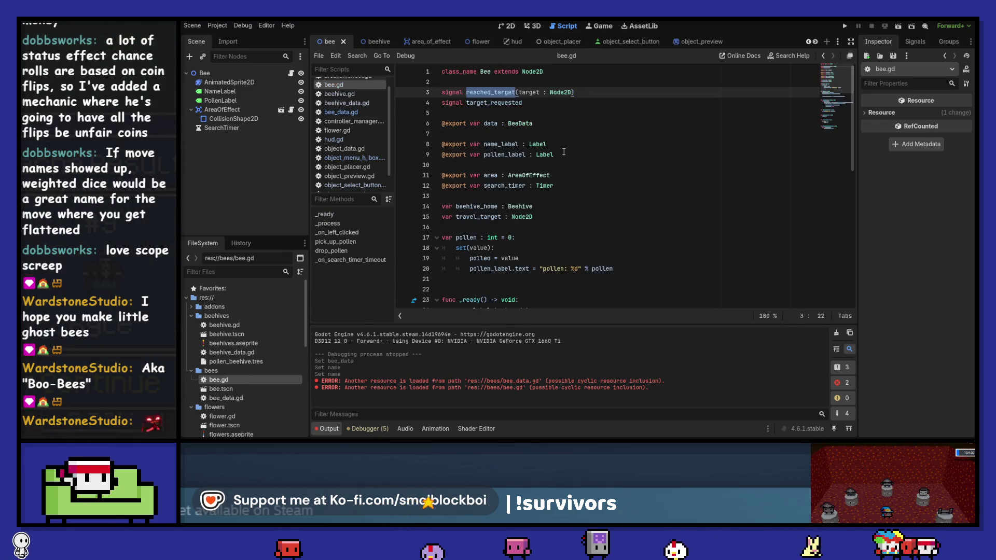
Delete the name_label export and its _ready text assignment from bee.gd
left_click_drag(564, 142, 370, 147)
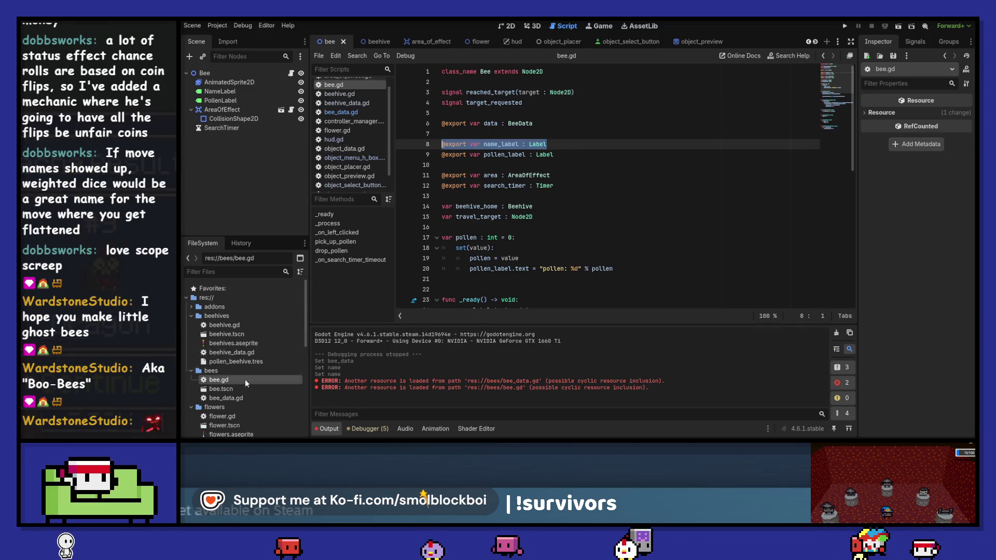
key("BackSpace")
key("BackSpace")
scroll(580, 206, "down", 3)
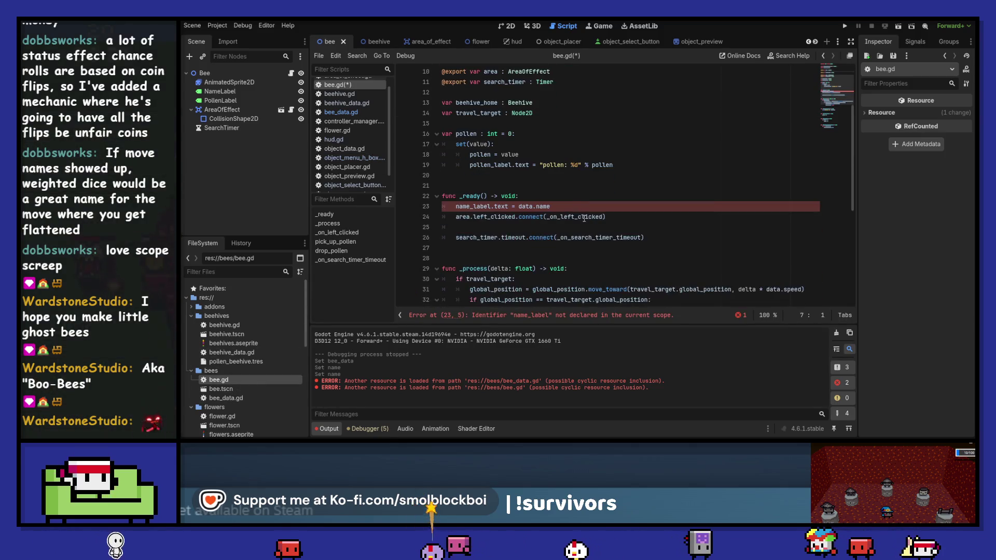
left_click_drag(581, 206, 562, 199)
key("BackSpace")
scroll(563, 198, "down", 6)
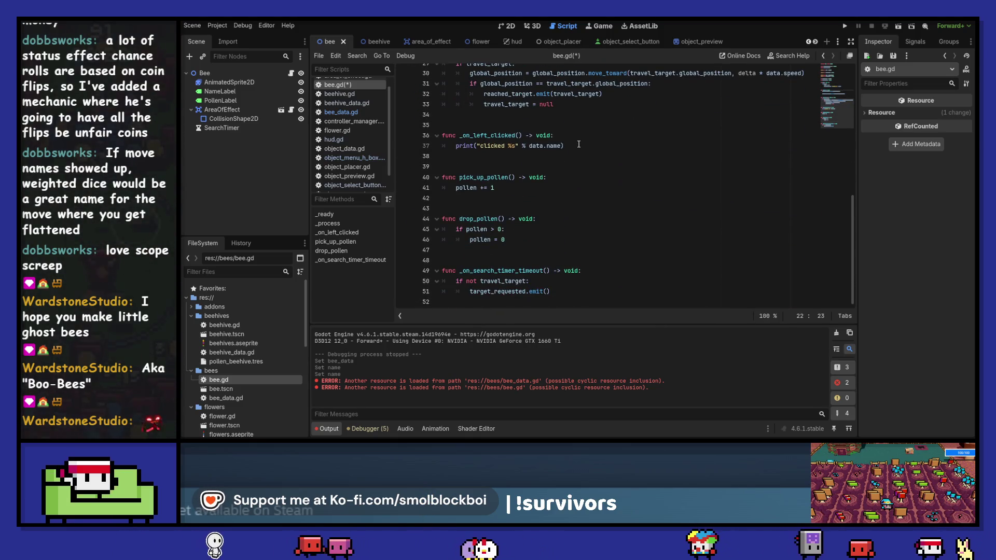
Delete the NameLabel node from the bee scene and launch the game to test
left_click(222, 389)
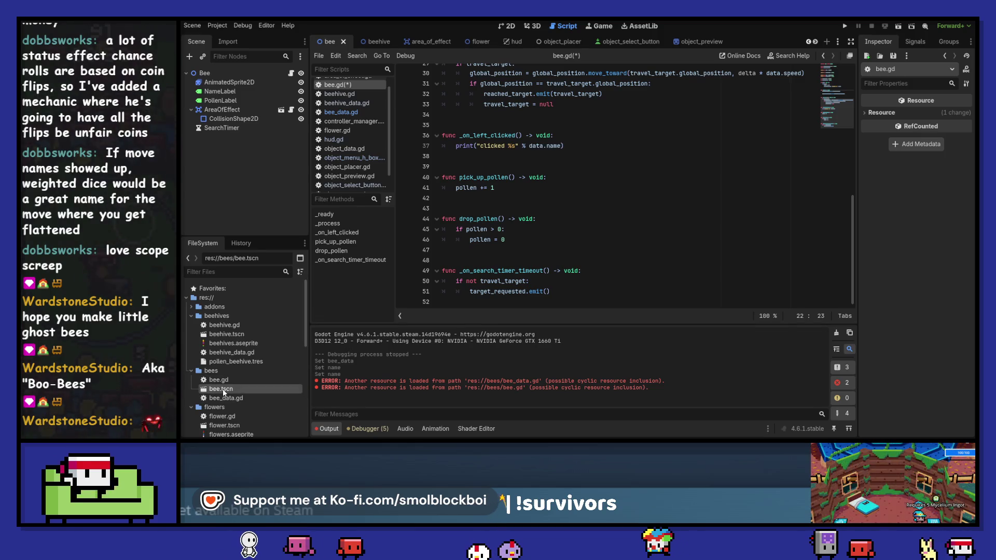
left_click(240, 91)
key("Delete")
key("Return")
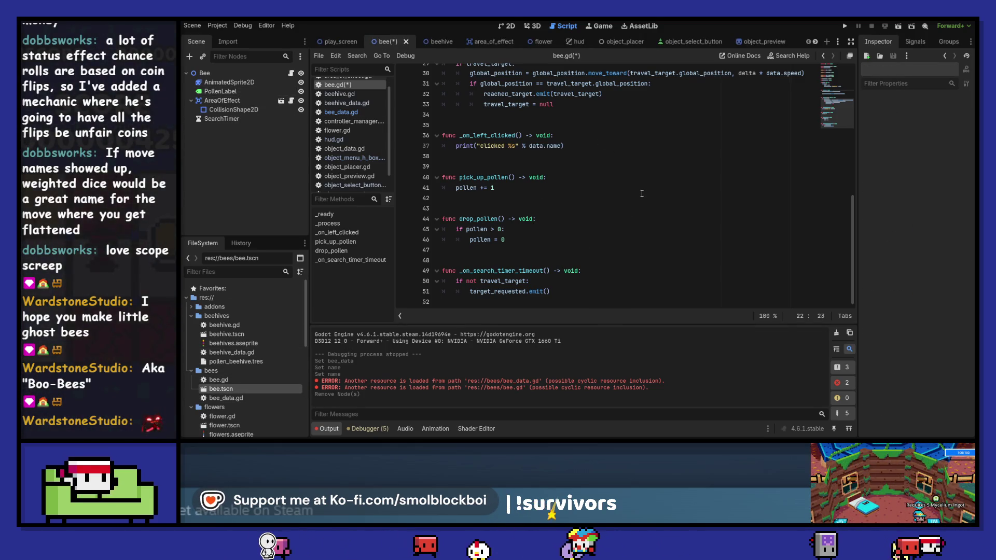
key("F5")
left_click(641, 196)
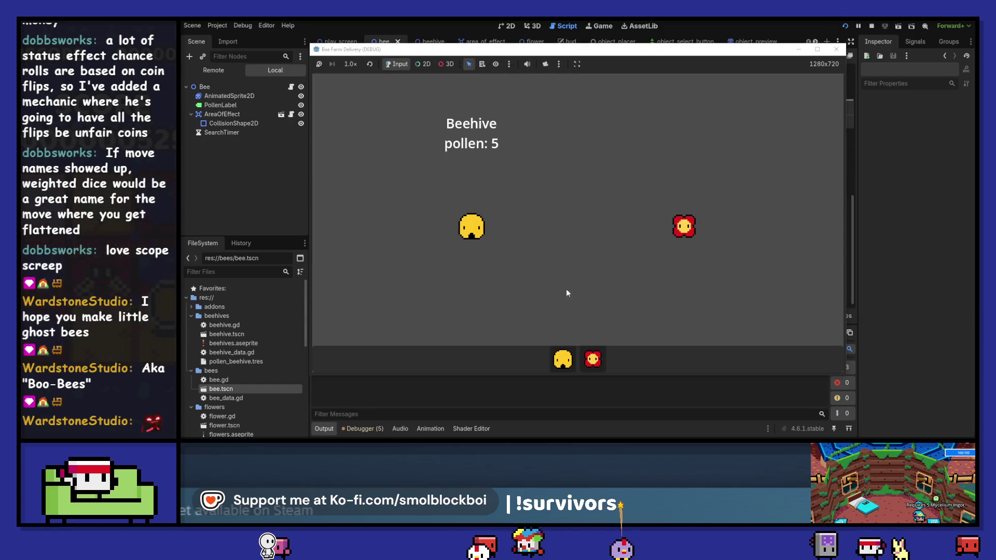
Place a hive to trigger the crash, then delete beehive.gd's random bee name line and save
left_click(484, 236)
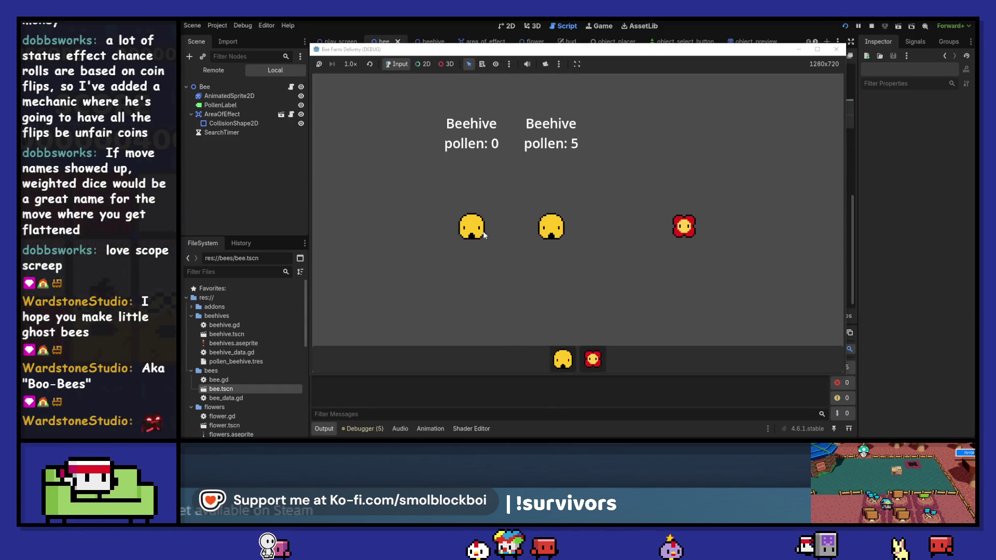
left_click(470, 232)
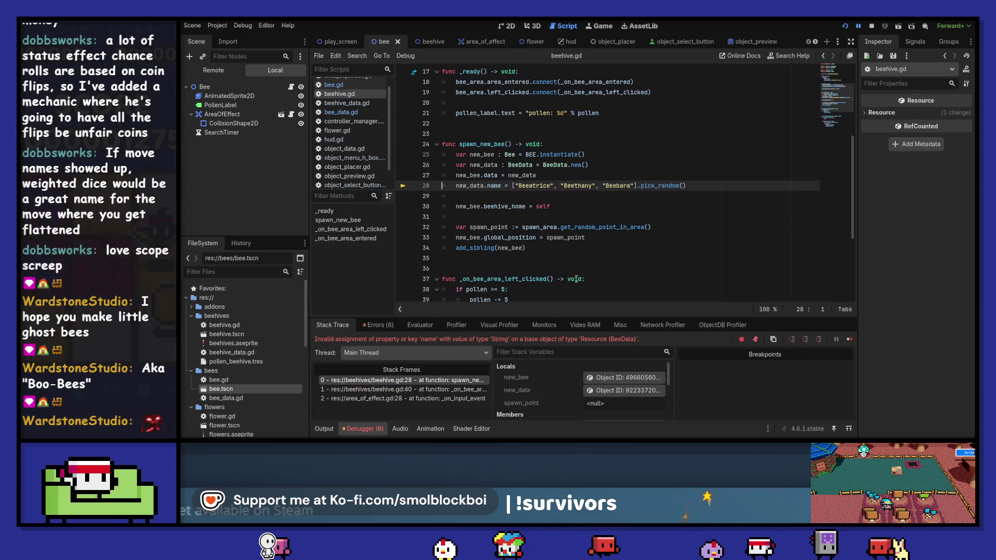
left_click_drag(694, 185, 690, 174)
key("BackSpace")
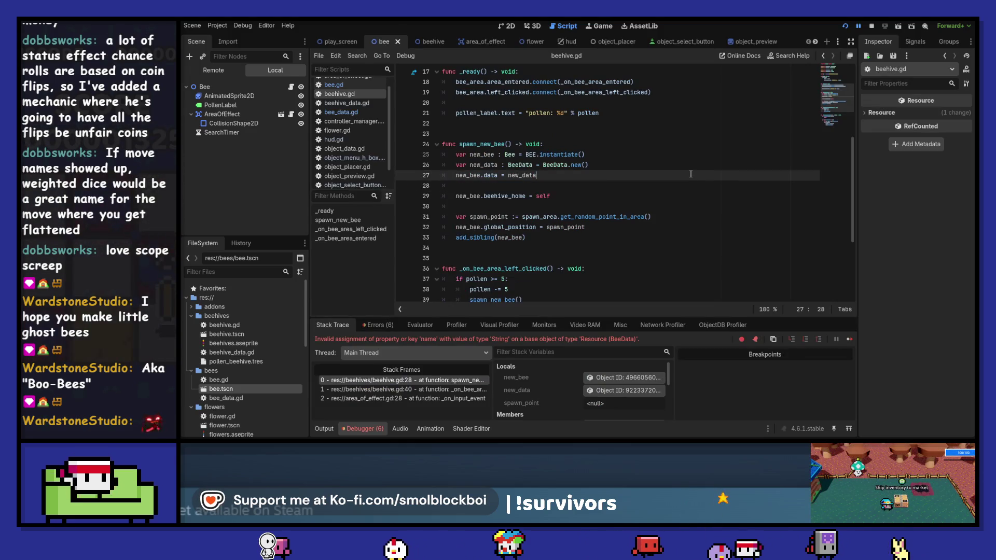
key("ctrl+s")
Rerun the game, place a beehive mid-field, and close the game window
left_click(869, 27)
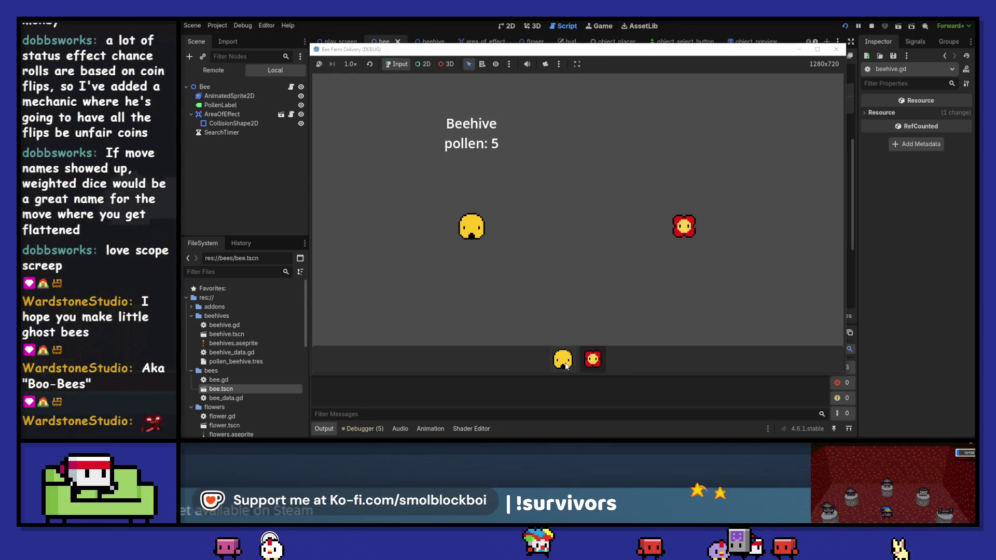
left_click_drag(566, 365, 564, 246)
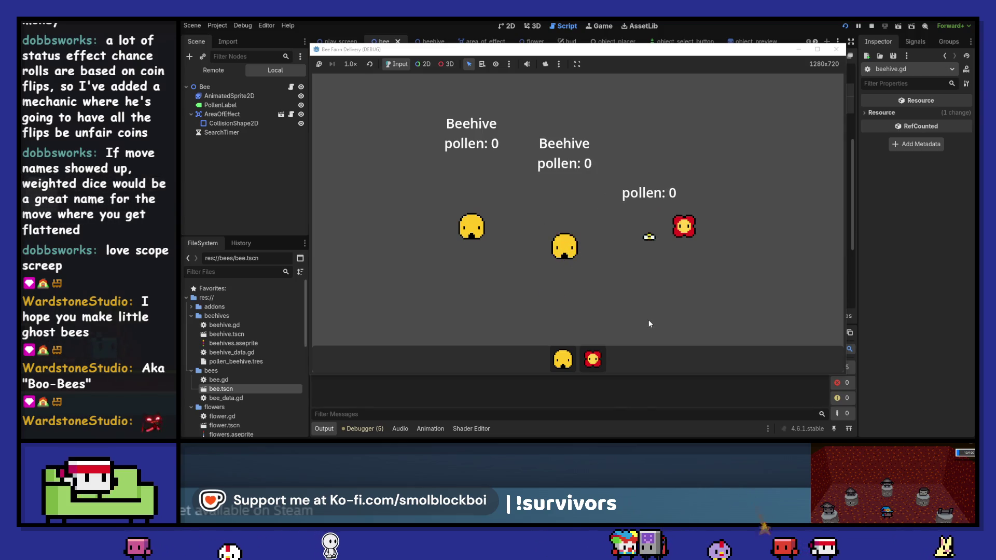
left_click(837, 50)
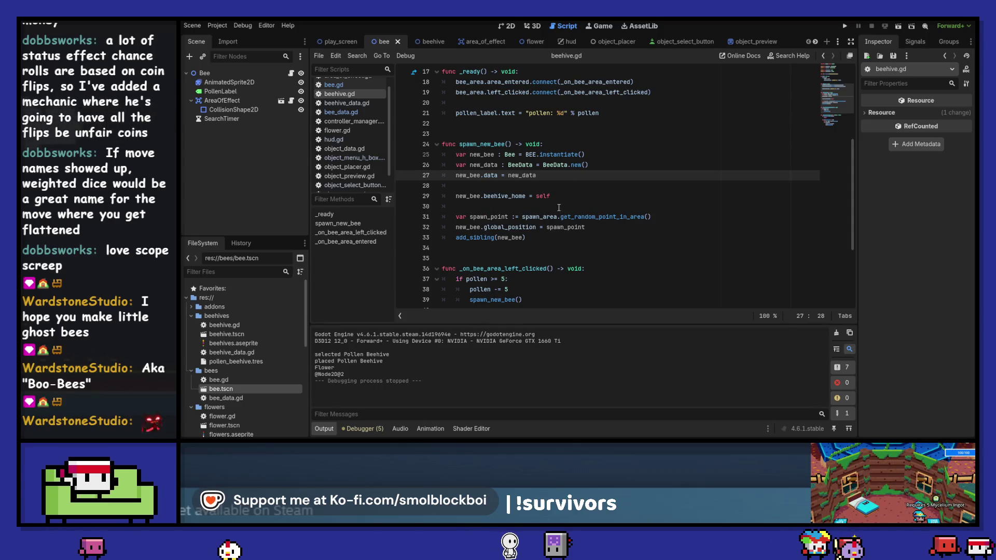
Check the Bee root node, return to bee.gd, then inspect pollen_beehive.tres and its Pollen Bee Data
left_click(261, 74)
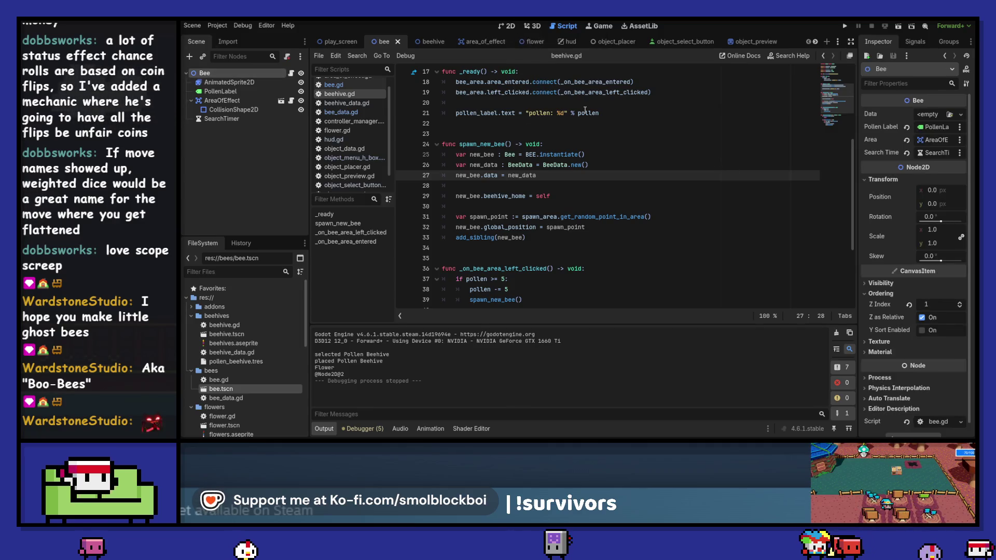
scroll(609, 154, "up", 5)
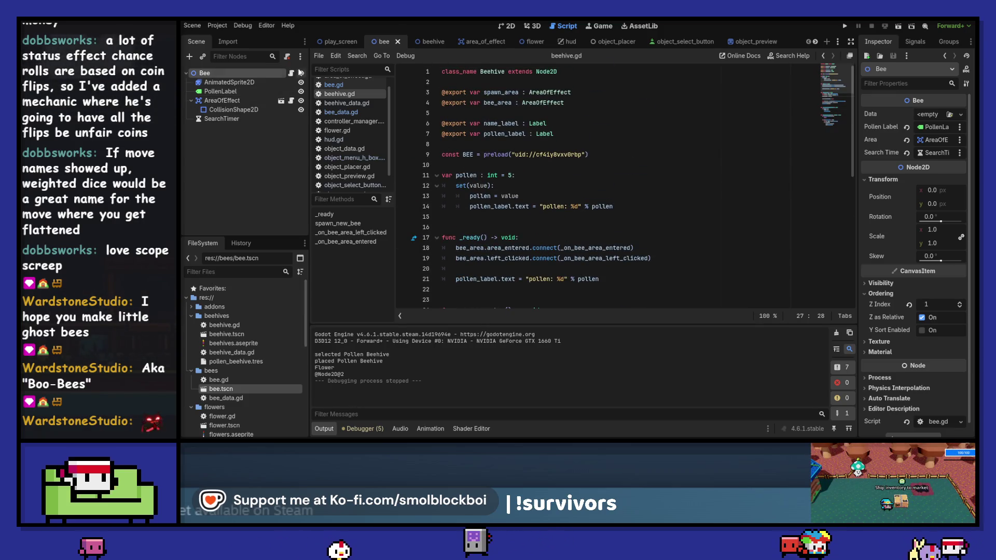
key("alt+Left")
scroll(570, 135, "up", 8)
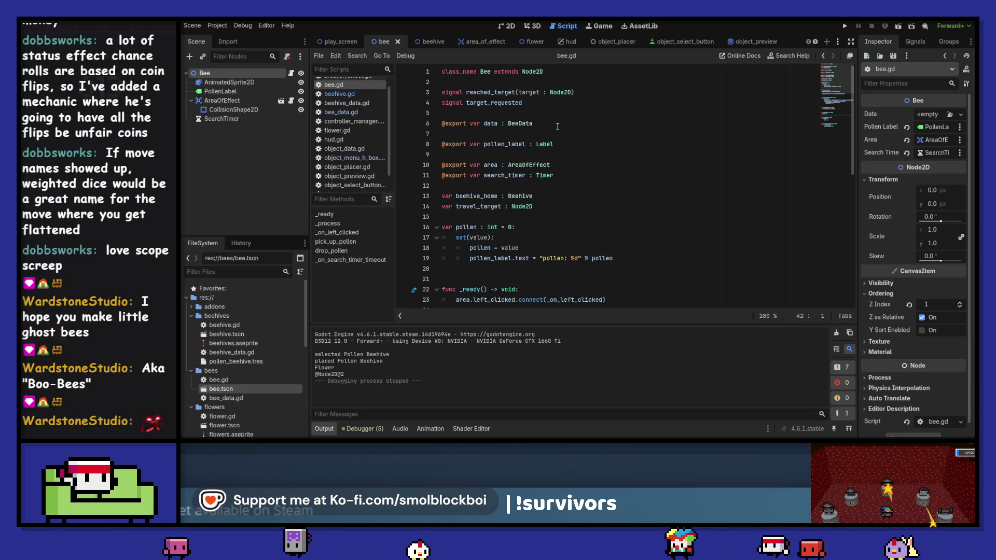
left_click(262, 363)
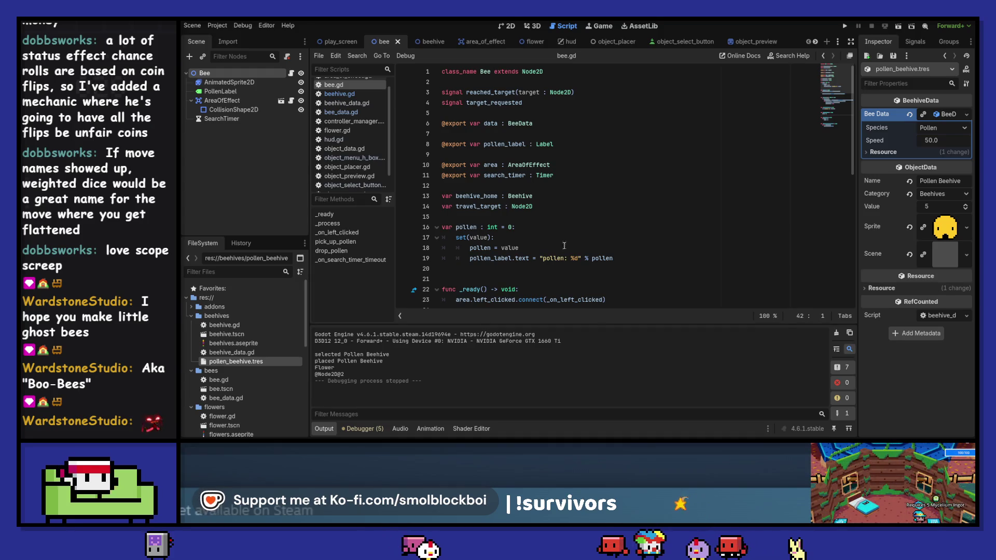
Select the bees folder in the FileSystem dock and dismiss its context menu
scroll(278, 387, "down", 2)
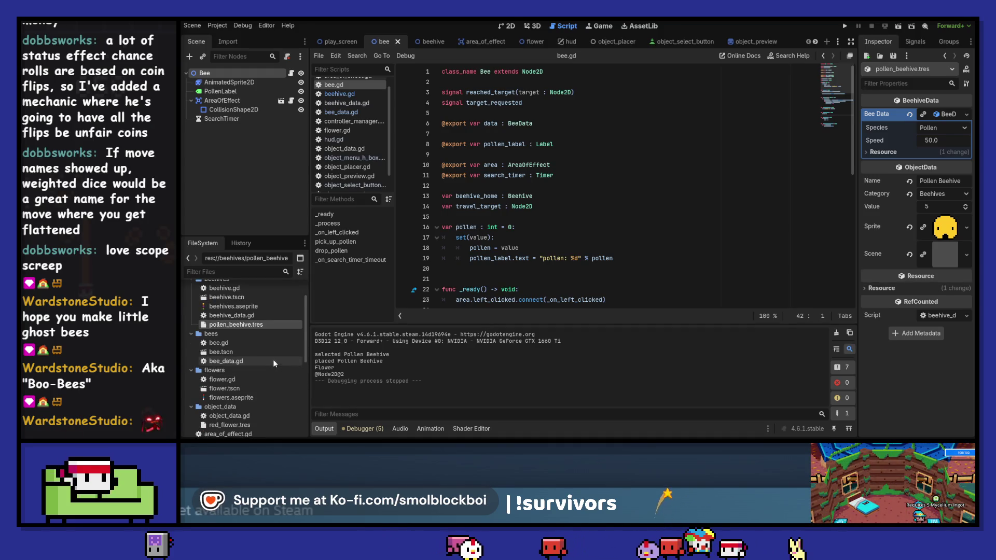
left_click(262, 335)
right_click(262, 334)
mouse_move(297, 291)
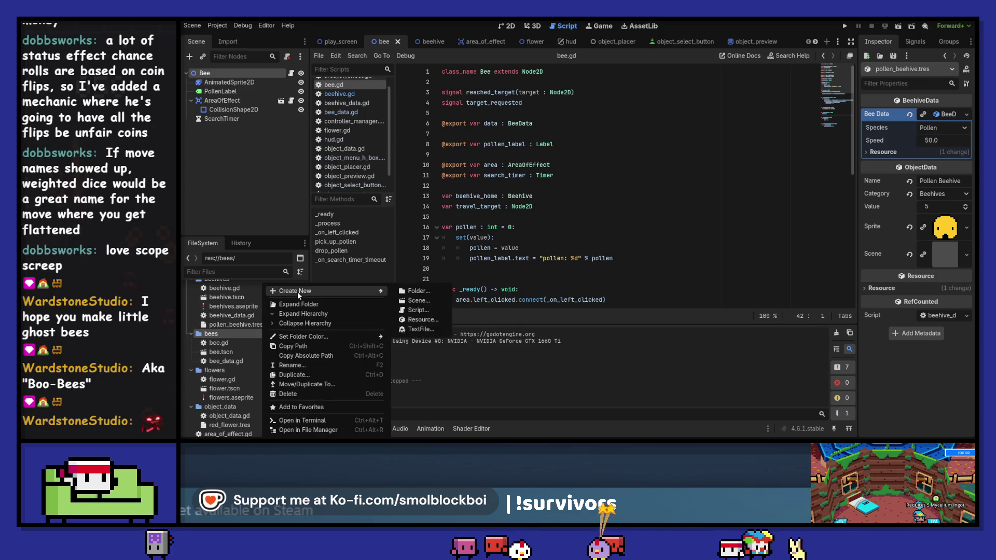
left_click(960, 120)
Set the embedded Bee Data's speed to 100
left_click(966, 114)
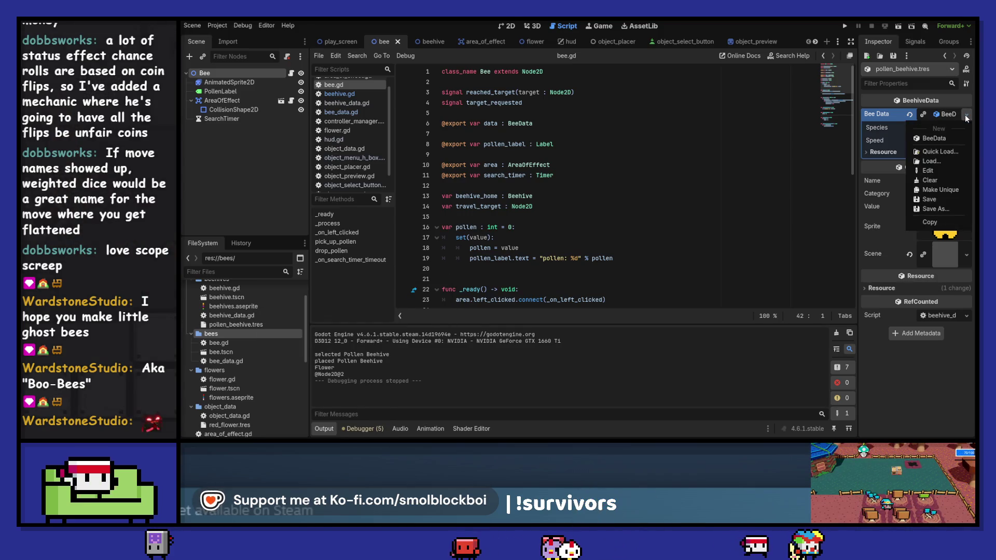
left_click(901, 139)
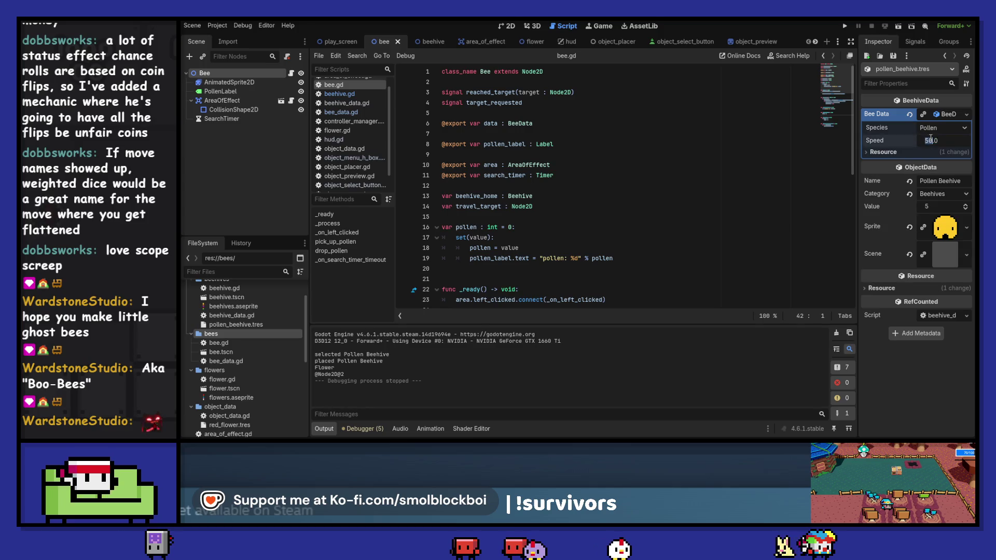
type("10")
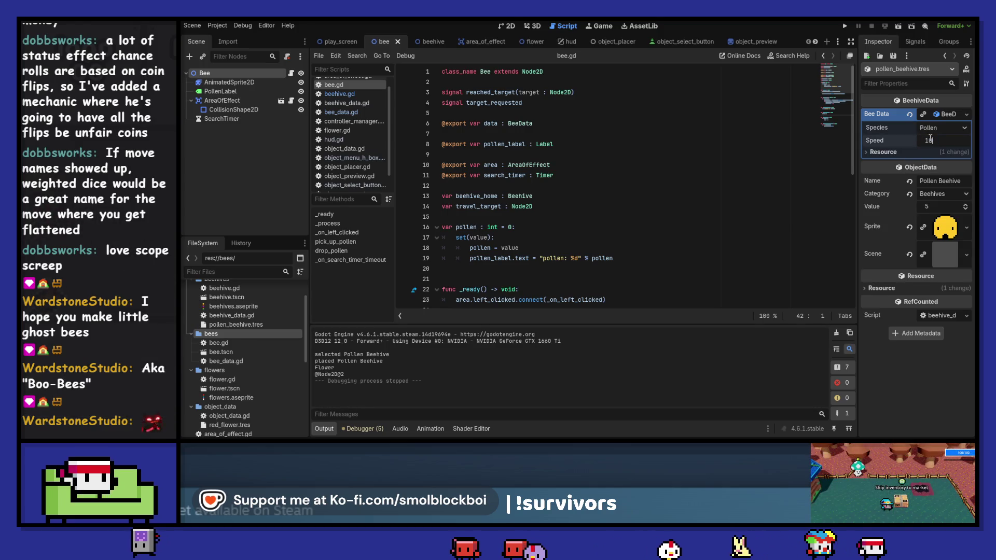
Start saving the embedded Bee Data as a file from res://
left_click(966, 114)
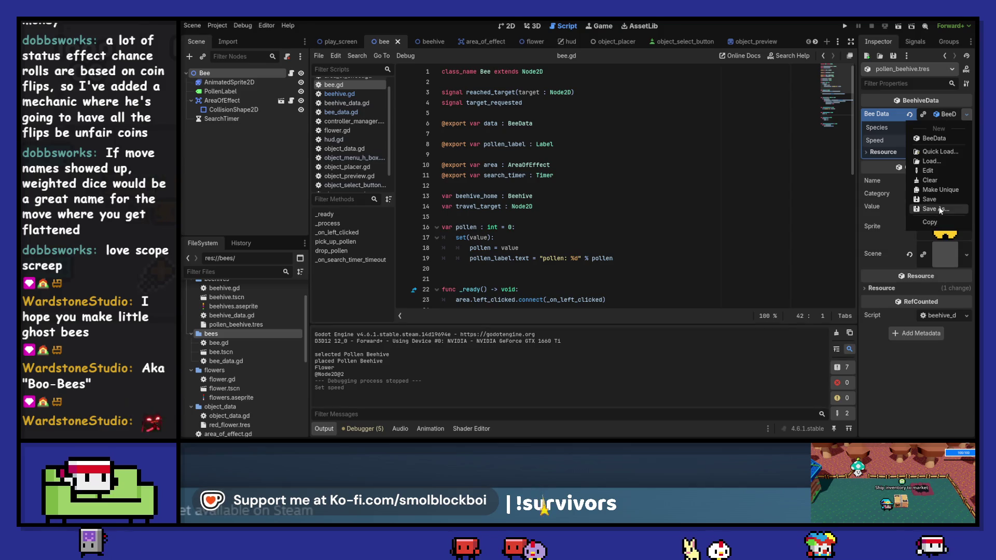
left_click(928, 222)
left_click(389, 96)
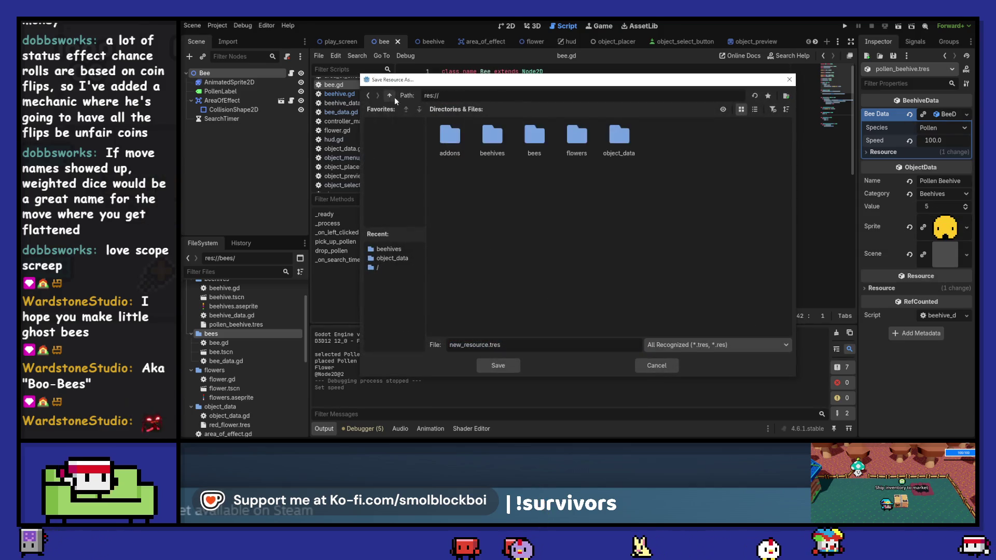
Enter the bees folder and save the Bee Data as pollen_bee.tres
double_click(534, 139)
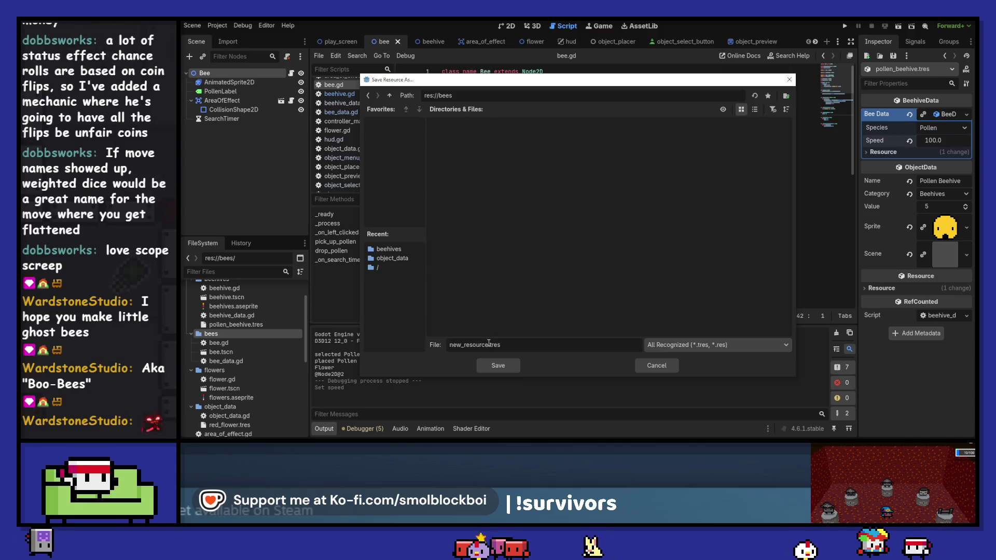
type("poll")
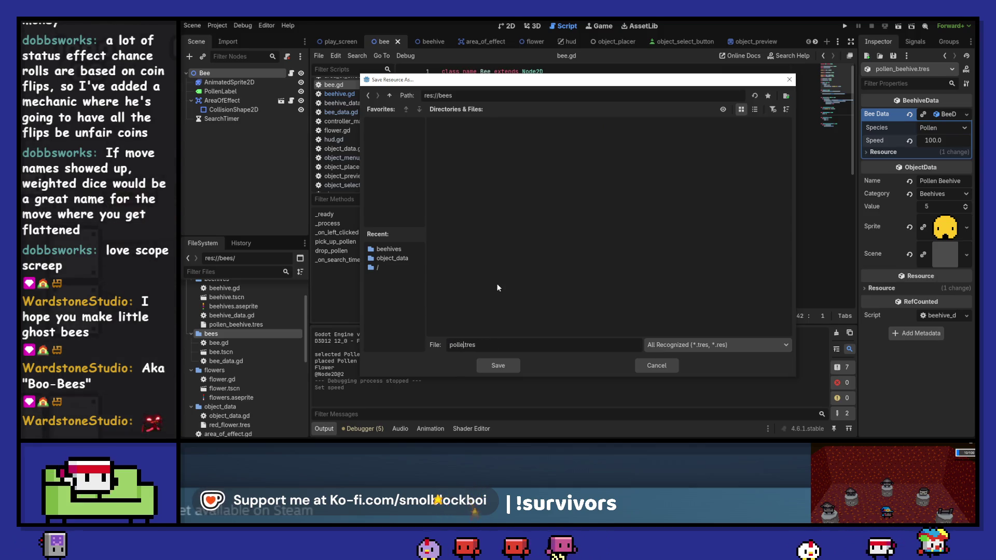
type("en_be")
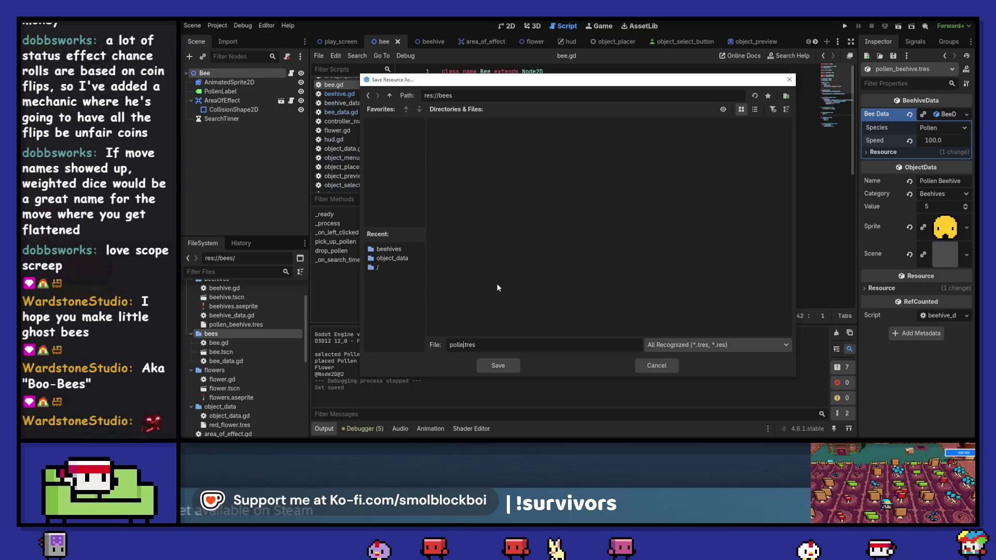
type("e")
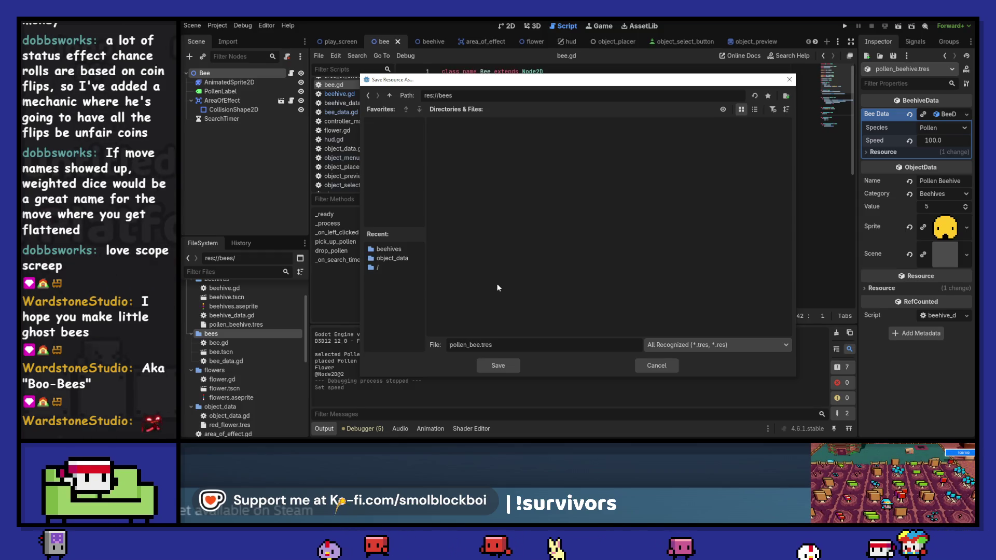
key("Return")
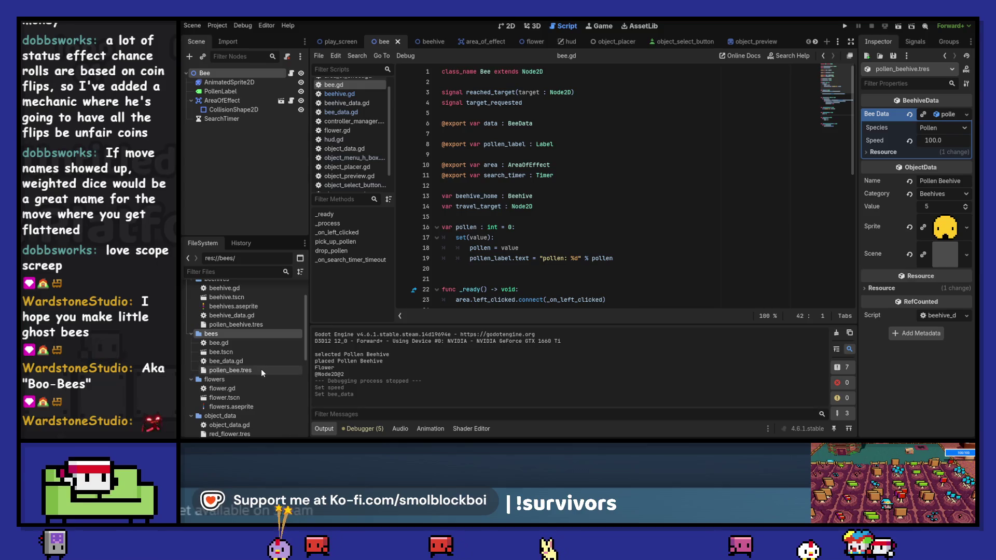
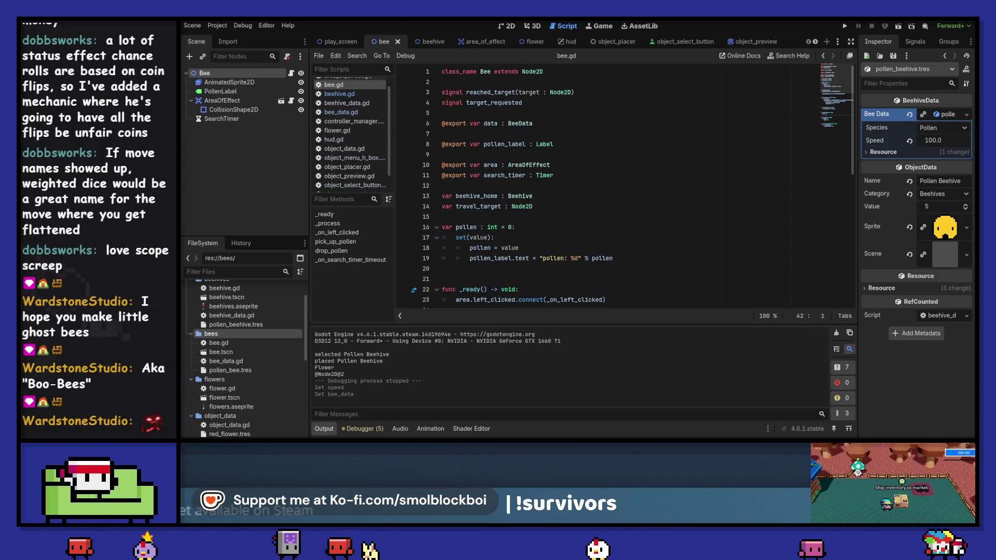
Duplicate pollen_bee.tres as water_bee.tres
left_click(268, 370)
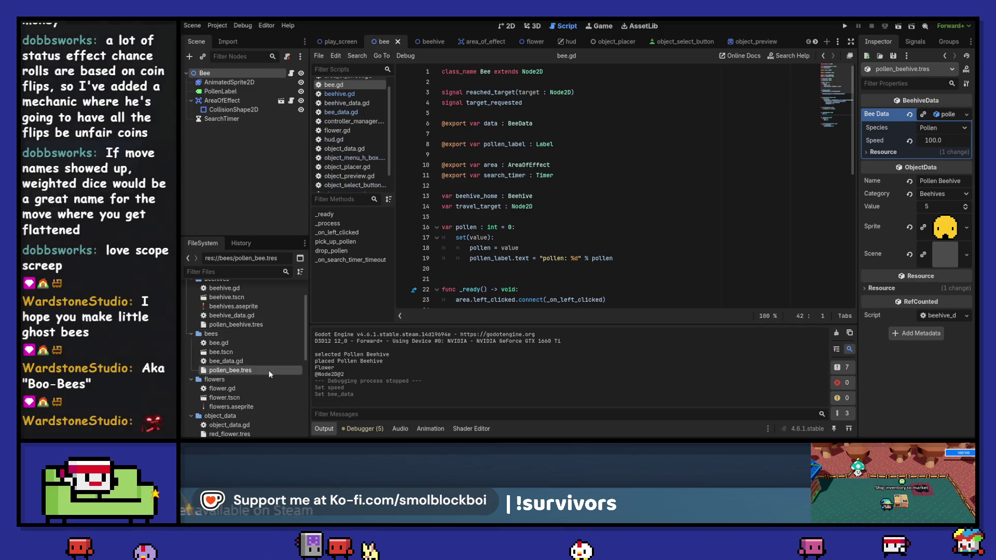
key("ctrl+d")
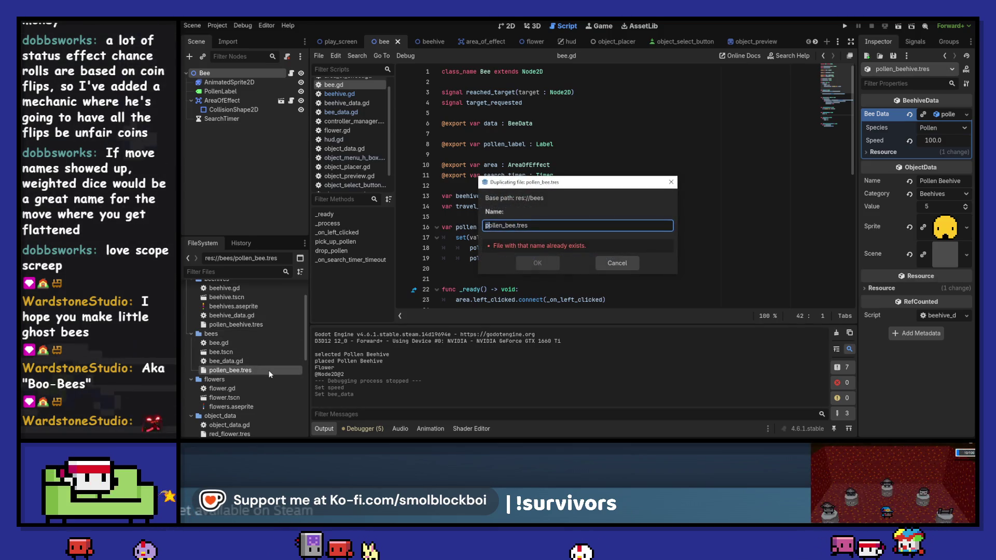
type("water_bee")
key("Return")
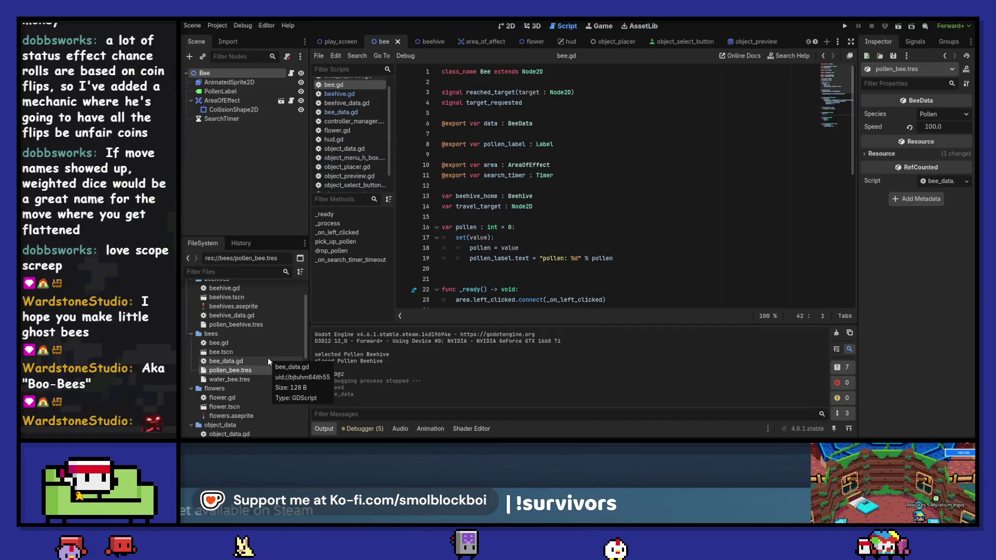
Show bee.tscn in the 2D view, inspect the AnimatedSprite2D frames, then open bee_data.gd
left_click(267, 351)
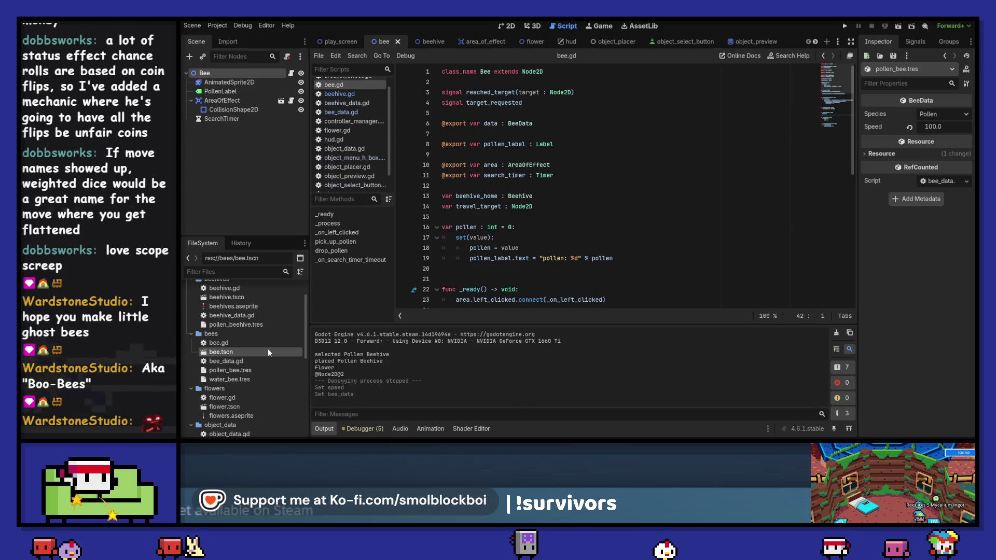
left_click(507, 26)
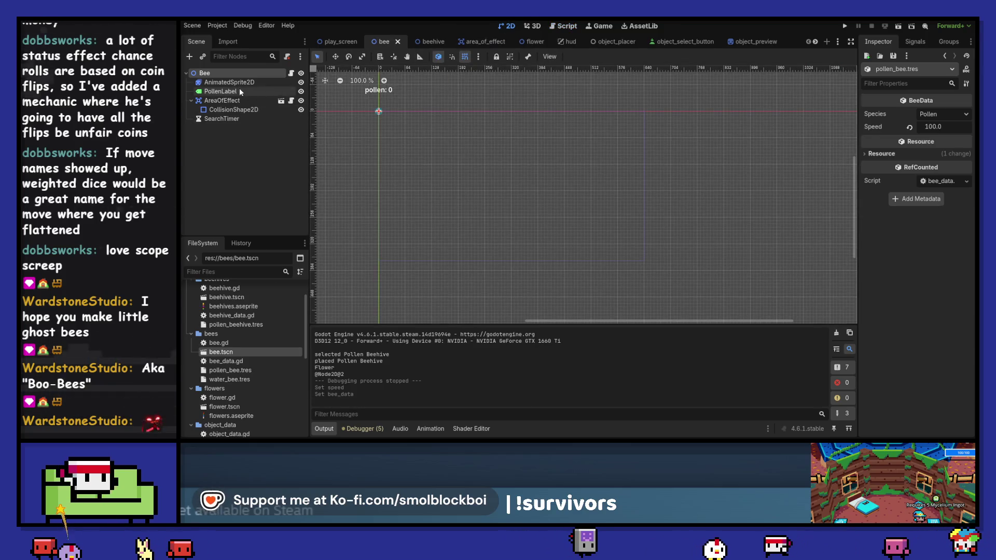
left_click_drag(458, 133, 626, 235)
scroll(586, 213, "up", 6)
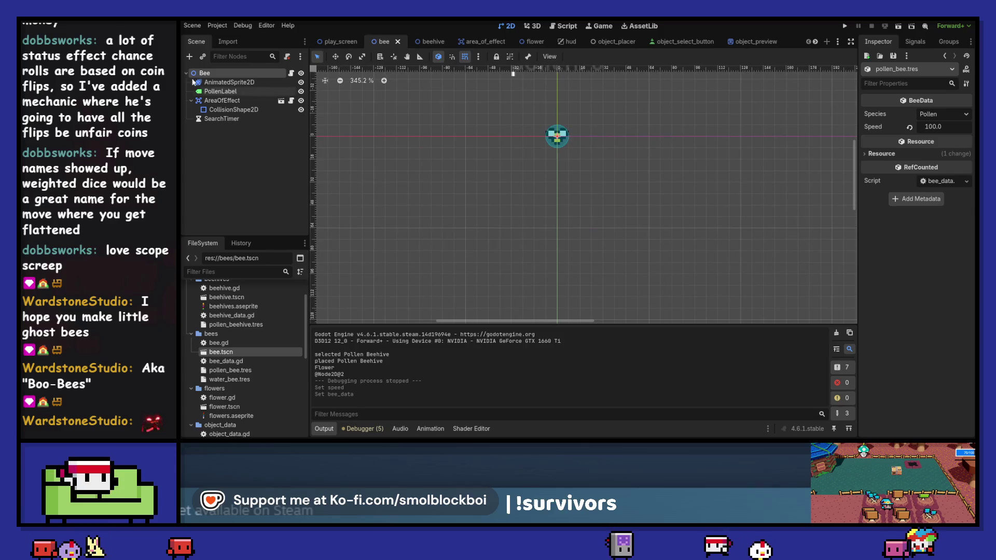
left_click(215, 84)
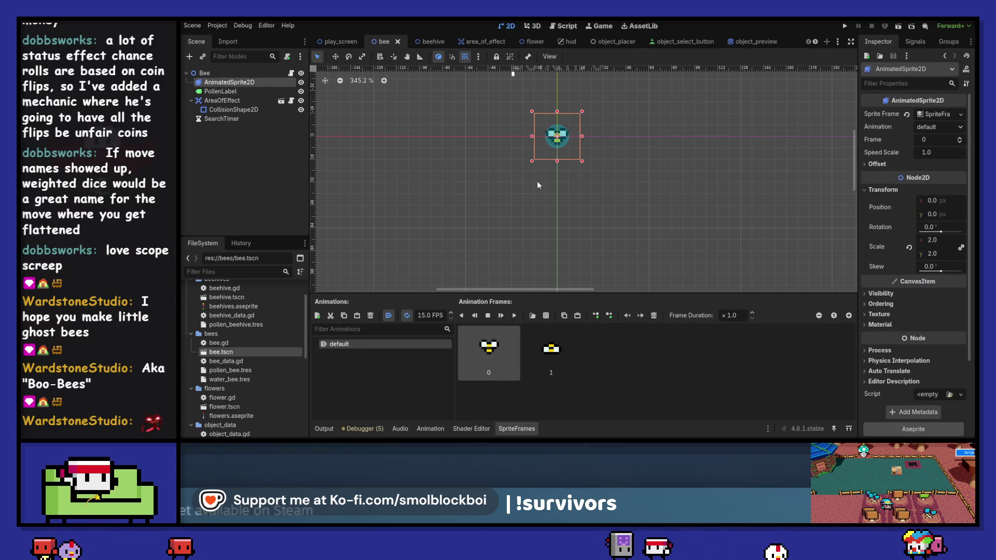
double_click(235, 360)
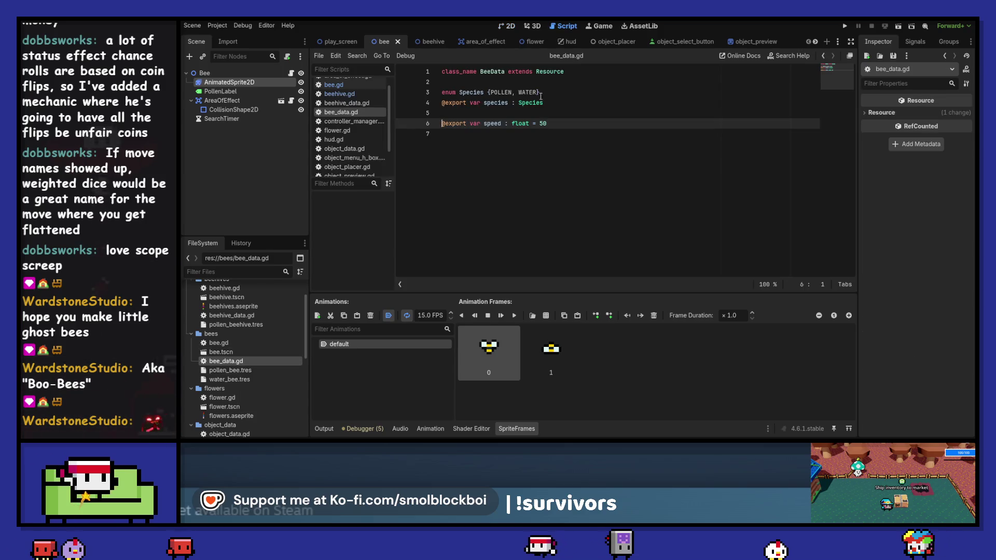
left_click(556, 83)
key("Return")
key("Return")
key("Up")
type("@export v")
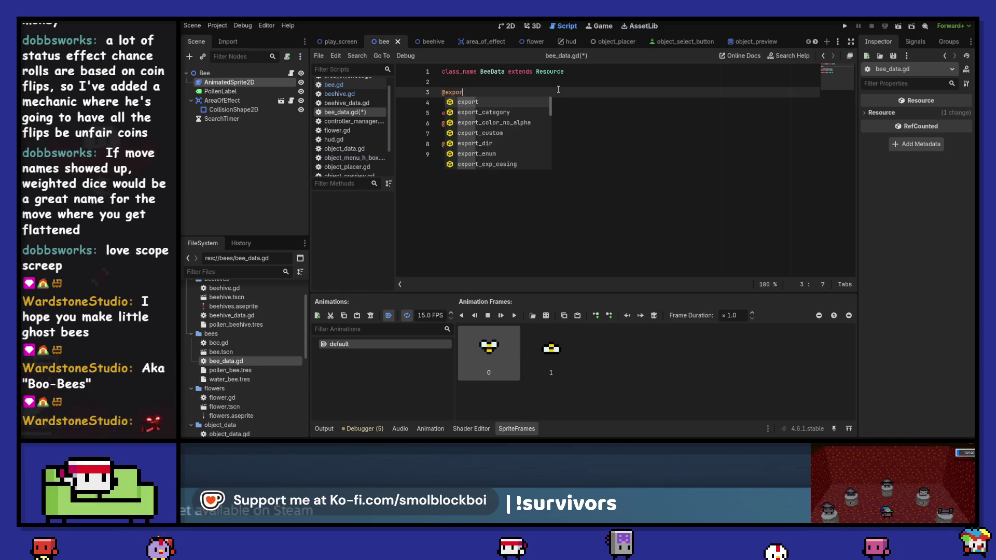
type("ar sprite : ")
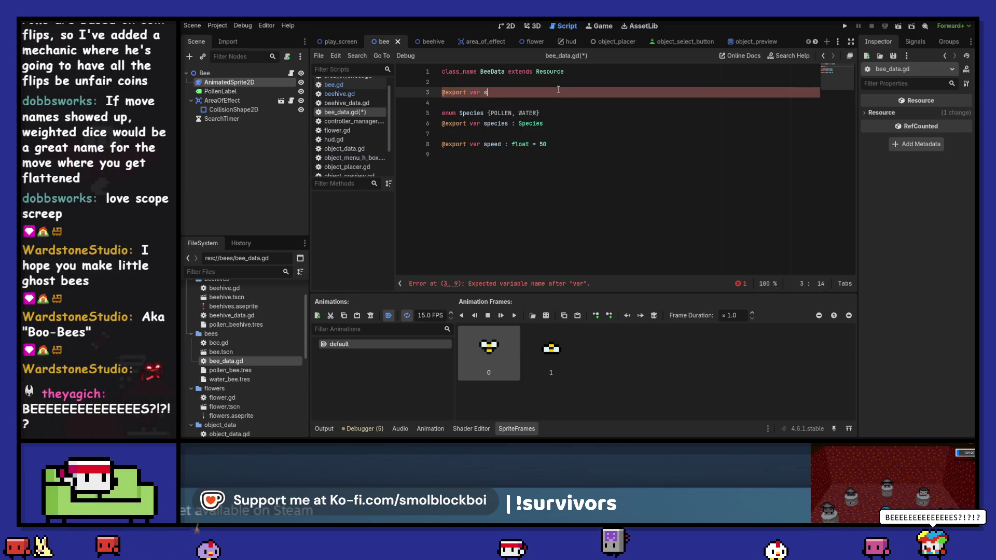
type("Texture2")
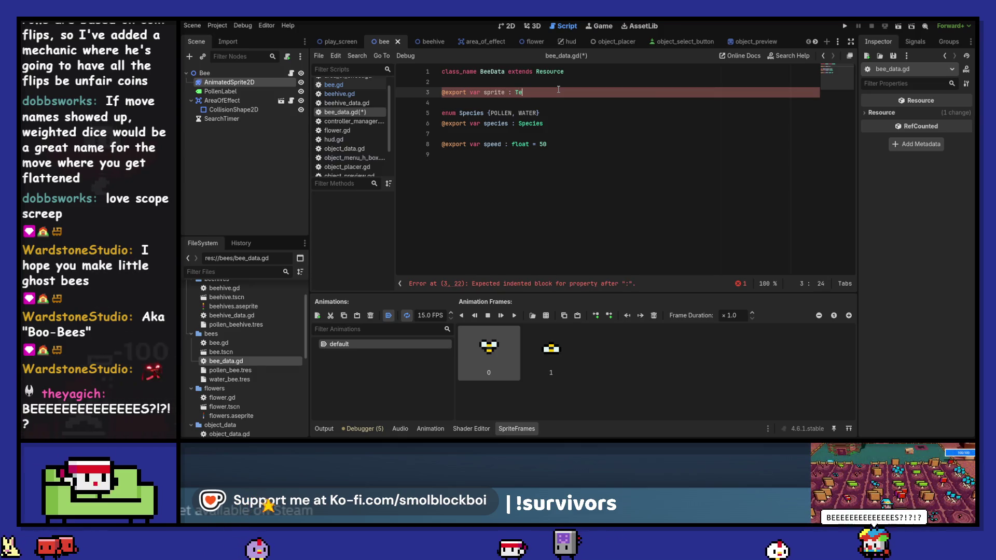
type("D")
key("Escape")
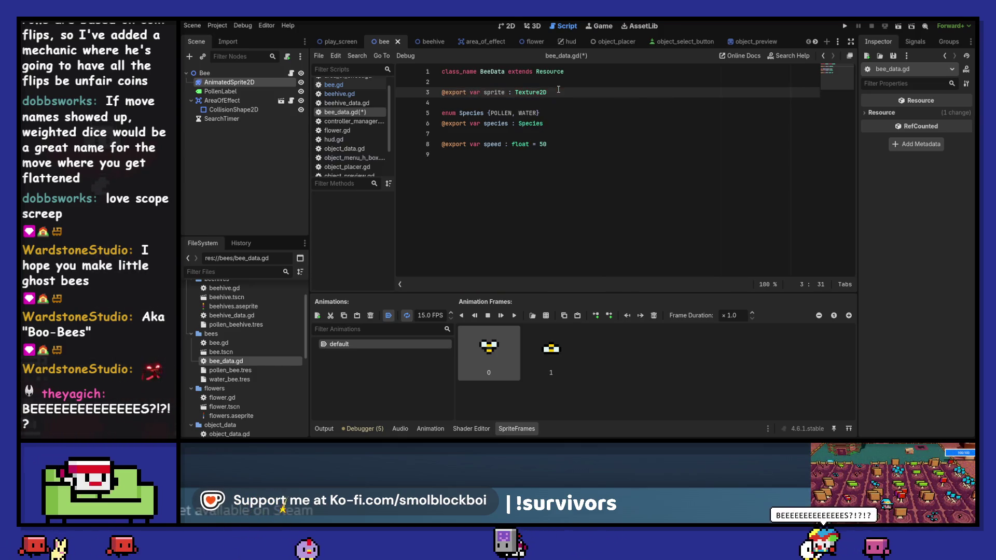
Add an exported sprite_frames property of type SpriteFrames and save the script
key("Down")
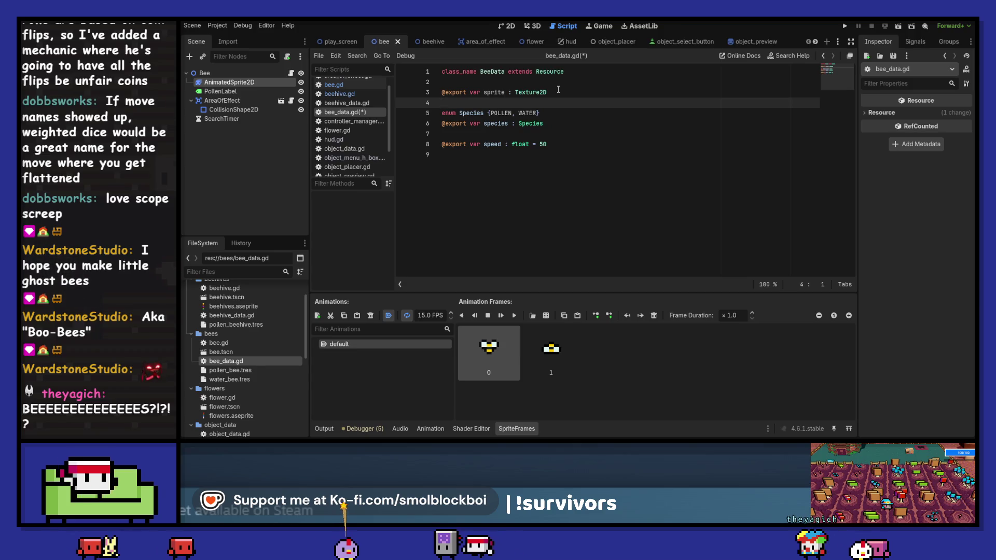
key("Return")
key("Return")
key("Up")
type("@export var sprite")
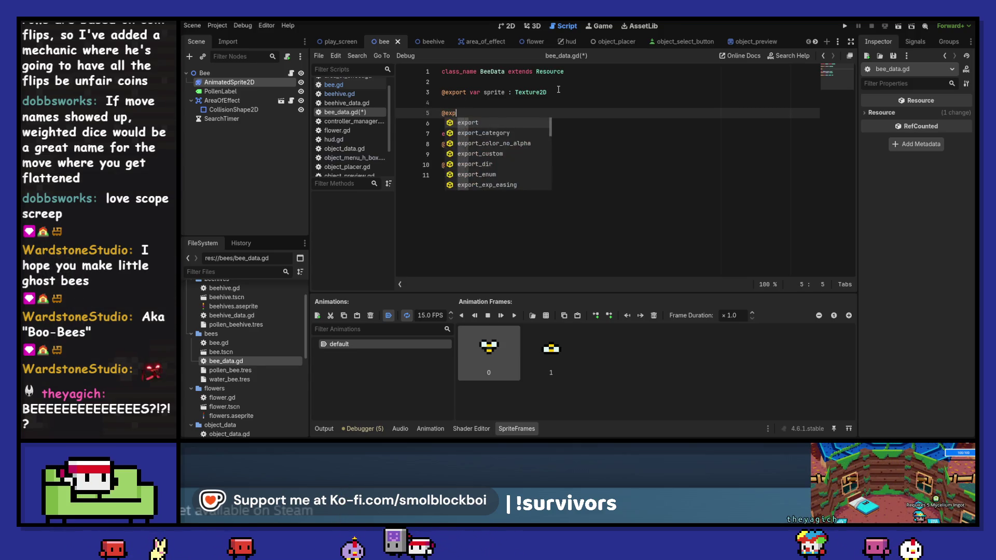
type("frames : Sprite")
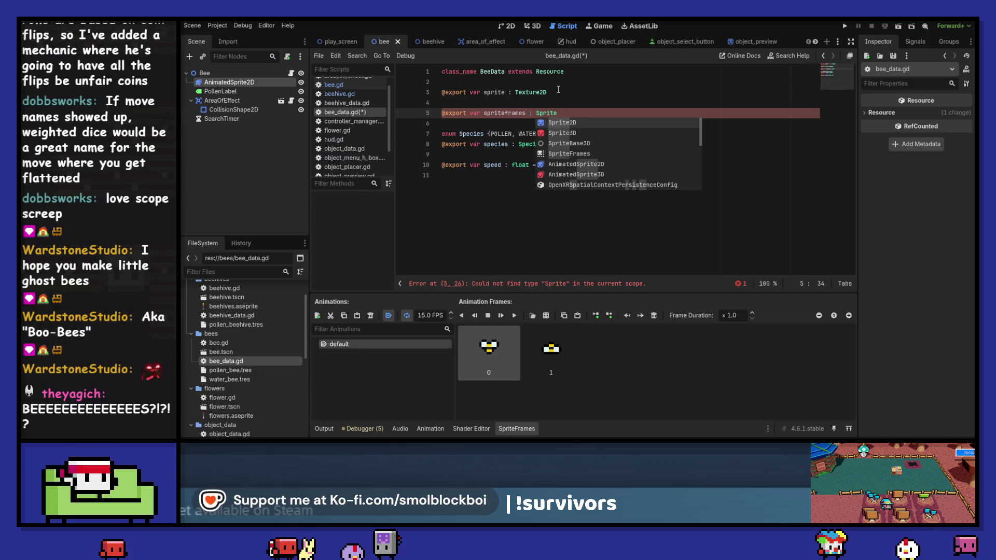
key("Down")
key("Down")
key("Down")
key("Return")
key("Left")
key("Left")
key("Left")
key("ctrl+s")
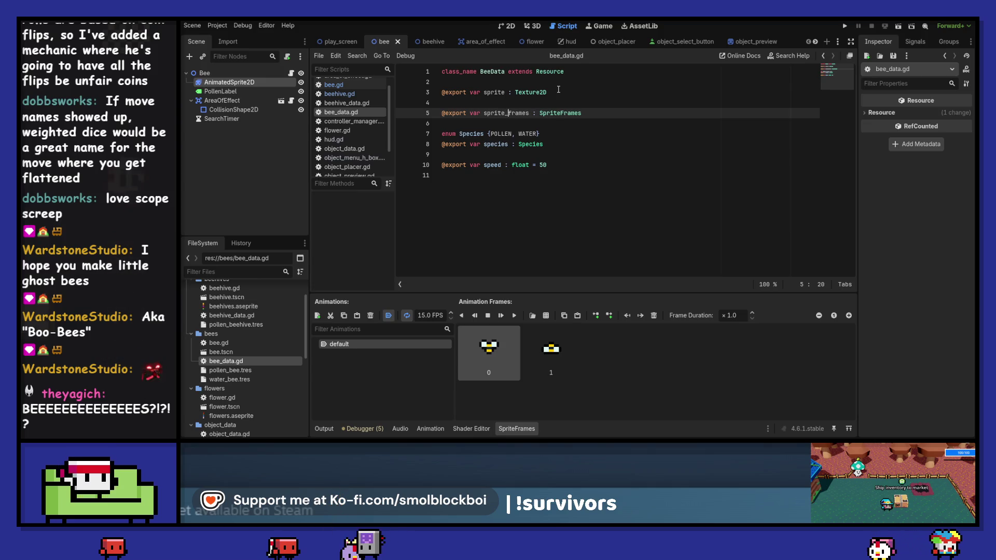
left_click(251, 369)
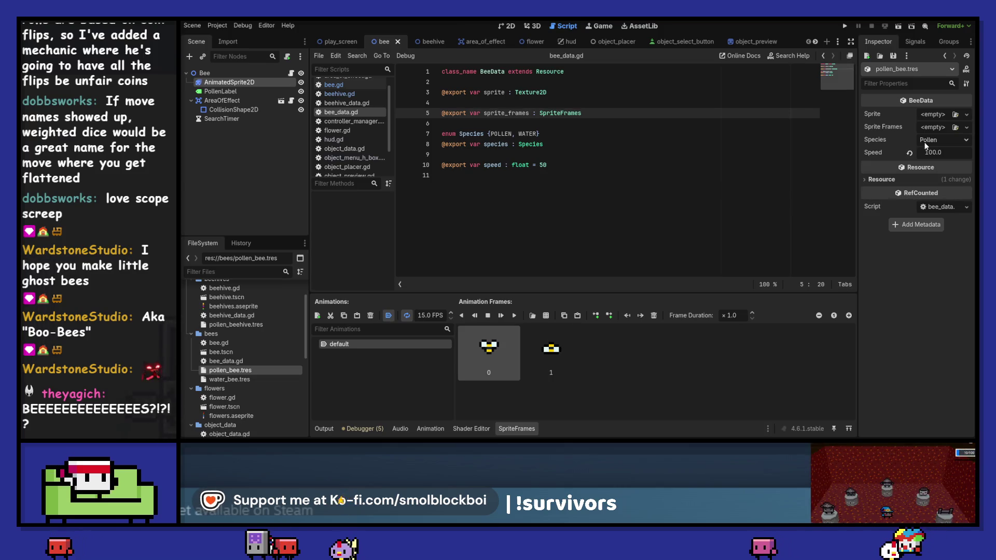
Give pollen_bee.tres's Sprite a new AtlasTexture and move bees.aseprite into the bees folder
left_click(965, 114)
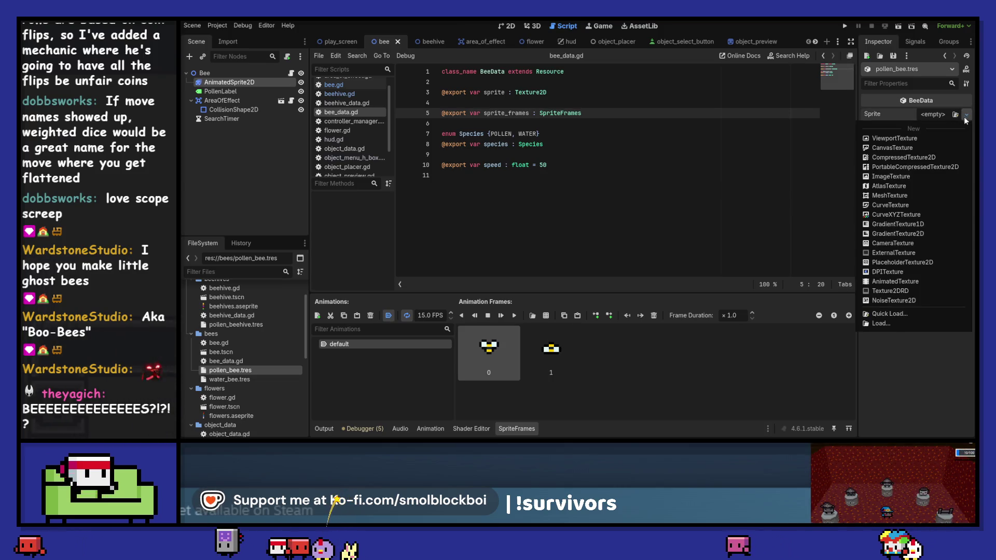
left_click(901, 187)
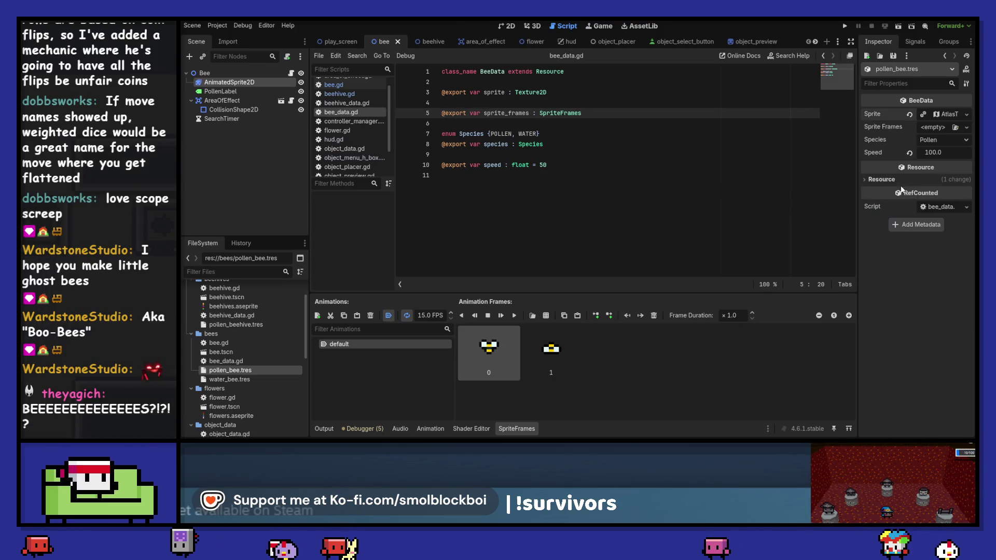
left_click(940, 114)
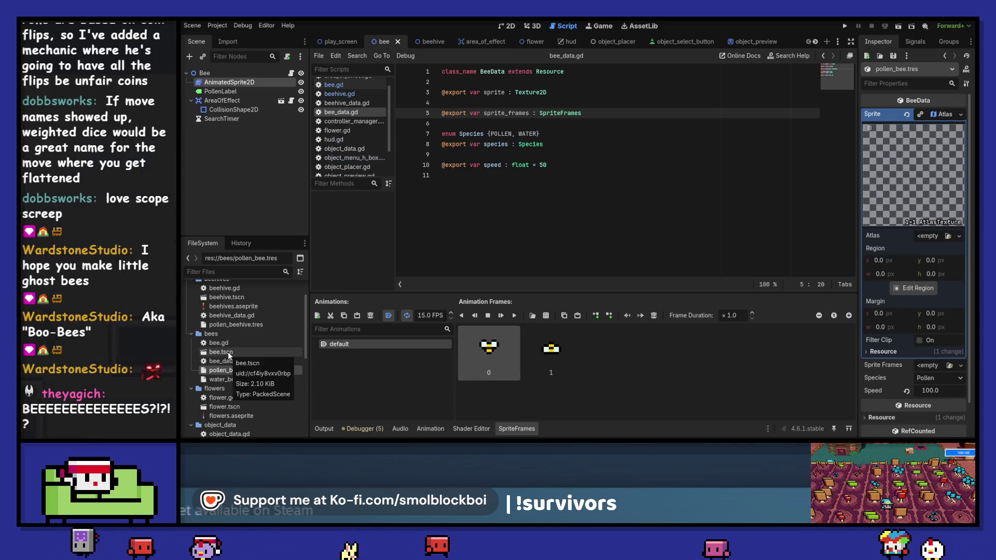
scroll(242, 350, "down", 3)
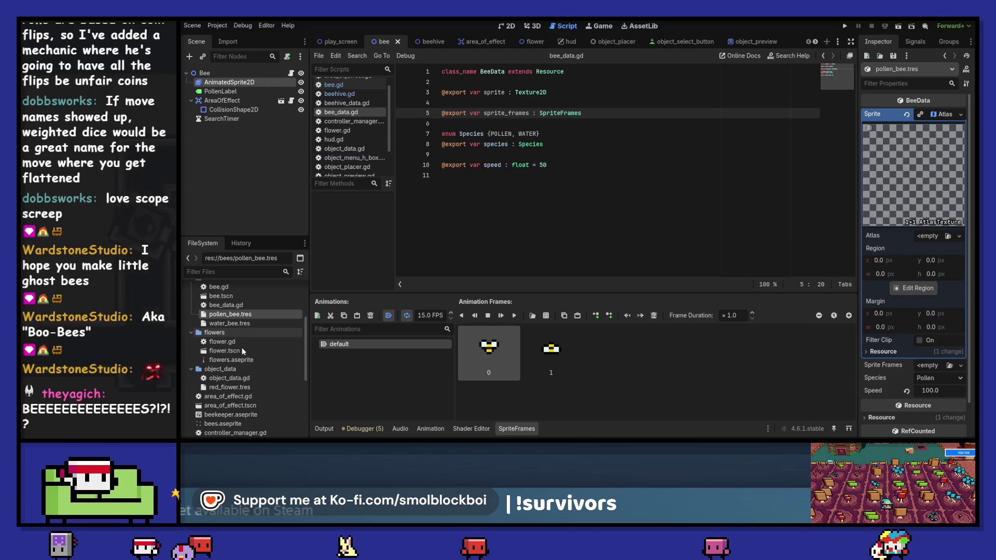
scroll(244, 352, "down", 2)
left_click_drag(242, 384, 249, 320)
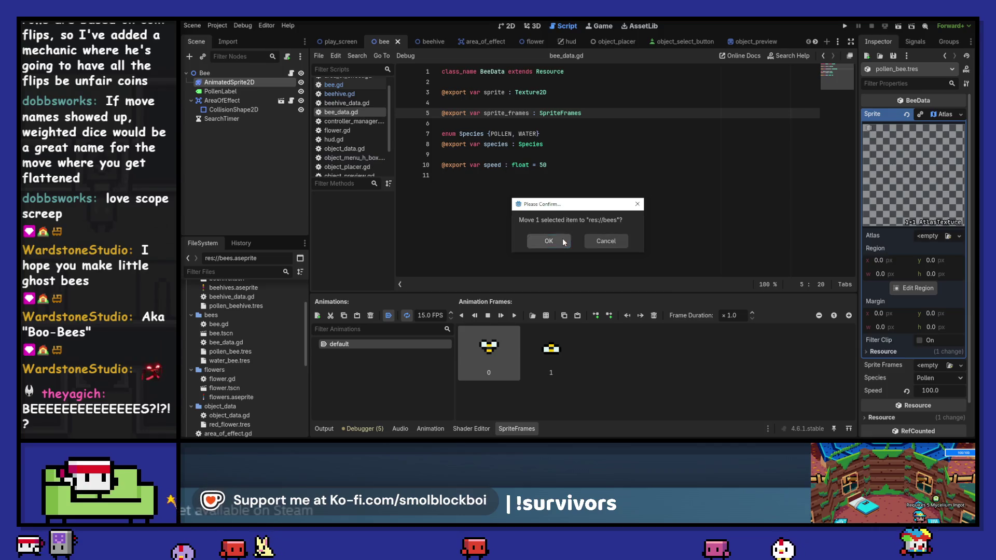
left_click(549, 241)
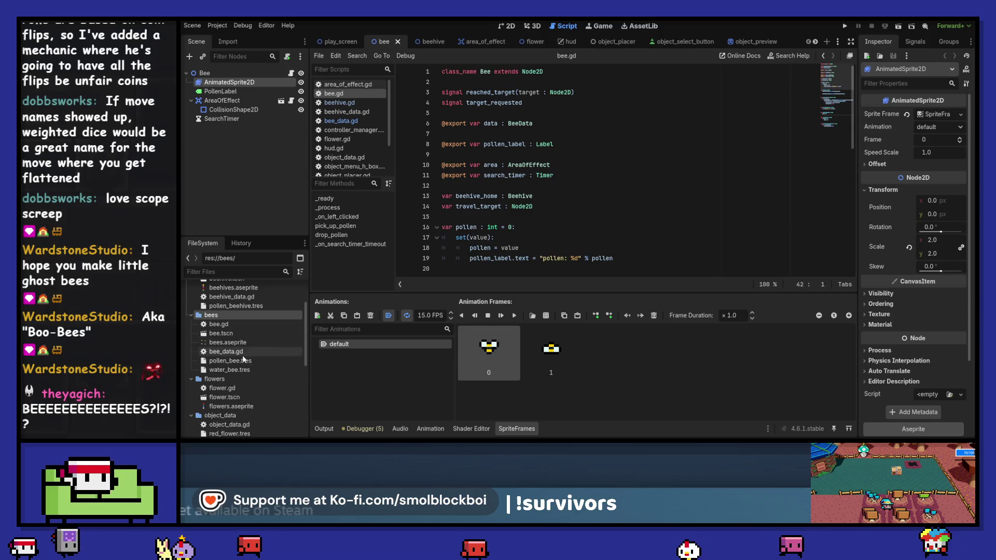
Use bees.aseprite as the atlas, cropped to a 16×16 region around the top-left bee
left_click(257, 359)
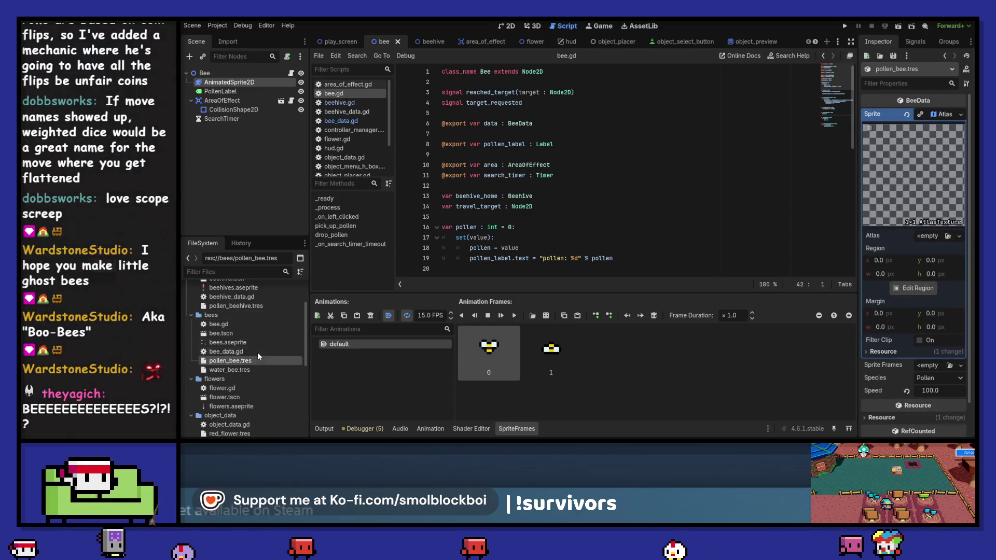
mouse_move(249, 343)
left_click_drag(249, 343, 940, 239)
left_click(918, 302)
scroll(554, 236, "up", 4)
left_click_drag(551, 204, 582, 246)
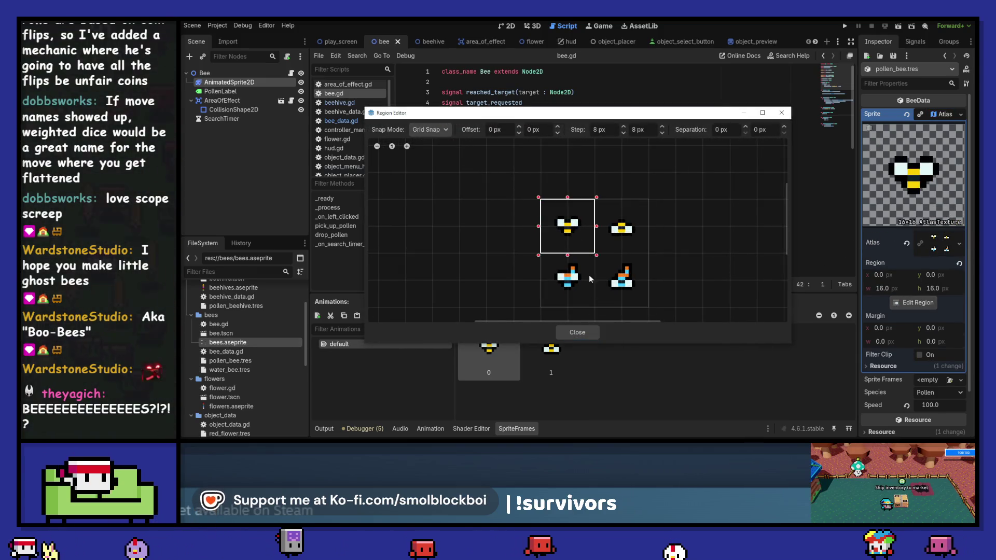
left_click(586, 336)
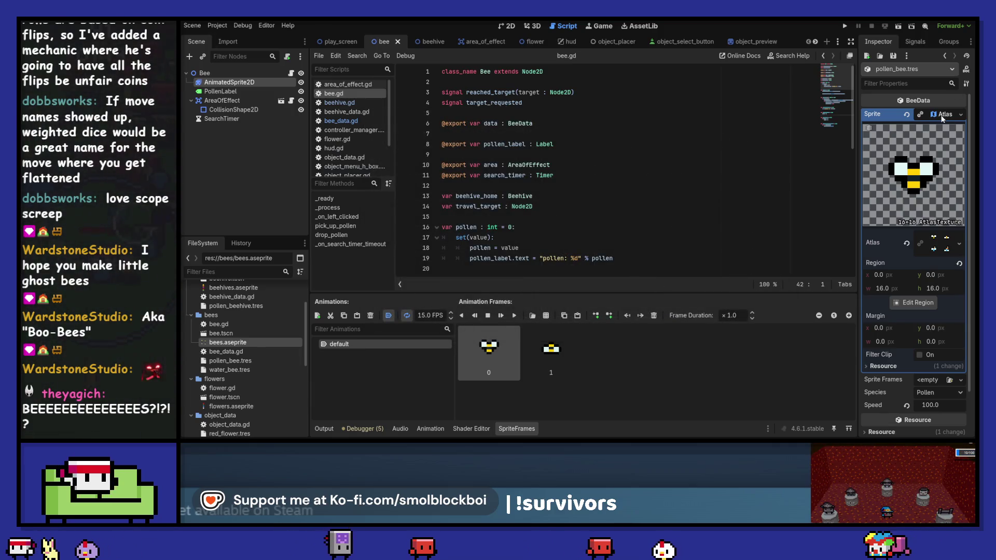
left_click(943, 116)
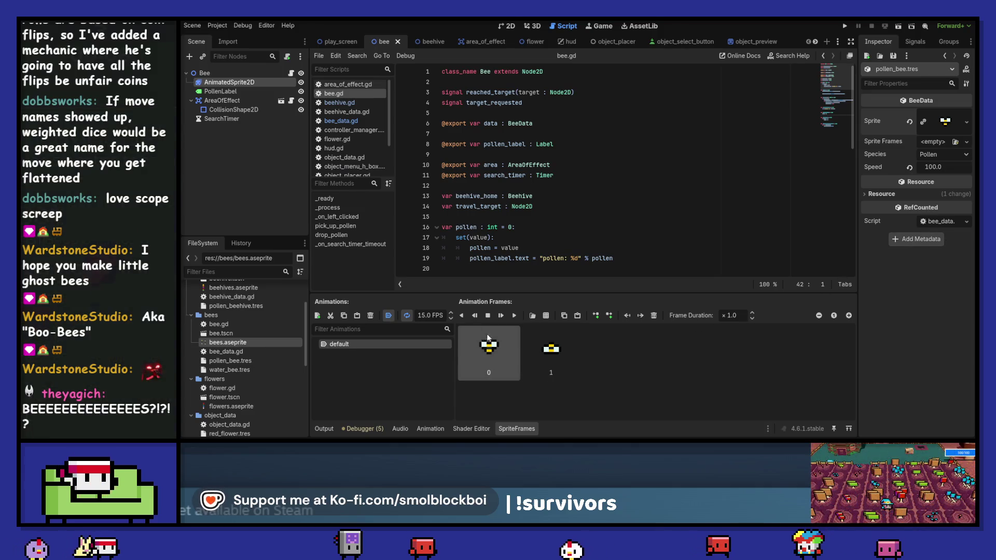
Save the AnimatedSprite2D's sprite frames as pollen_bee_sprite_frames.tres
left_click(229, 82)
left_click(960, 114)
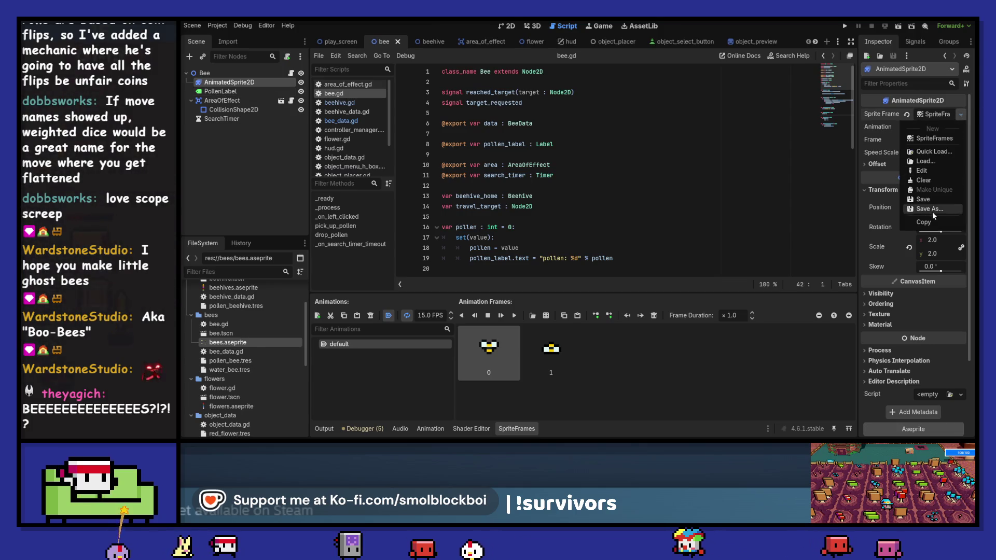
left_click(932, 210)
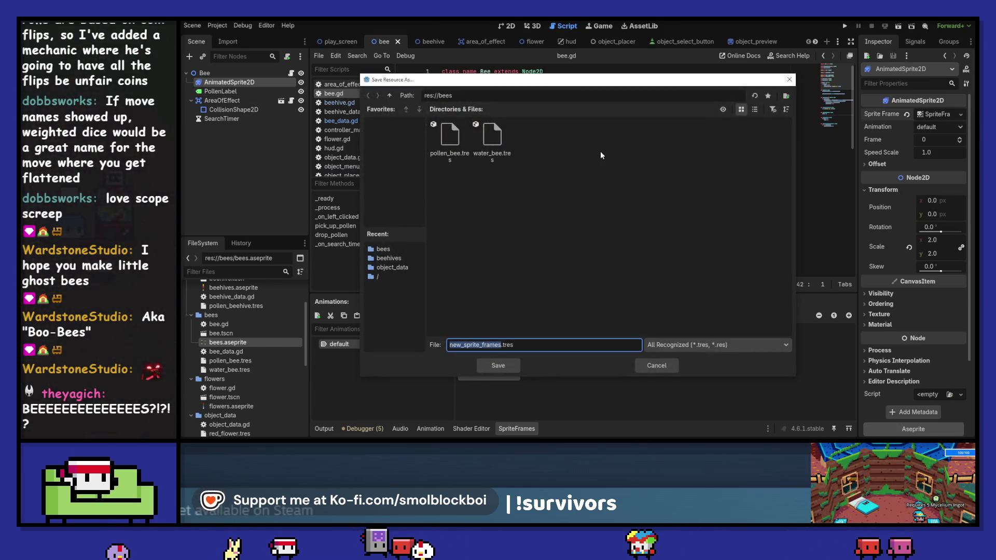
type("len")
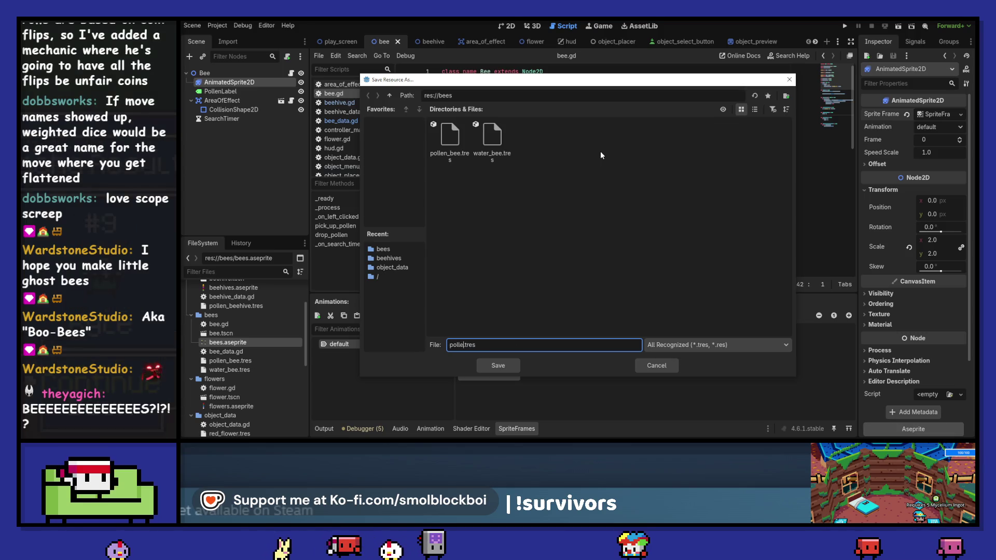
type("_bee_sprite_frames")
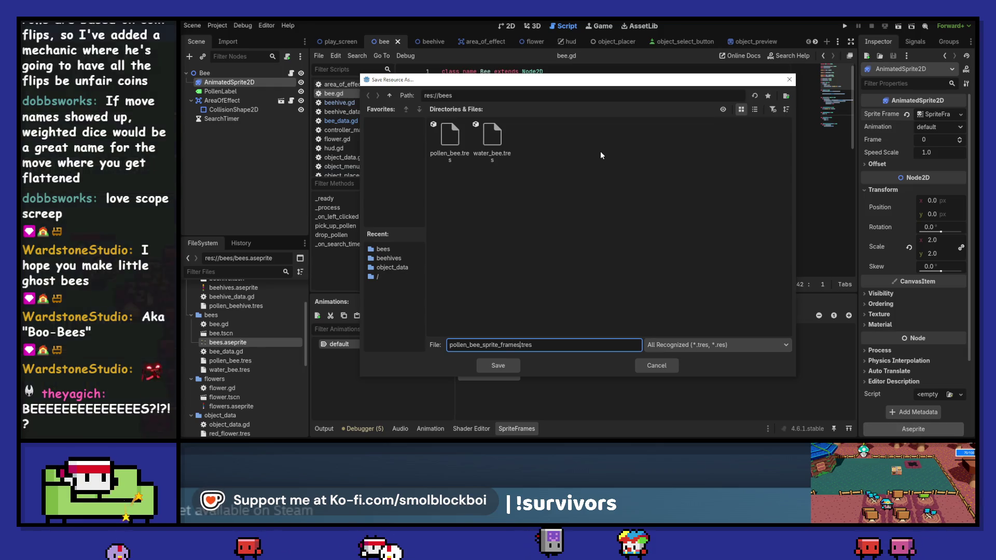
key("Return")
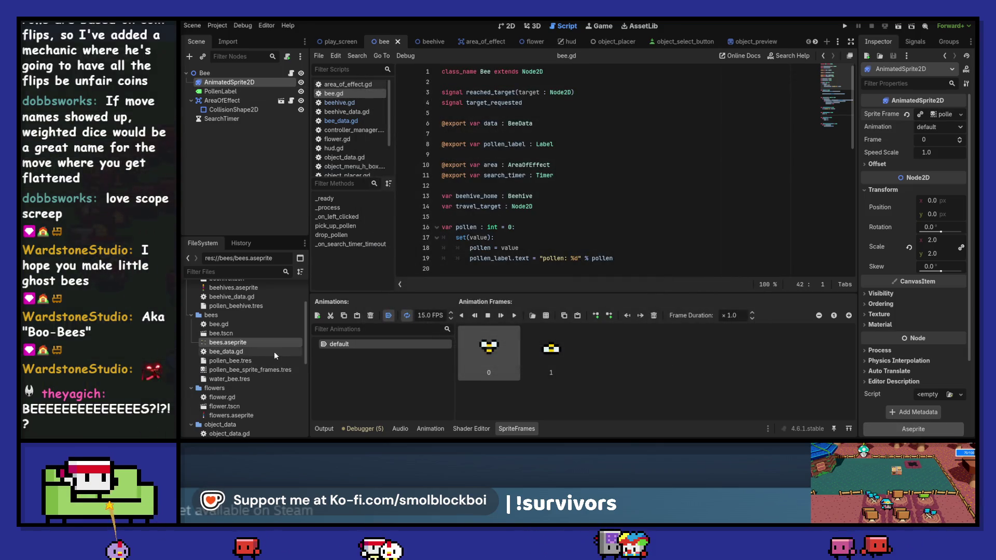
Assign pollen_bee_sprite_frames.tres to pollen_bee.tres's Sprite Frames slot
double_click(230, 360)
left_click_drag(249, 369, 467, 228)
left_click_drag(932, 141, 932, 141)
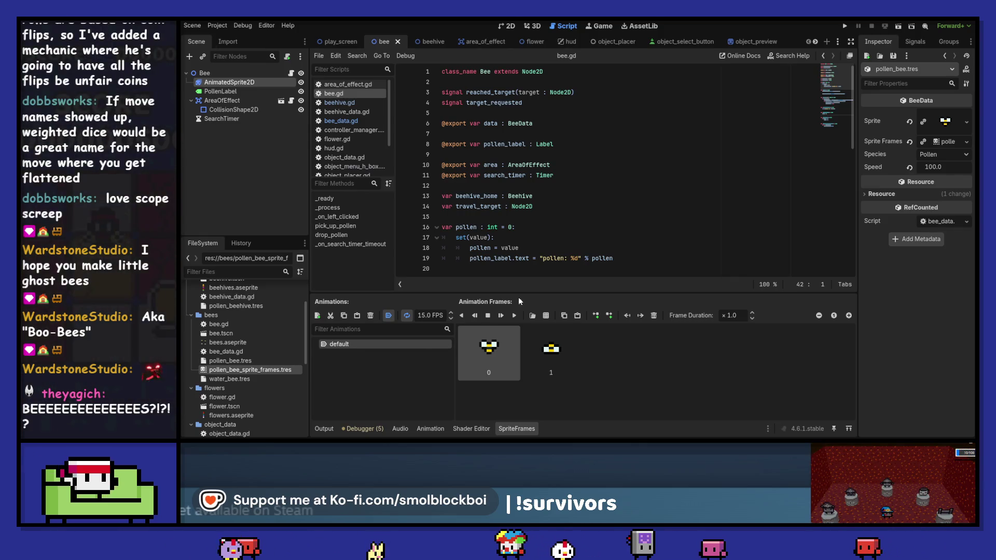
left_click(229, 379)
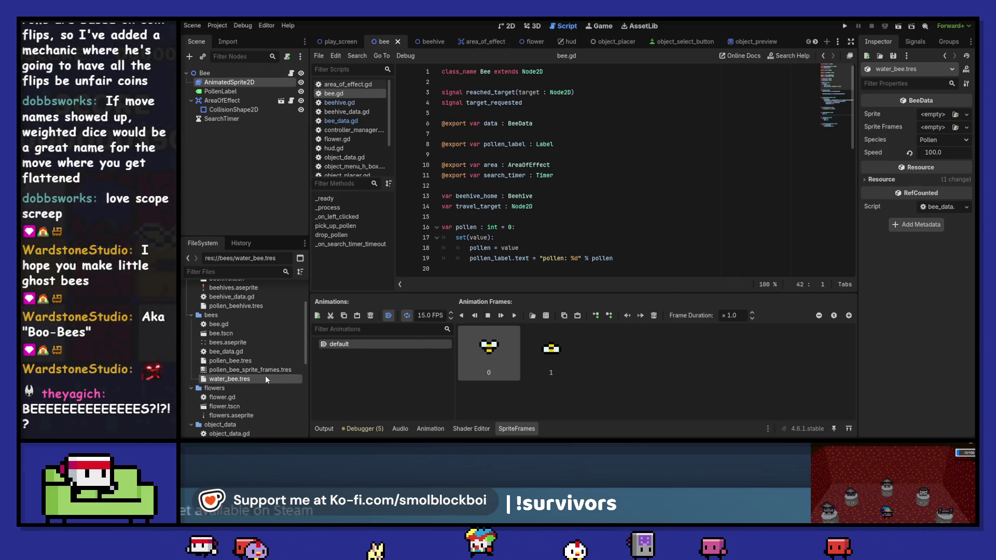
Give water_bee.tres an AtlasTexture sprite cropped to the lower-left 16×16 bee, then duplicate the pollen sprite frames
left_click(966, 114)
left_click(888, 186)
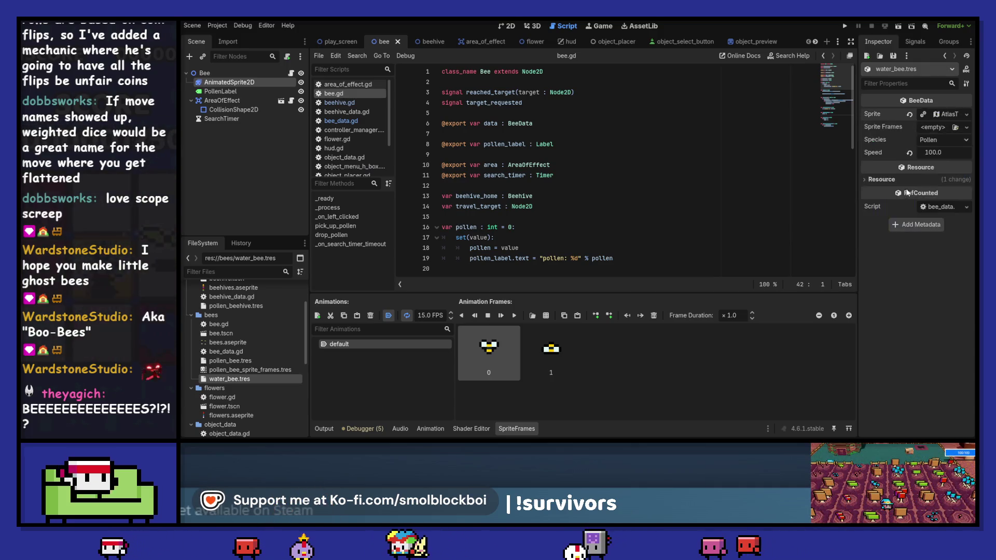
left_click_drag(261, 342, 934, 236)
left_click(918, 302)
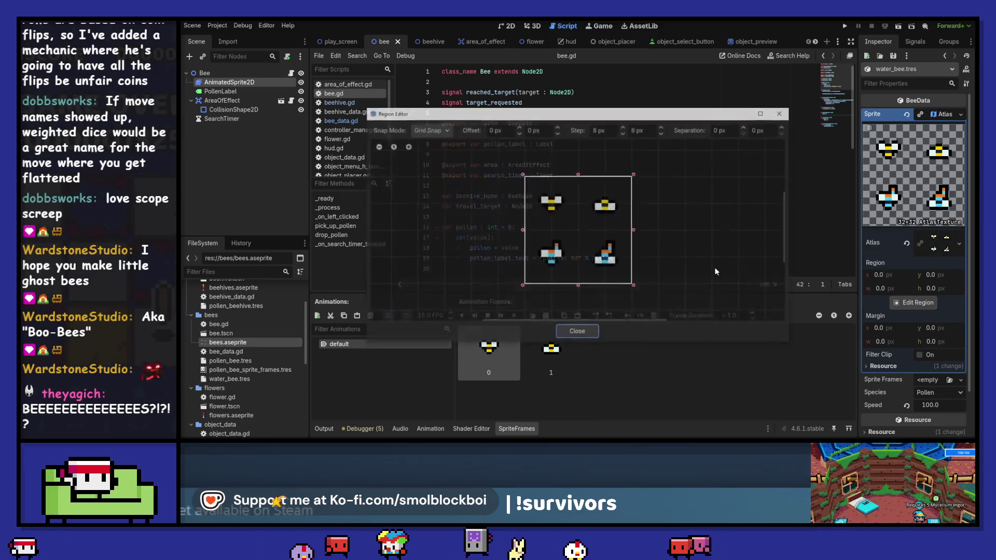
left_click_drag(505, 239, 579, 316)
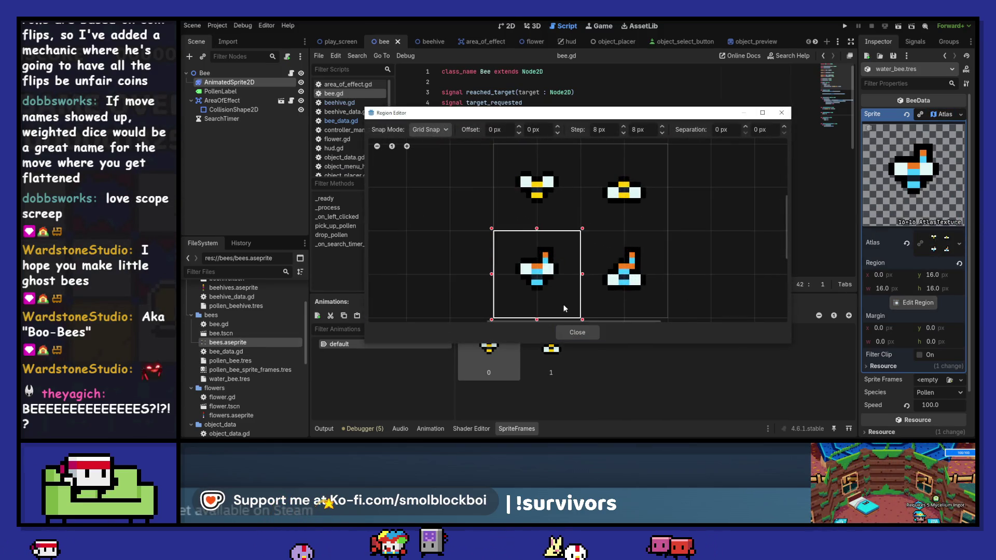
left_click(577, 332)
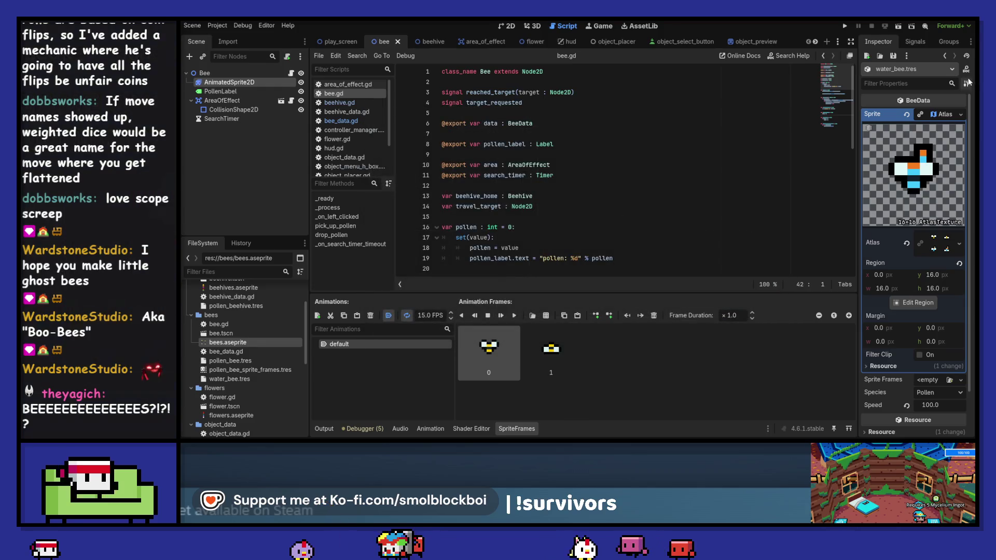
left_click(224, 371)
key("ctrl+d")
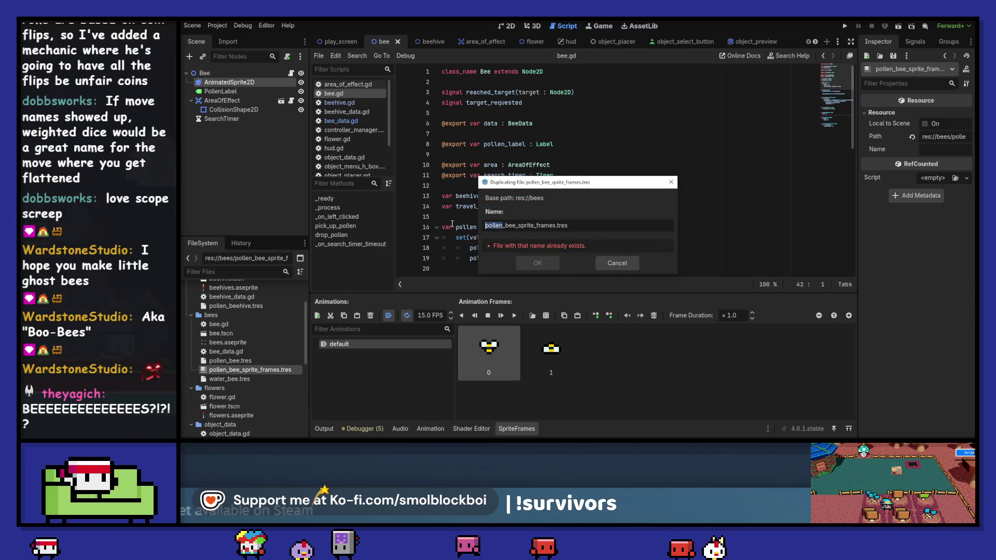
Name the copy water_bee_sprite_frames.tres and open it for editing
type("water")
key("Return")
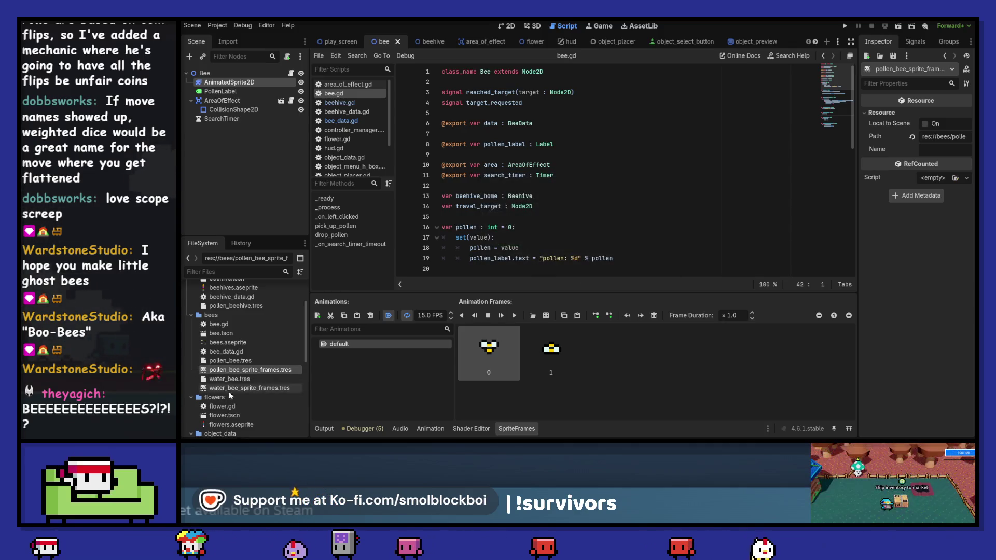
left_click(230, 389)
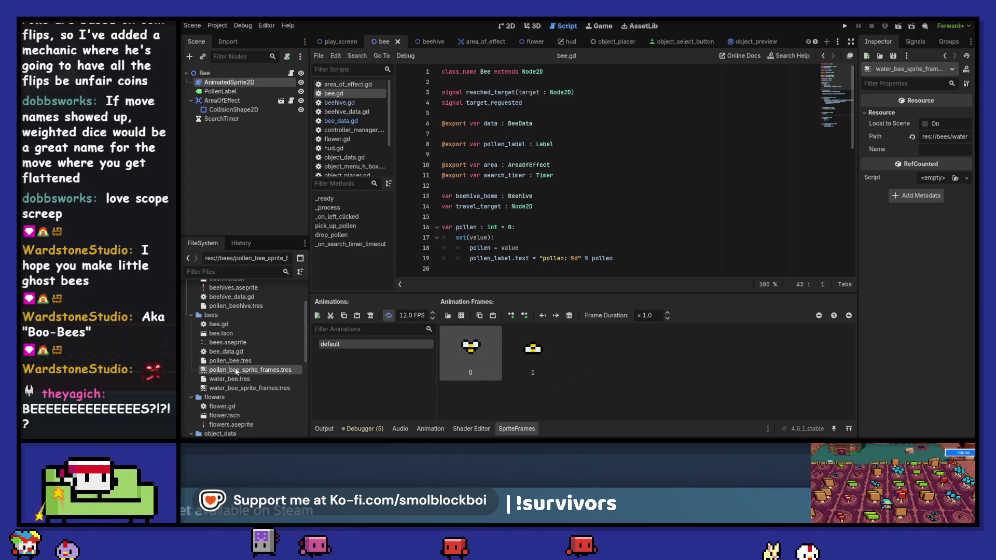
Add the two lower blue bees from bees.aseprite on a 2×2, 16 px grid; delete the old frames
left_click(447, 315)
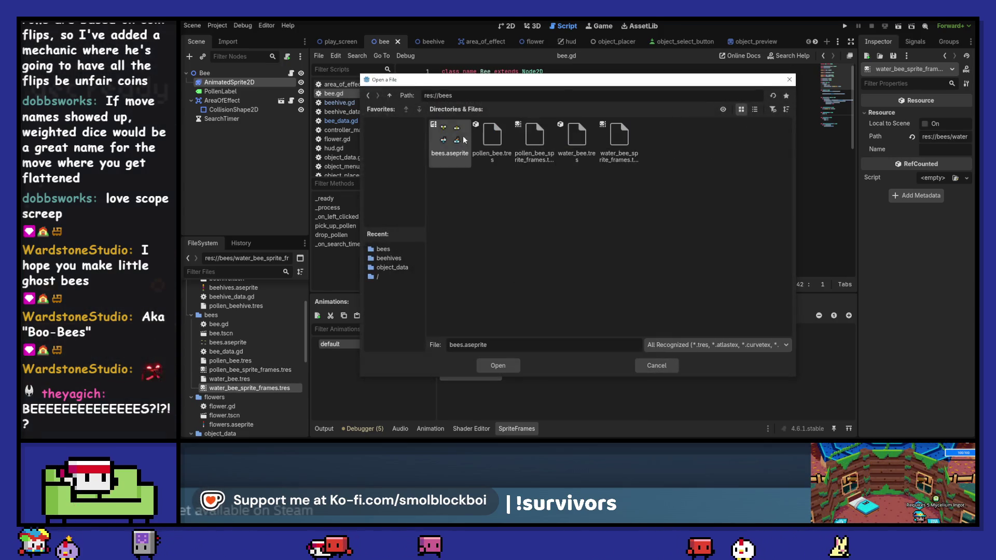
double_click(450, 140)
left_click(441, 237)
mouse_move(440, 237)
left_mouse_down()
mouse_move(511, 293)
mouse_move(462, 257)
left_mouse_up()
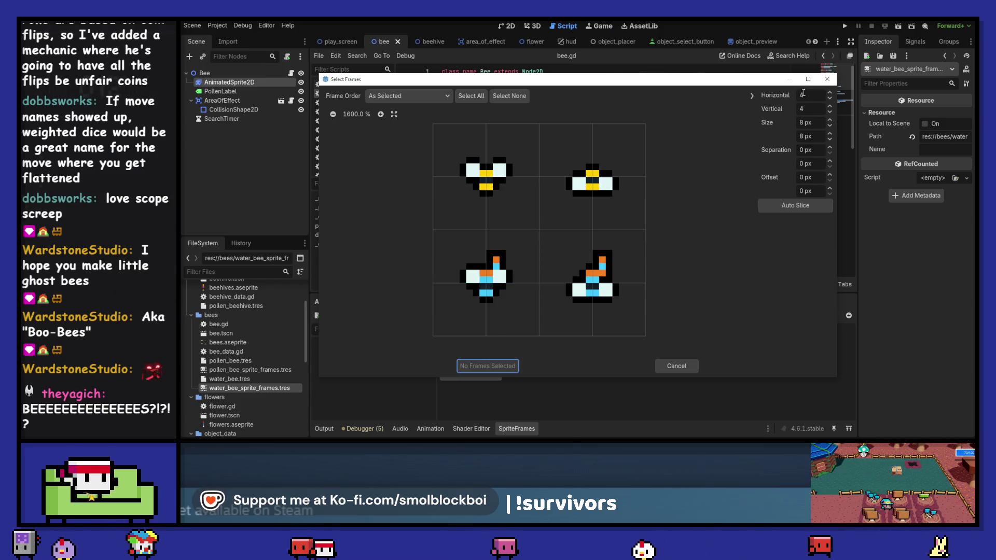
left_click(829, 98)
left_click(829, 99)
left_click(829, 112)
left_click(830, 112)
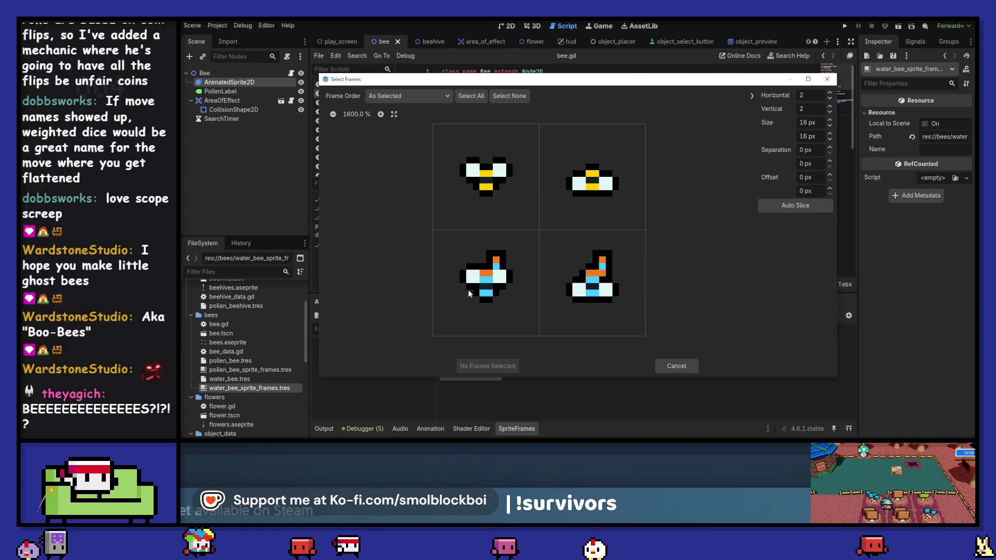
left_click_drag(467, 311, 612, 312)
left_click(498, 366)
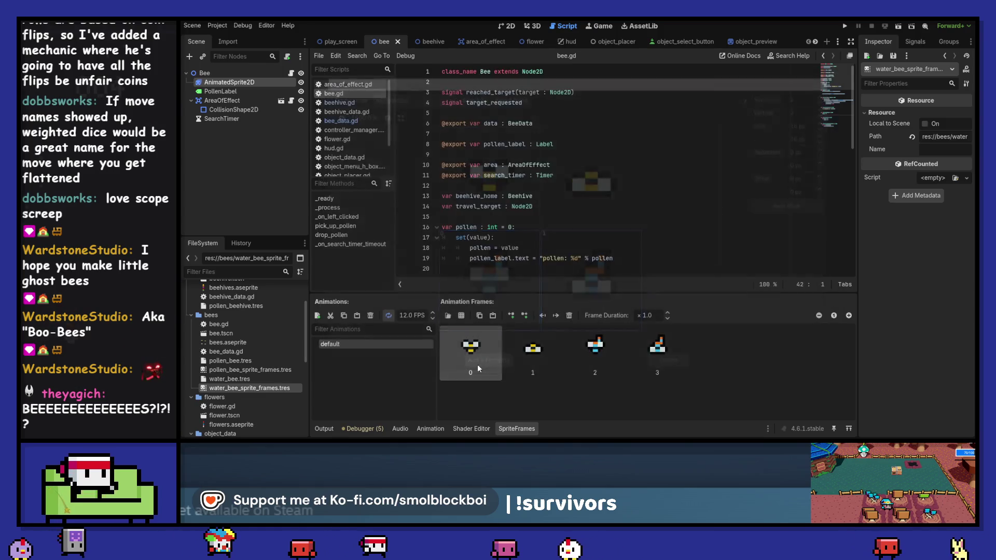
left_click(569, 315)
left_click(569, 316)
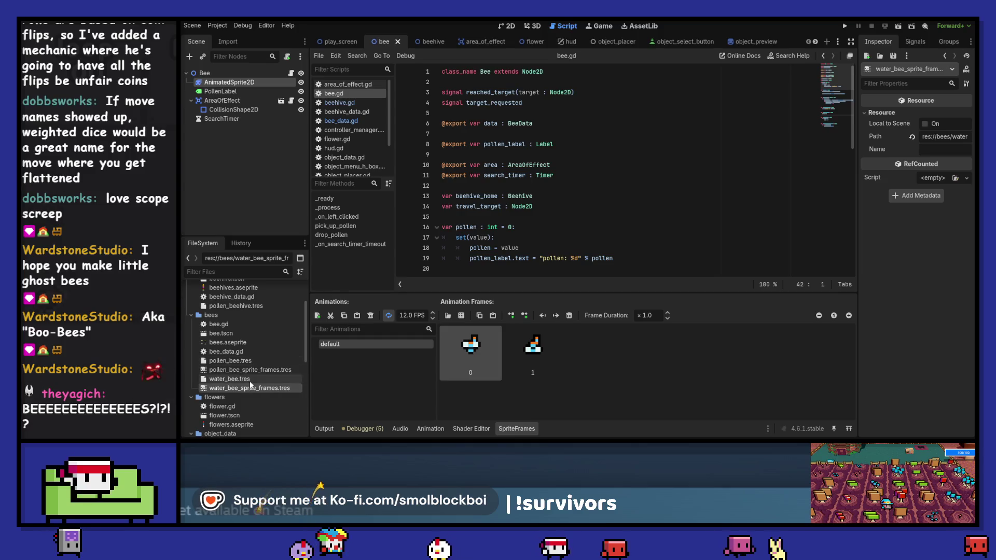
Assign water_bee_sprite_frames.tres to water_bee.tres and set its Species to Water
left_click(252, 380)
mouse_move(249, 388)
left_mouse_down()
mouse_move(973, 132)
mouse_move(935, 142)
left_mouse_up()
left_click(943, 154)
left_click(950, 173)
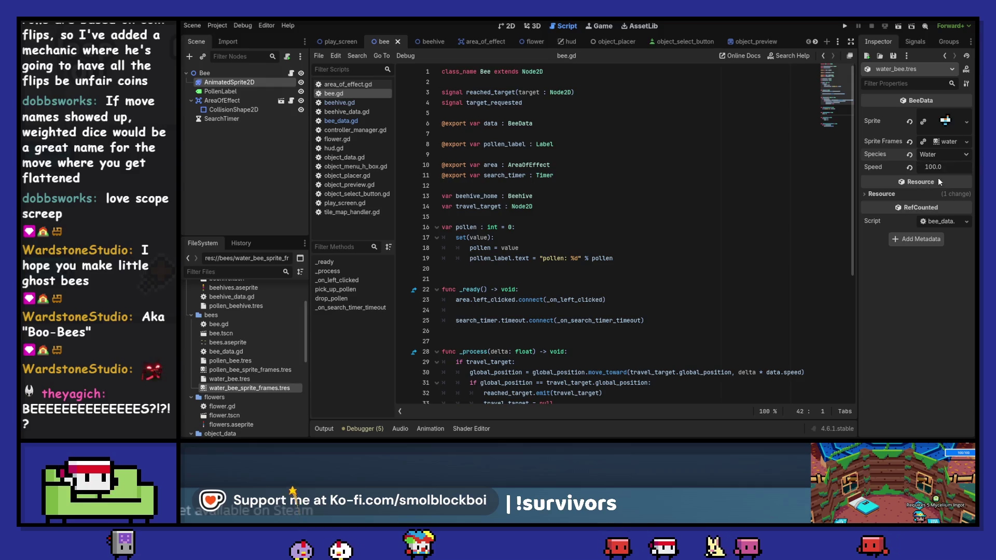
left_click(952, 165)
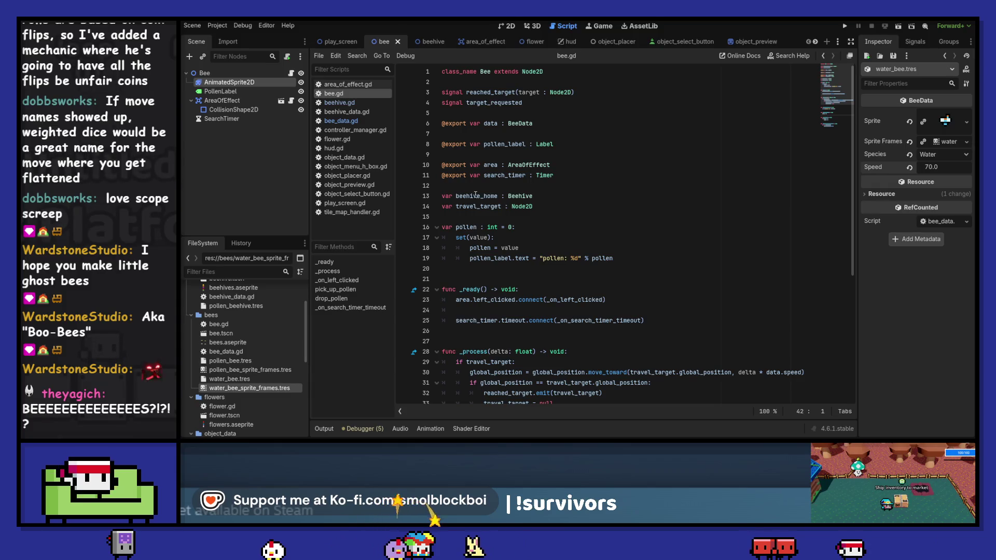
Open beehive.gd, scroll the FileSystem to the top, and switch to the beehive scene
left_click(349, 106)
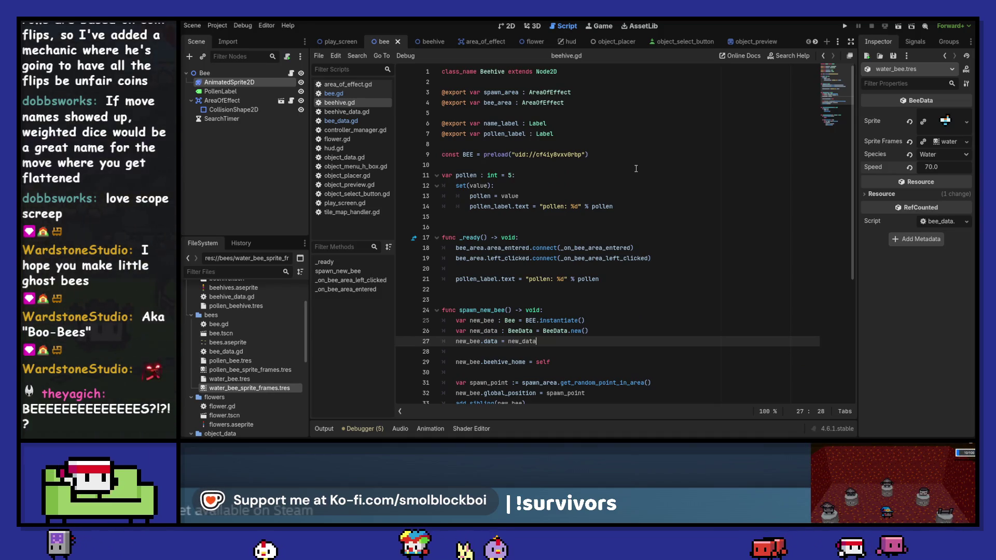
scroll(237, 357, "up", 3)
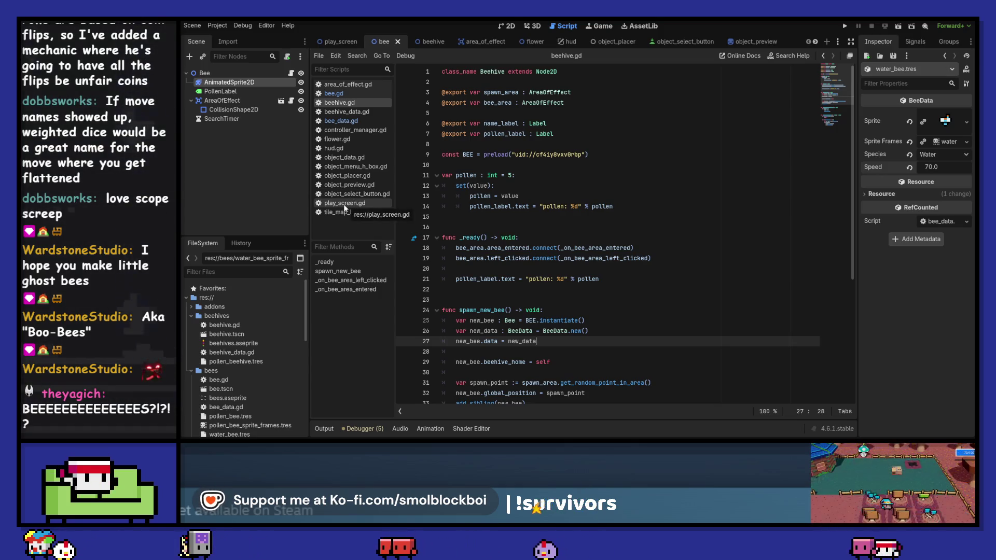
left_click(421, 41)
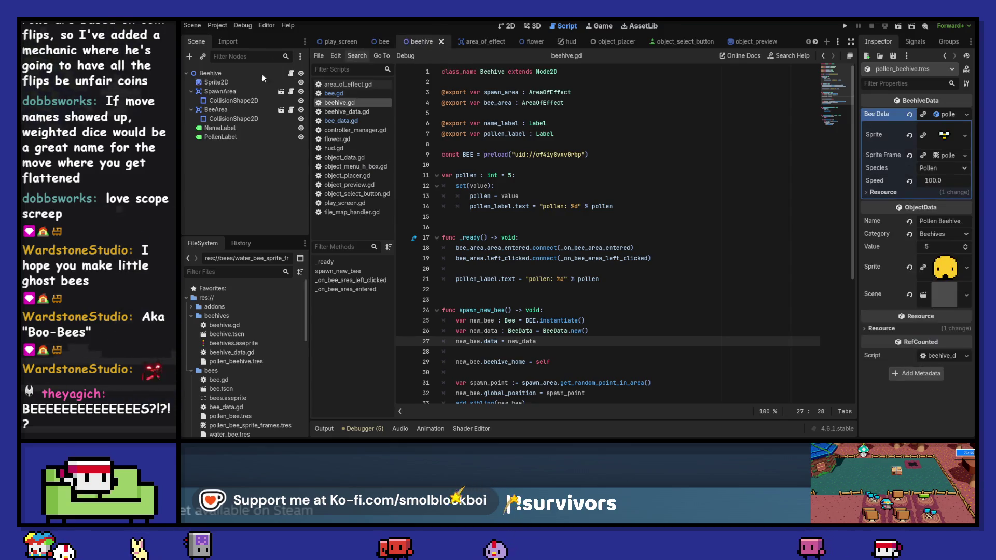
Inspect the Beehive root node's script, then duplicate pollen_beehive.tres as water_beehive.tres
left_click(288, 73)
left_click(287, 73)
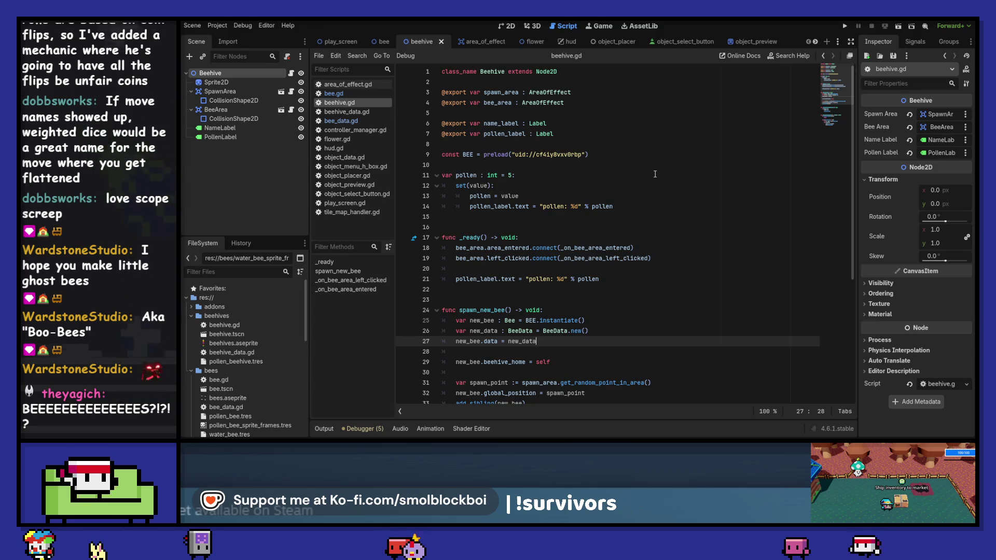
left_click(296, 361)
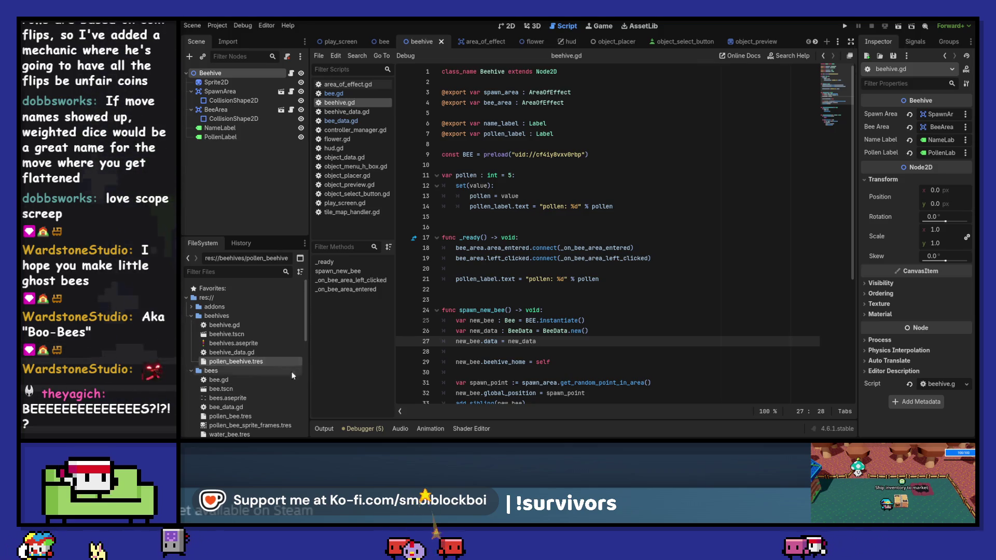
key("ctrl+d")
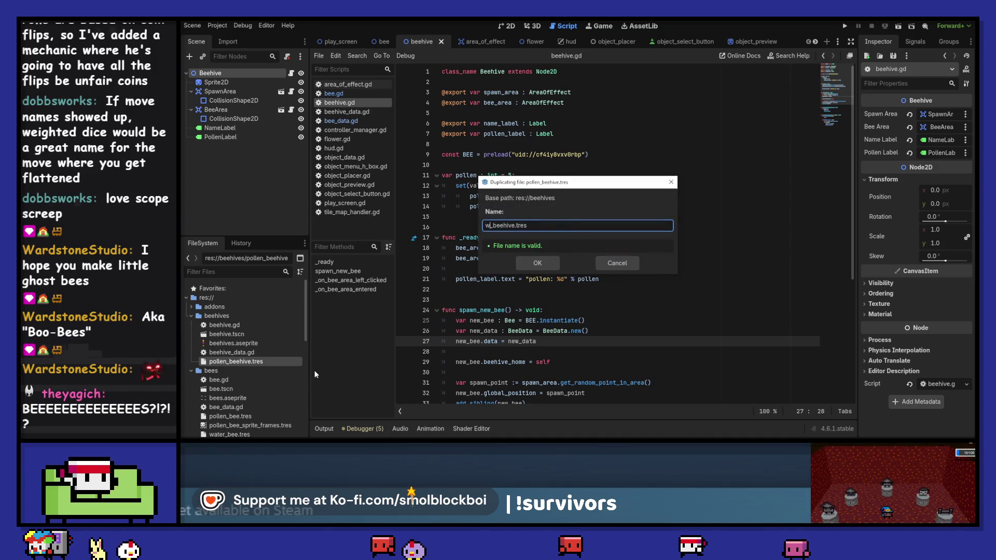
key("Return")
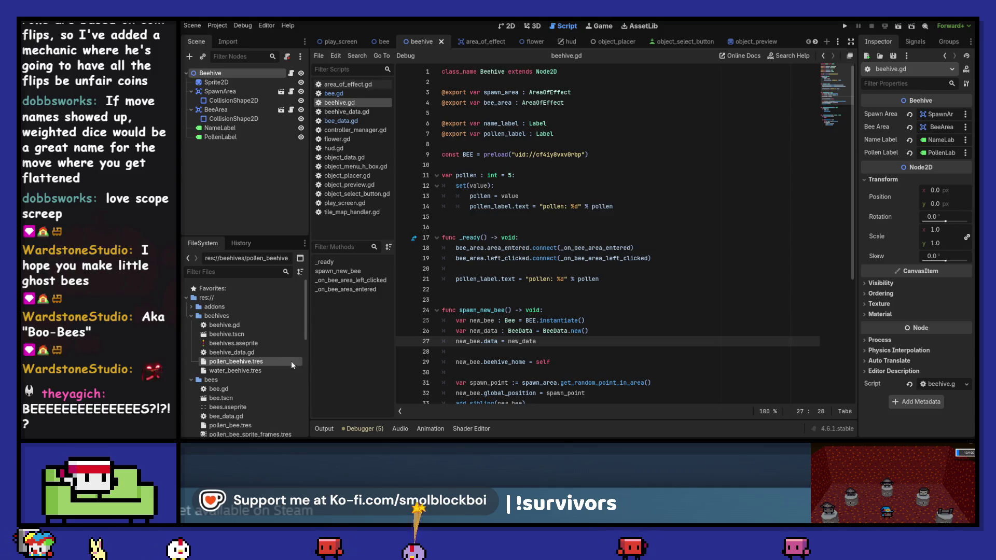
left_click(267, 344)
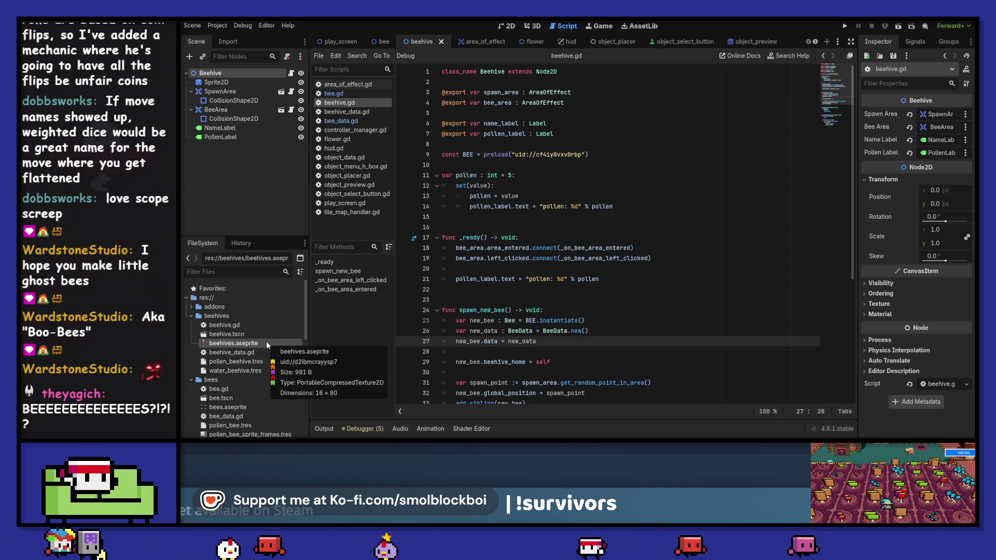
Open beehives.aseprite in the external editor and pan to the beehive column
right_click(261, 347)
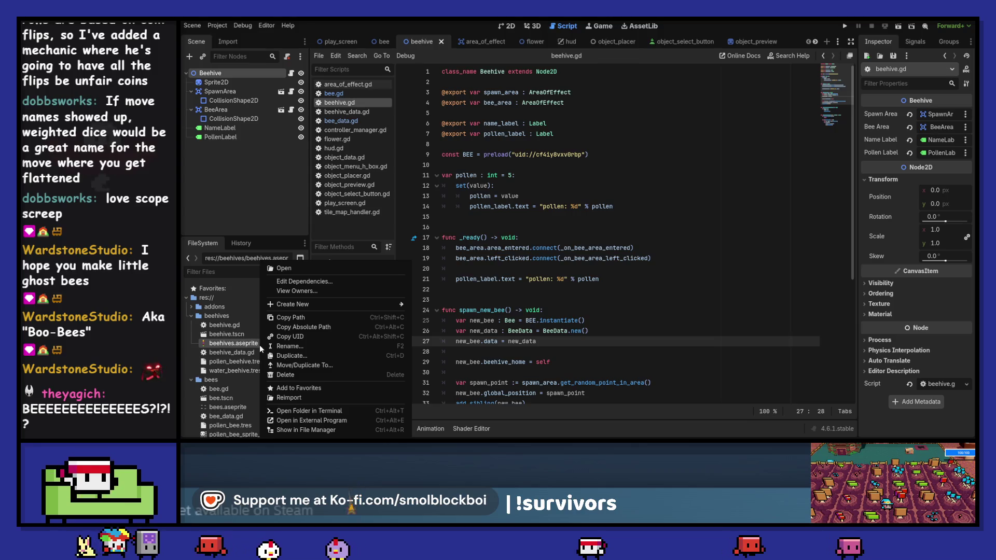
left_click(308, 420)
scroll(635, 186, "up", 4)
scroll(665, 184, "down", 3)
left_click_drag(664, 185, 613, 211)
Widen the canvas to 64 by 80, anchored at the top-left
key("ctrl+alt+c")
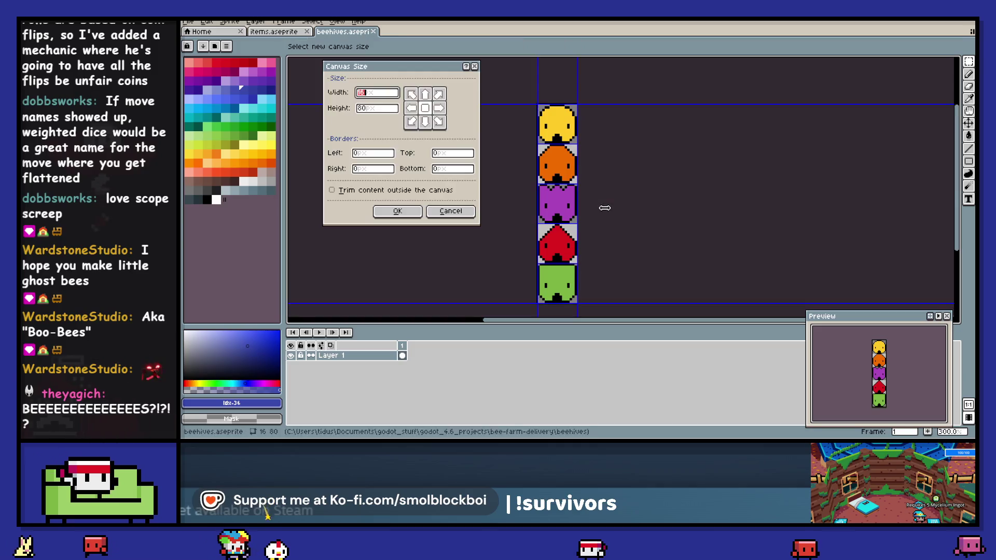
left_click(411, 95)
left_click(387, 98)
left_click(393, 95)
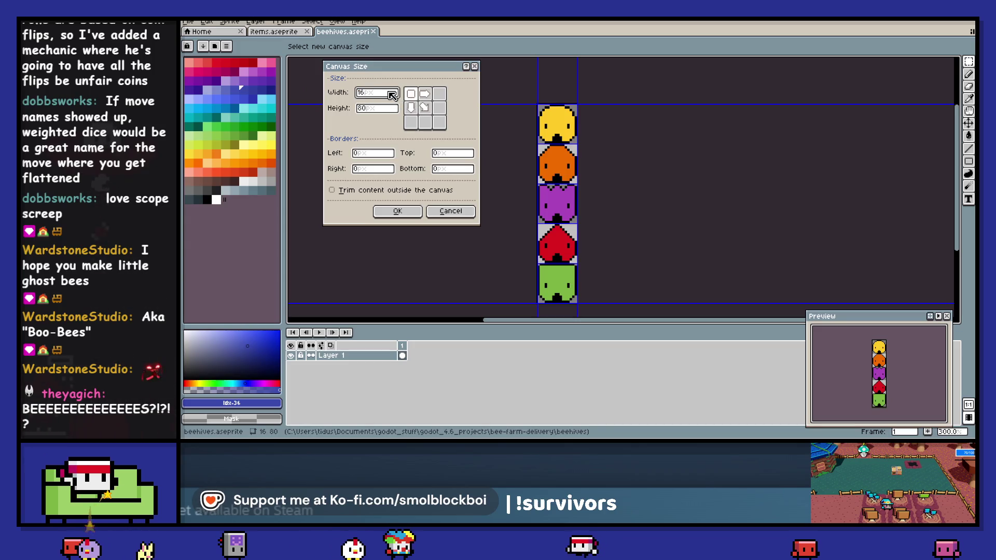
type("4")
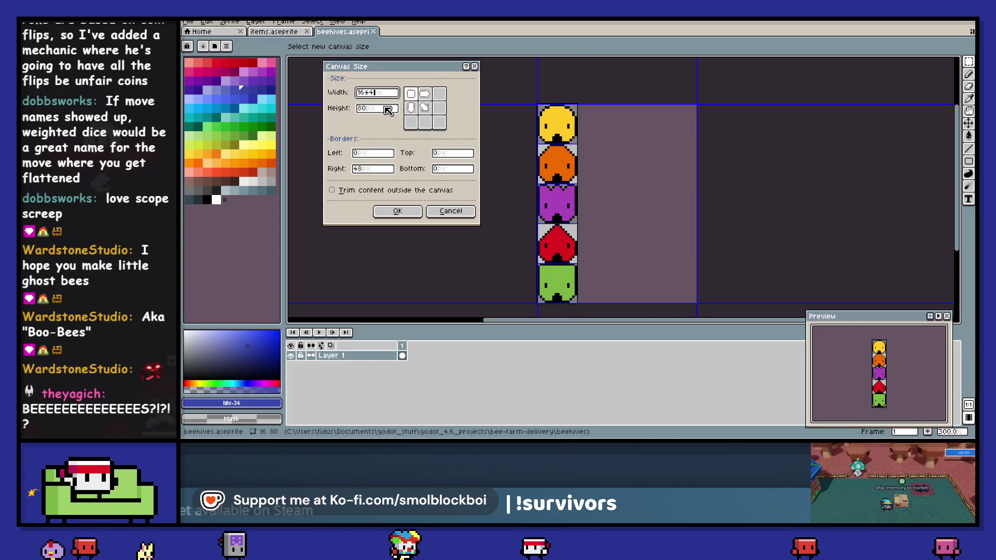
key("Return")
Copy the yellow beehive into the second column
left_click_drag(441, 160, 460, 183)
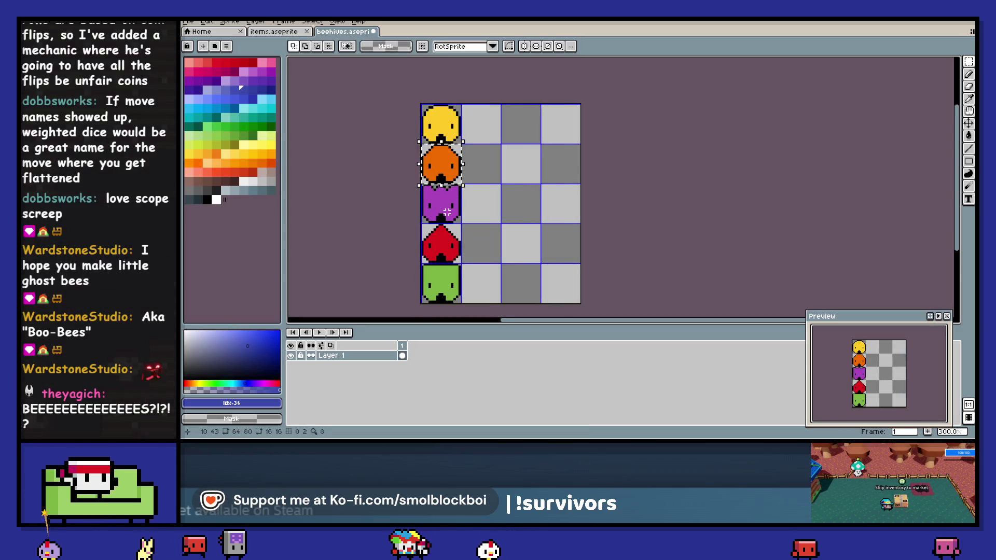
left_click(482, 137)
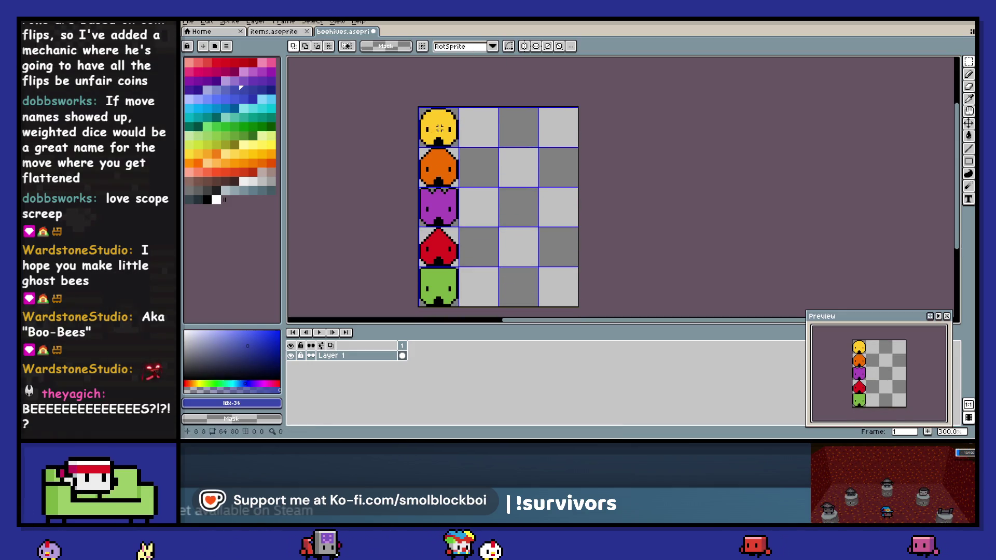
left_click_drag(445, 133, 484, 134)
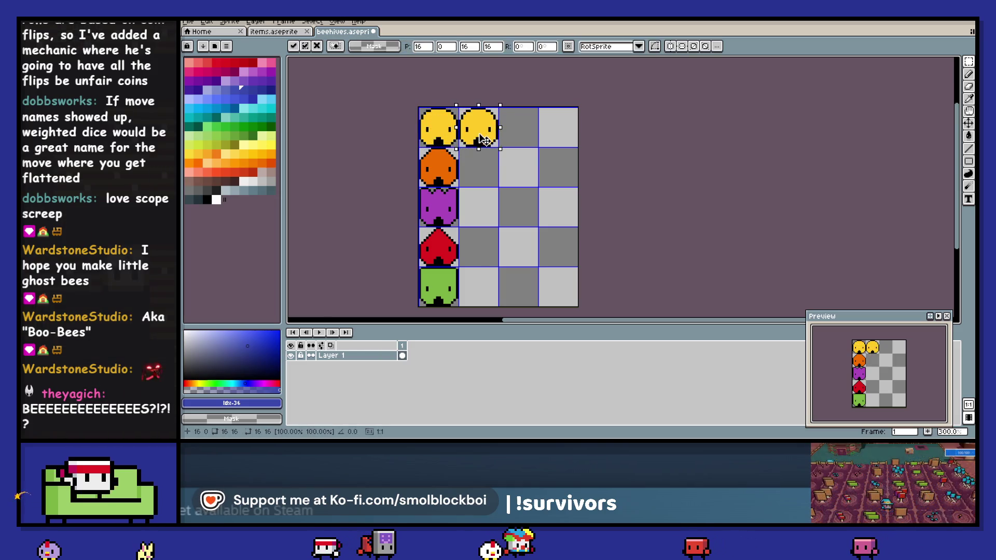
key("ctrl+d")
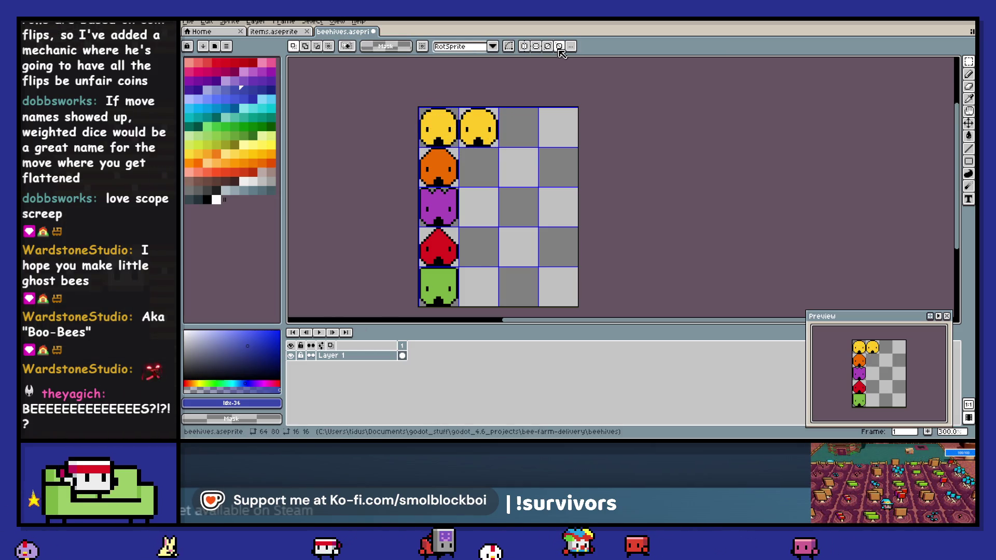
Load the mort-us-zughy-fx palette preset
scroll(439, 143, "up", 2)
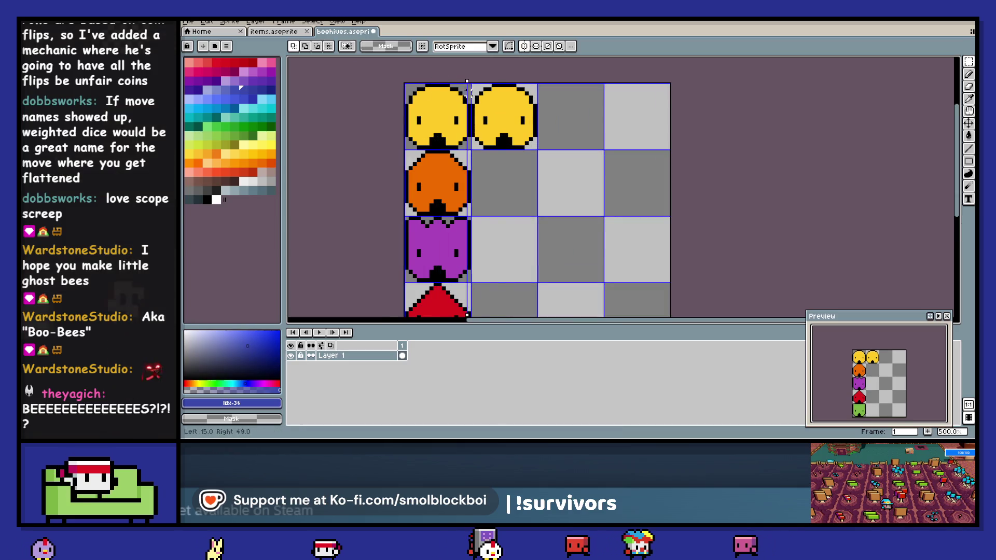
scroll(502, 110, "up", 4)
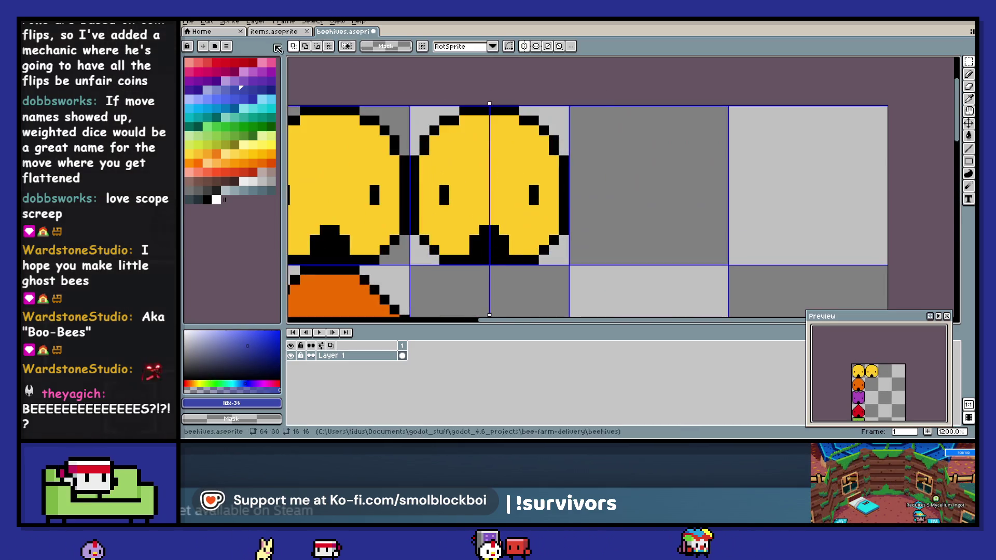
left_click(215, 48)
left_click(376, 91)
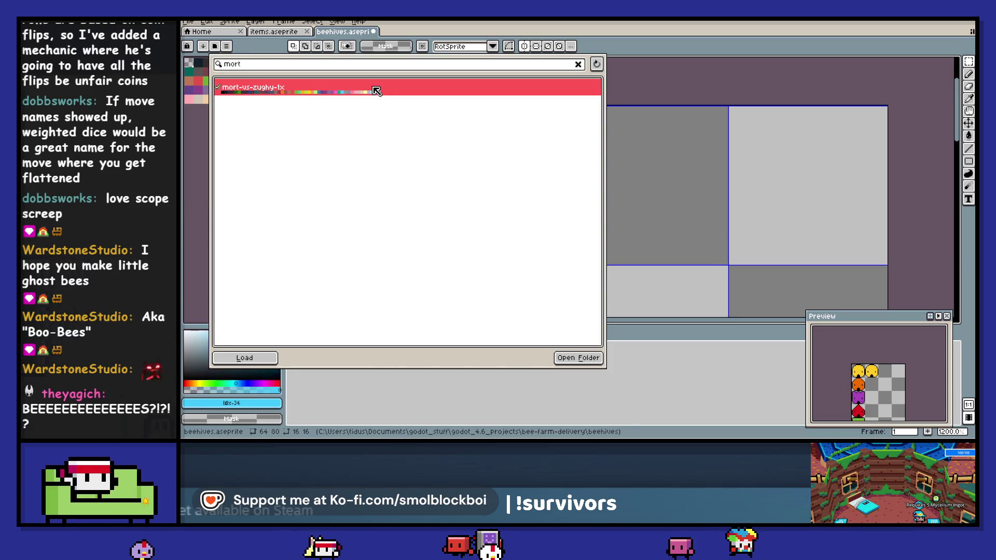
Fill the second bee's yellow body with cyan
left_click(716, 45)
left_click(506, 172)
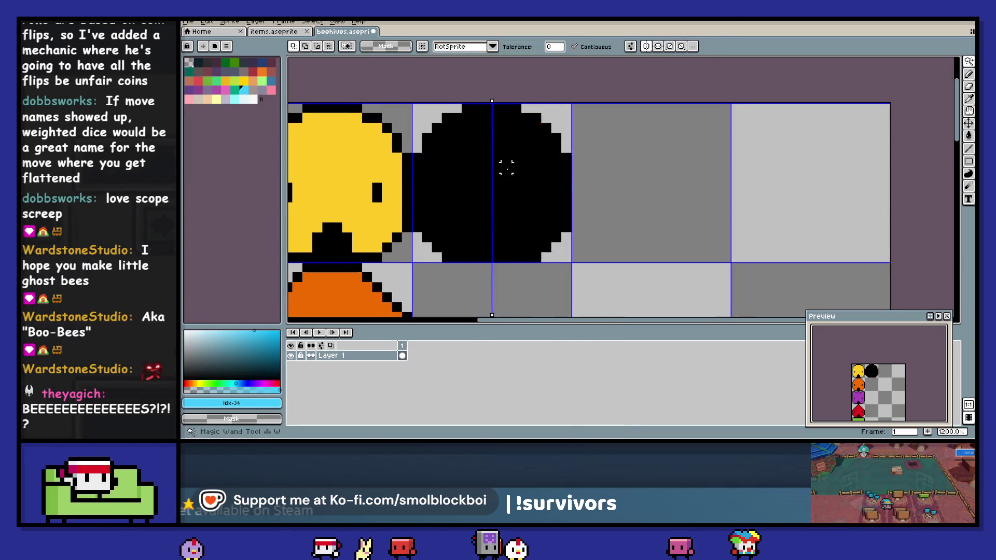
key("ctrl+f")
key("ctrl+f")
left_click(495, 178)
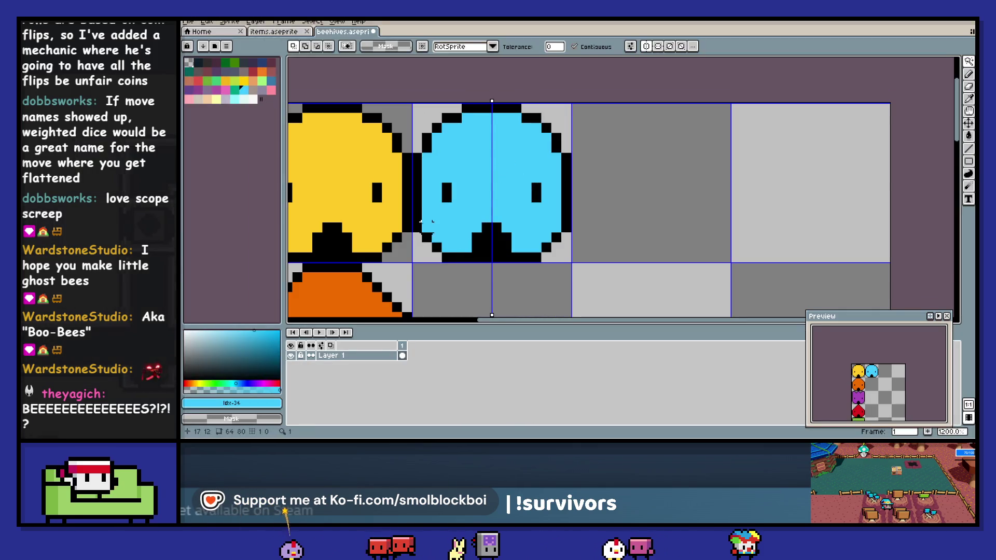
Redraw the bee's top as a pointed peak with a black outline
key("b")
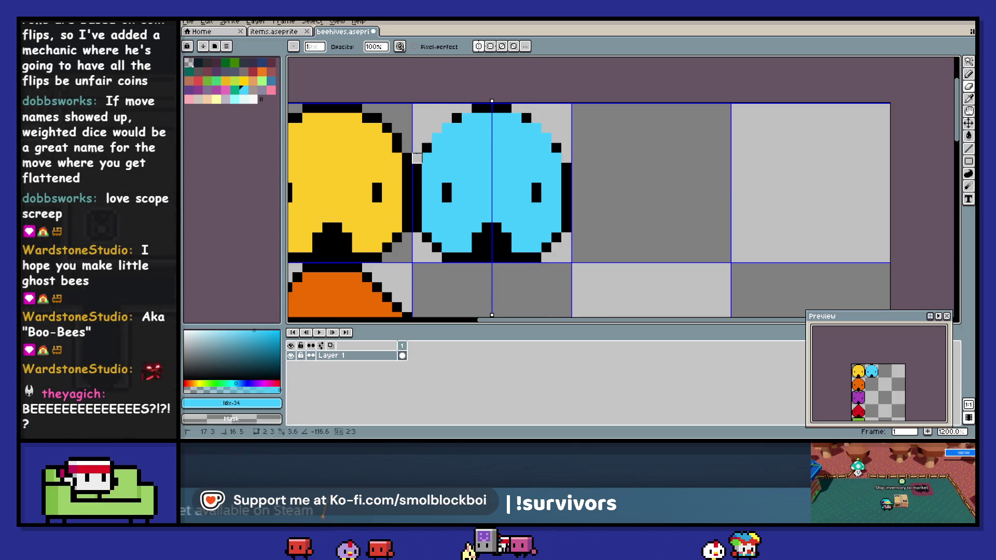
left_click(477, 108, "alt")
left_click_drag(466, 119, 457, 119)
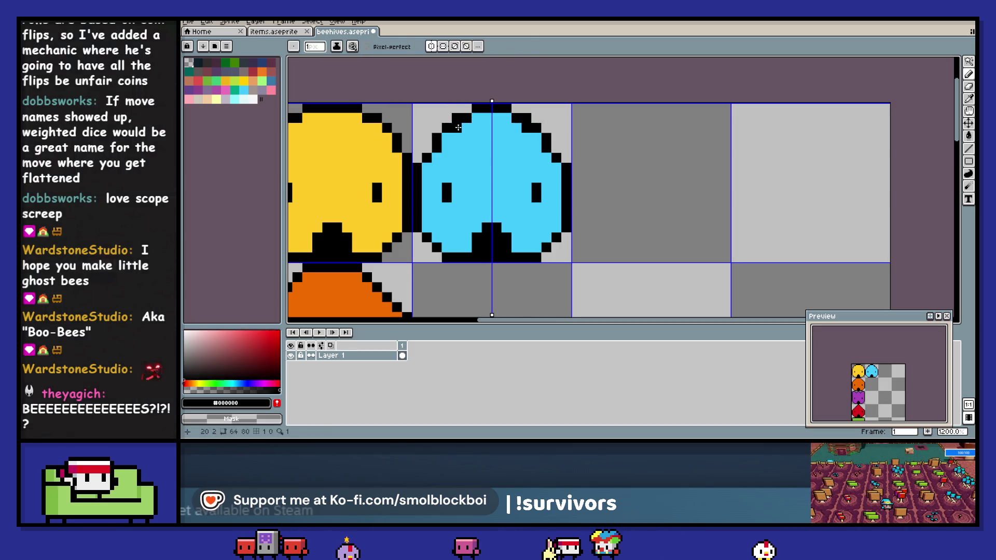
key("e")
left_click_drag(457, 119, 446, 127)
left_click(438, 138)
key("b")
left_click(446, 138)
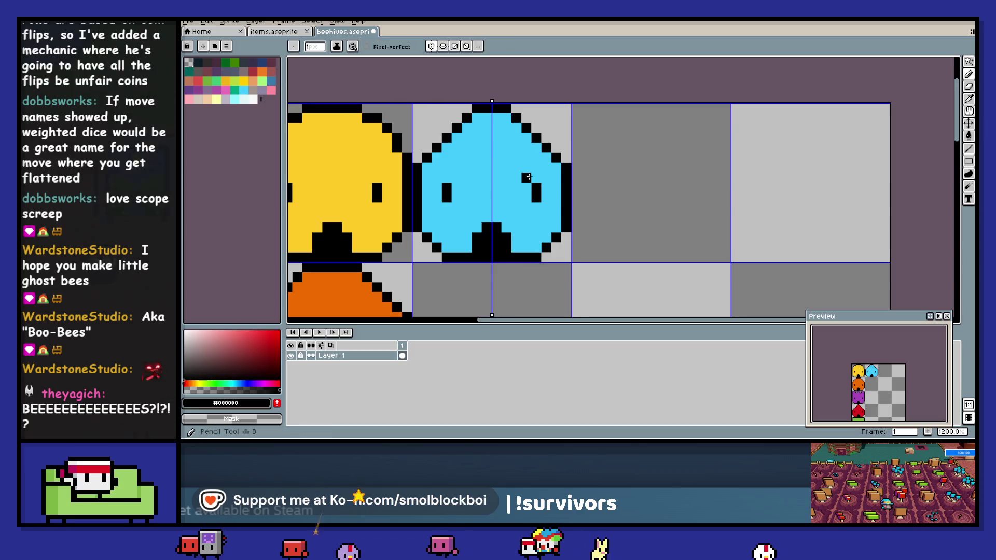
Try a blue pixel on the upper-right outline, undo it, and return to black
left_click(418, 236)
left_click(434, 245, "alt")
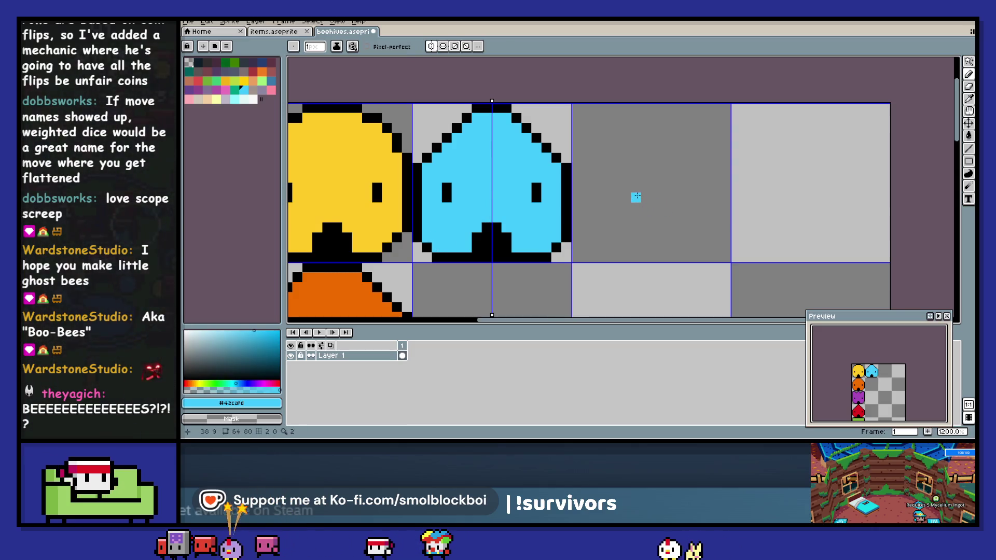
left_click(564, 165)
key("ctrl+z")
left_click(555, 170, "alt")
Redraw the cyan bee's right outline in black, extending it down to the bottom corner
key("e")
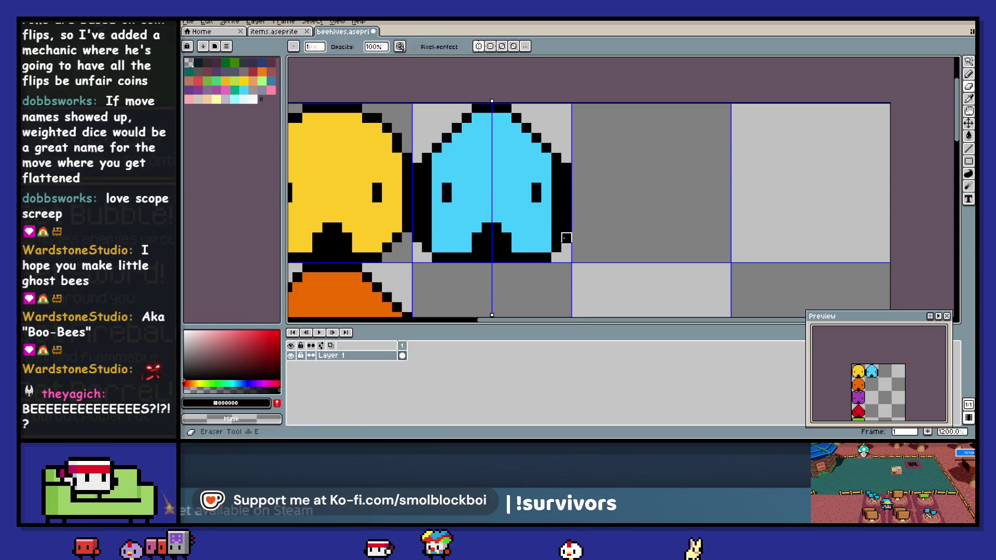
left_click_drag(567, 242, 566, 157)
key("b")
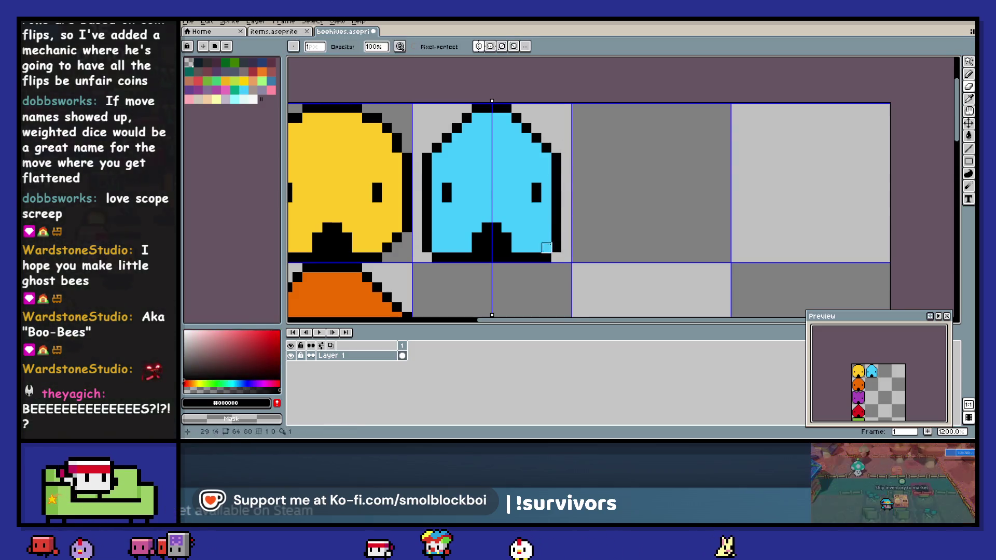
left_click(545, 240)
key("e")
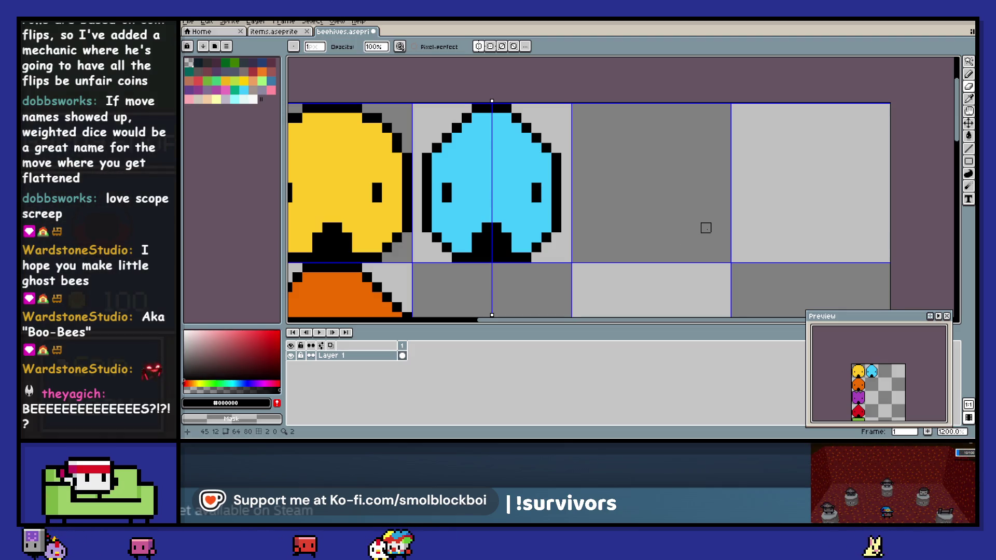
key("b")
left_click(565, 195)
left_click_drag(566, 189, 545, 257)
left_click(548, 232, "alt")
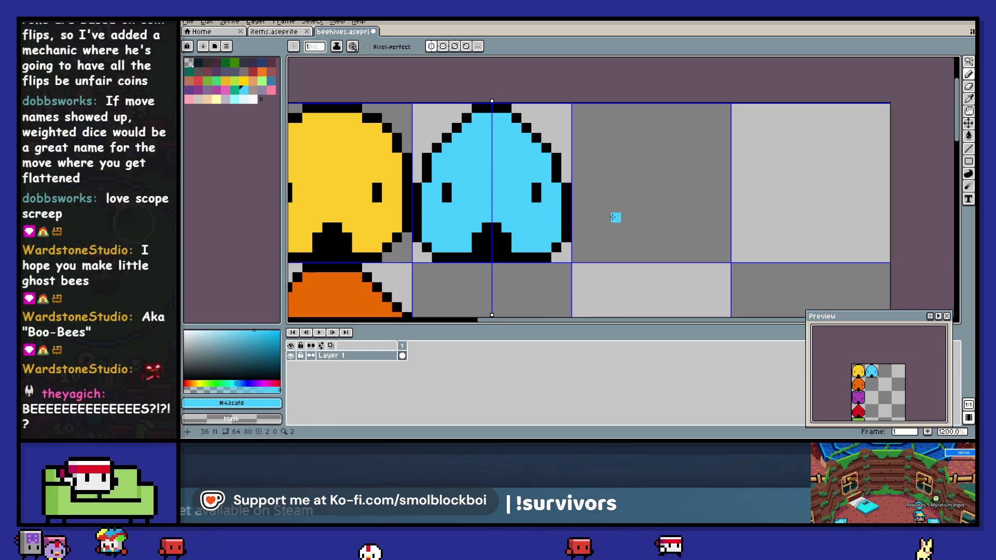
left_click(564, 171, "alt")
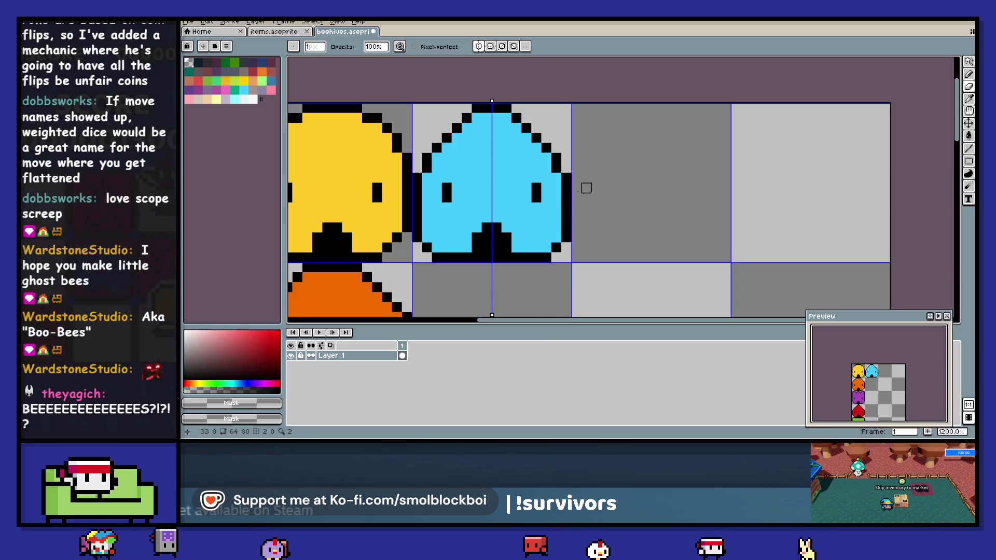
Thicken the upper-right black outline and trim the pixels beside the bee's top point
key("b")
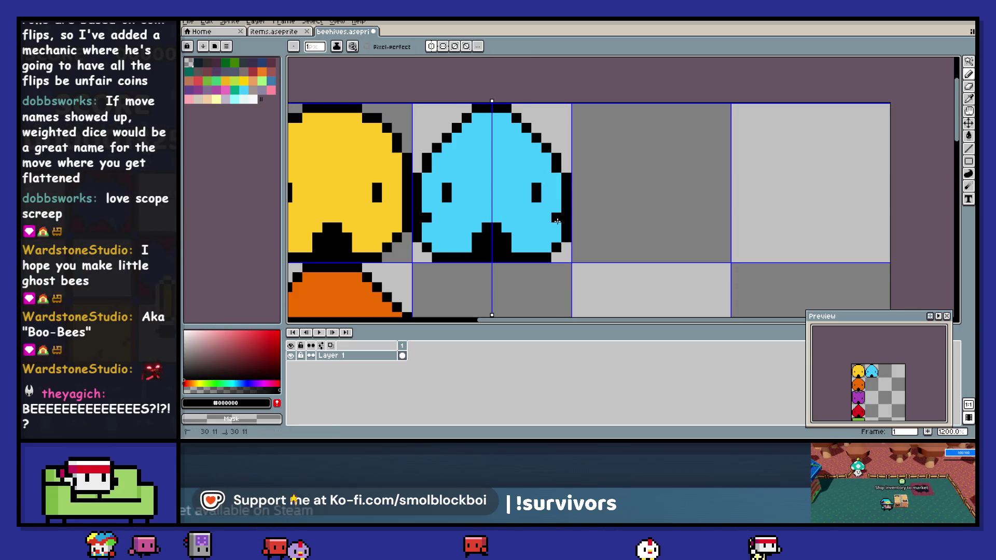
left_click(539, 245)
key("e")
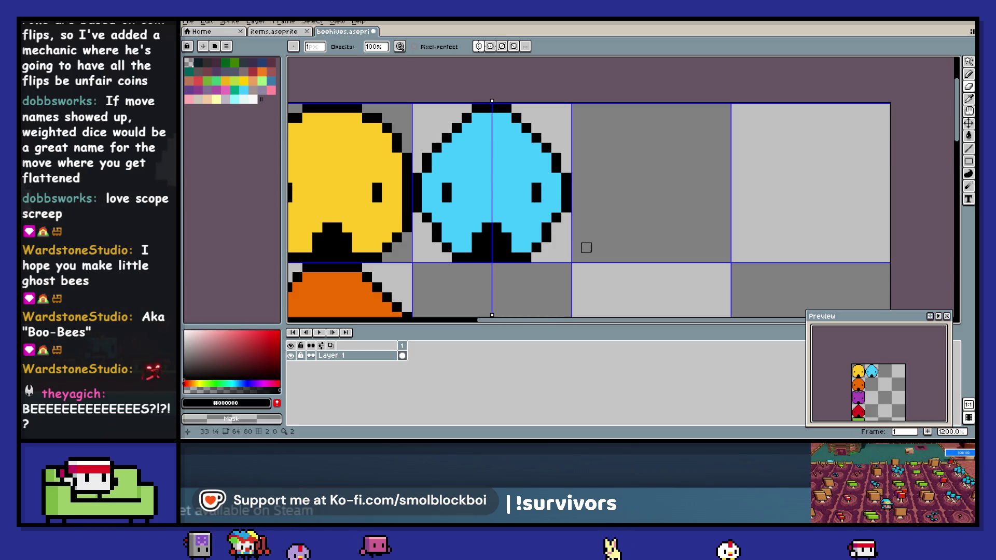
left_click(555, 215, "alt")
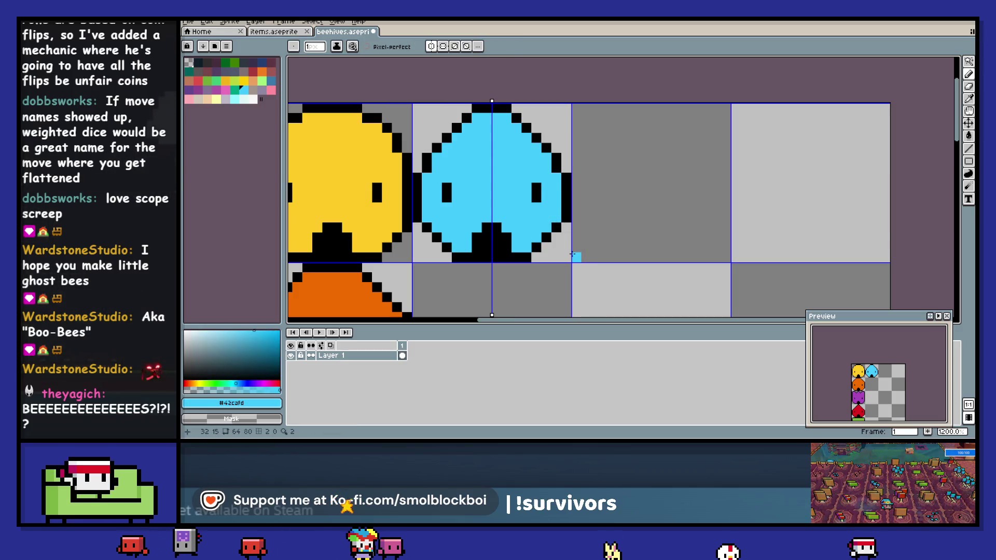
key("alt")
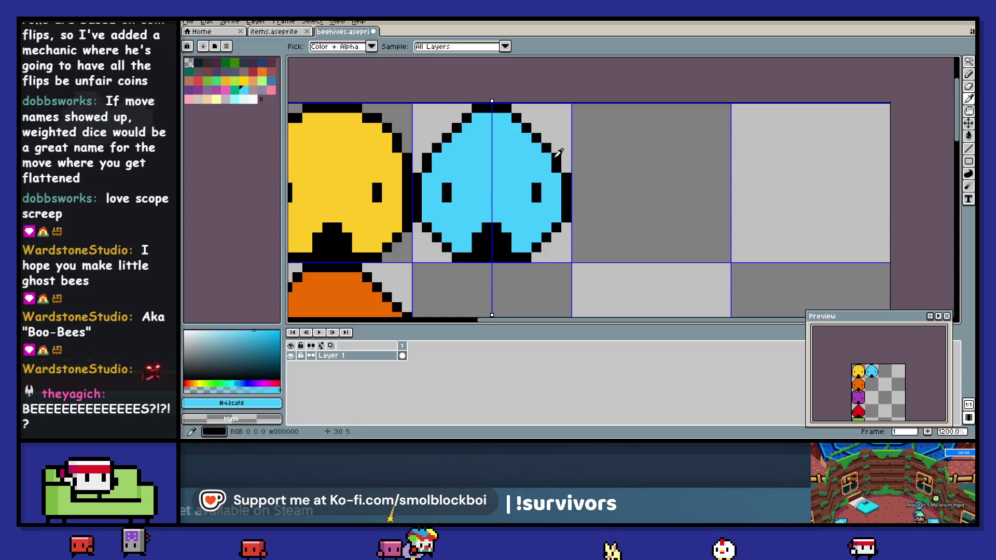
left_click(559, 168, "alt")
key("e")
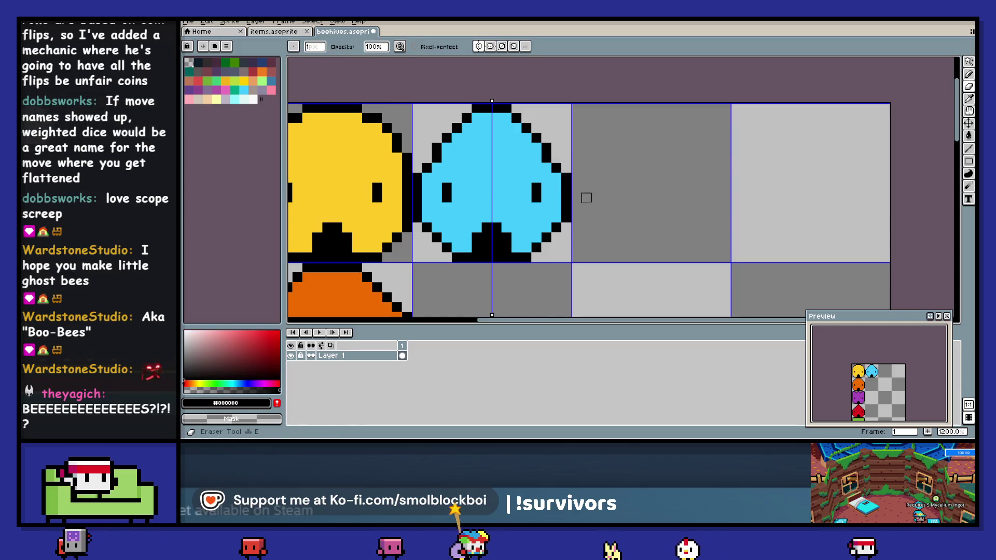
key("alt")
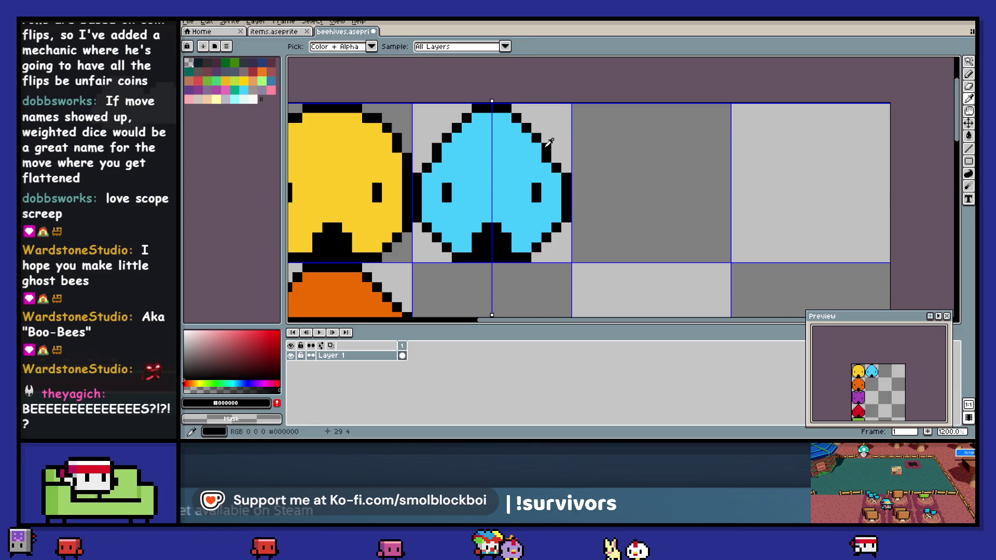
key("b")
left_click(531, 144)
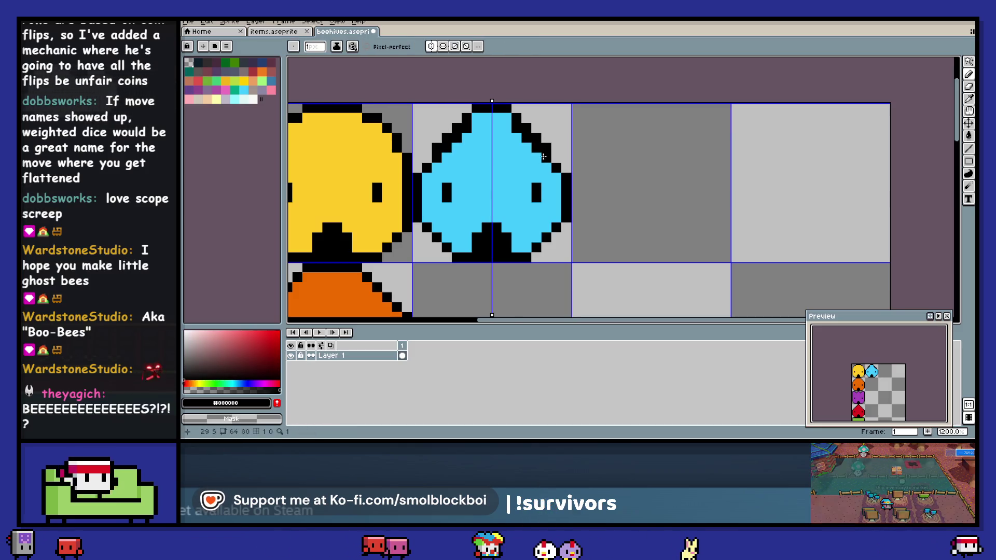
key("e")
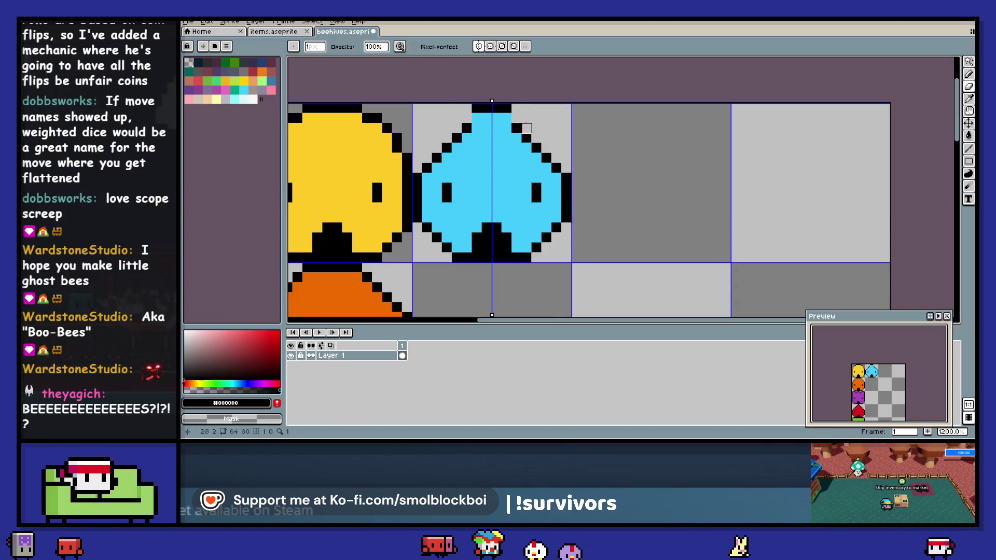
left_click(507, 108)
left_click(476, 108)
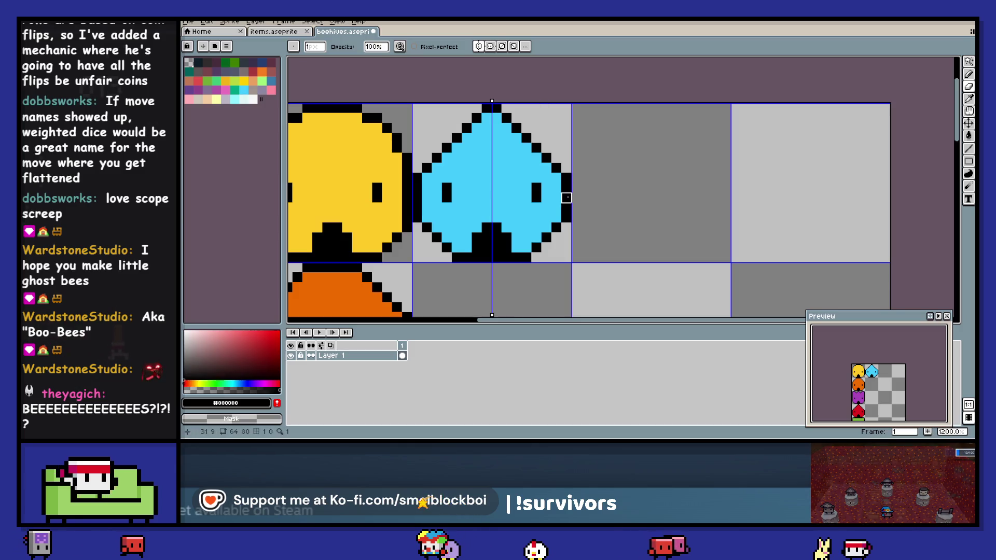
Add a diagonal black outline at the lower right and save the beehives sprite sheet
key("b")
left_click_drag(568, 226, 538, 256)
left_click(546, 230, "alt")
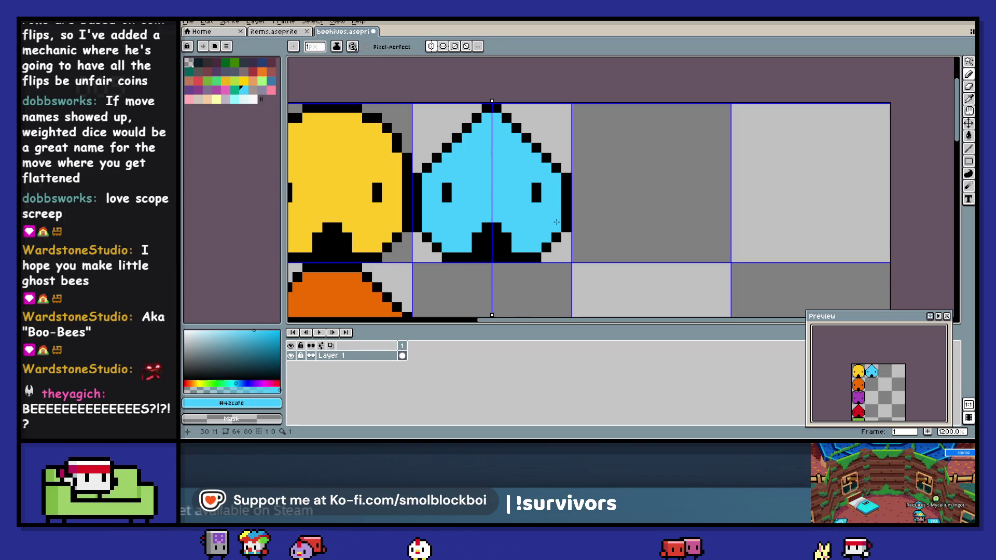
scroll(557, 222, "down", 4)
key("ctrl+s")
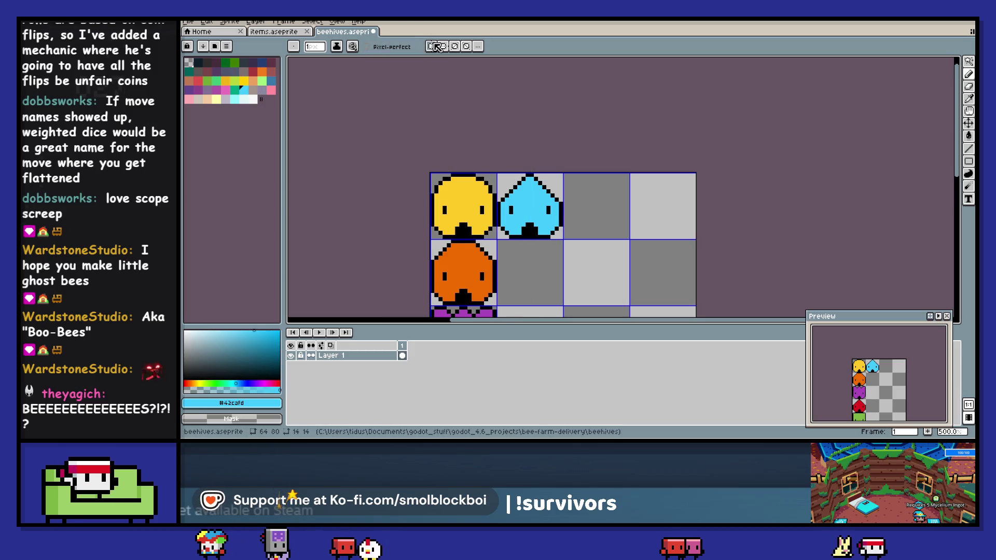
Set water_beehive.tres's Sprite atlas region to the blue bee frame, 16×16 at x 16
key("alt+Tab")
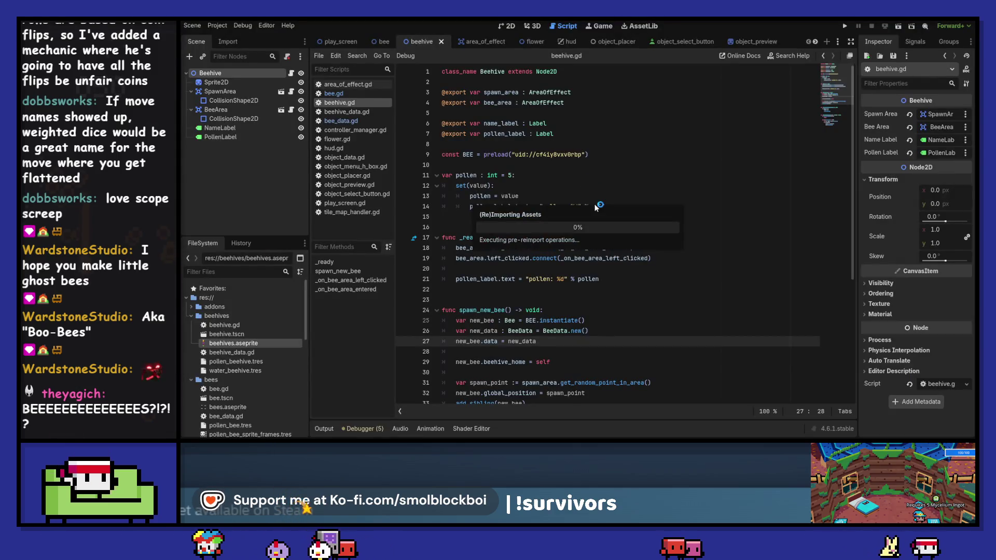
left_click(236, 370)
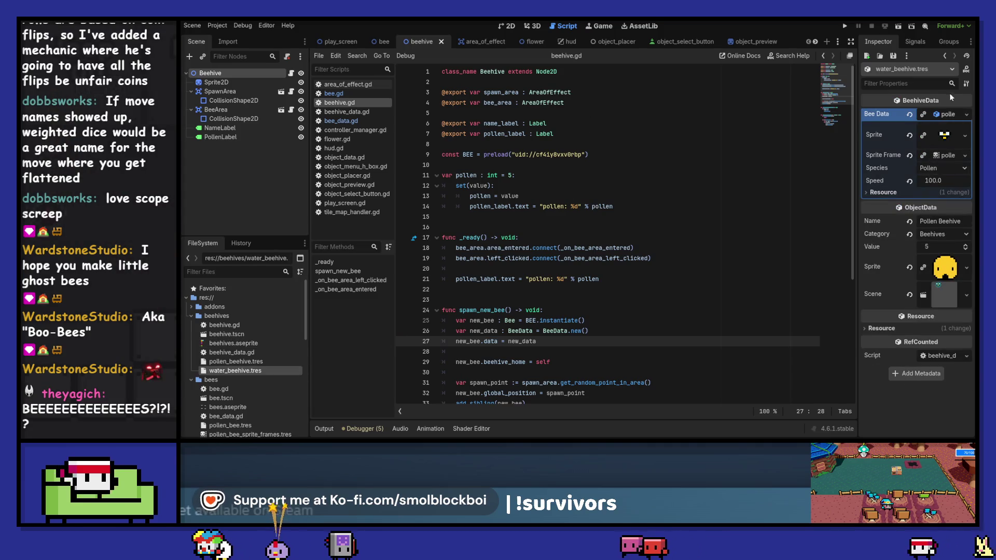
left_click(945, 114)
left_click(967, 188)
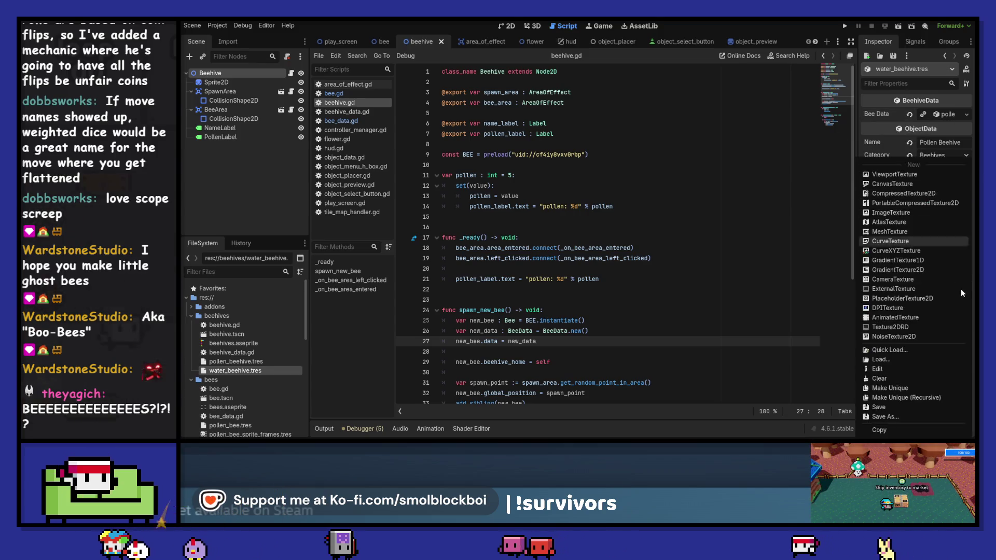
left_click(890, 388)
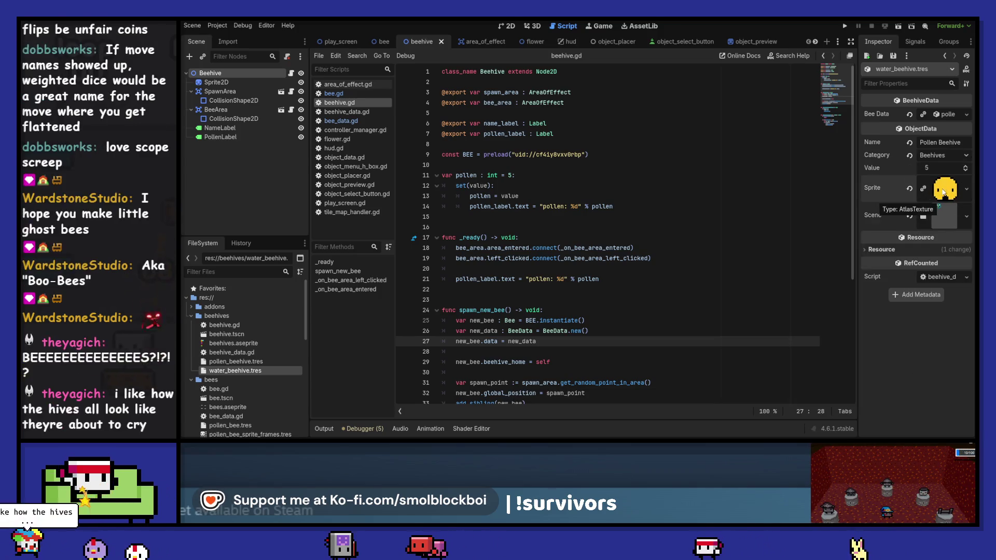
left_click(942, 190)
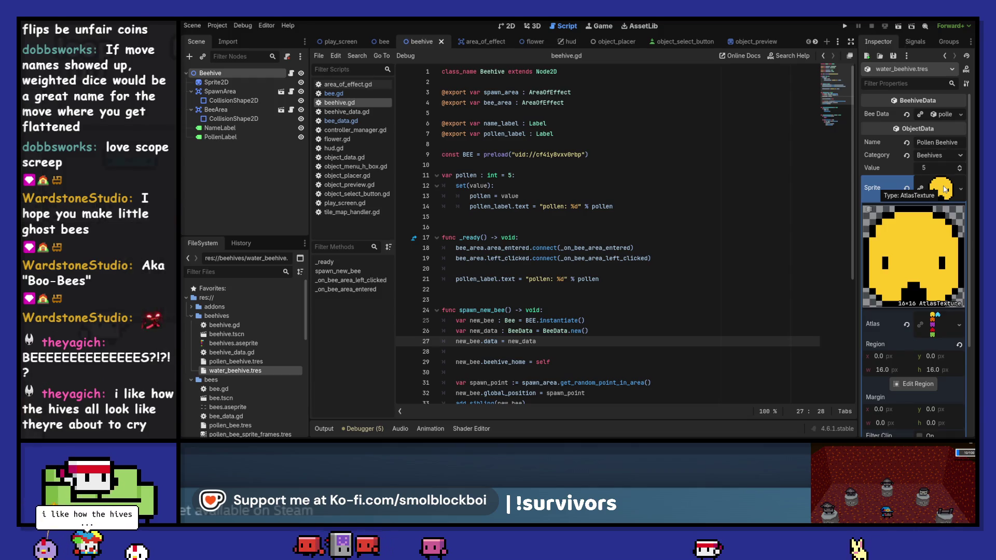
left_click(916, 384)
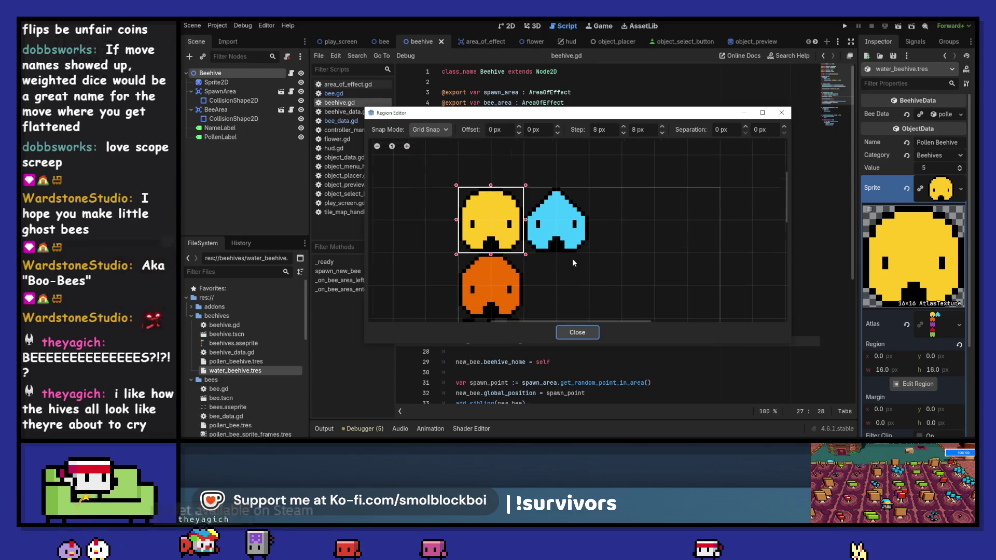
left_click_drag(531, 194, 581, 248)
left_click_drag(524, 189, 588, 253)
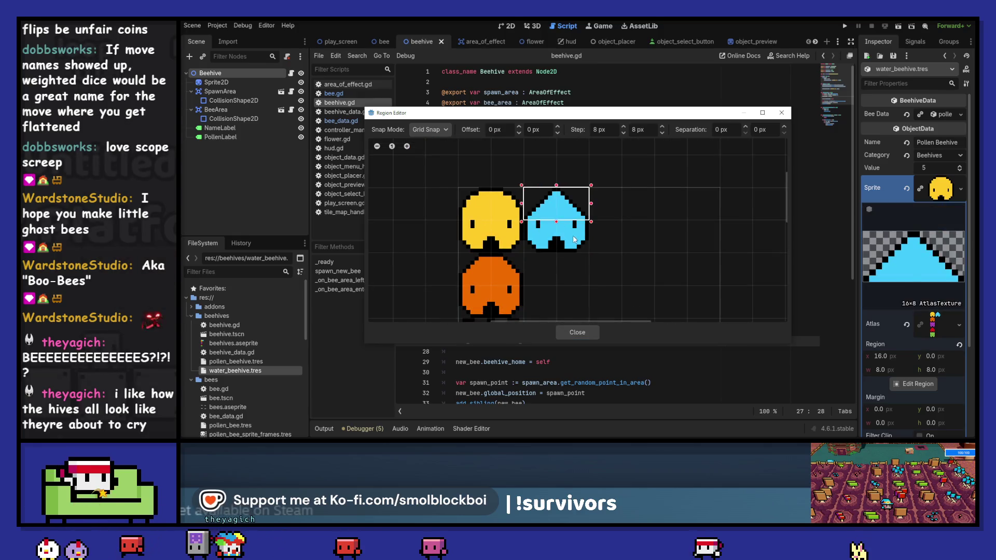
left_click(578, 332)
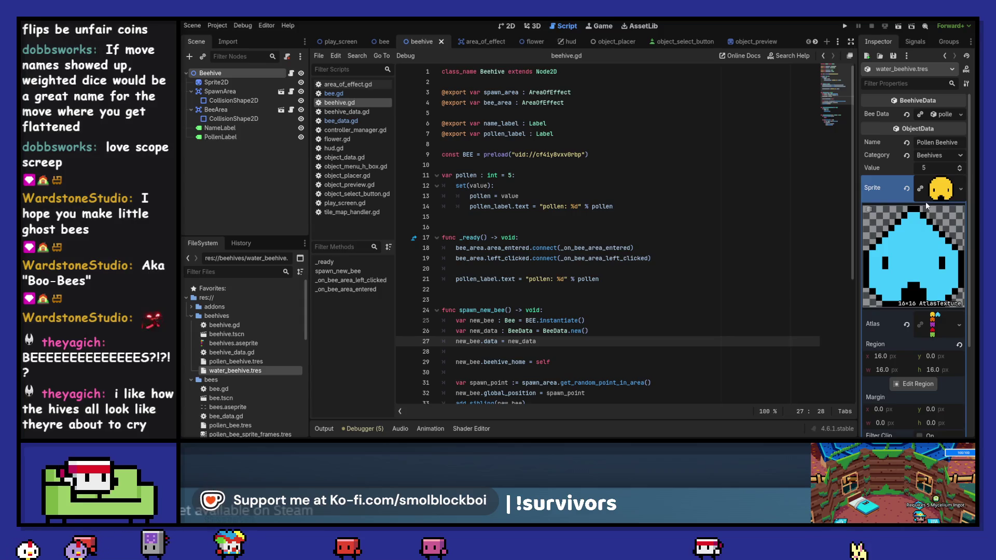
left_click(942, 186)
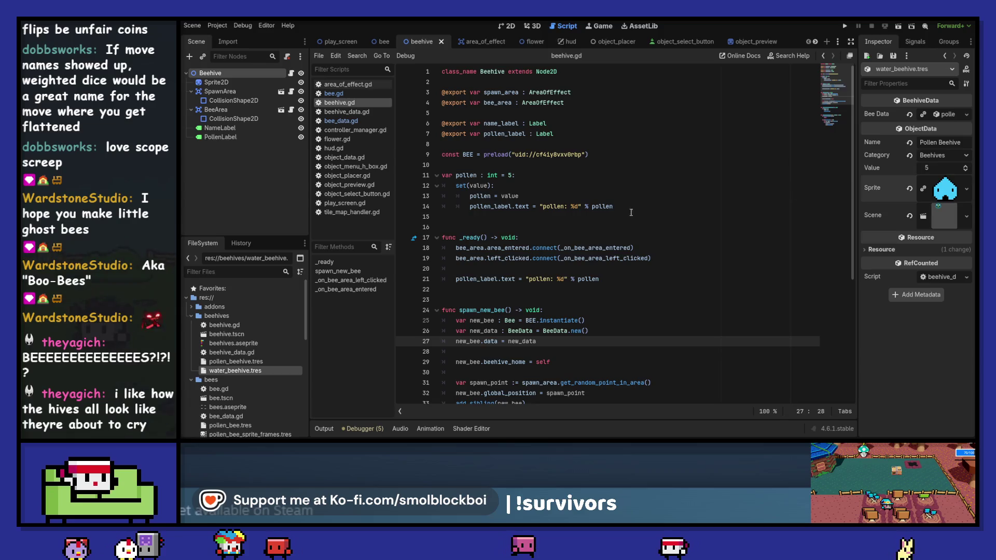
left_click(235, 361)
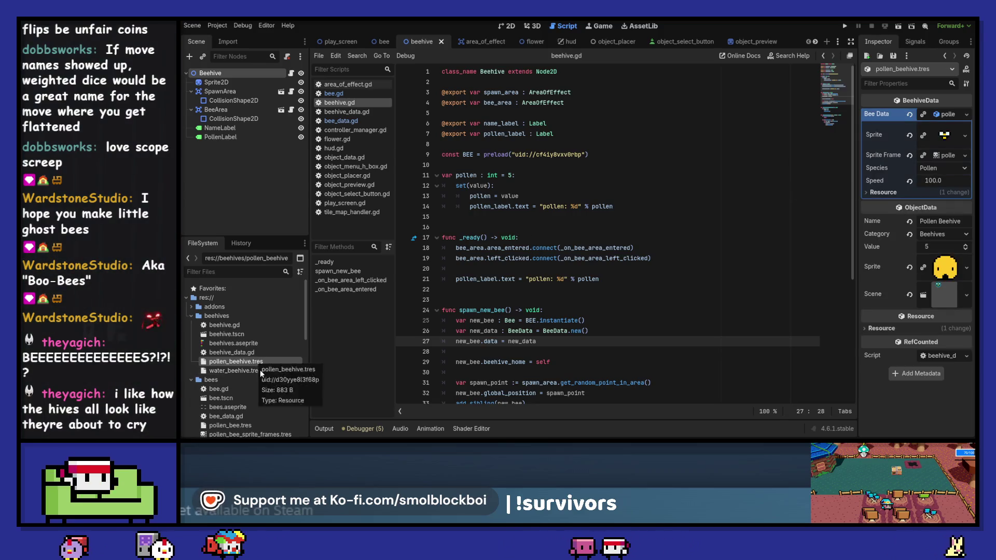
Change water_beehive.tres's display name from Pollen Beehive to Water Beehive
left_click(262, 371)
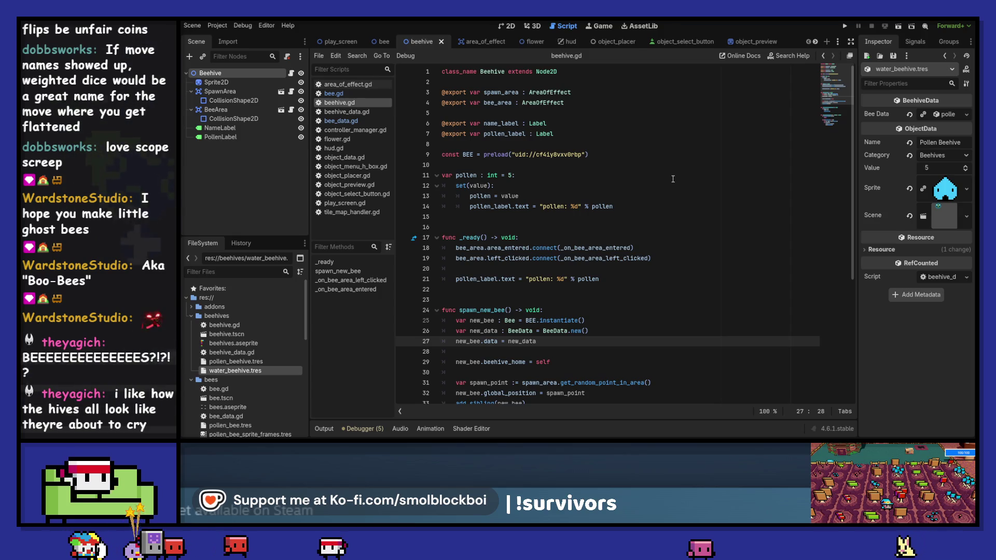
left_click(599, 236)
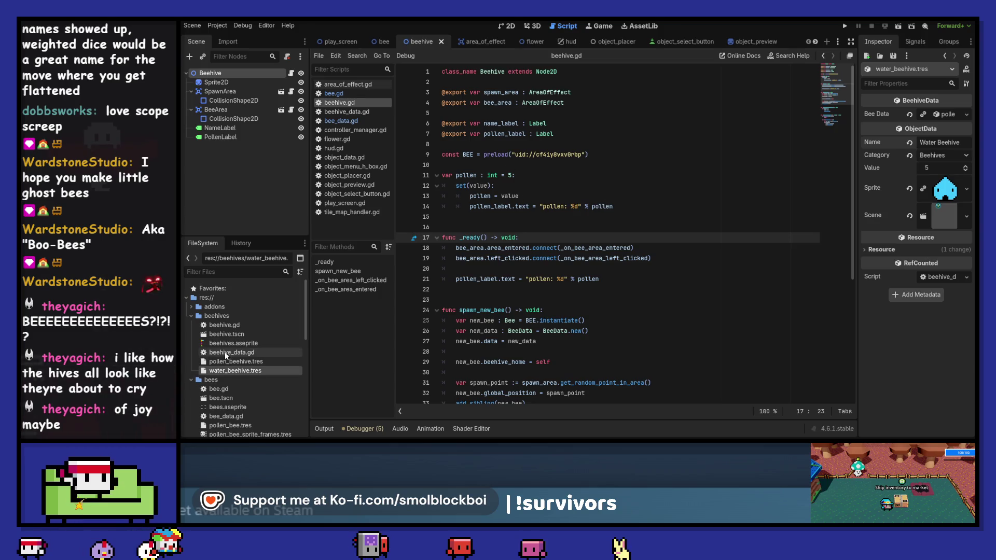
left_click(237, 336)
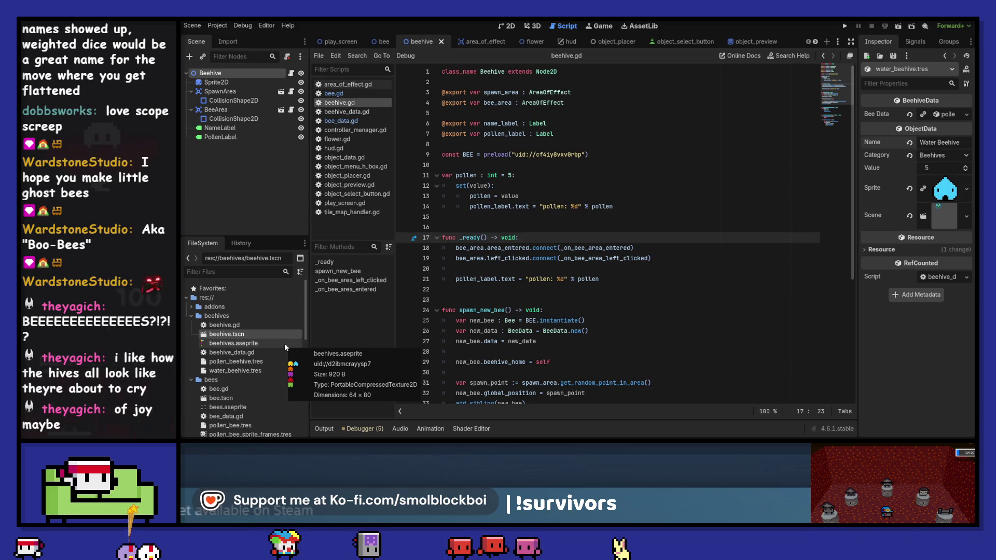
Rename beehive.tscn to pollen_beehive.tscn and duplicate it as water_beehive.tscn
key("F2")
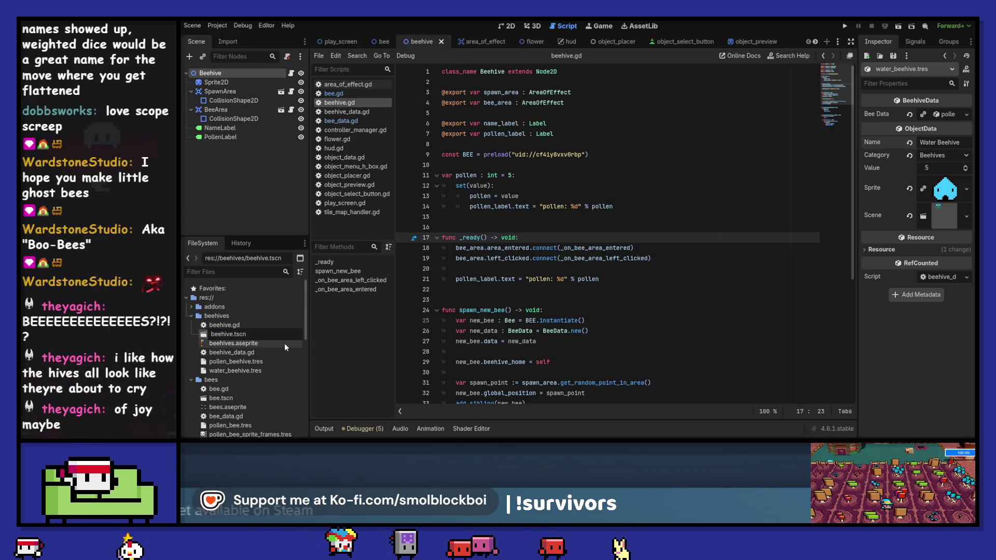
key("Return")
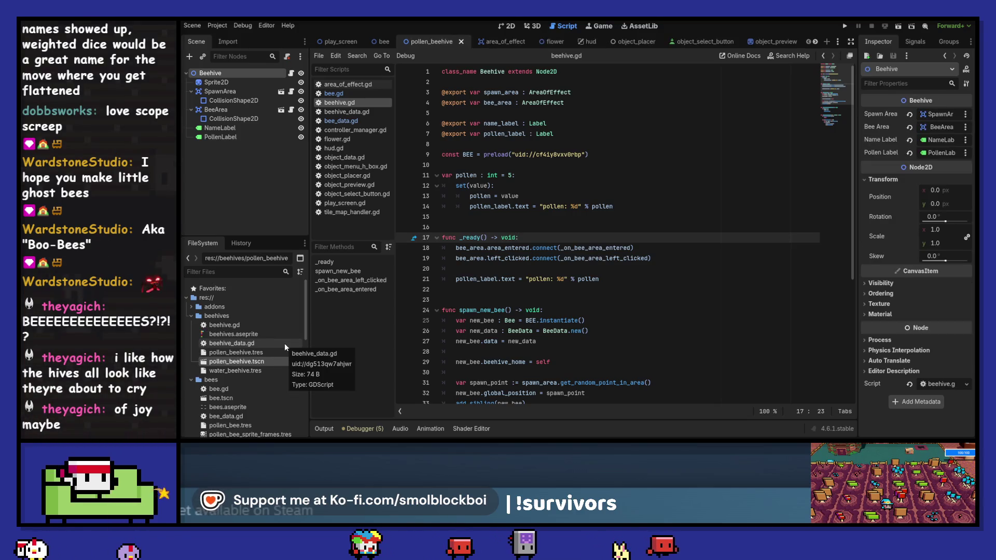
key("ctrl+d")
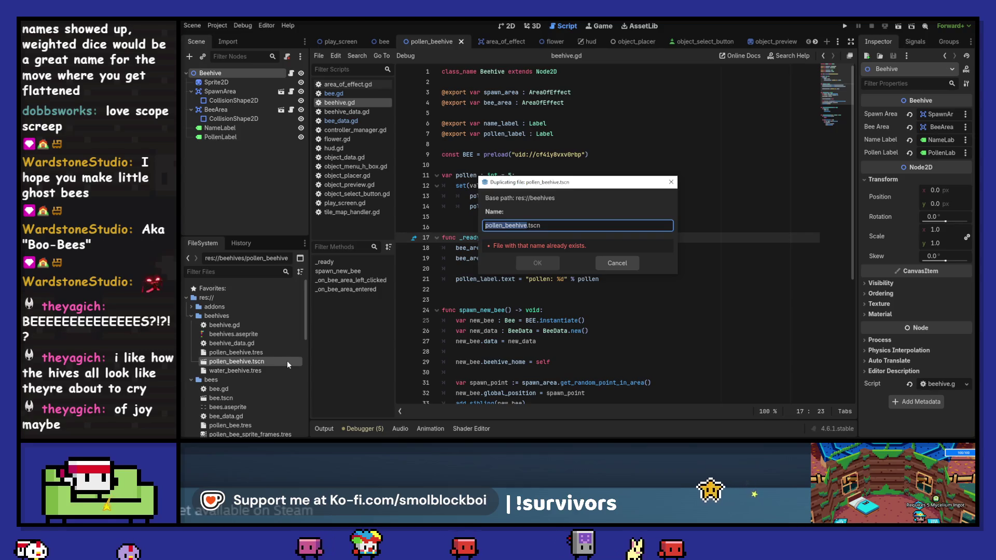
key("shift+Left")
key("shift+Left")
key("shift+Left")
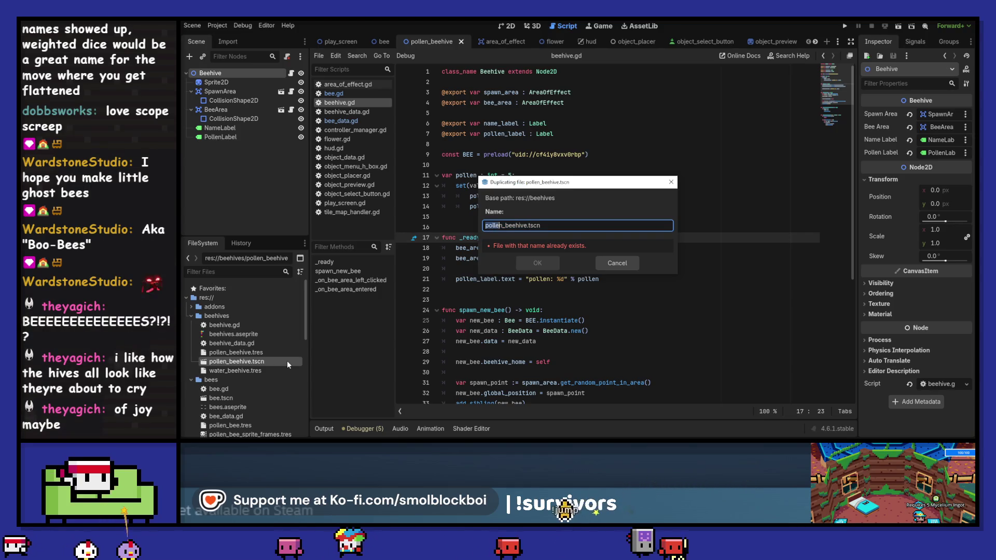
type("water")
key("Return")
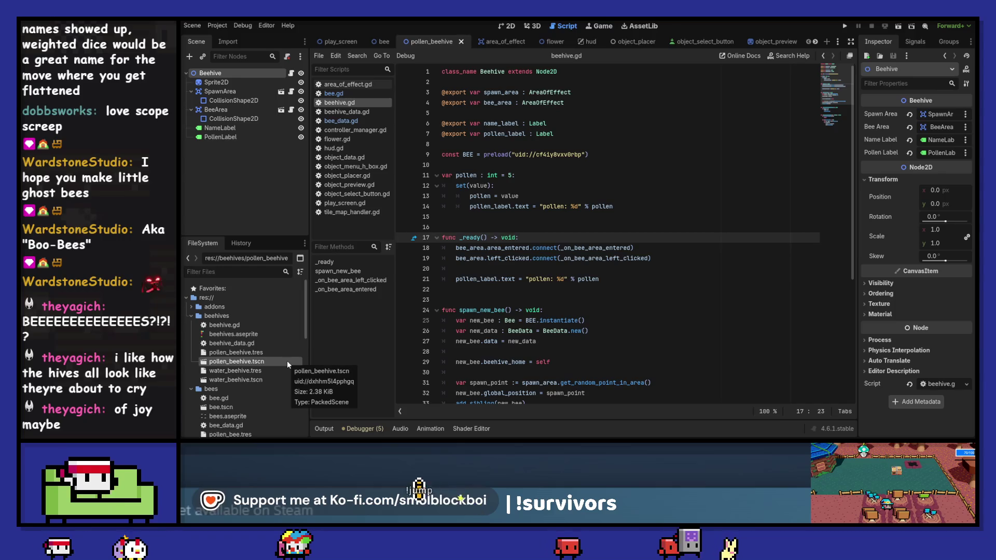
Open water_beehive.tscn, check its Beehive root node, and return to the top of beehive.gd
double_click(236, 379)
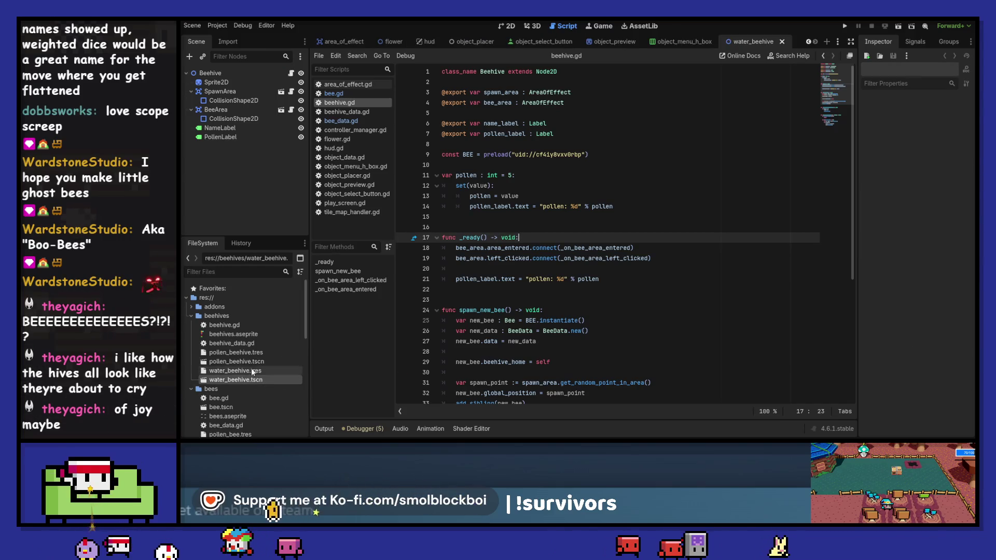
left_click(215, 73)
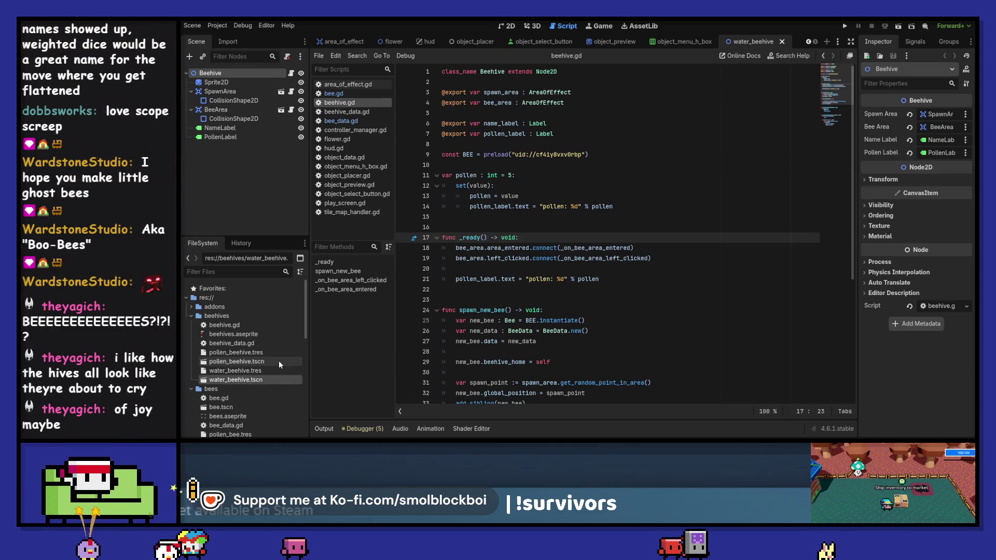
left_click(513, 26)
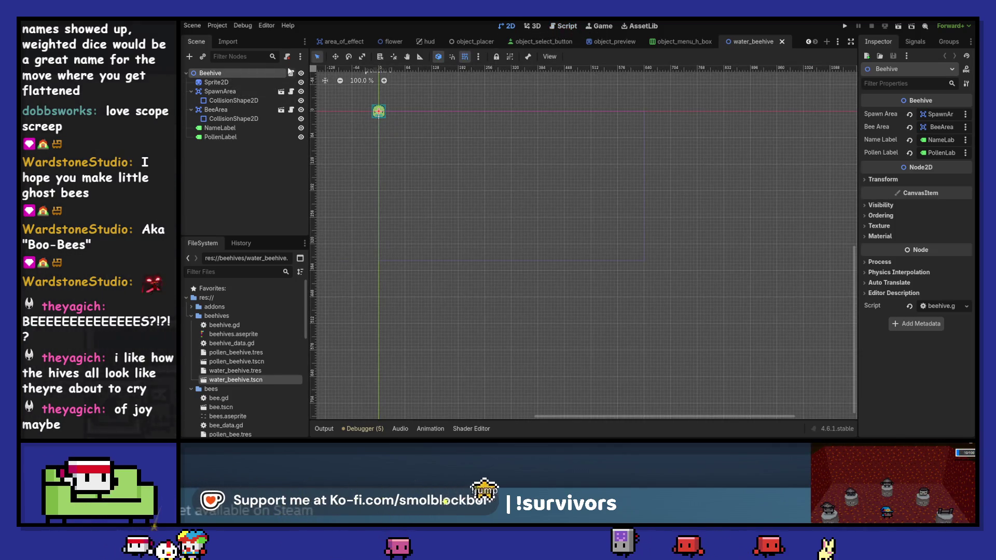
left_click(291, 73)
left_click(507, 79)
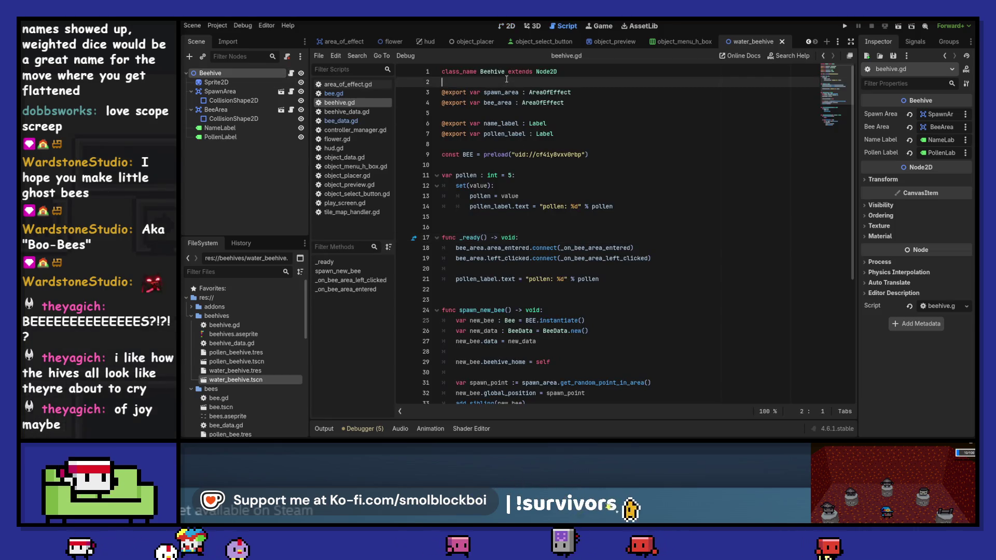
key("Return")
key("Return")
key("Up")
type("@export var be")
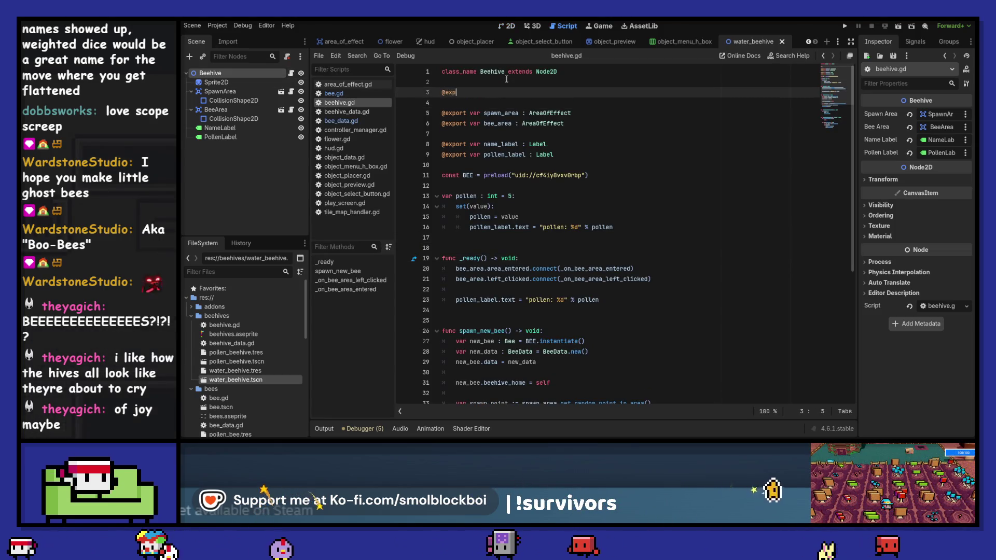
type("ehive_data : ")
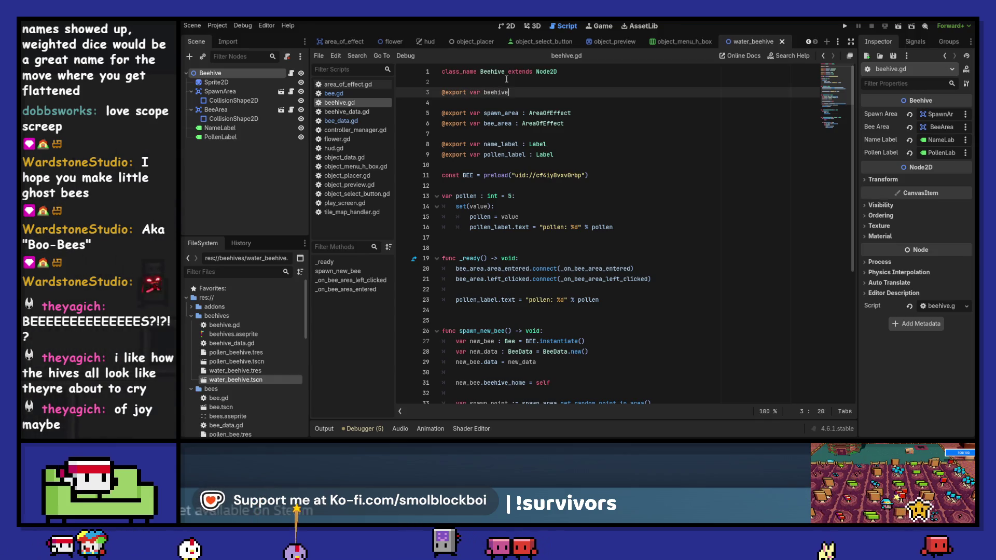
type("Beehi")
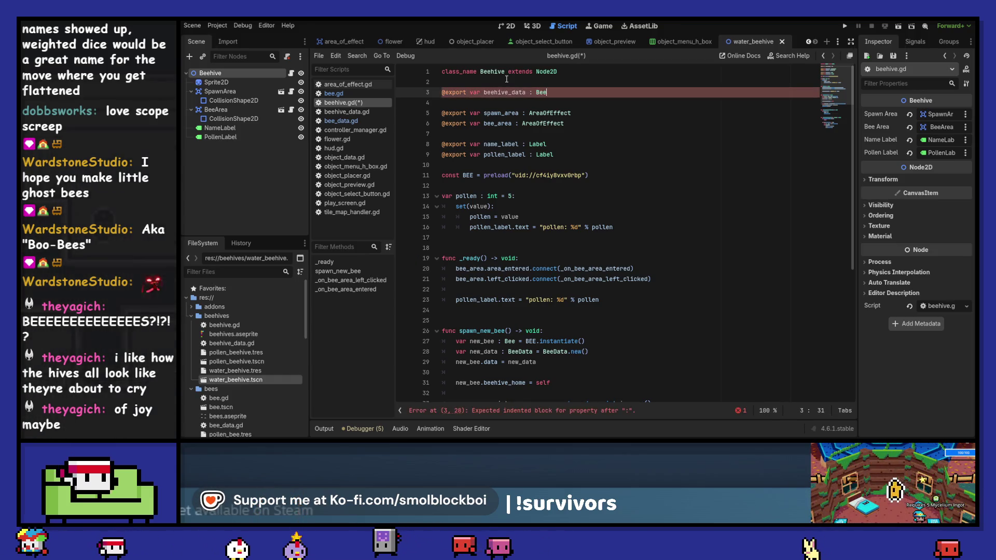
key("Return")
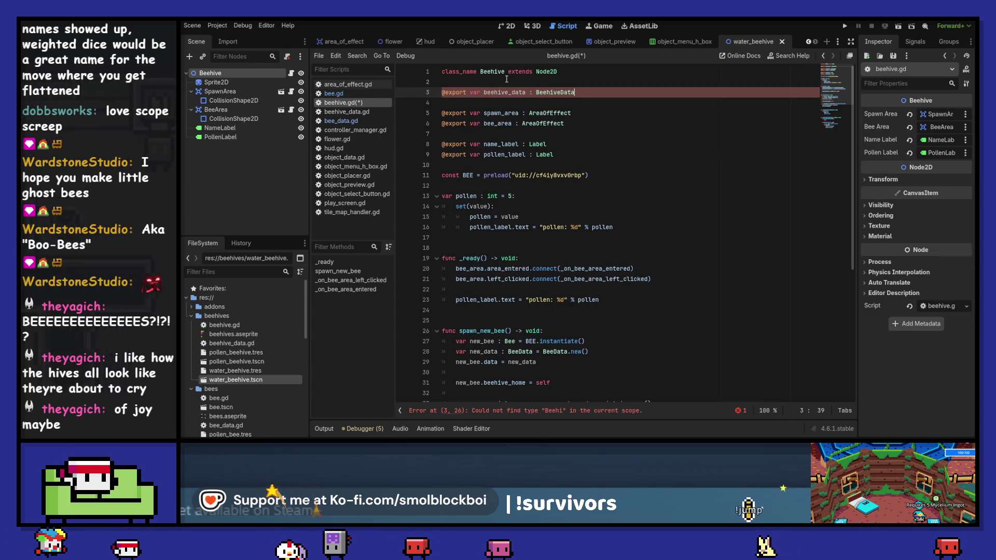
key("ctrl+s")
Assign pollen_beehive.tres as Beehive Data in the pollen_beehive.tscn scene
double_click(235, 362)
mouse_move(235, 352)
left_mouse_down()
mouse_move(778, 134)
mouse_move(938, 117)
left_mouse_up()
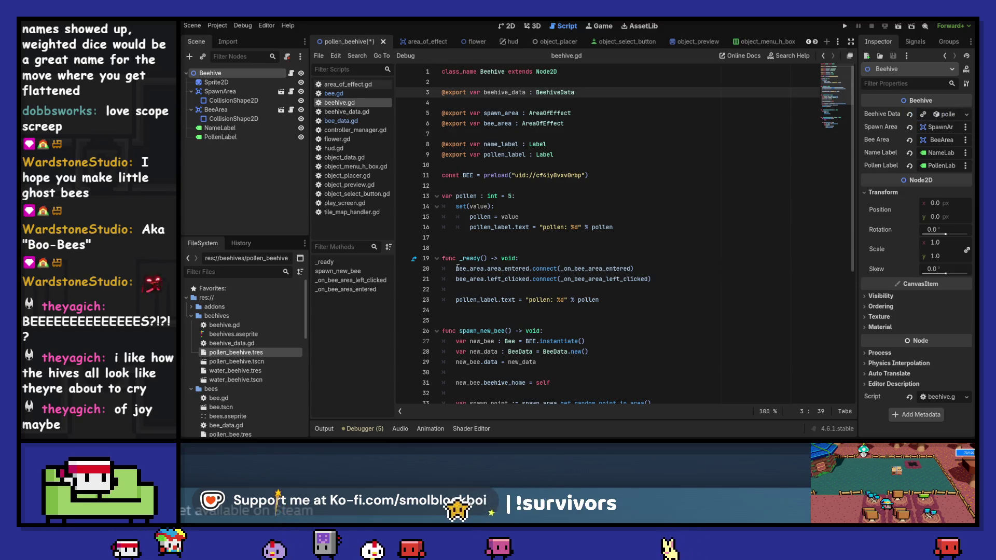
double_click(236, 379)
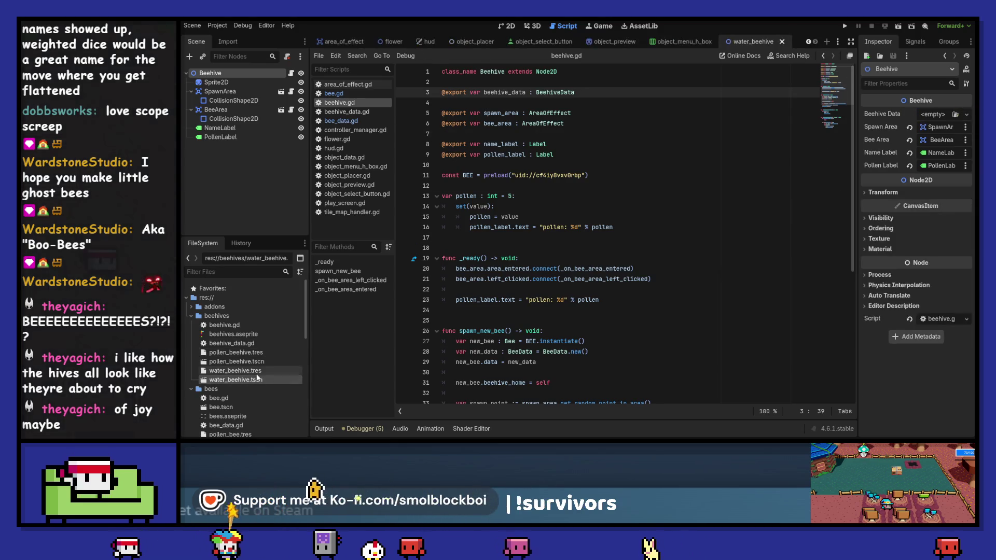
Give the water scene water_beehive.tres as Beehive Data and rename its root WaterBeehive
left_click_drag(236, 370, 273, 374)
left_click_drag(535, 327, 933, 114)
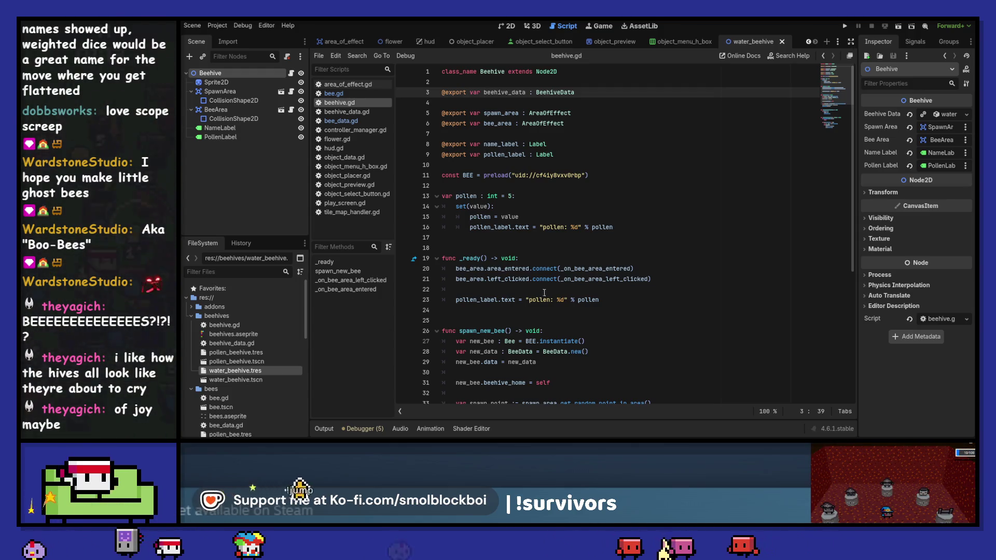
left_click(212, 73)
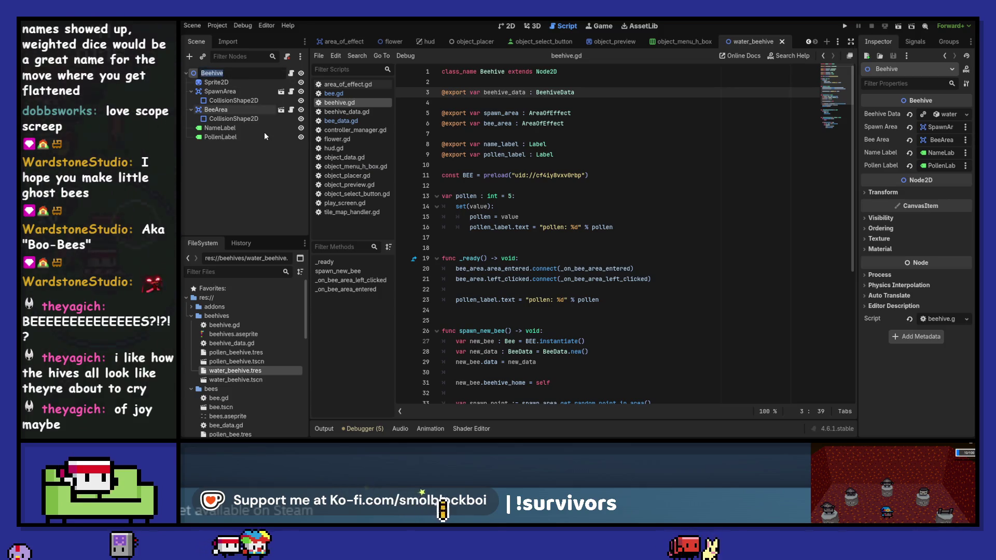
type("r")
key("Return")
key("ctrl+s")
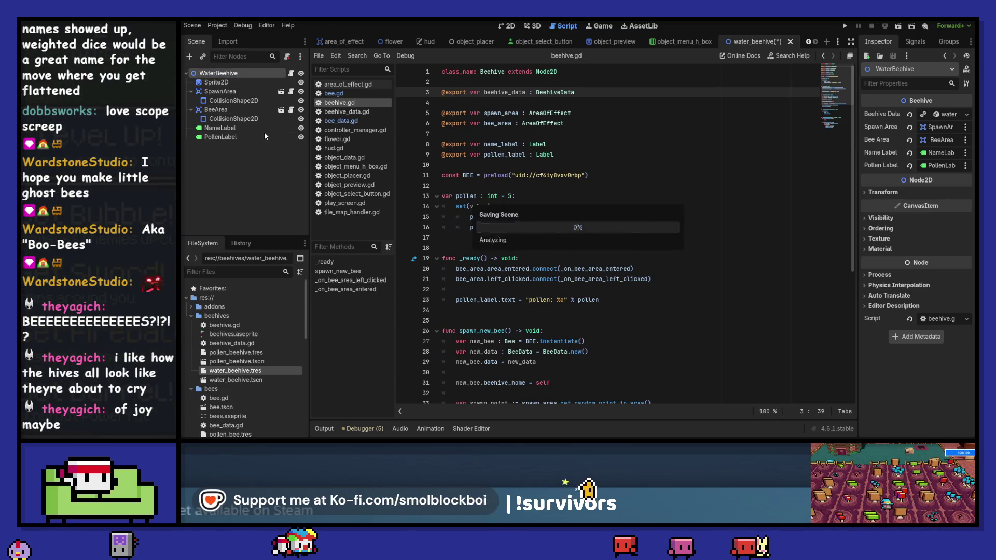
Rename pollen_beehive.tscn's root node to PollenBeehive and save the scene
double_click(251, 361)
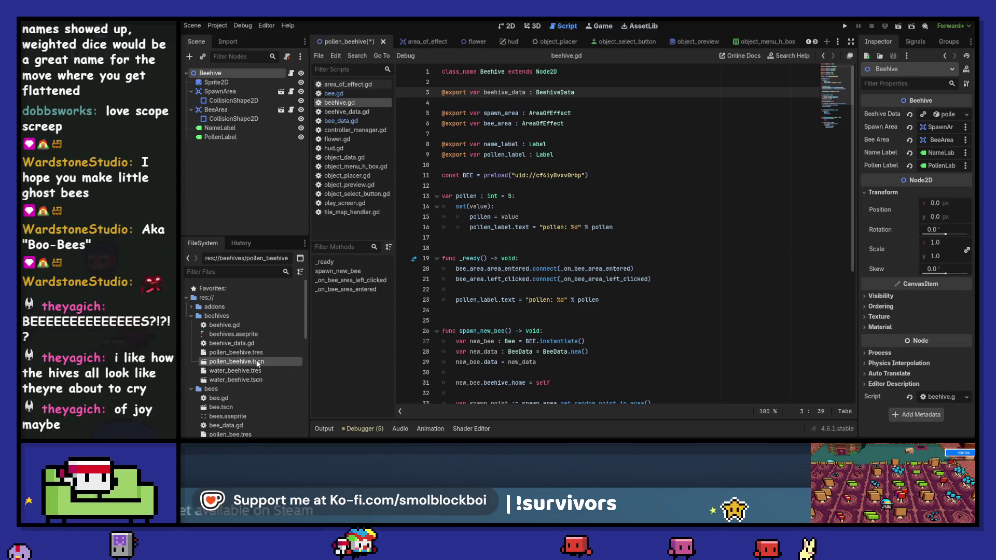
double_click(219, 81)
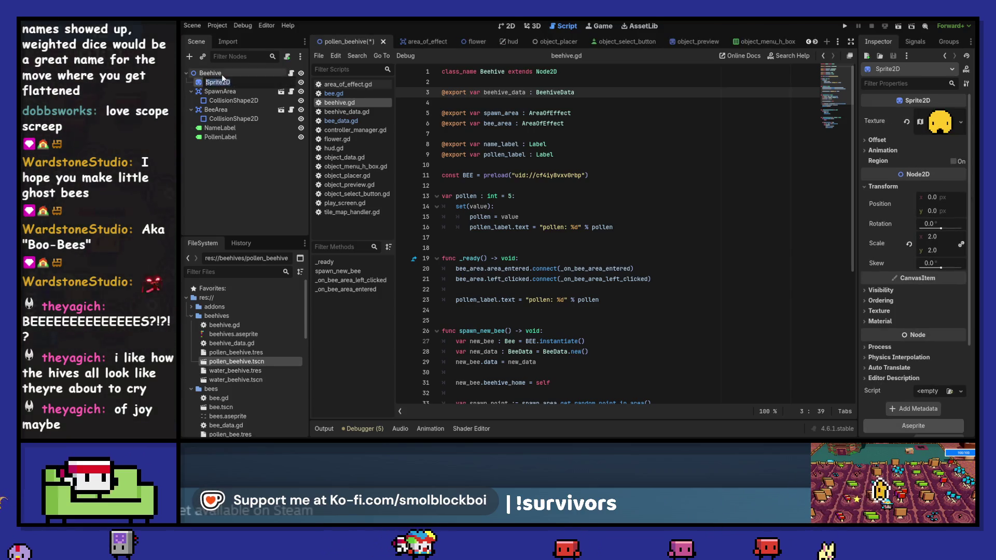
double_click(224, 72)
left_click(228, 73)
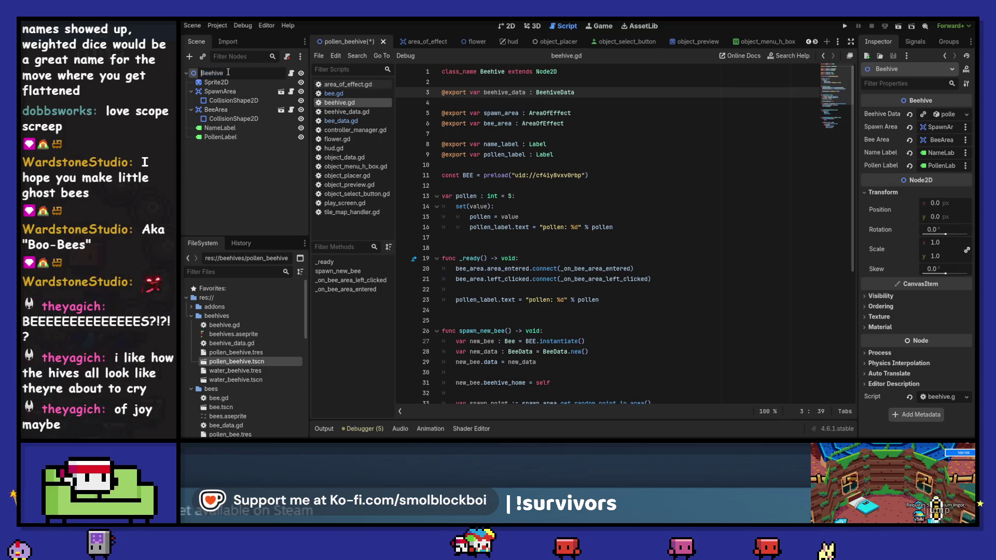
key("Return")
key("ctrl+s")
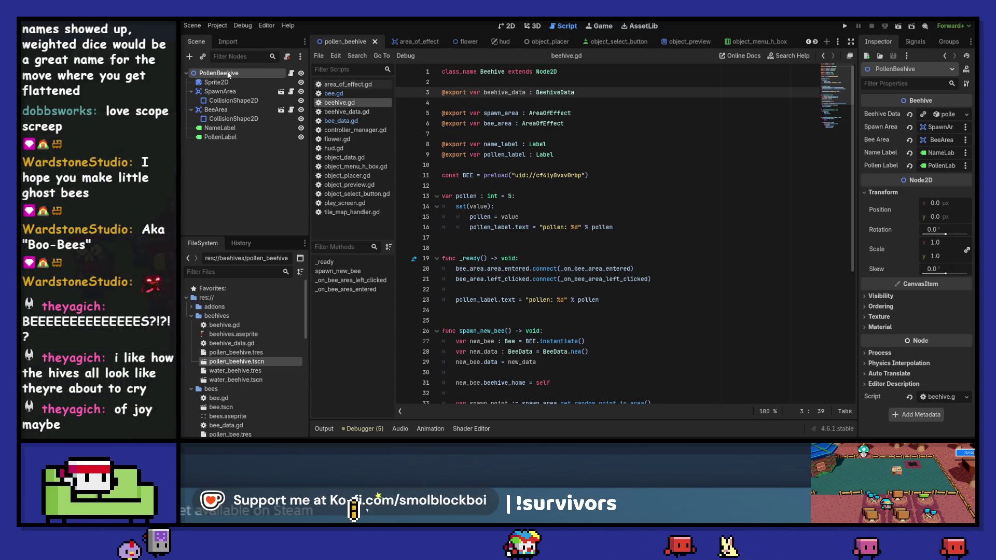
Remove the extra blank line under the export in beehive.gd and save it
double_click(242, 380)
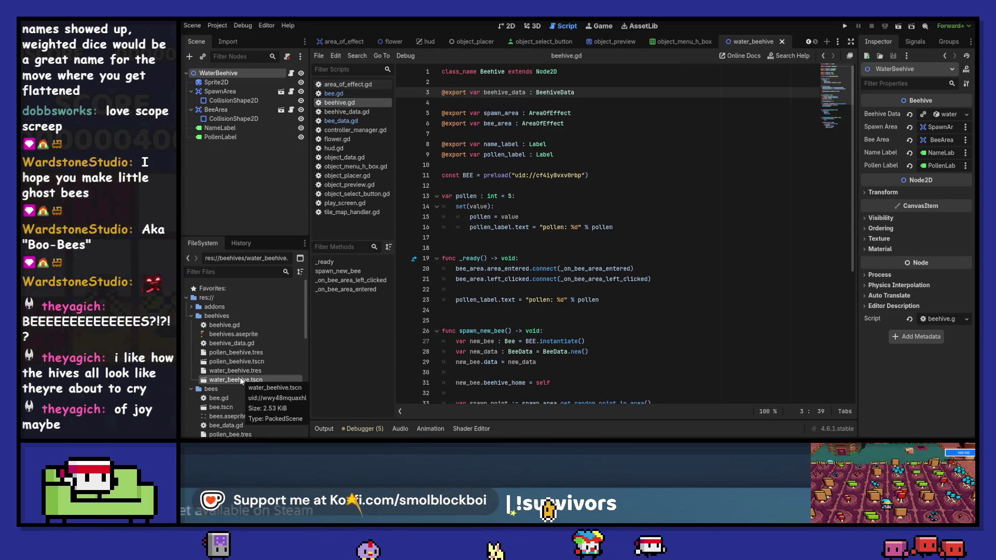
key("Delete")
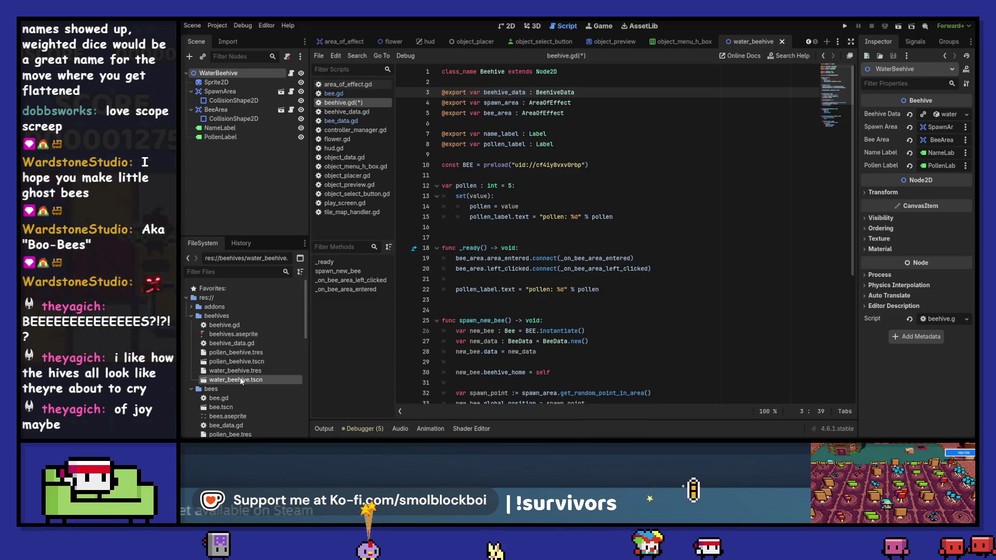
left_click(667, 124)
key("ctrl+s")
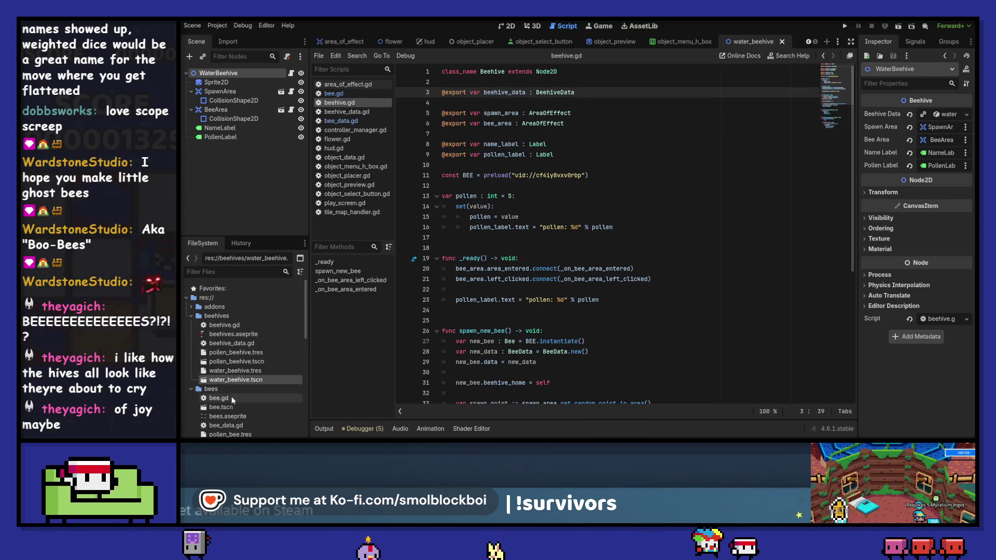
Delete water_beehive.tscn from the FileSystem dock
key("Delete")
key("Escape")
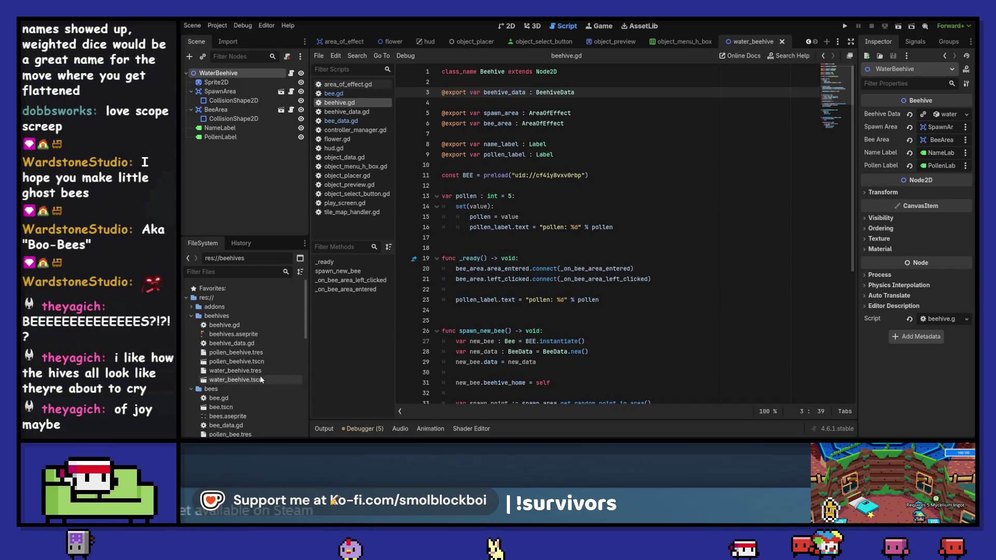
left_click(260, 377)
key("Delete")
key("Return")
left_click(637, 255)
Rename pollen_beehive.tscn to beehive.tscn
left_click(234, 362)
key("F2")
key("BackSpace")
key("BackSpace")
key("BackSpace")
key("Return")
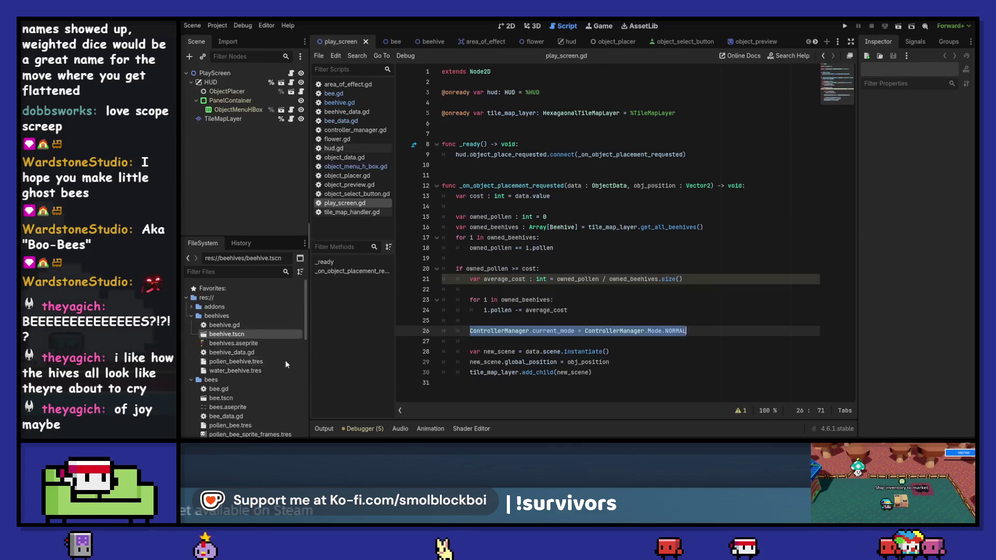
Open beehive.tscn, change its root node name PollenBeehive to Beehive, and save
left_click(242, 345)
double_click(245, 334)
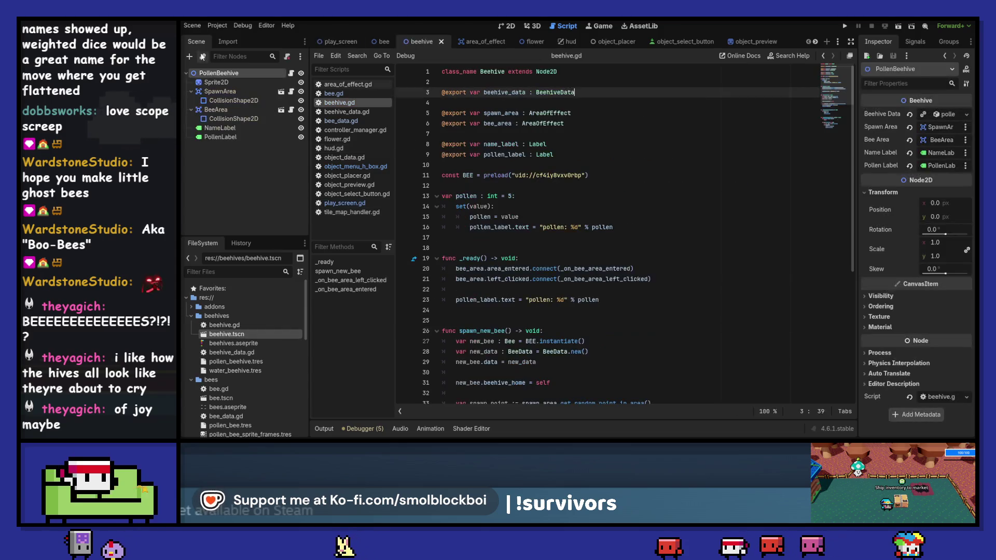
double_click(216, 73)
left_click(219, 73)
key("BackSpace")
key("Return")
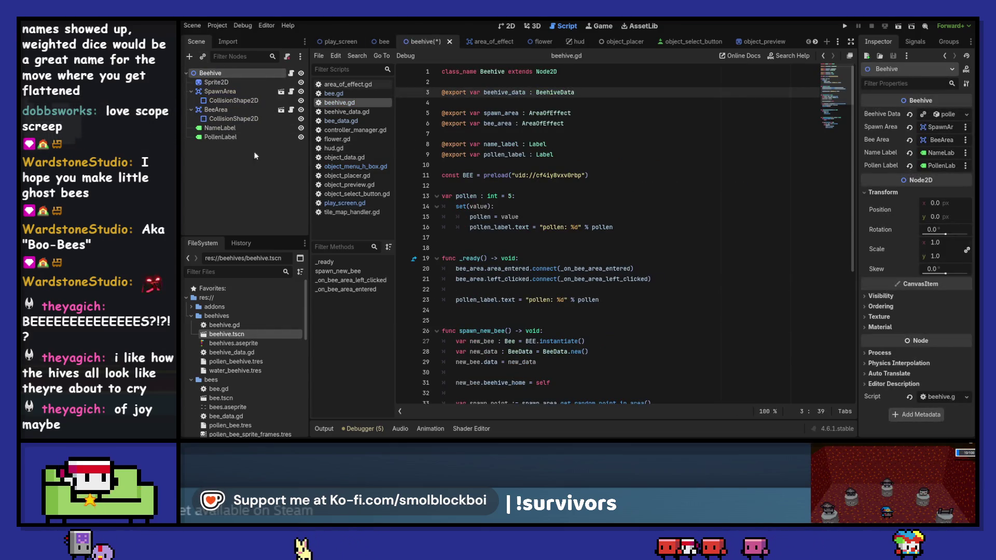
key("ctrl+s")
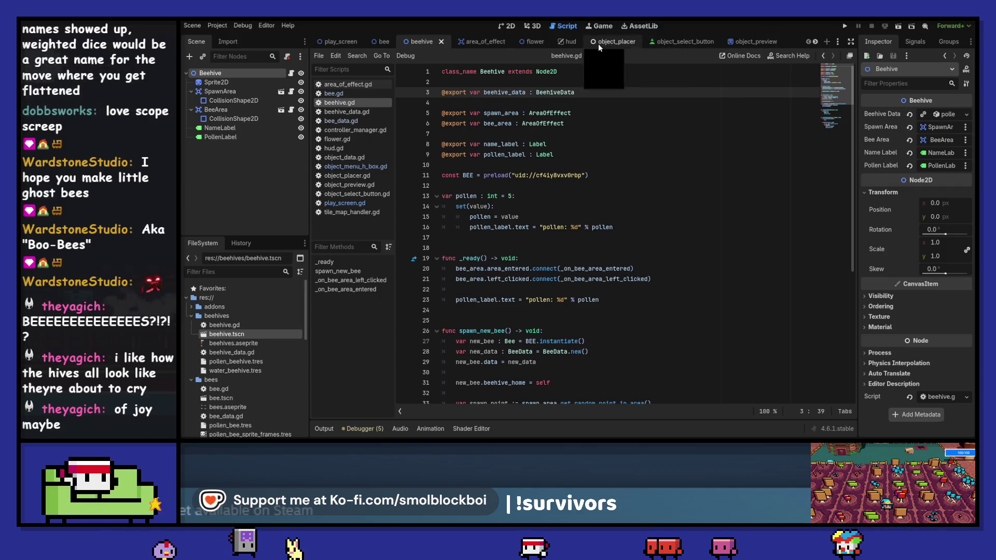
Inspect ObjectSelectButton's Object Data in the ObjectMenuHBox scene, then return to beehive.gd
left_click(578, 42)
left_click(241, 82)
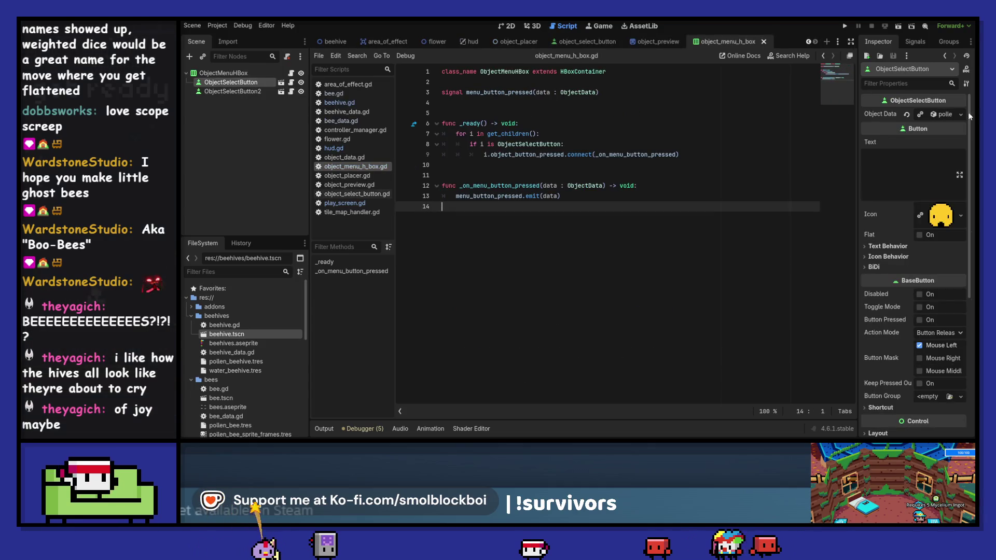
left_click(941, 115)
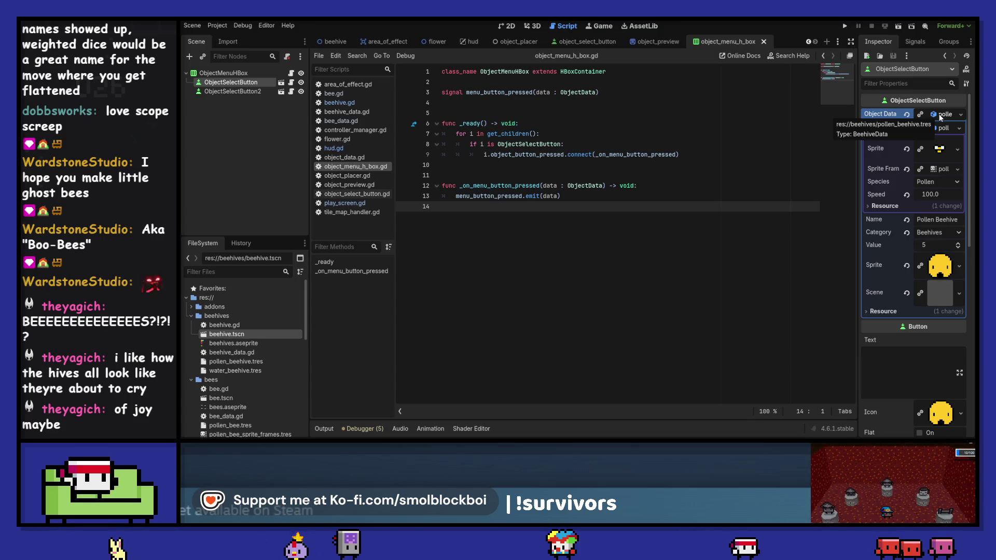
left_click(940, 115)
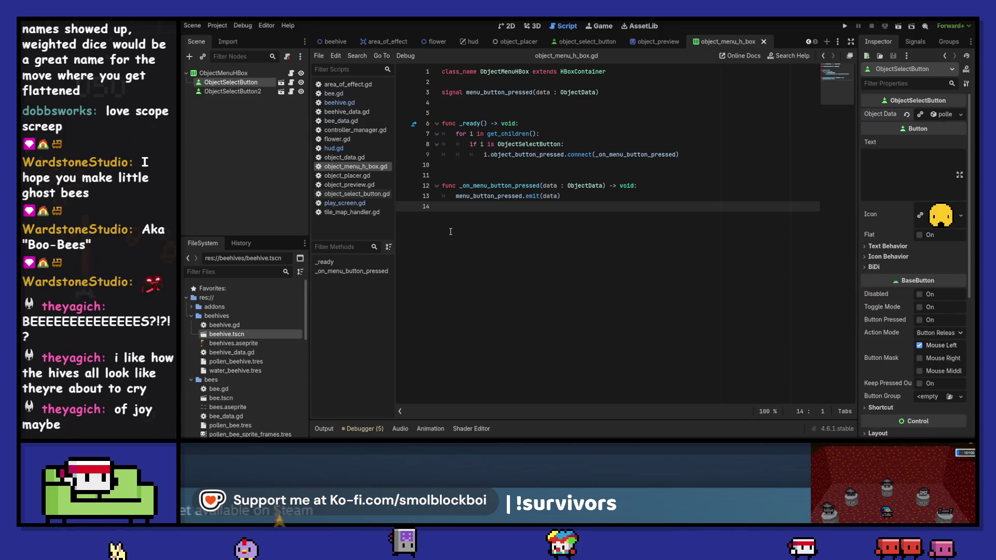
left_click(369, 104)
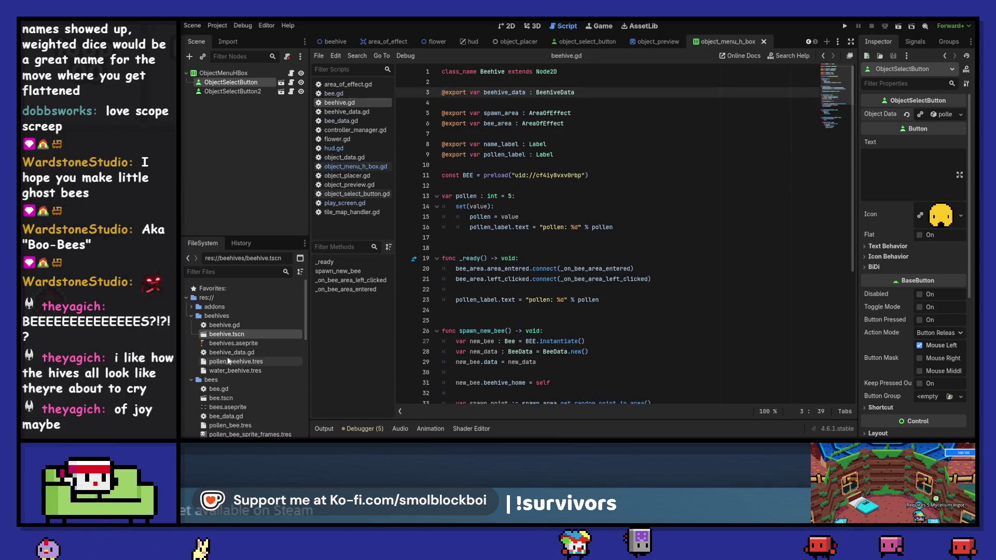
double_click(235, 335)
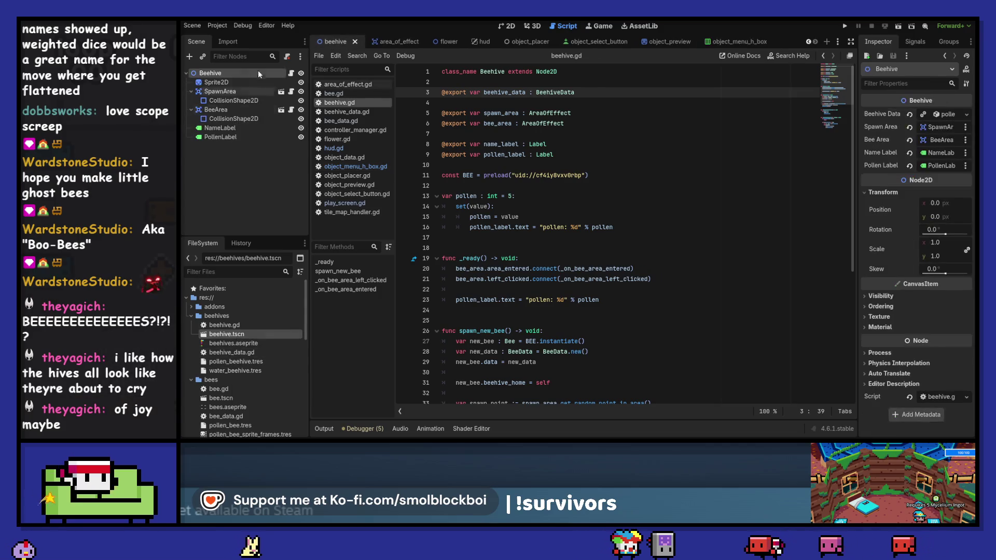
Clear the beehive scene's Beehive Data property and save the scene
left_click(908, 114)
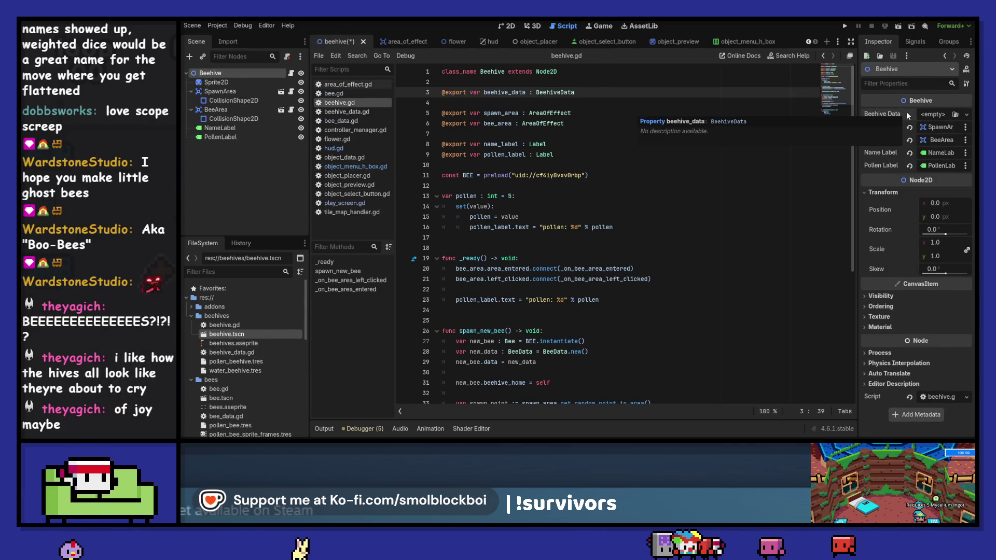
key("ctrl+s")
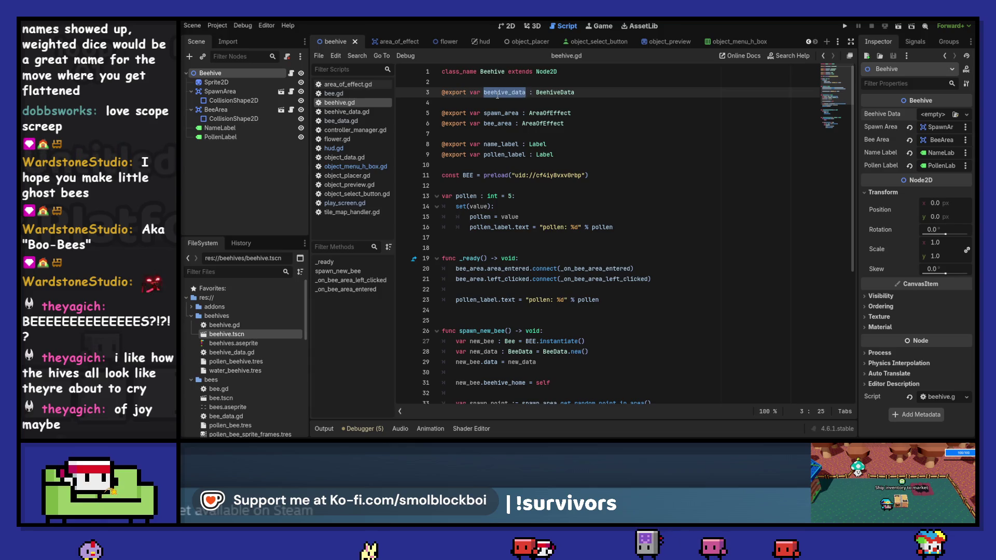
left_click(615, 333)
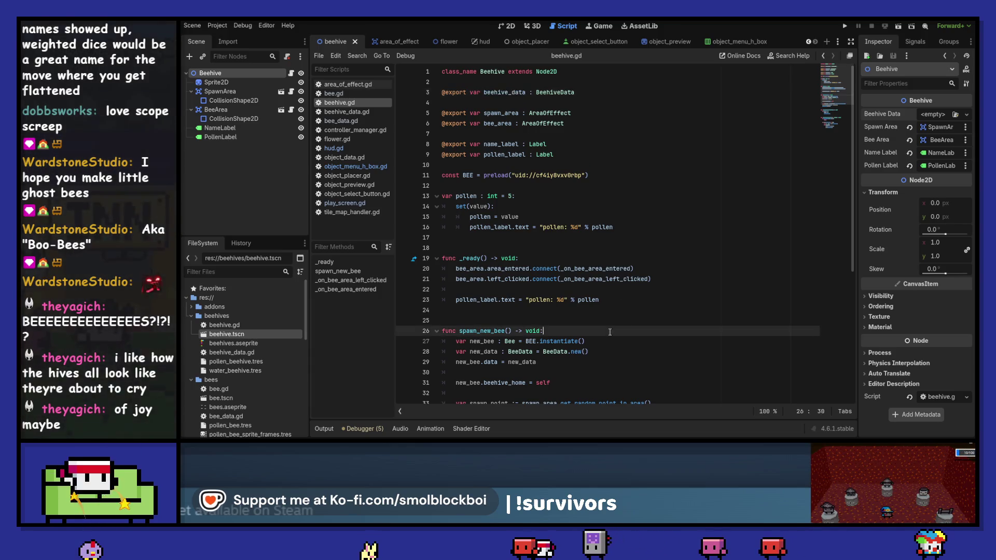
scroll(609, 322, "down", 1)
left_click(607, 313)
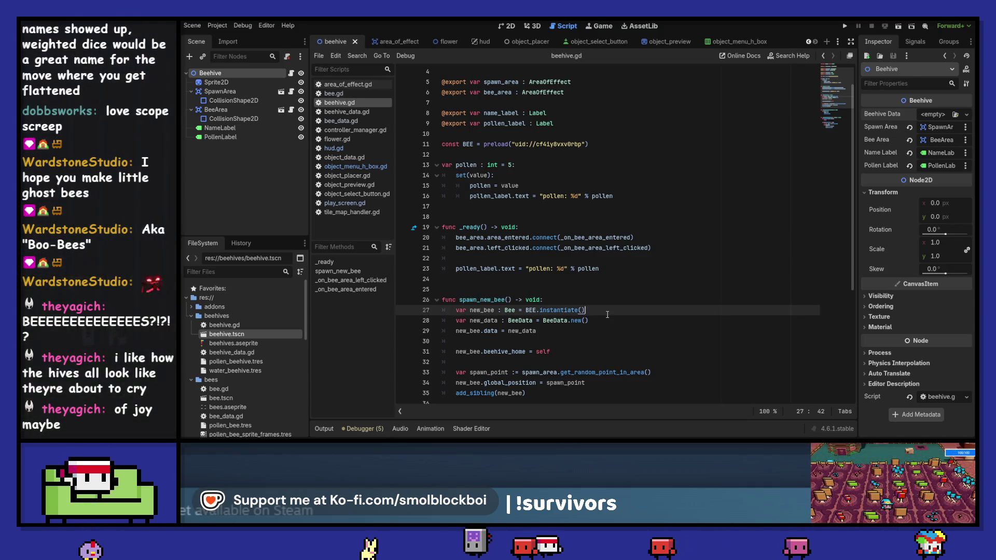
left_click(545, 321)
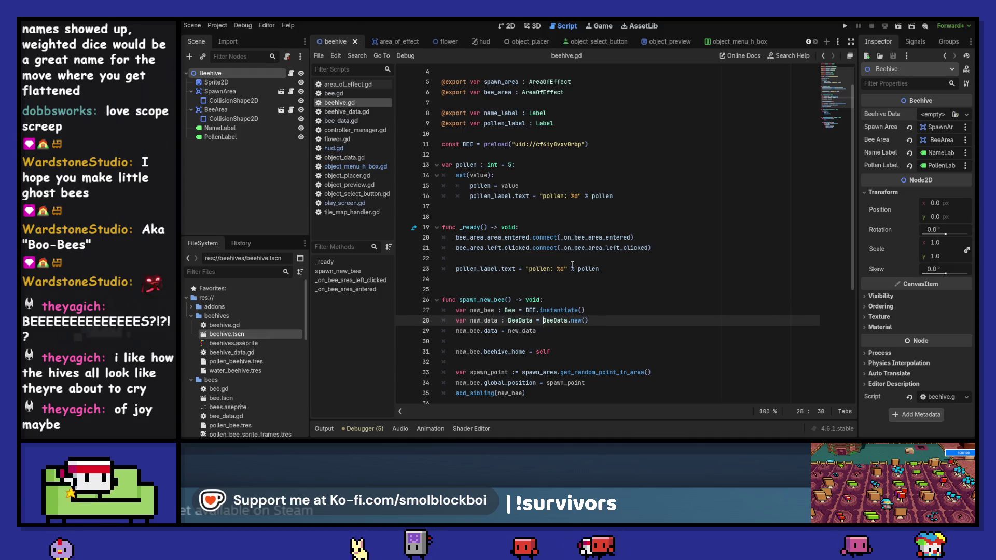
Replace BeeData.new() on line 28 with beehive_data.bee_data, save, and reassign pollen_beehive.tres
type("beehive_data.b")
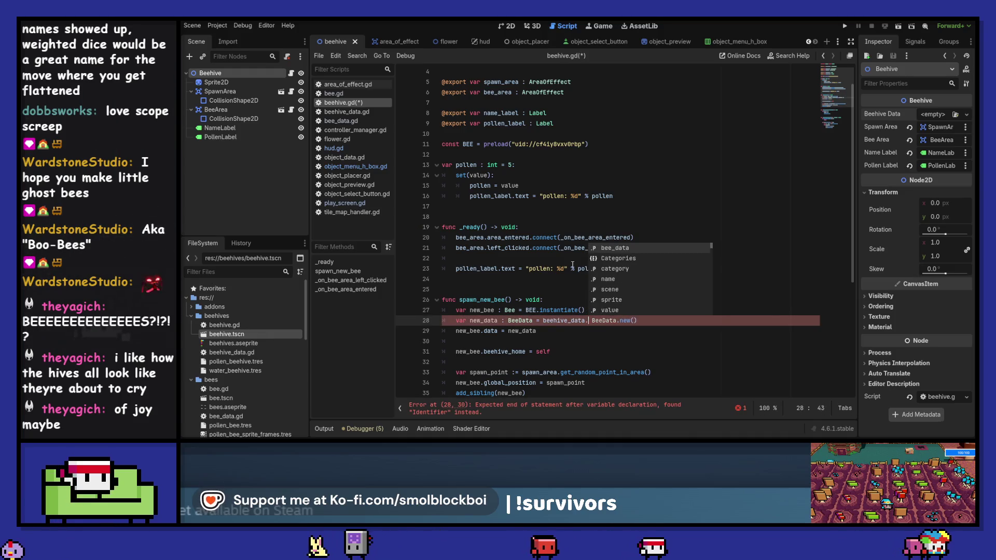
key("Return")
key("ctrl+shift+Right")
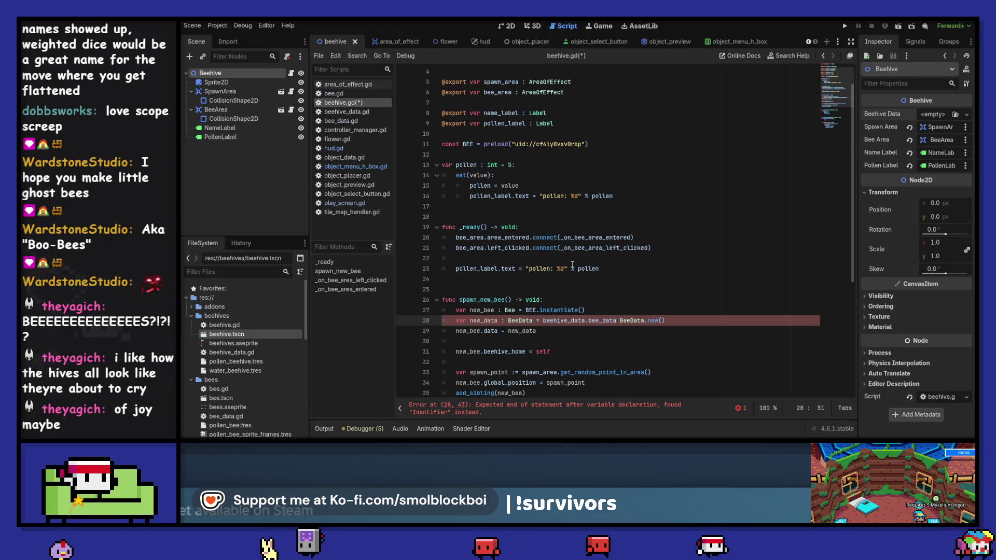
key("Left")
key("Left")
key("BackSpace")
key("BackSpace")
key("BackSpace")
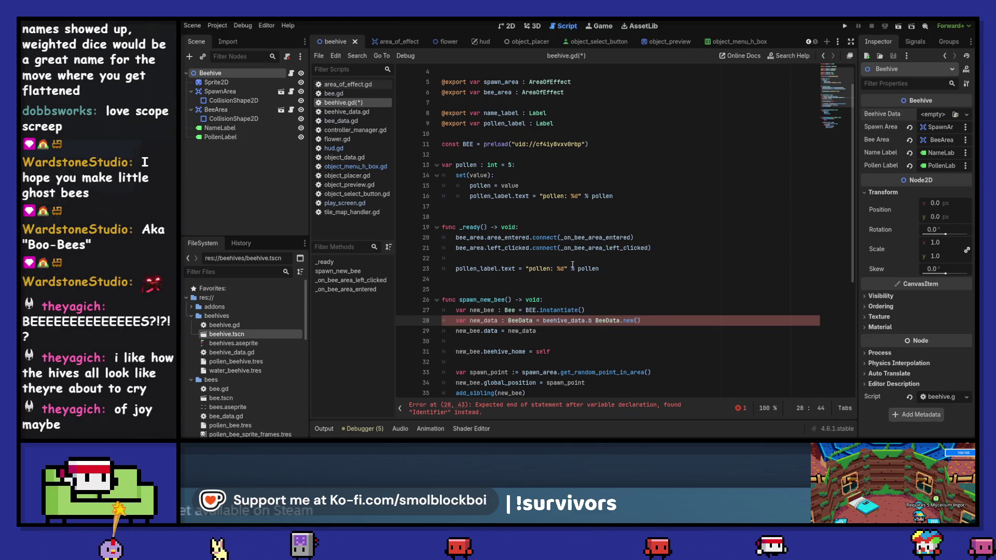
key("ctrl+z")
key("ctrl+z")
key("ctrl+z")
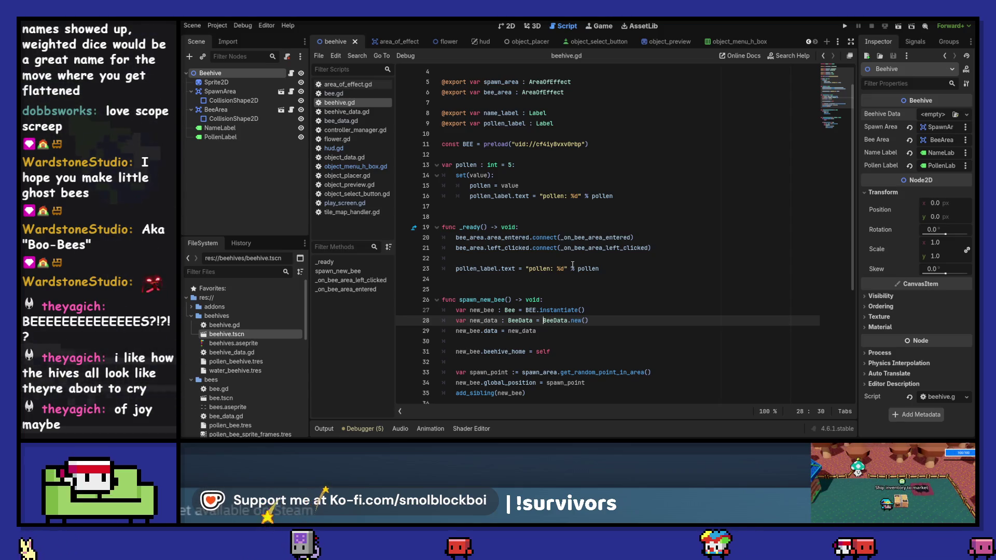
key("shift+End")
type("beehive_data.")
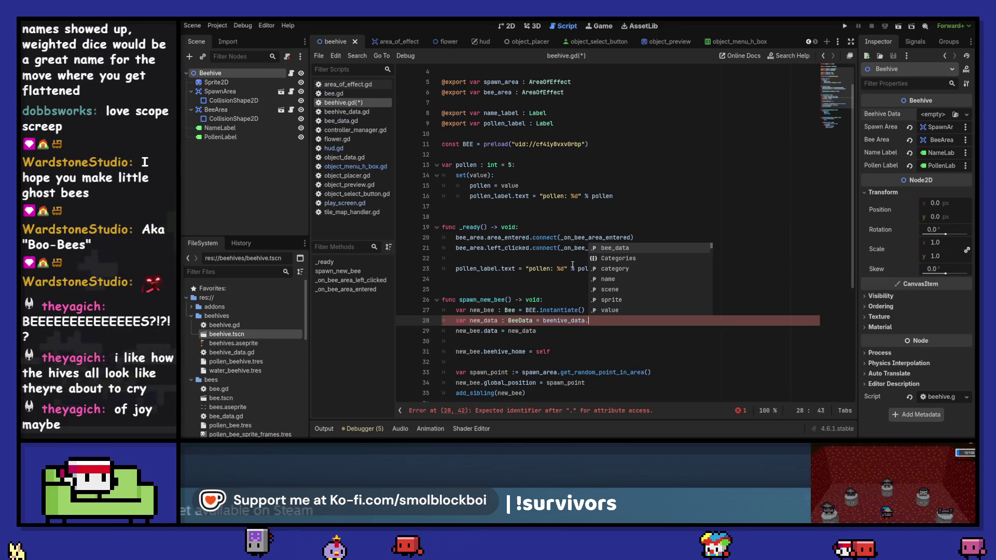
key("Return")
key("ctrl+Left")
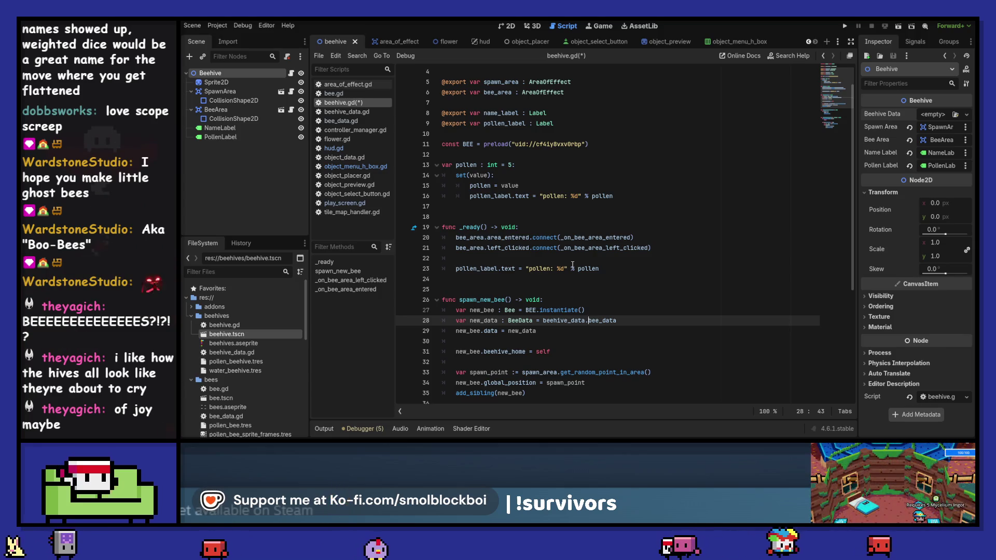
left_click(593, 339)
key("ctrl+s")
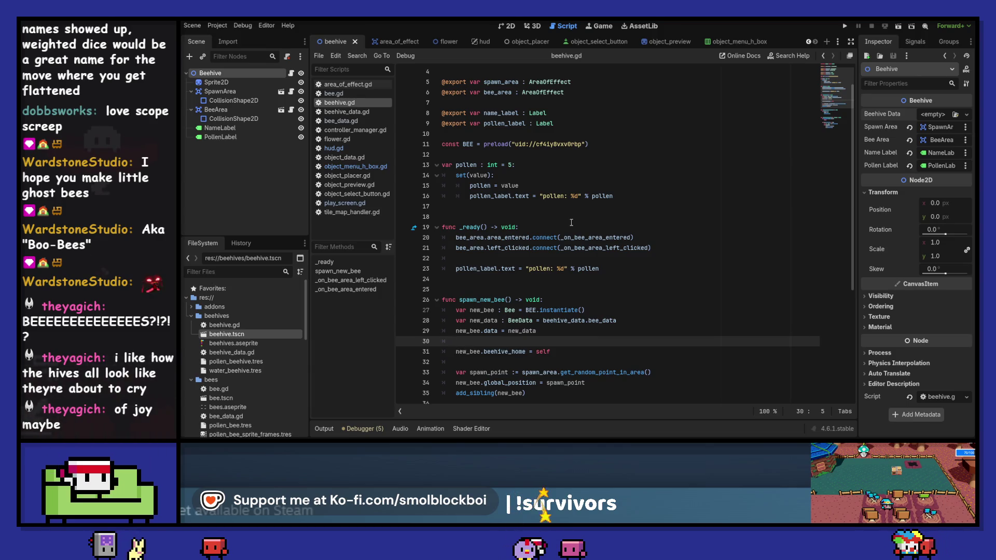
scroll(570, 222, "up", 1)
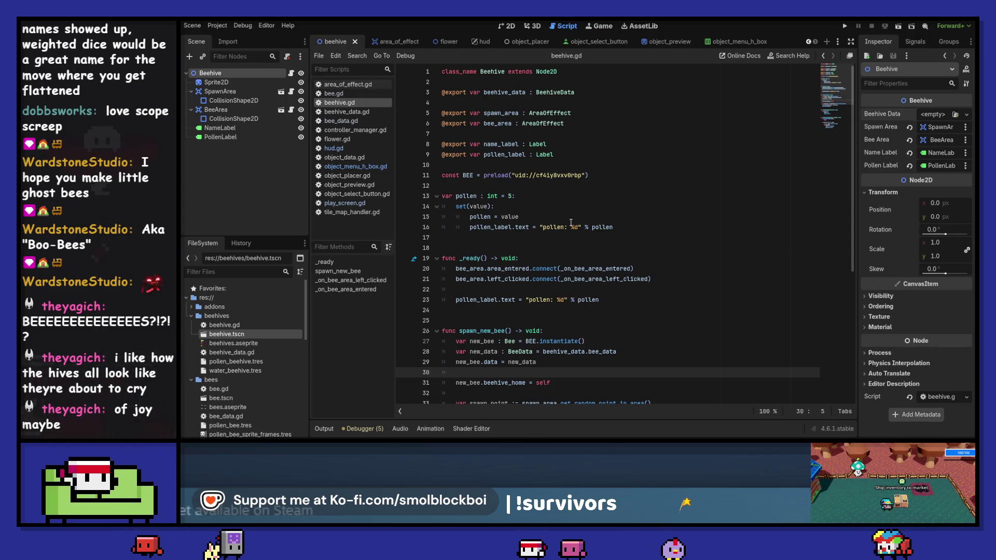
left_click_drag(236, 361, 939, 114)
Save the beehive scene and look through the object_placer.gd script
key("ctrl+s")
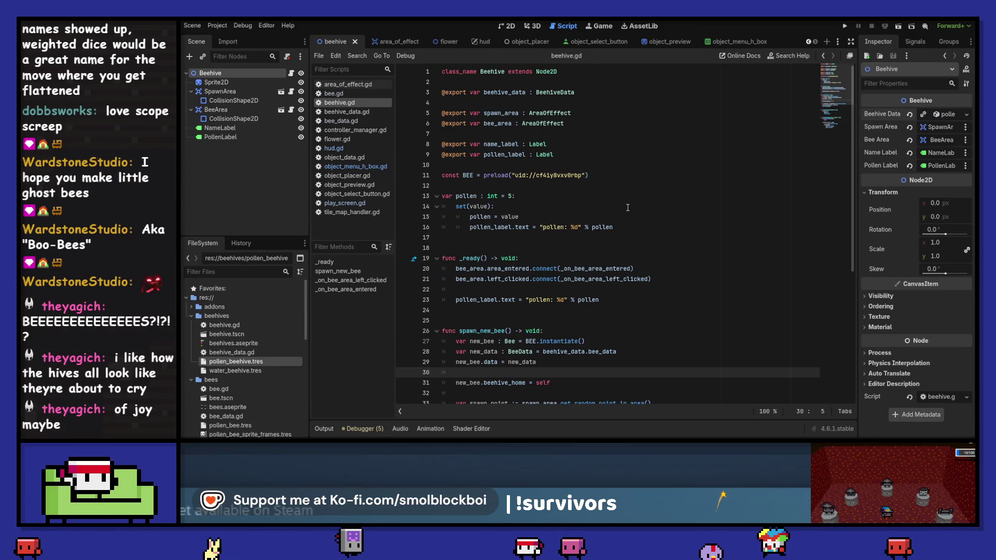
mouse_move(547, 283)
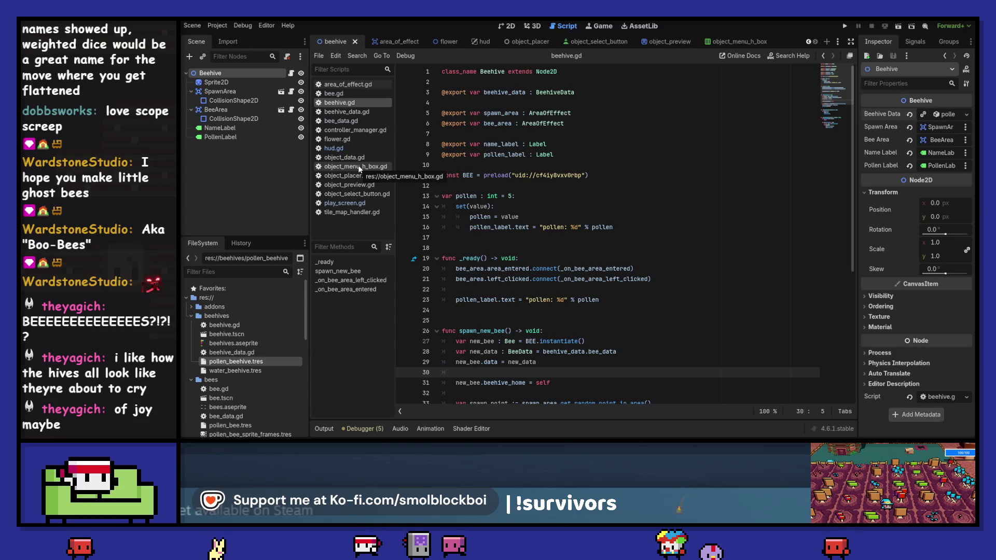
left_click(526, 43)
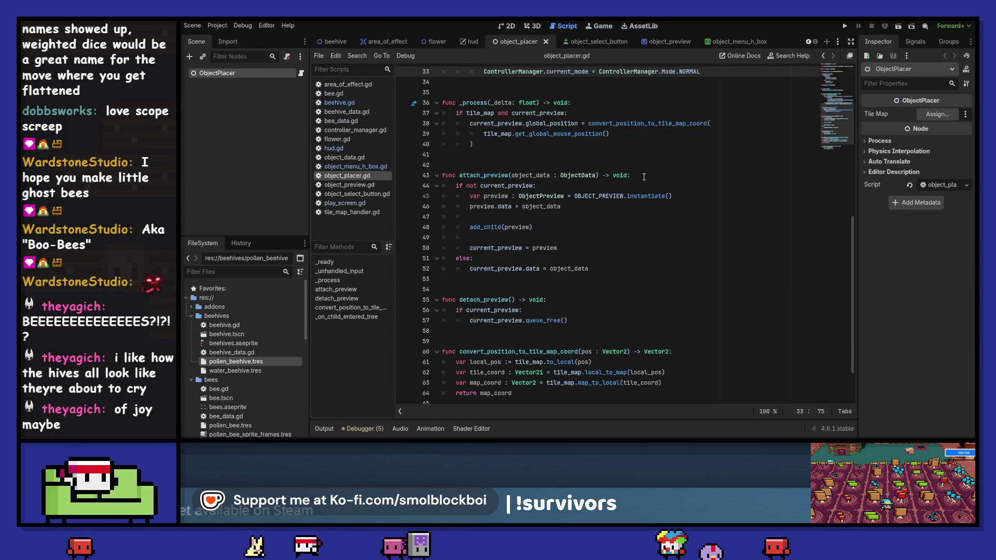
scroll(644, 176, "down", 2)
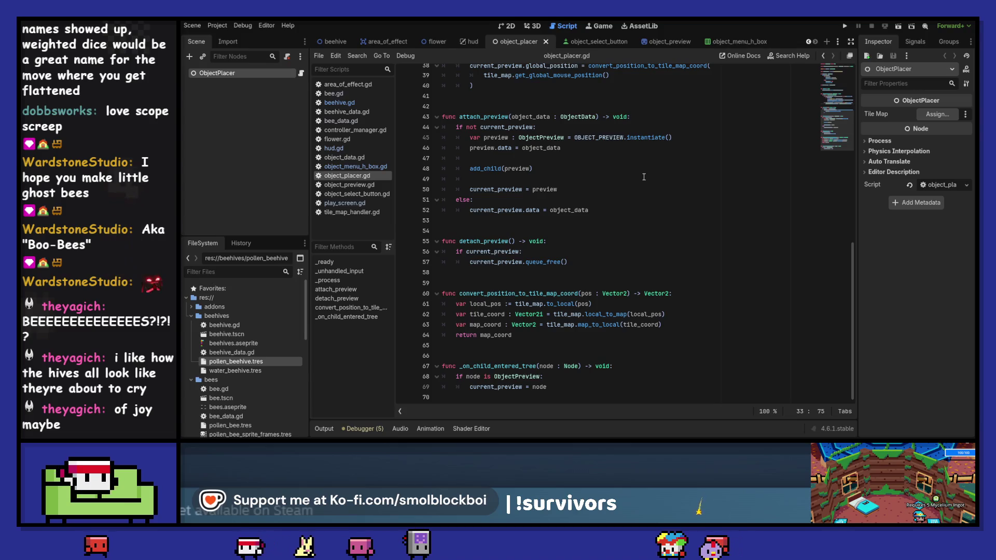
scroll(643, 176, "up", 5)
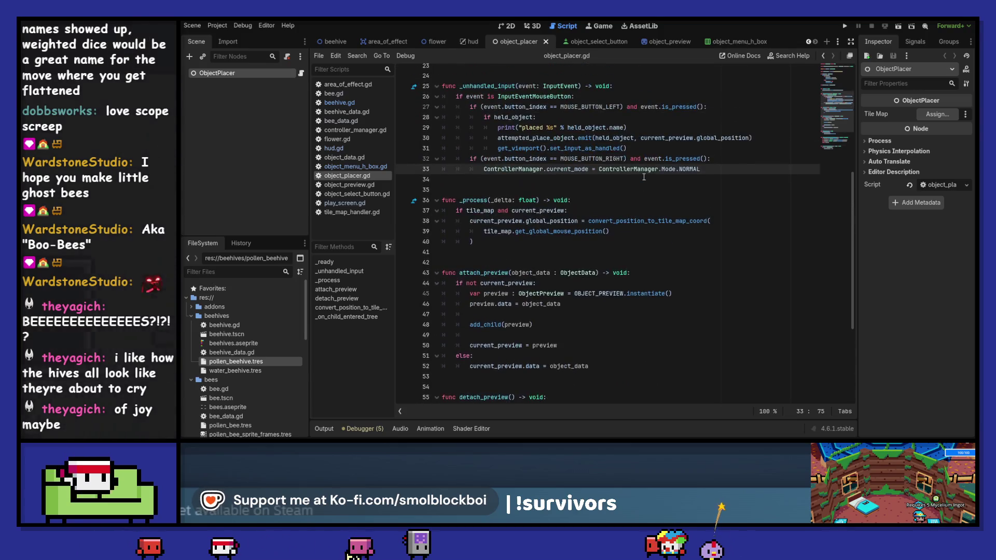
Bring up play_screen.gd's placement code and go to line 29
left_click(807, 41)
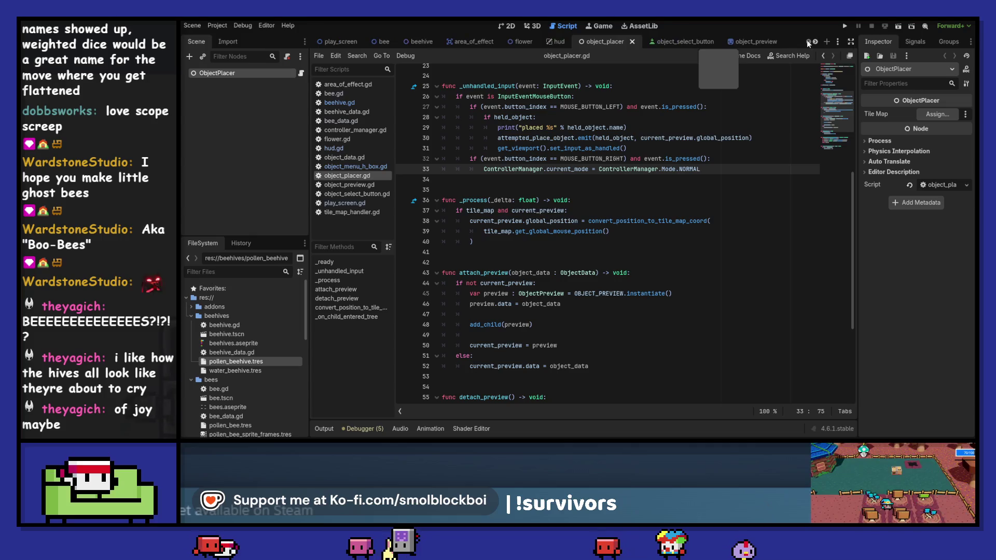
left_click(338, 41)
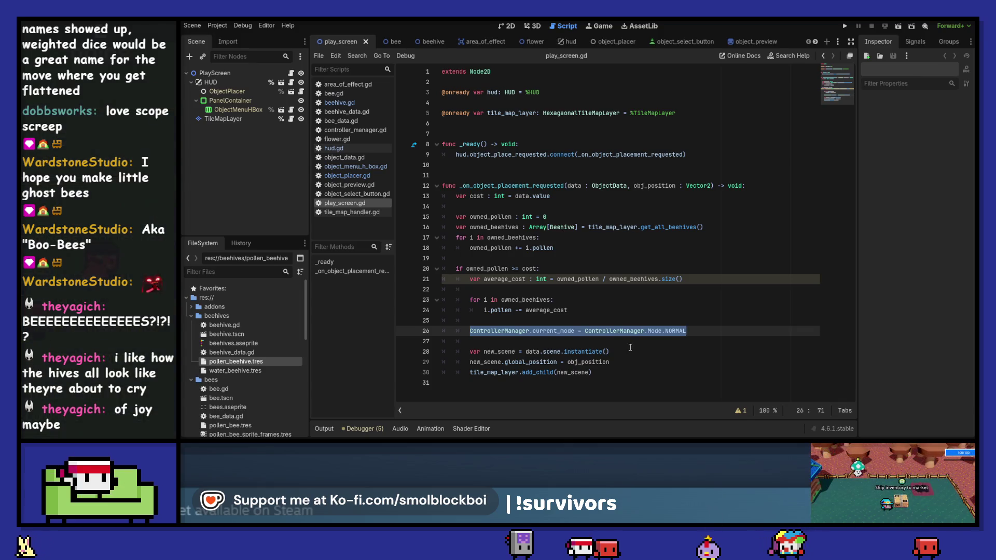
left_click(640, 362)
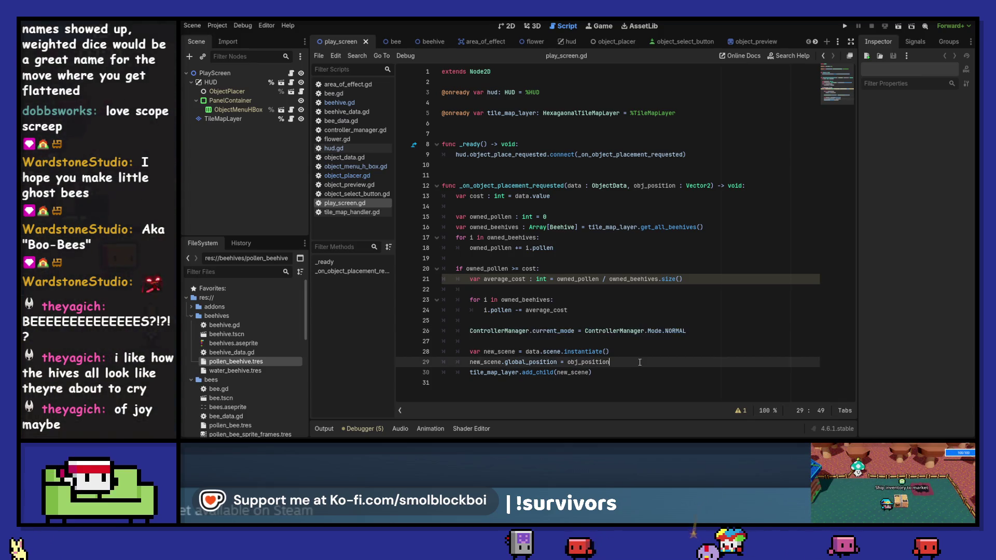
After the position assignment, add an 'if data is BeehiveData:' branch with a pass body
key("Return")
key("Return")
key("Return")
key("Up")
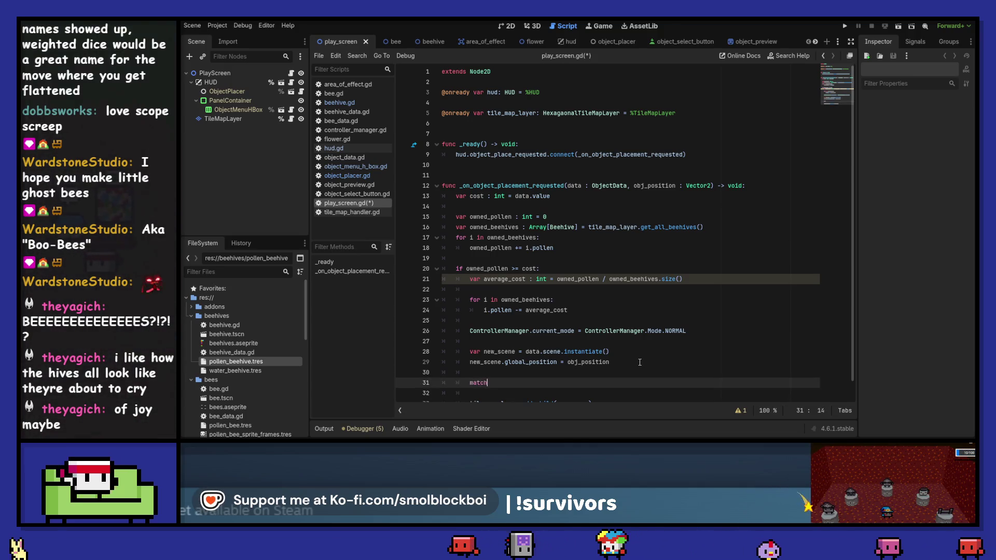
type("data")
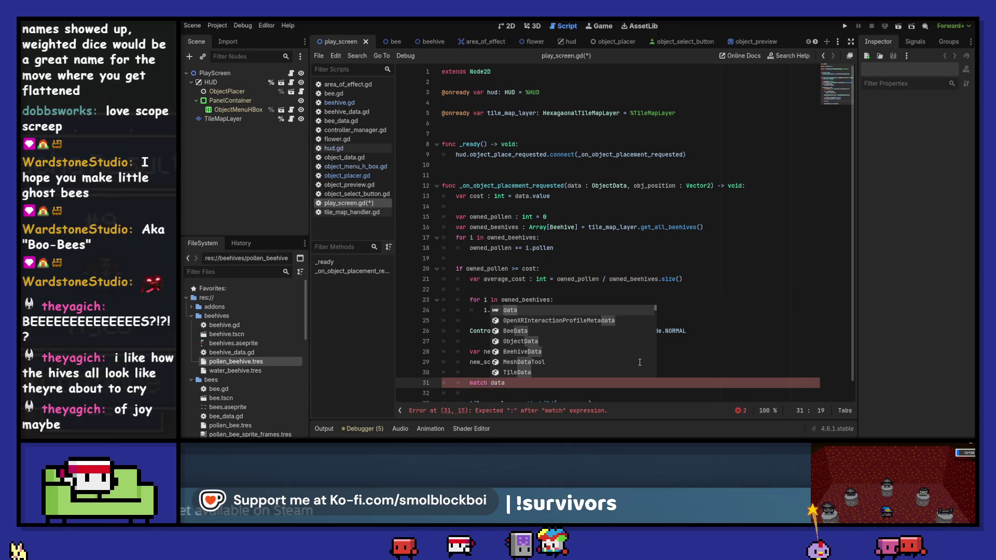
type(":")
key("Return")
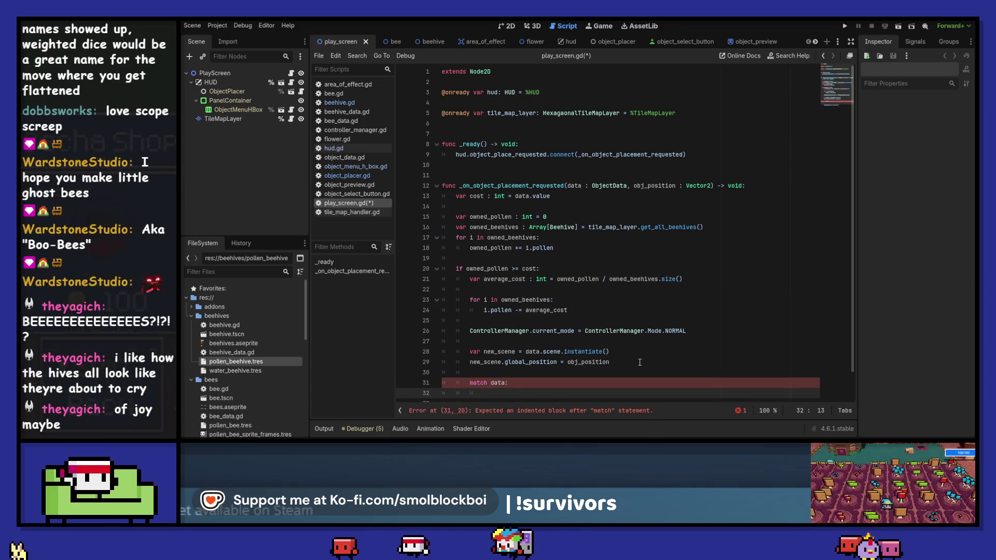
key("Up")
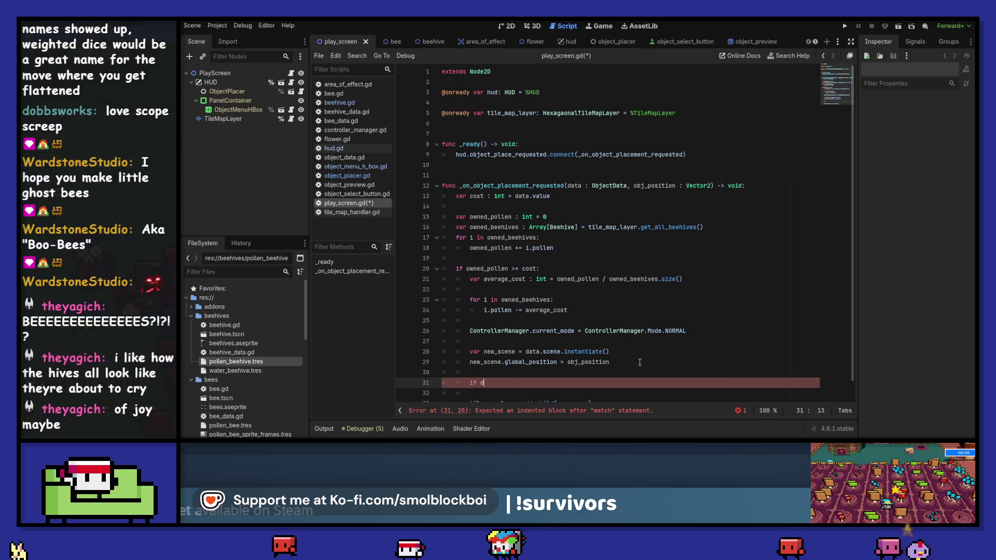
type("eehiveData")
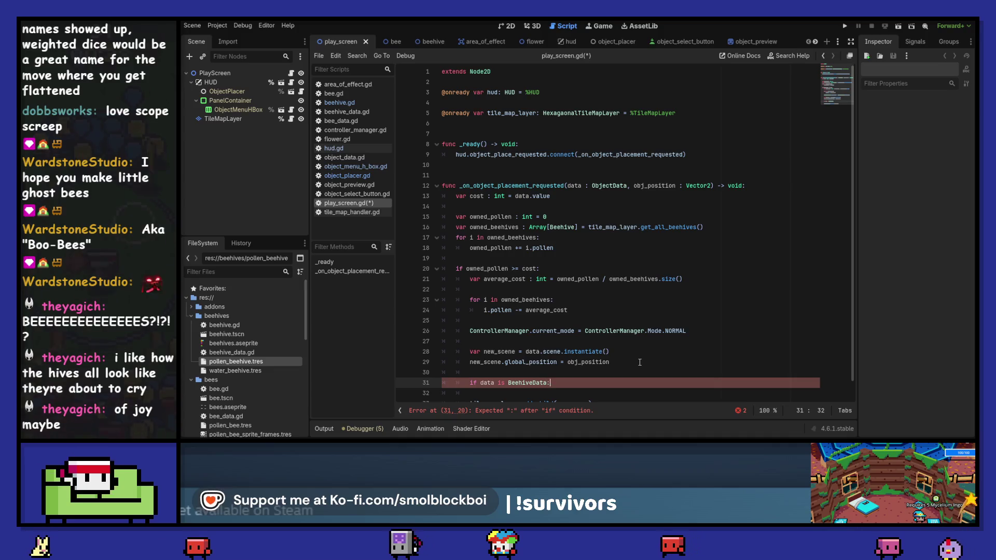
type(":")
key("Return")
type("pass")
scroll(640, 362, "down", 1)
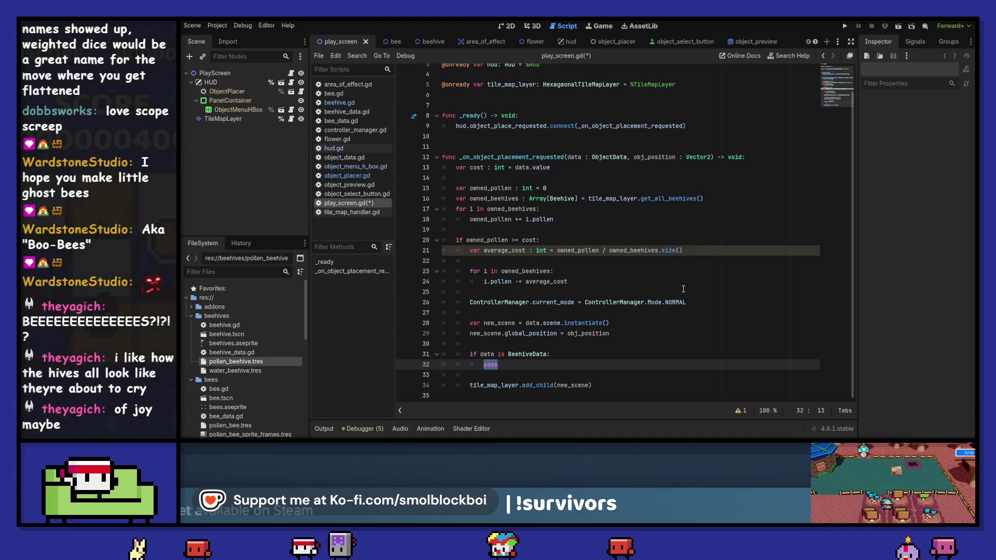
Inside the BeehiveData branch, cast new_scene as Beehive
type("new_scene.")
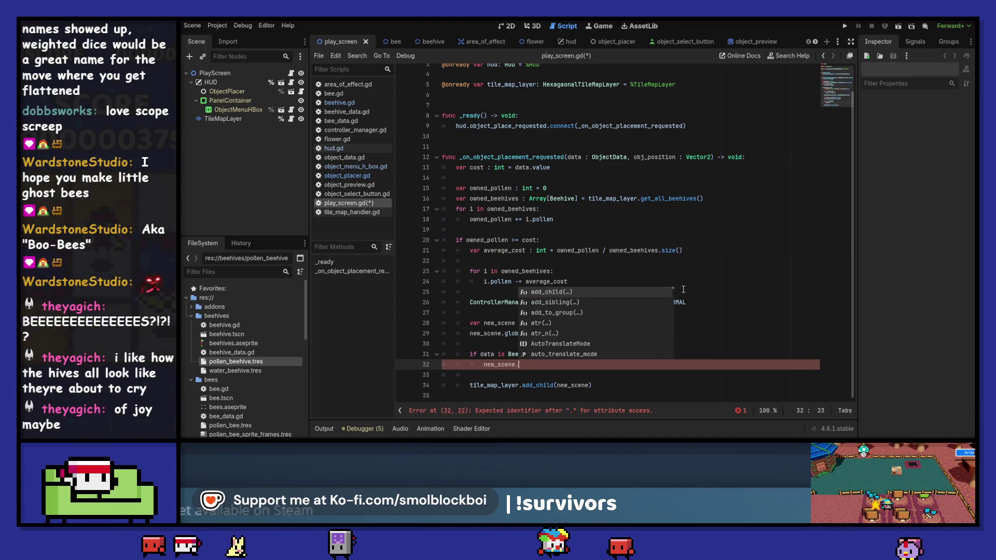
type("bee")
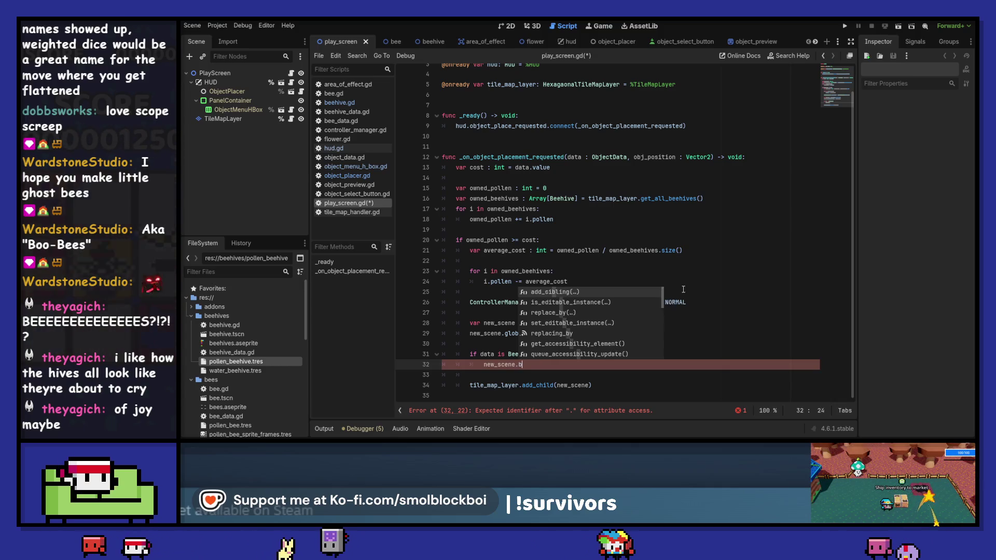
key("shift+Home")
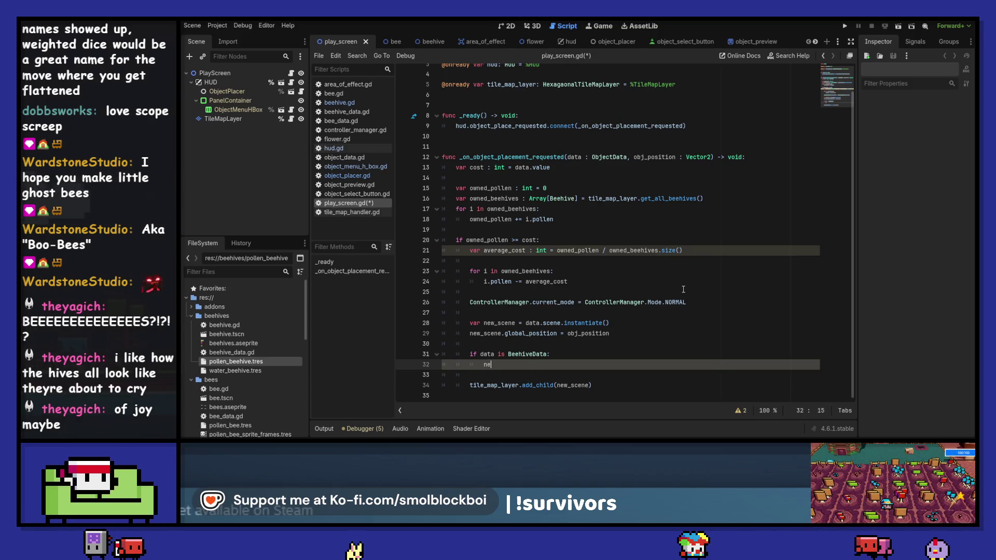
type("new_scene =")
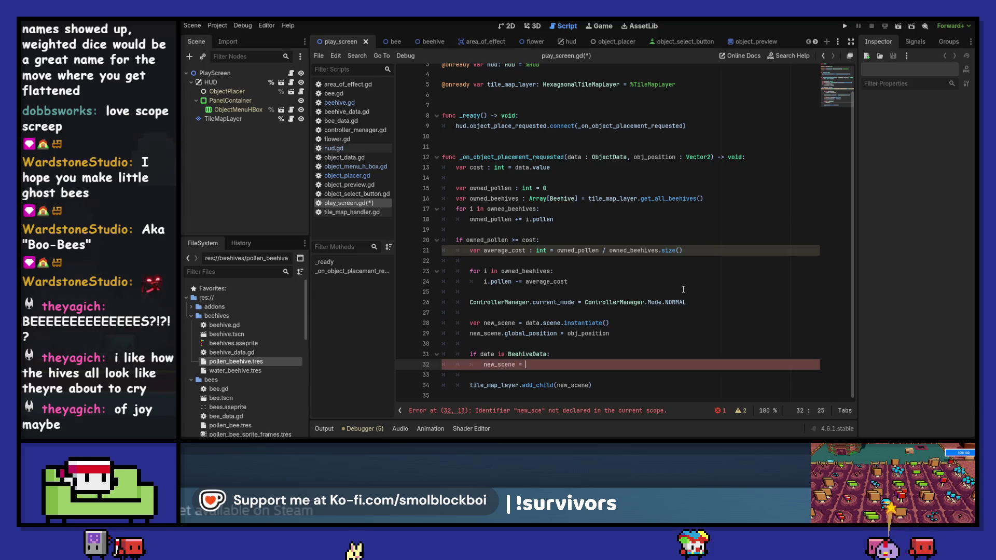
type("s")
type("w_scene as")
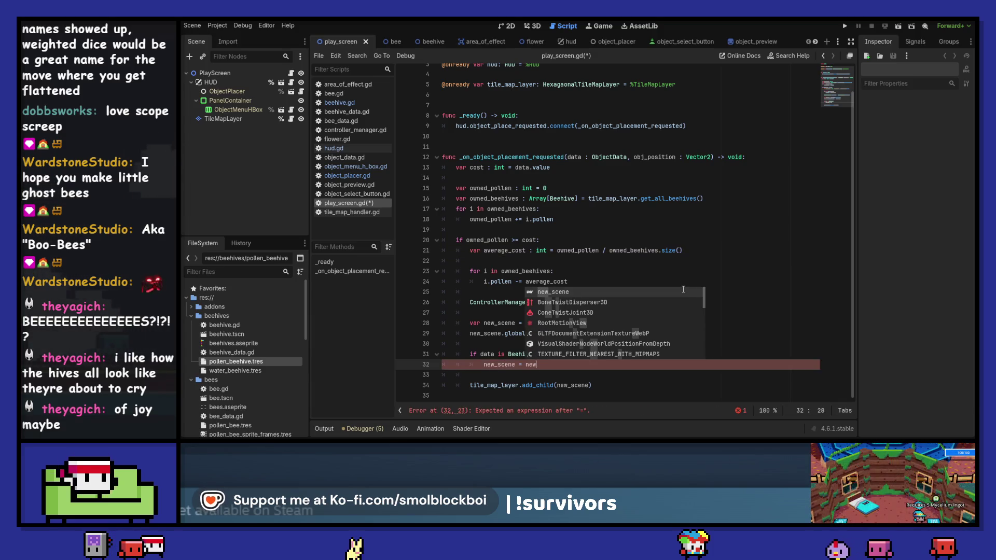
type(" Beehive")
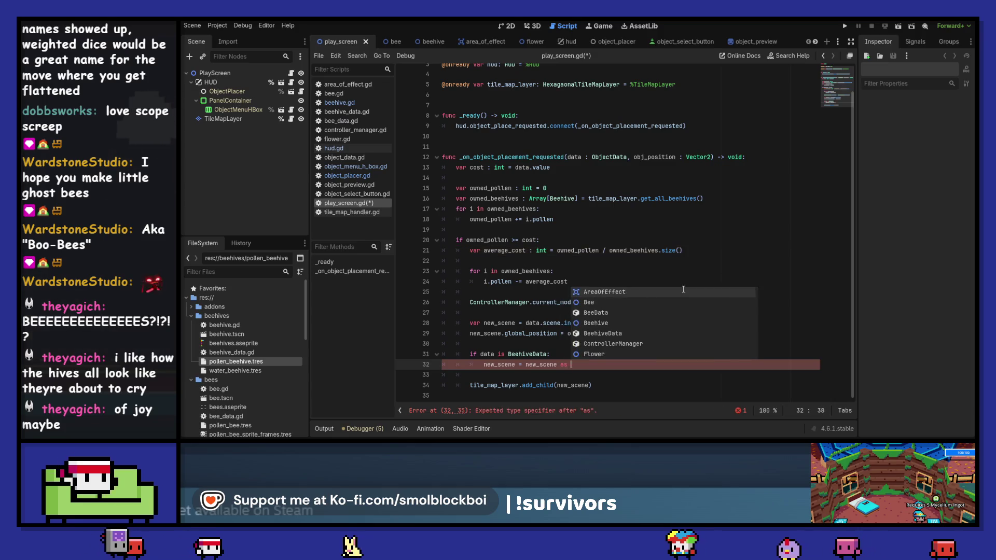
key("Return")
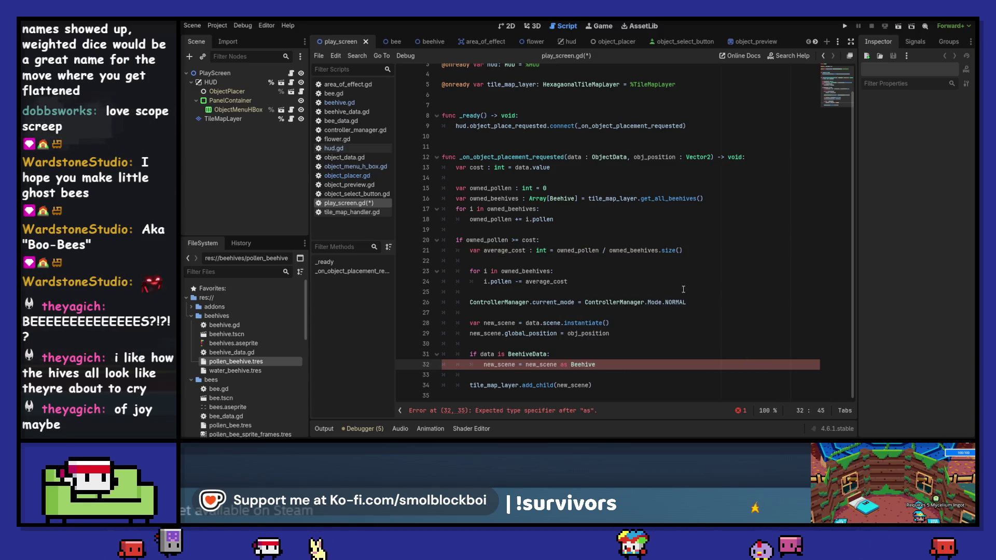
Set new_scene.beehive_data to data.bee_data, save play_screen.gd, and run the game
key("Return")
type("new_scene.")
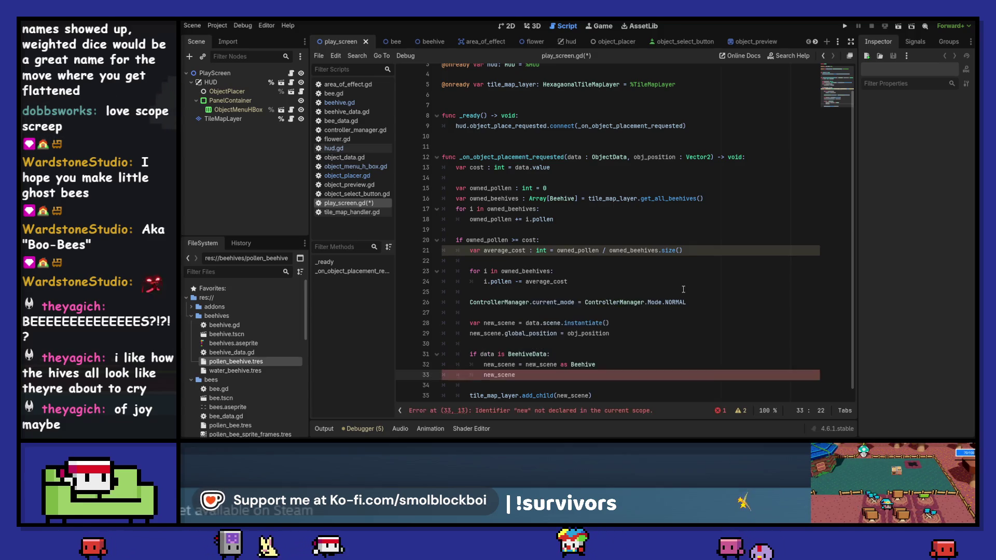
key("Down")
key("Return")
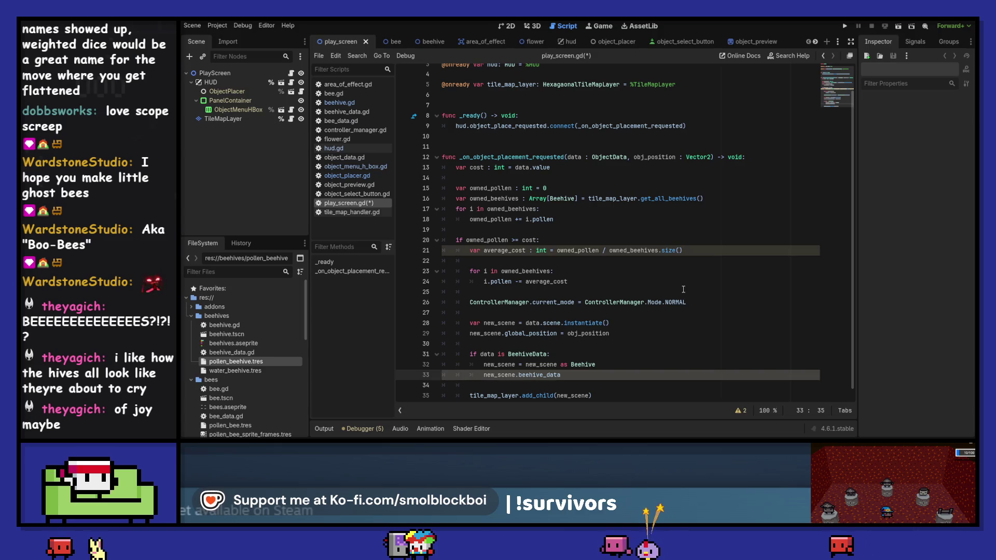
type("d")
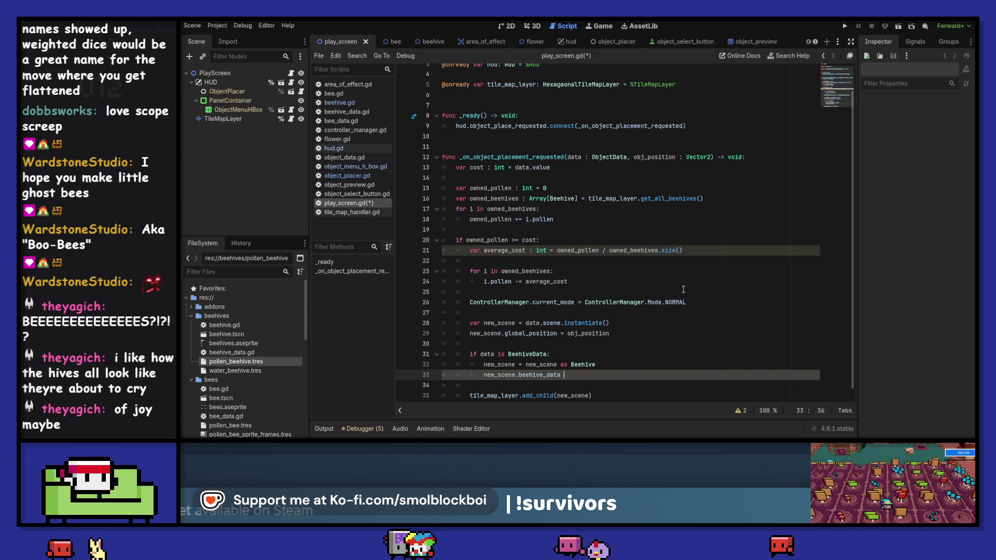
type("ata.bee_data")
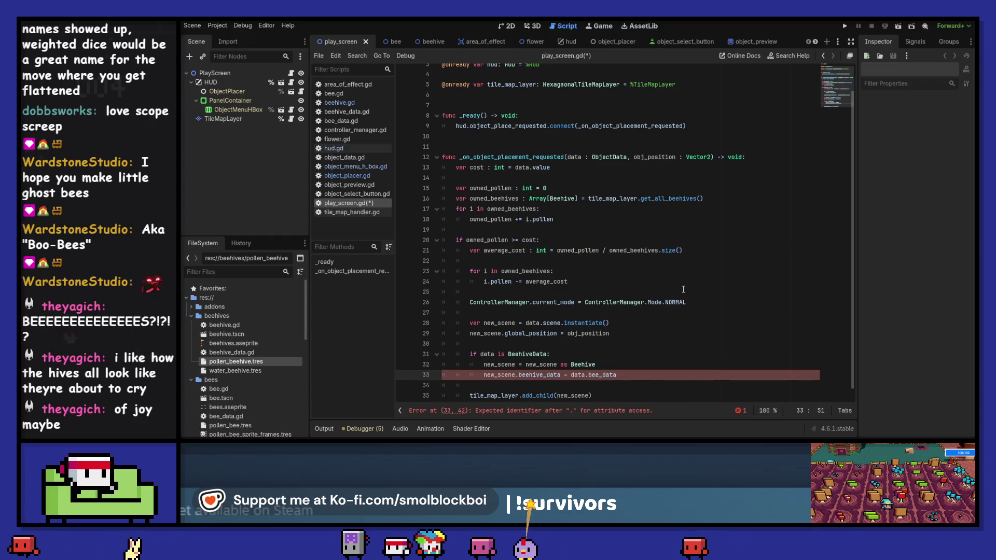
key("Return")
key("ctrl+s")
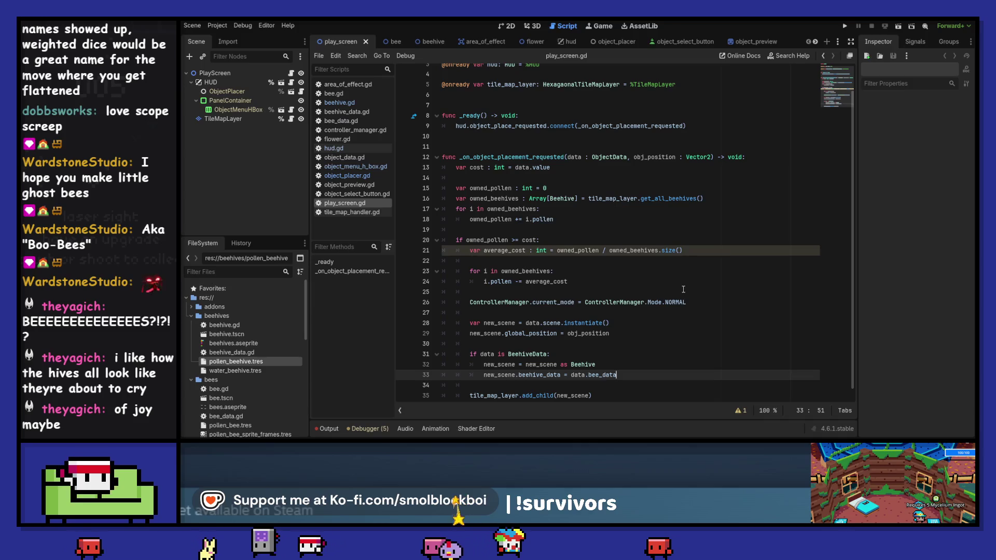
scroll(683, 289, "down", 1)
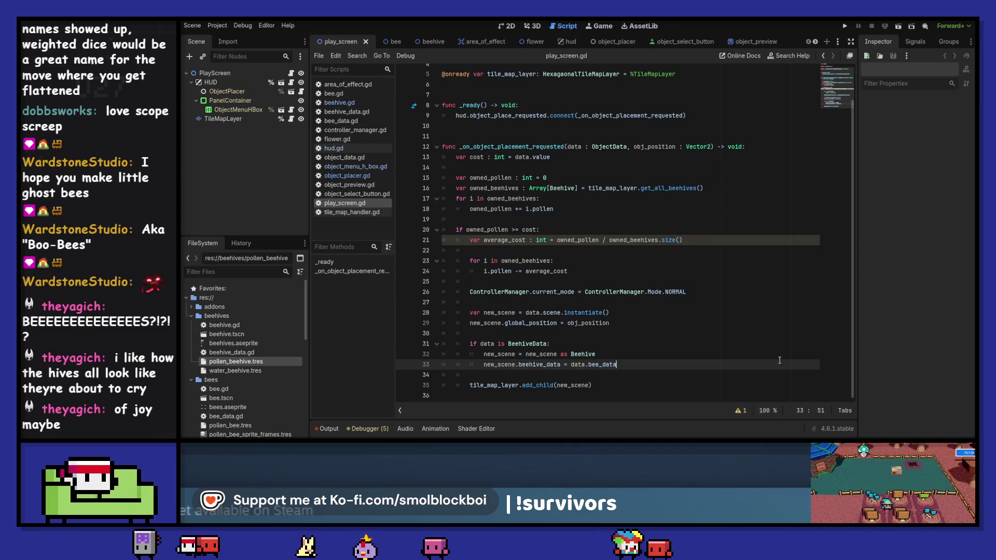
key("F5")
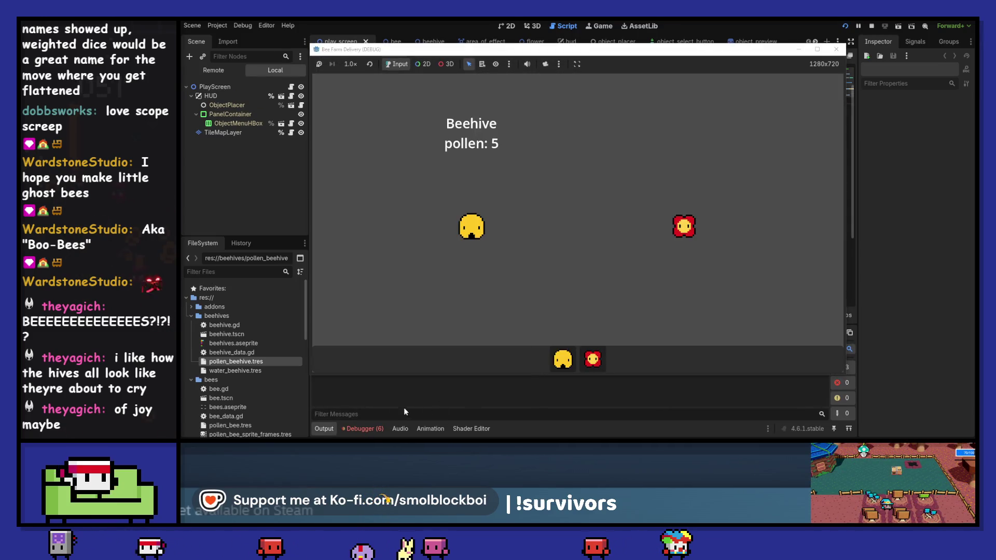
Read the reported messages in the Debugger's Errors list and stop the game
left_click(363, 428)
left_click(377, 325)
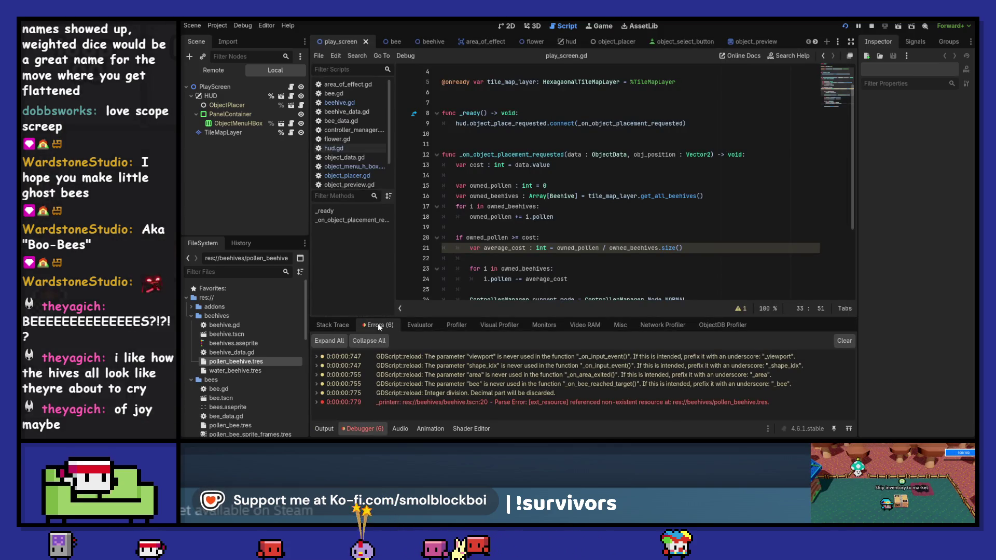
mouse_move(699, 409)
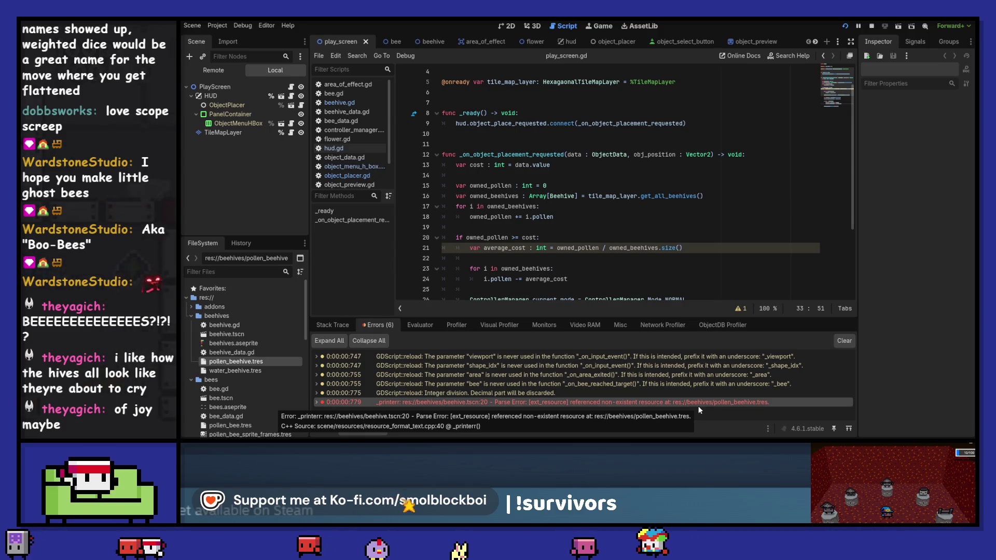
left_click(871, 26)
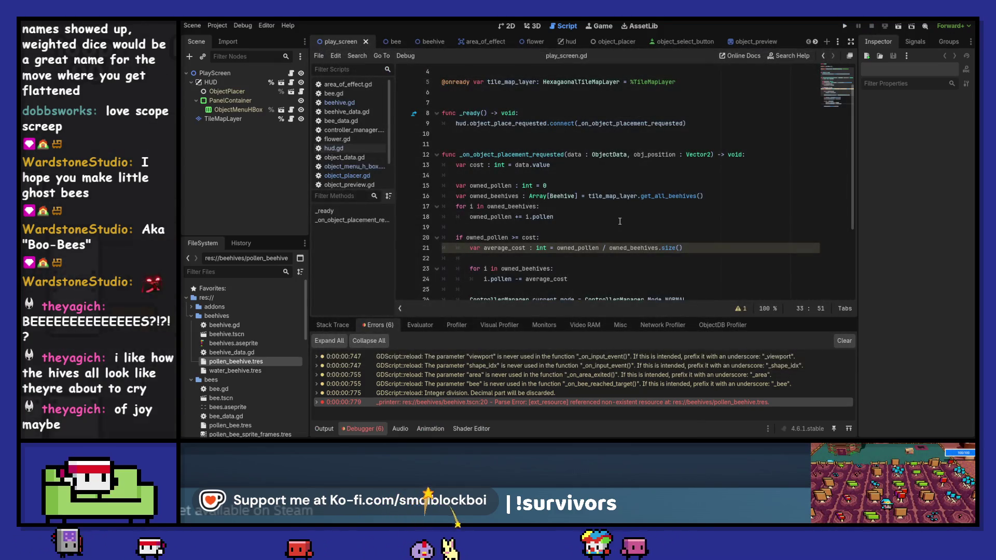
Return to the script and launch the game again
left_click(542, 234)
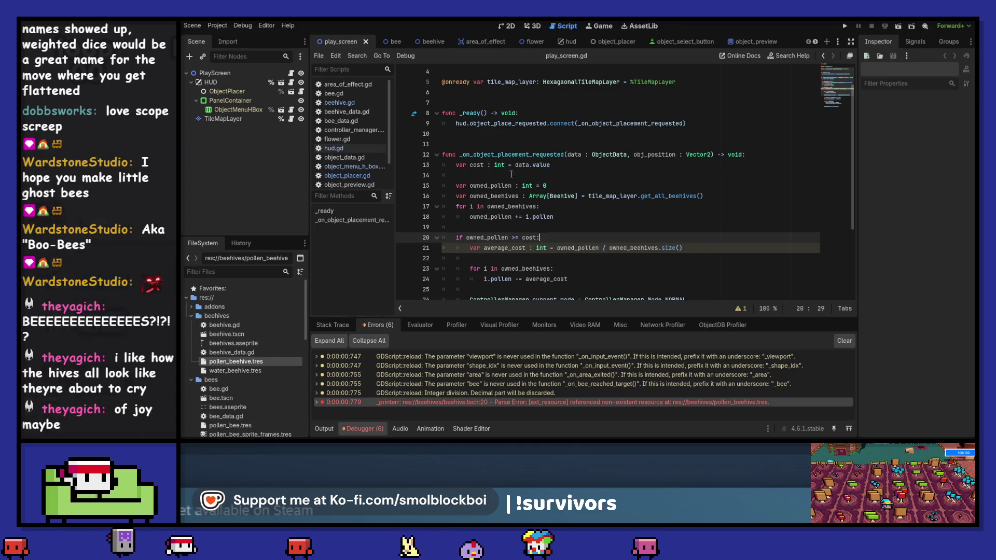
mouse_move(537, 169)
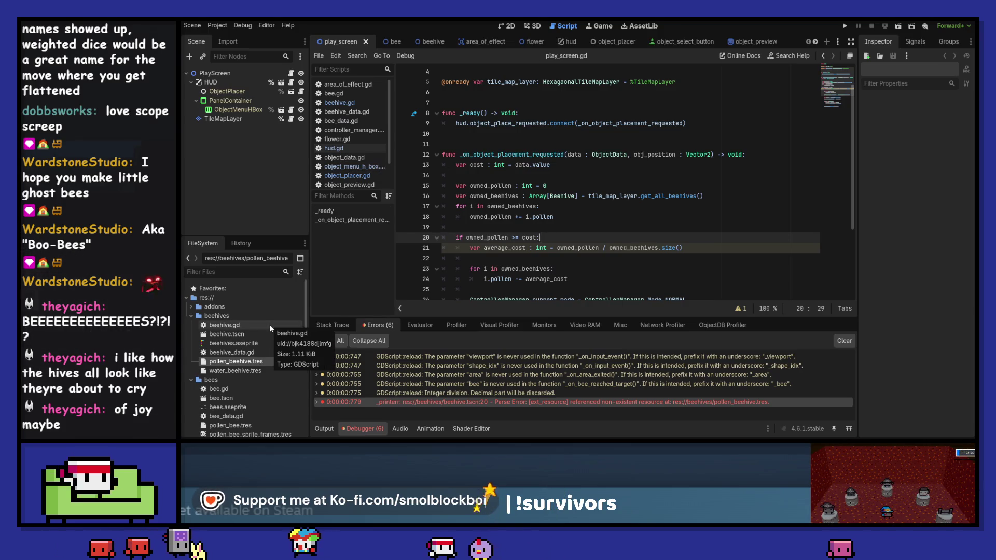
scroll(373, 163, "down", 2)
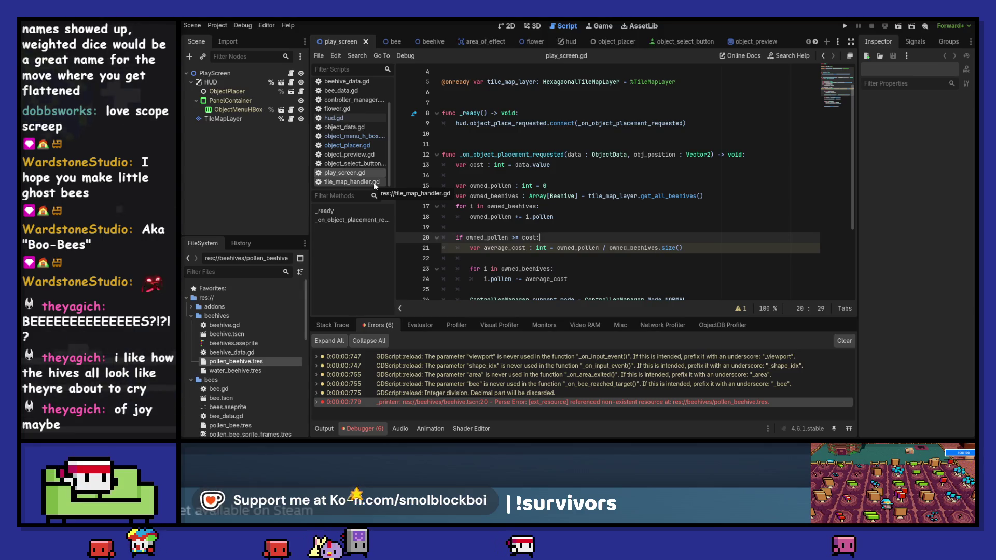
left_click(845, 25)
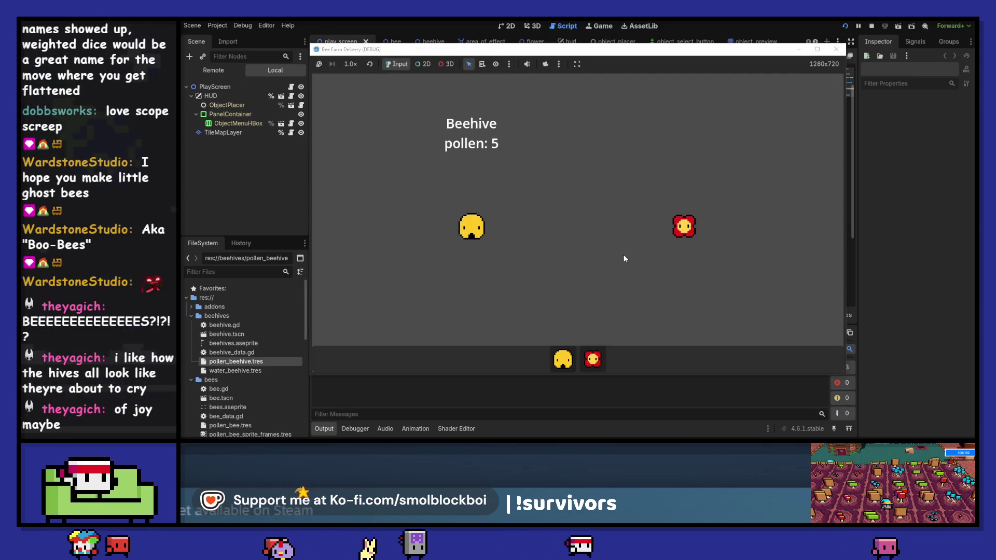
Click a beehive in the running game, restart it, and place a new hive
left_click(481, 235)
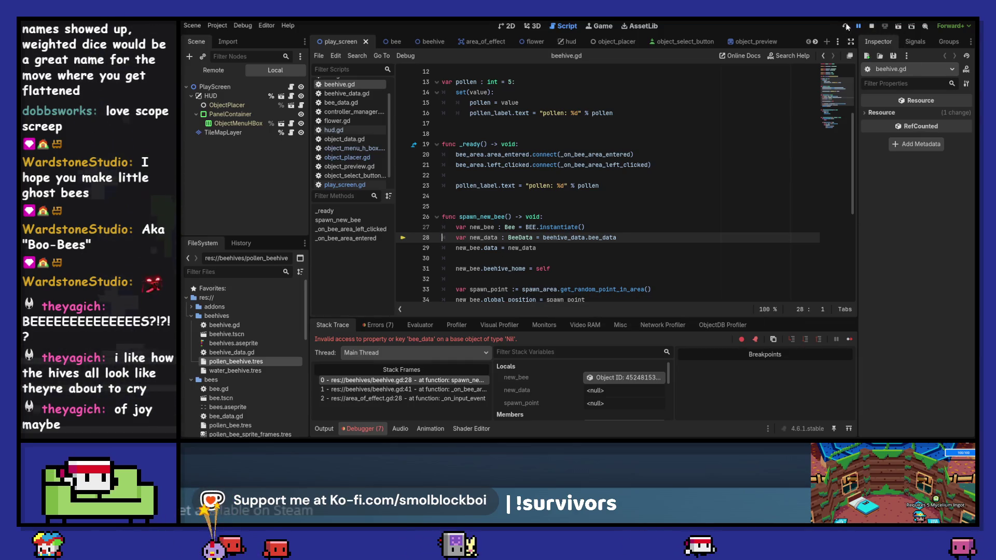
key("F5")
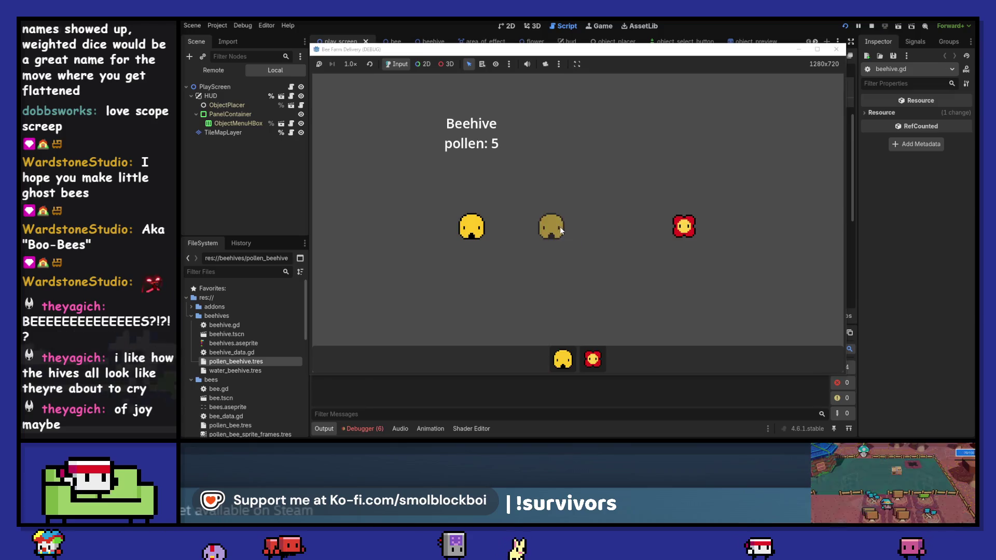
left_click(559, 226)
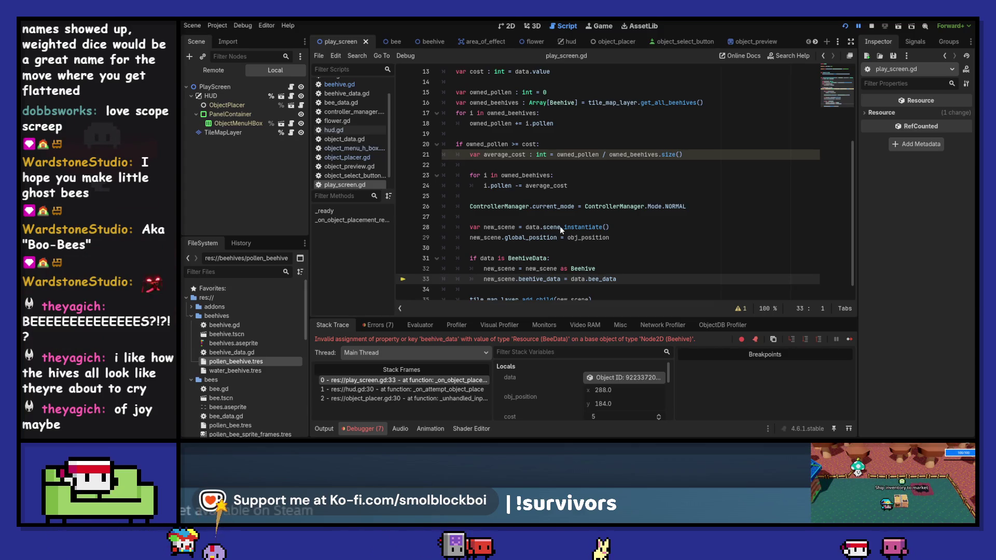
Change line 33 to assign data itself as beehive_data, dropping the .bee_data part
left_click(628, 283)
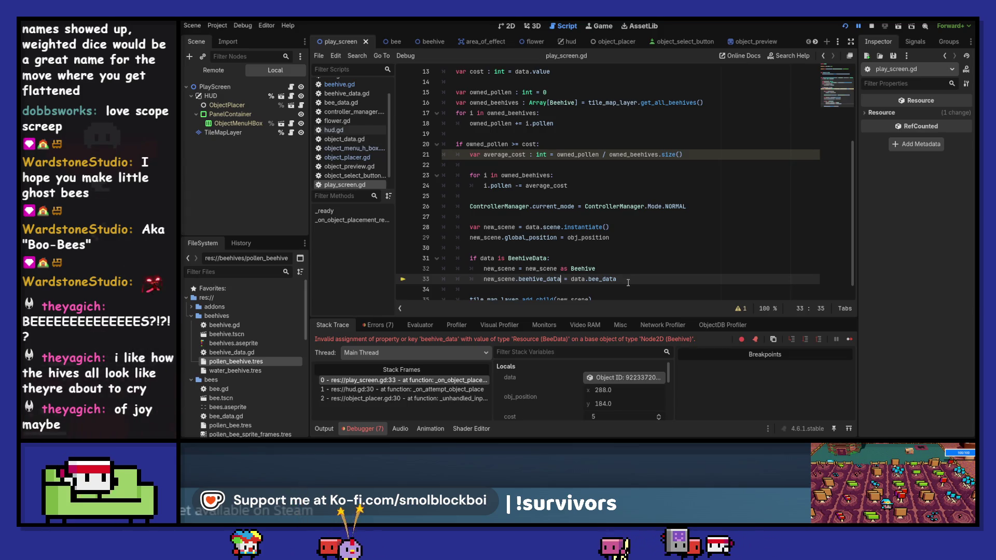
key("Right")
key("Right")
key("Right")
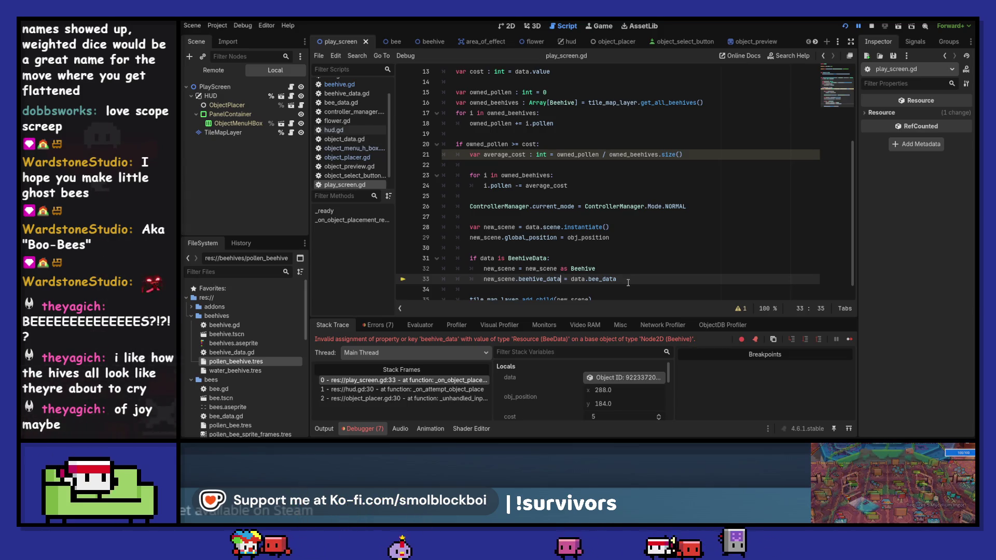
key("shift+End")
key("Delete")
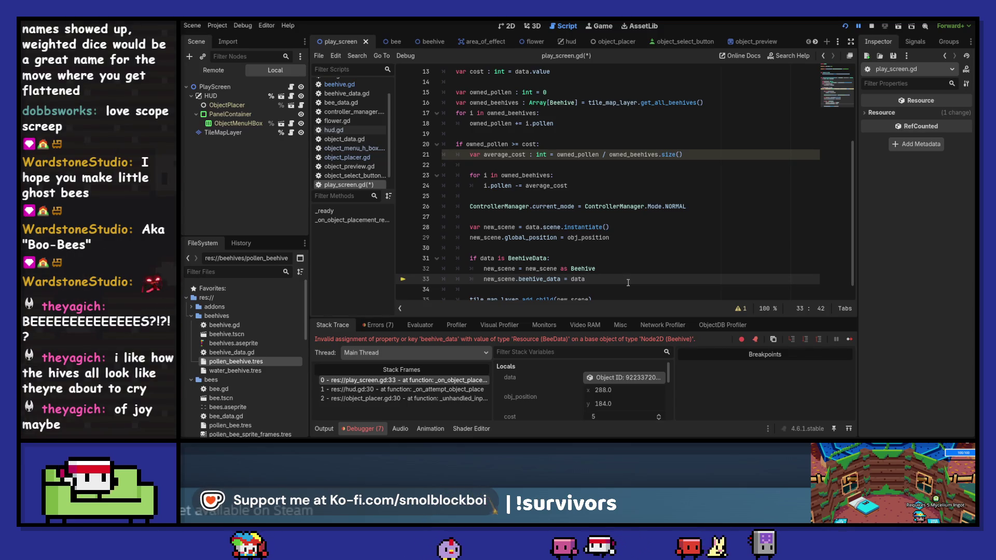
key("Return")
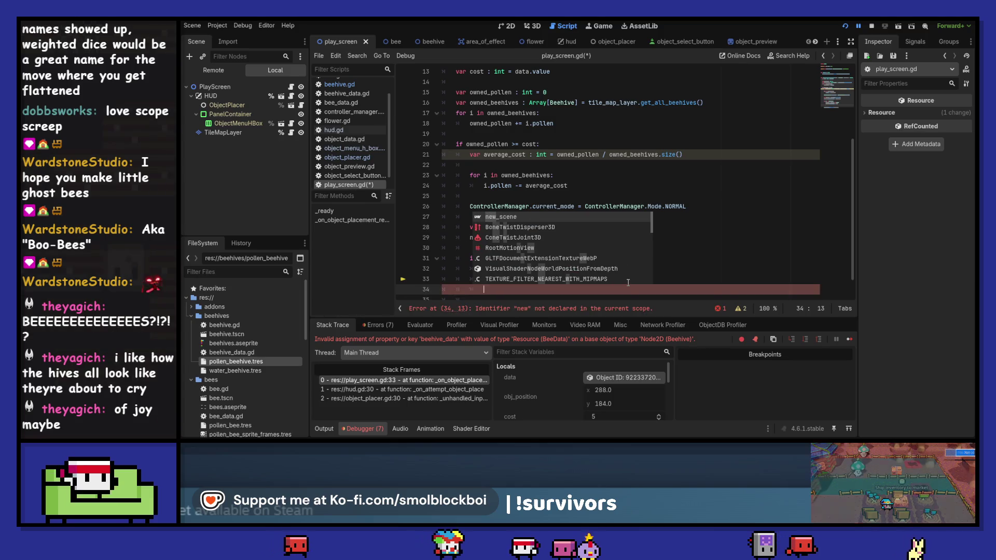
key("ctrl+z")
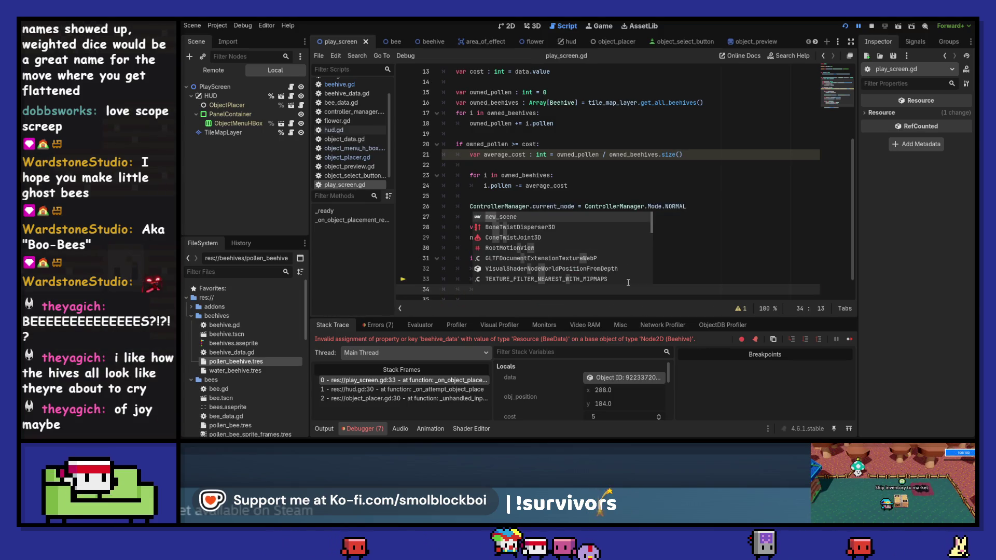
type("new")
key("Return")
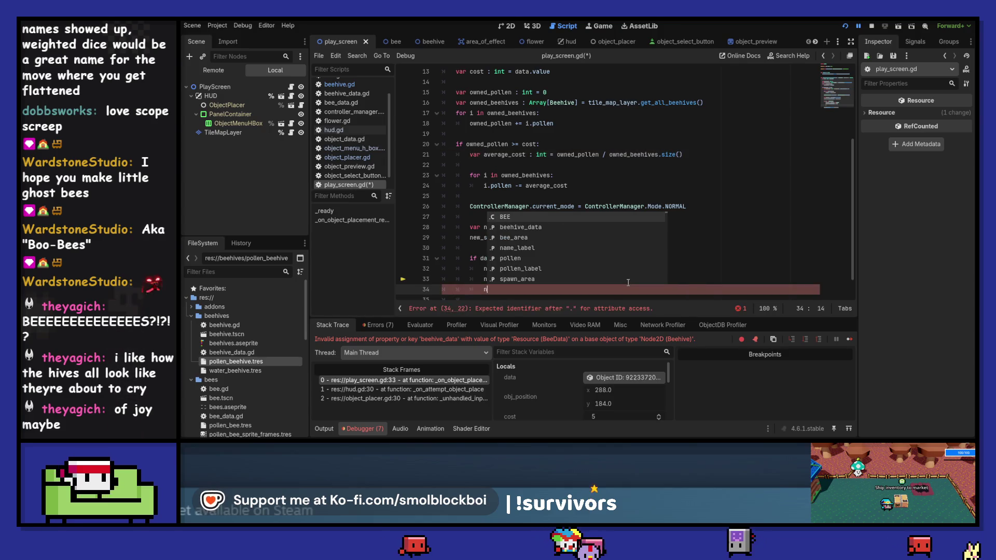
key("ctrl+z")
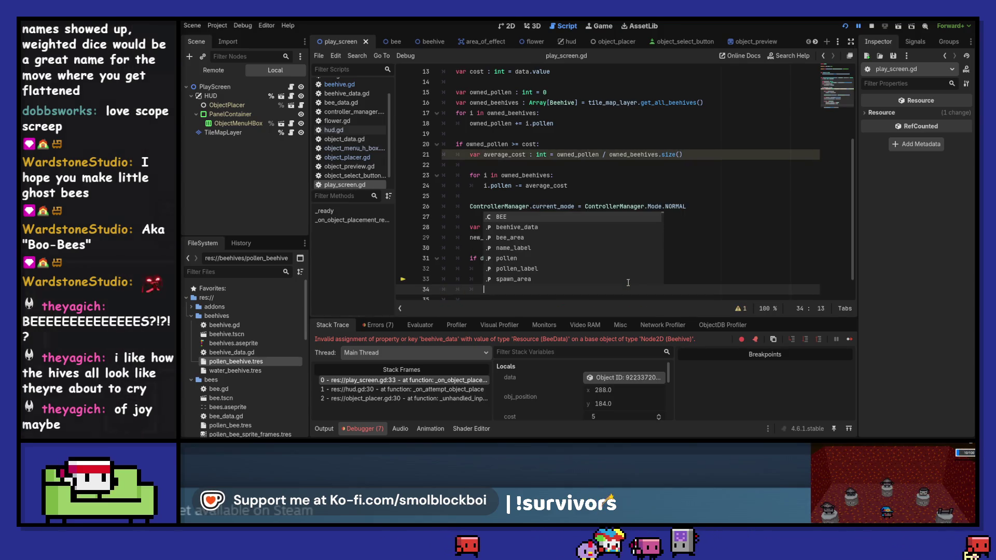
Stop the game, save play_screen.gd, and run the project again
left_click(871, 26)
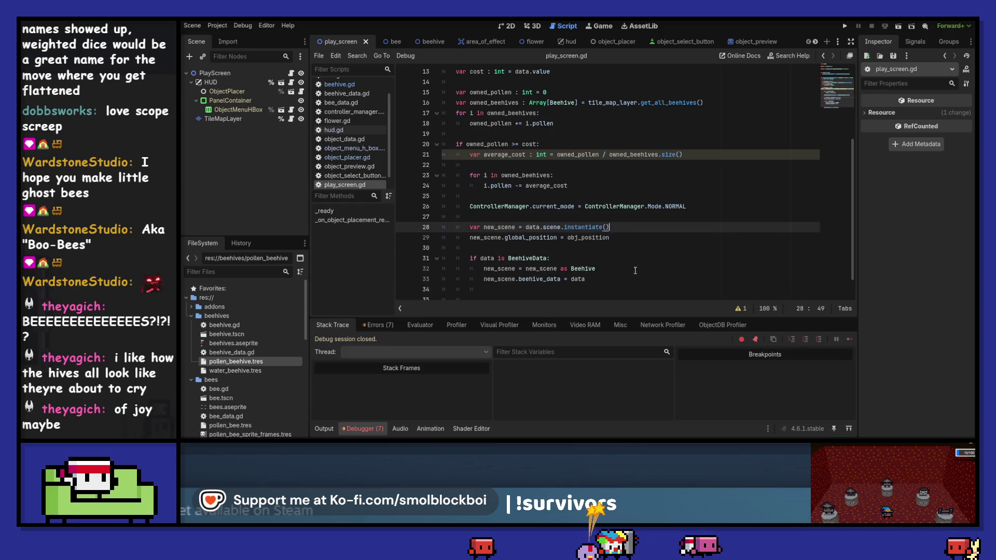
left_click(620, 275)
scroll(620, 275, "down", 1)
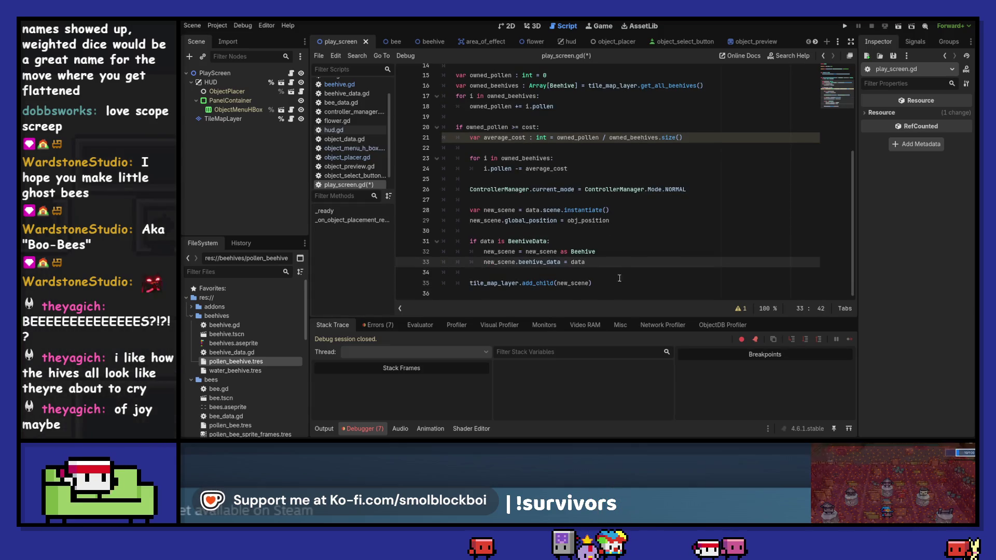
key("ctrl+s")
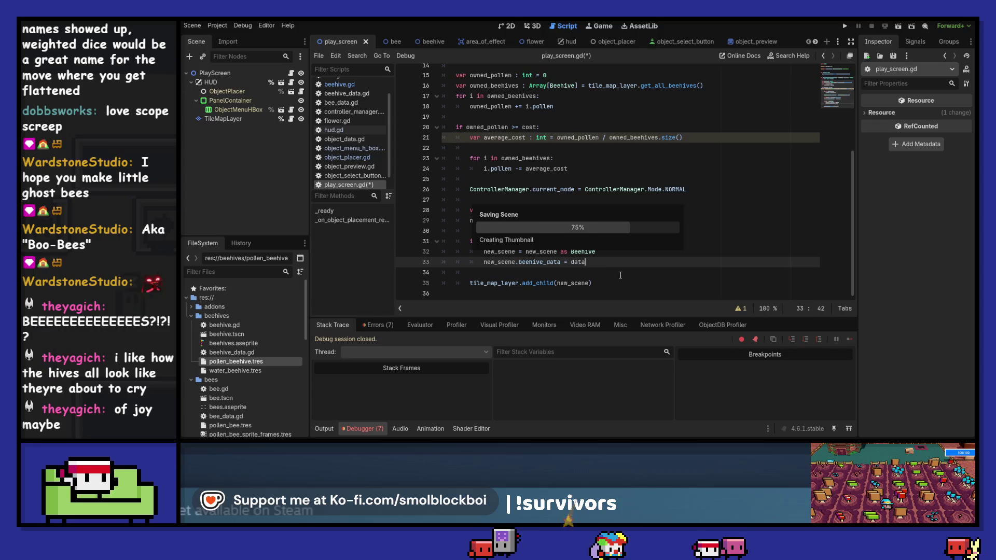
key("F5")
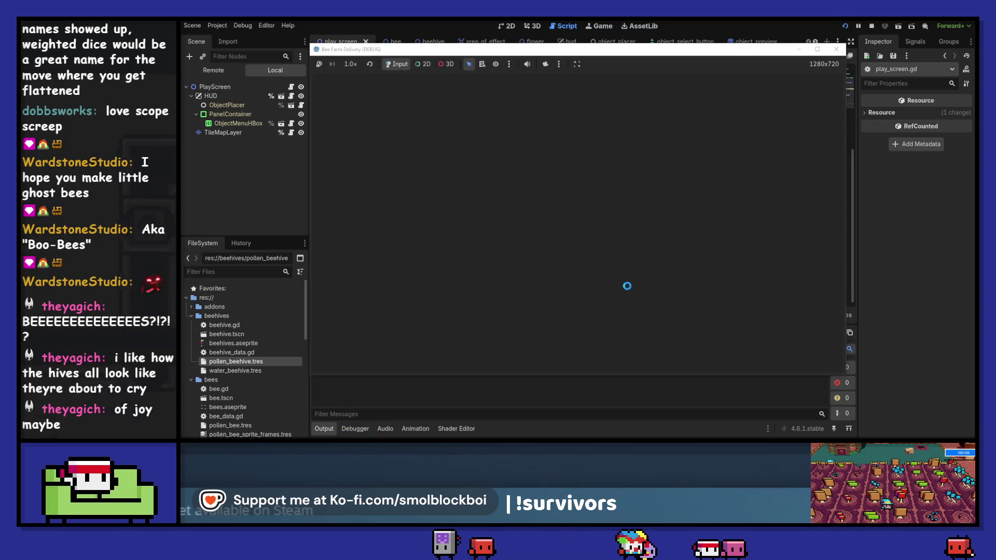
Place a second beehive in the field, click it to send out a bee, then stop with F8
left_click(563, 359)
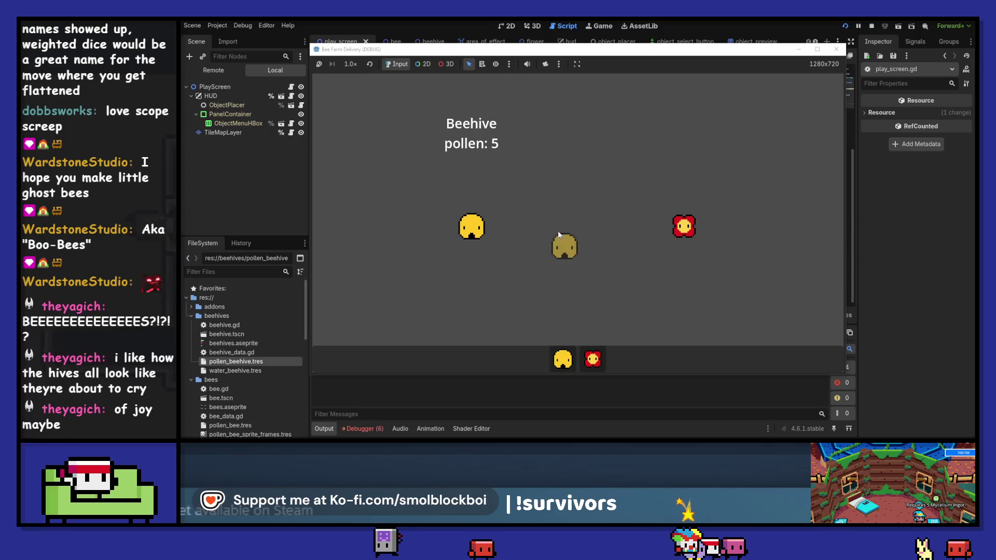
left_click(553, 230)
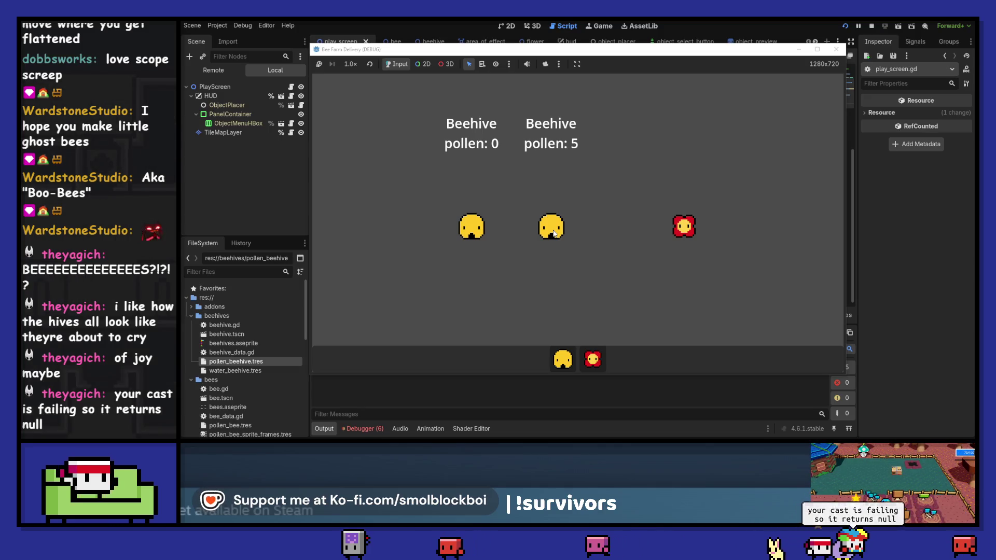
left_click(553, 233)
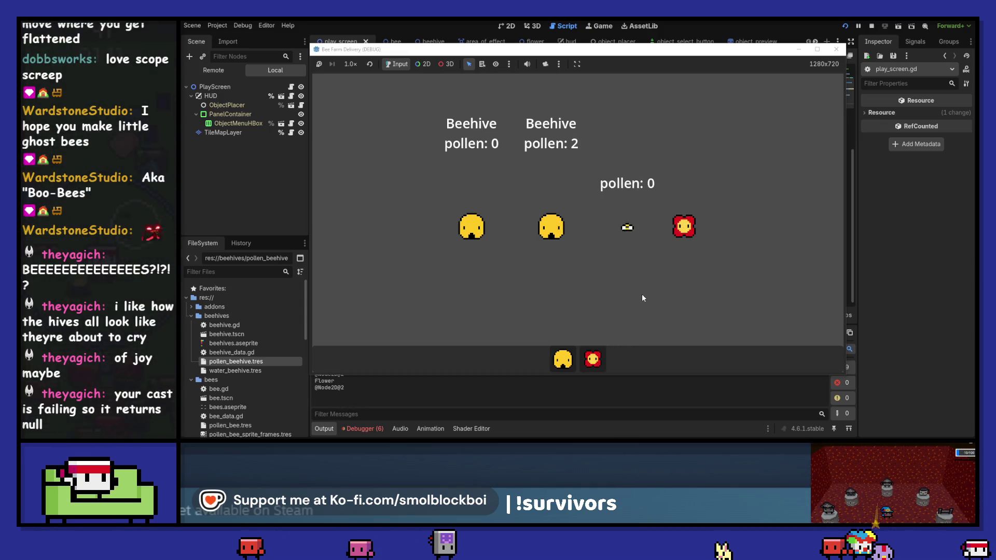
key("F8")
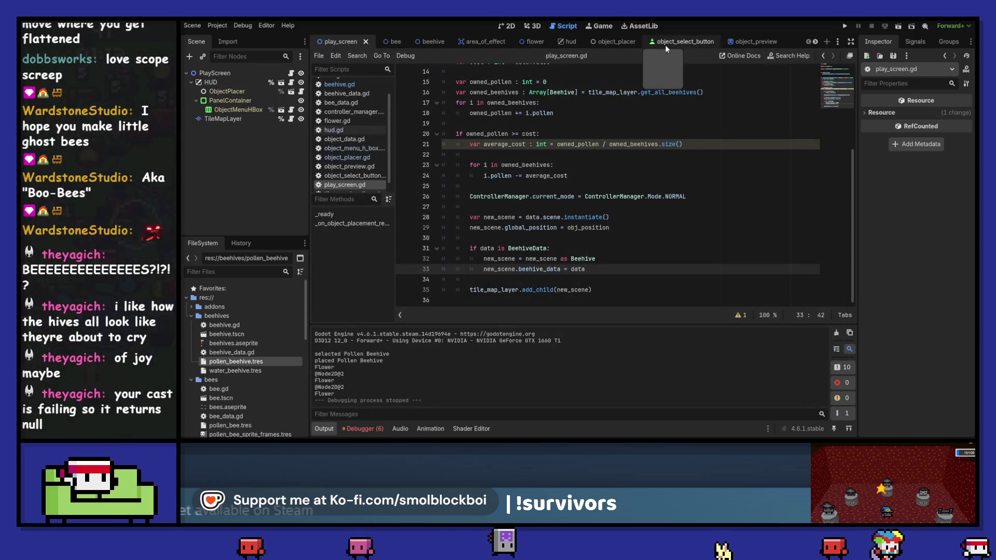
Duplicate ObjectSelectButton2, give the copy water_beehive.tres as Object Data, save, and run the game
left_click(558, 43)
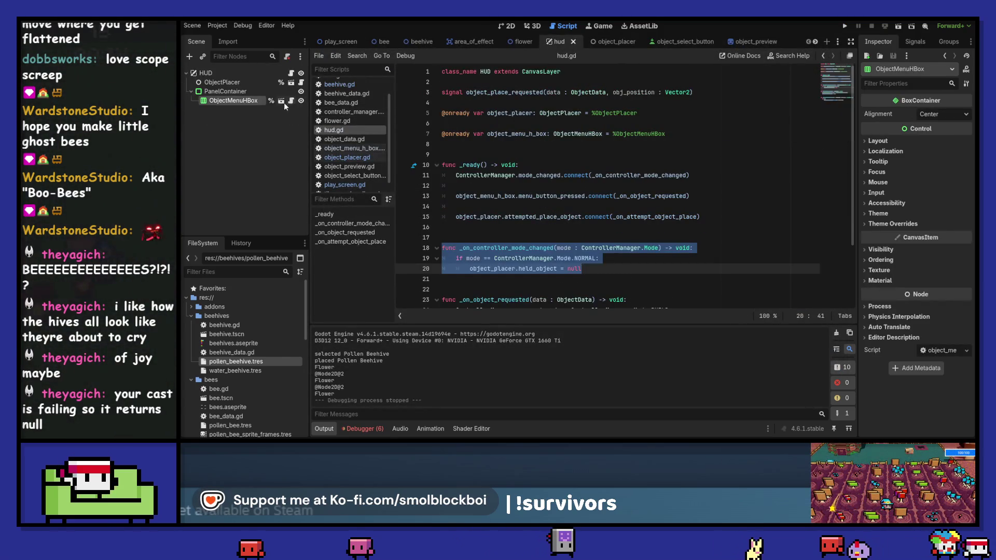
left_click(281, 102)
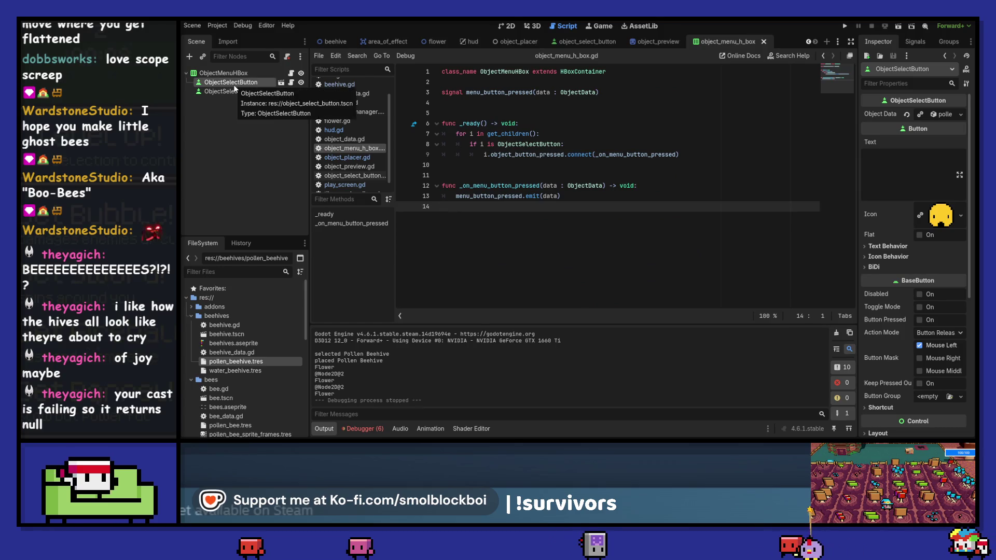
left_click(235, 91)
key("ctrl+d")
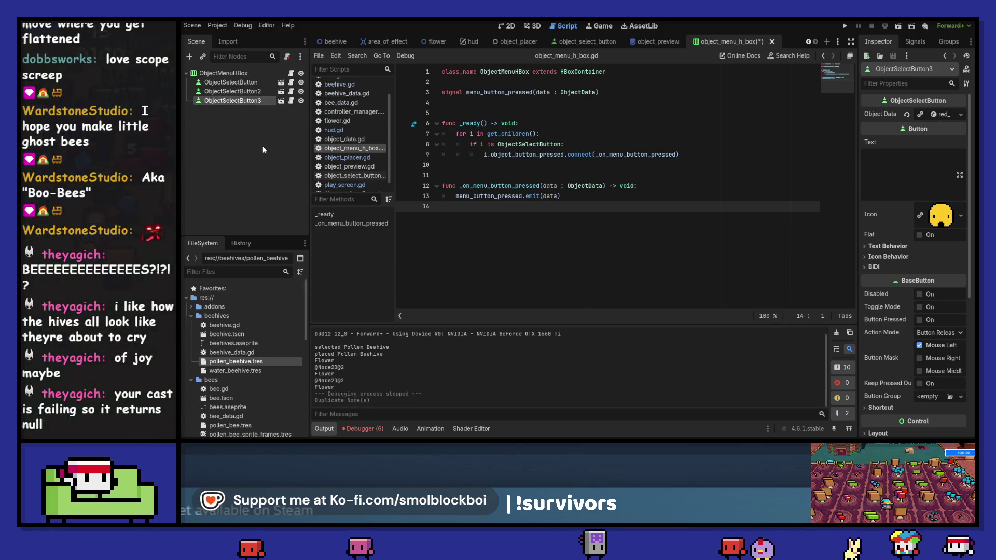
left_click(961, 114)
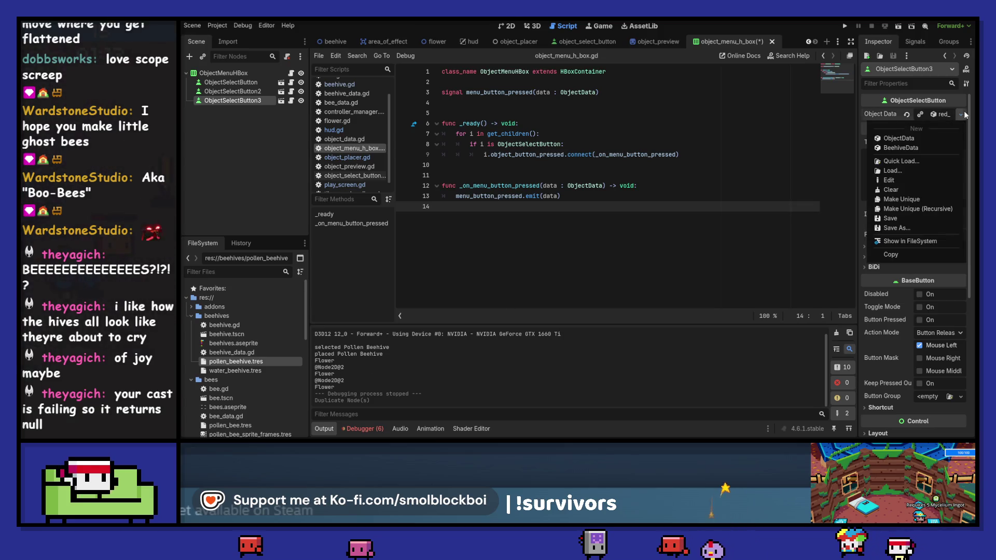
left_click(911, 161)
double_click(526, 153)
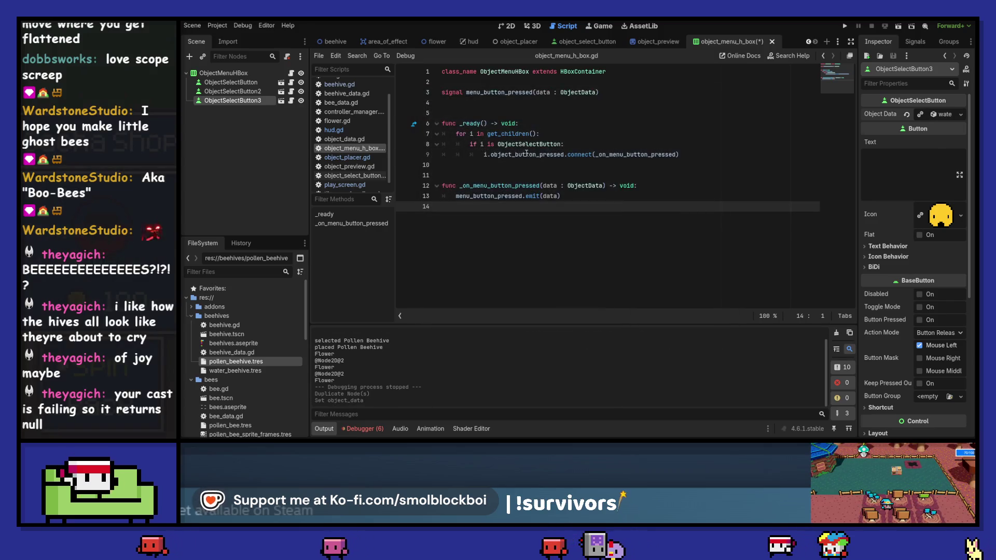
key("ctrl+s")
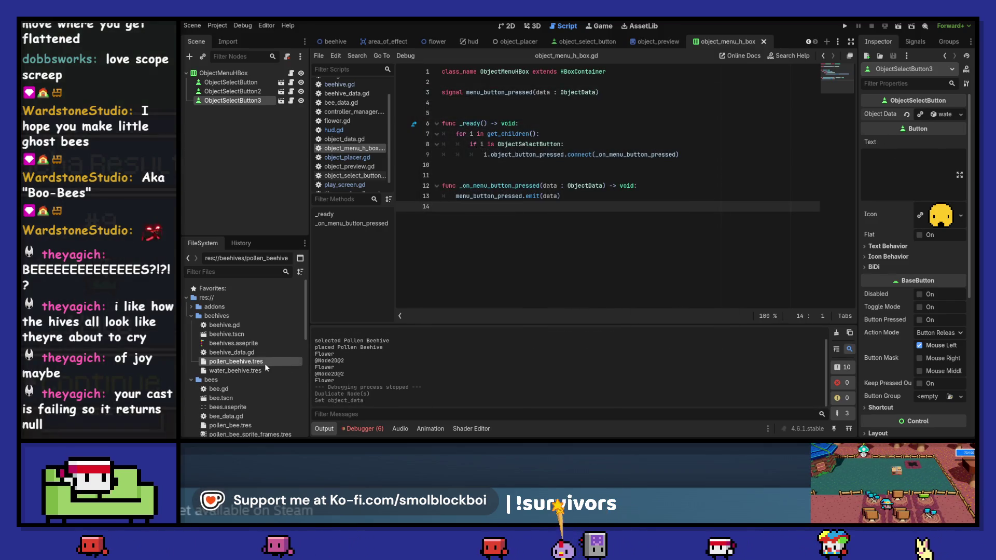
key("F5")
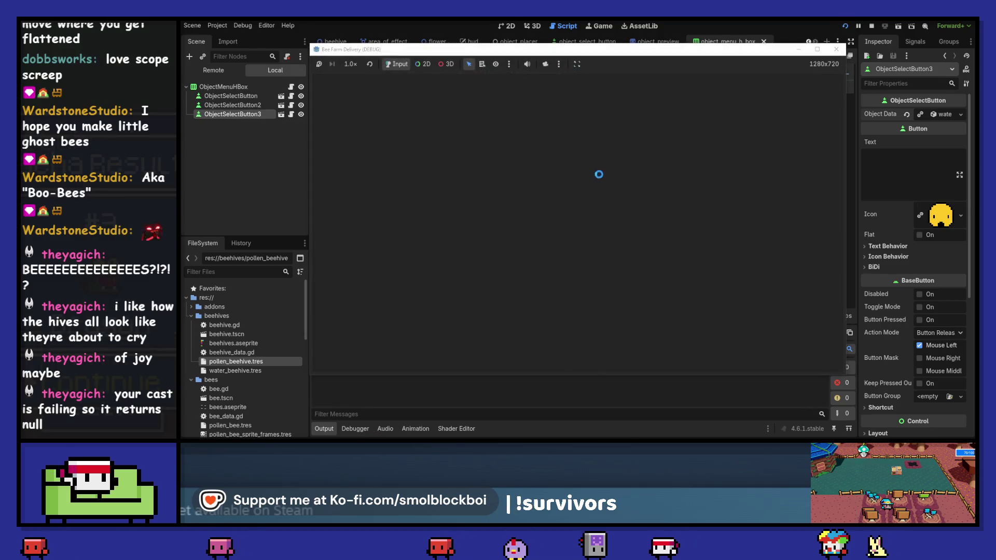
Place a Water Beehive from the new third button, stop the game, and switch to play_screen
left_click(608, 359)
left_click(578, 250)
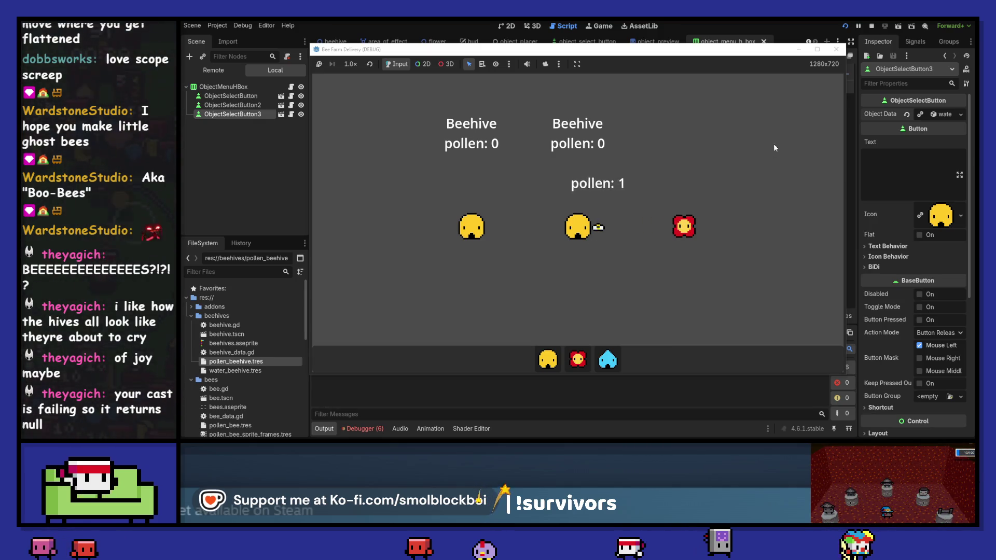
left_click(836, 49)
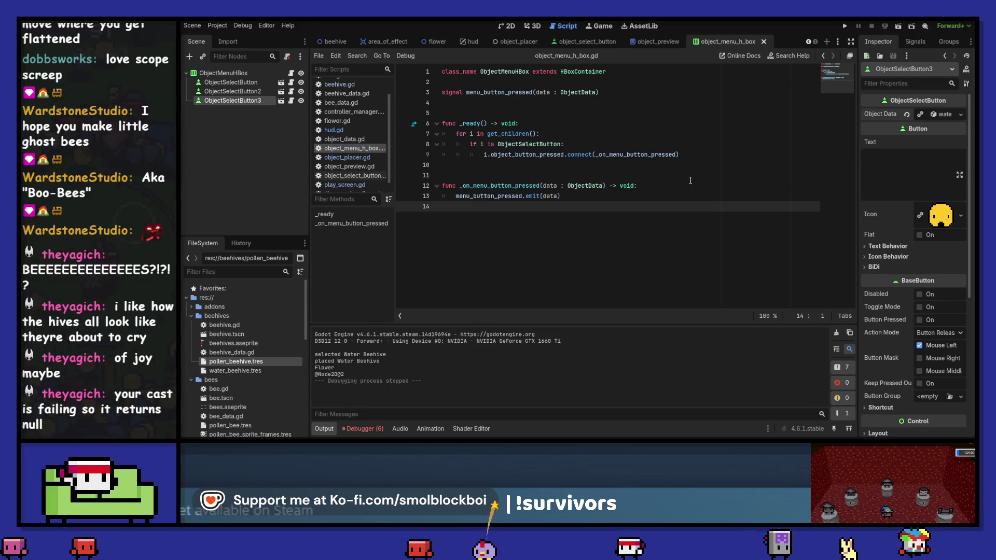
left_click(808, 42)
left_click(808, 41)
left_click(338, 42)
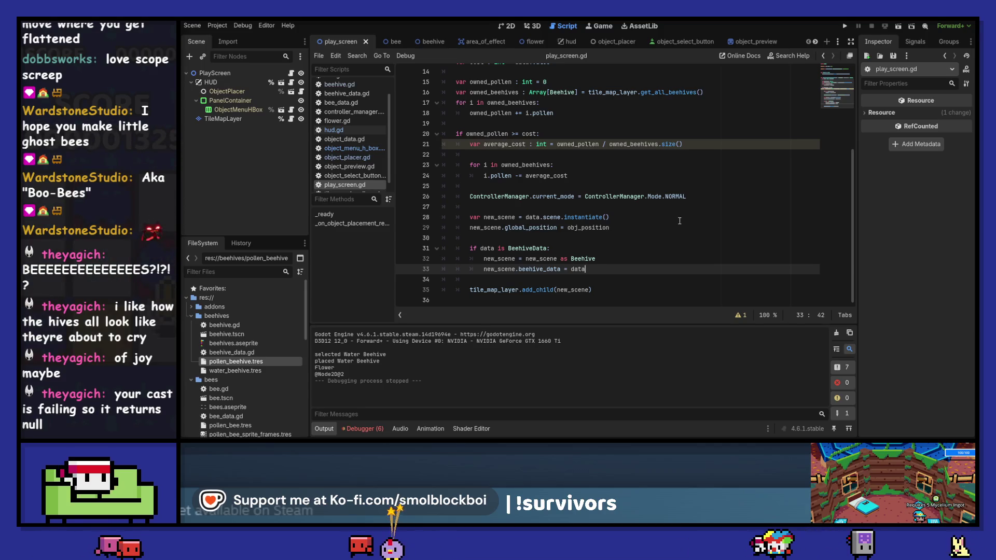
Check the Debugger's Errors list, clear the Output log, and open beehive.tscn from the FileSystem
left_click(360, 430)
left_click(382, 324)
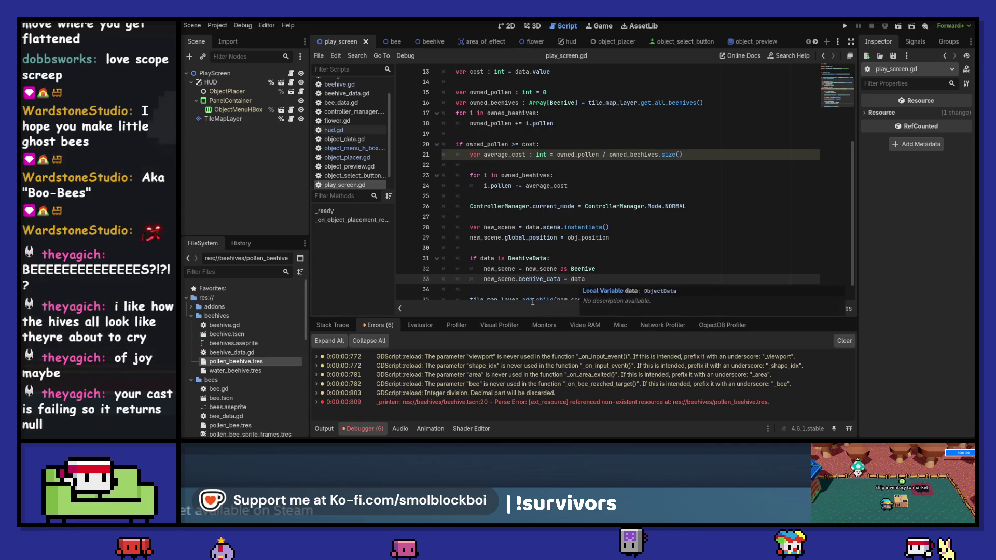
left_click(320, 428)
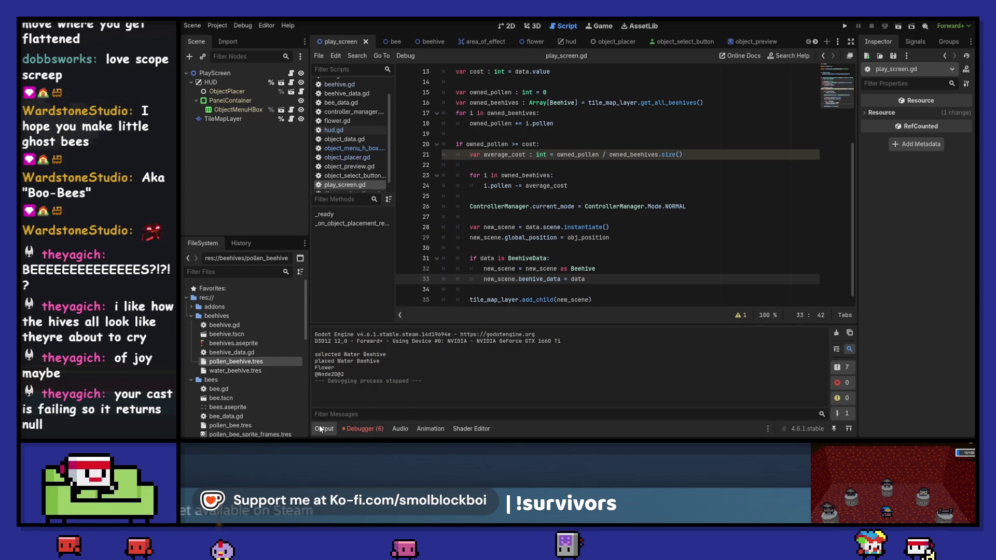
left_click(839, 332)
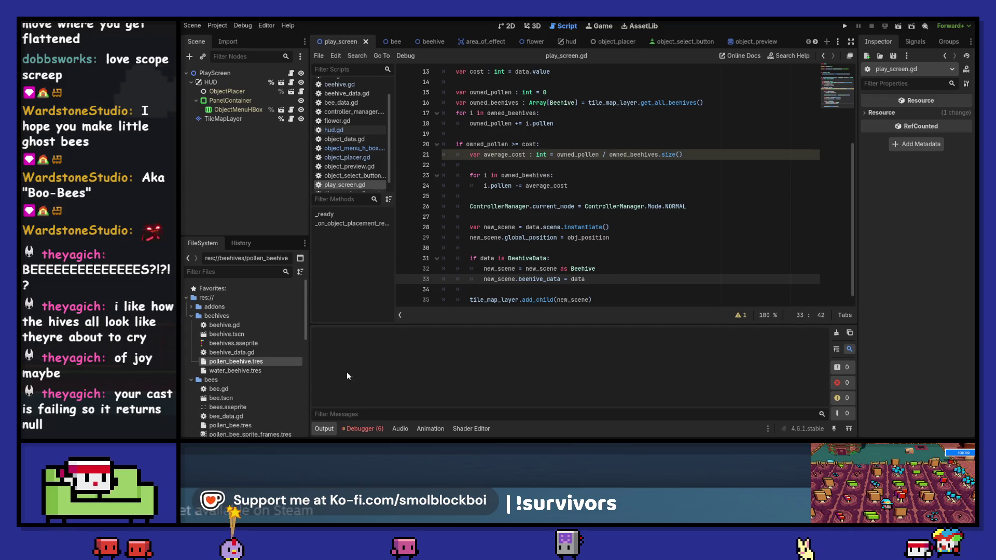
double_click(262, 333)
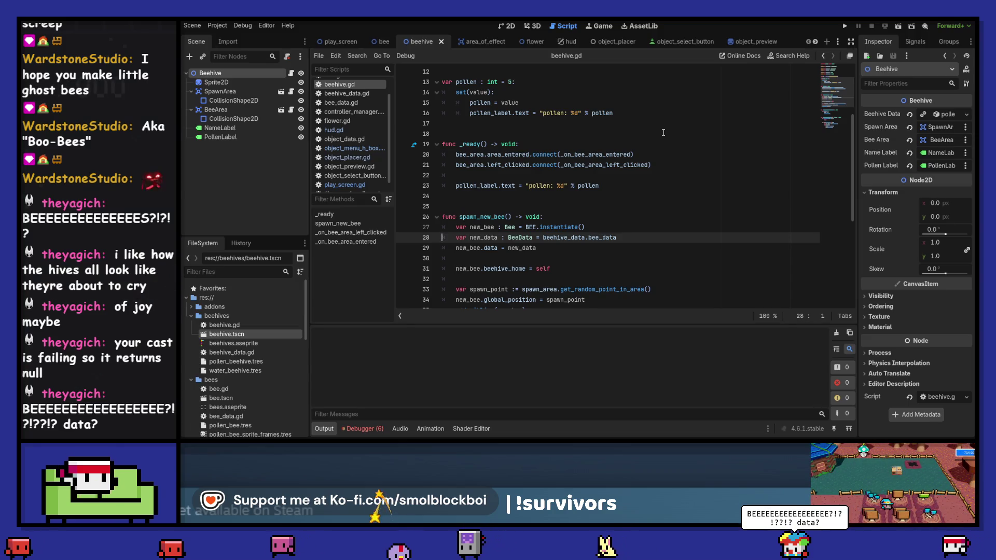
Inspect the preloaded BEE constant on line 11 of beehive.gd, then open bee_data.gd
scroll(663, 132, "up", 4)
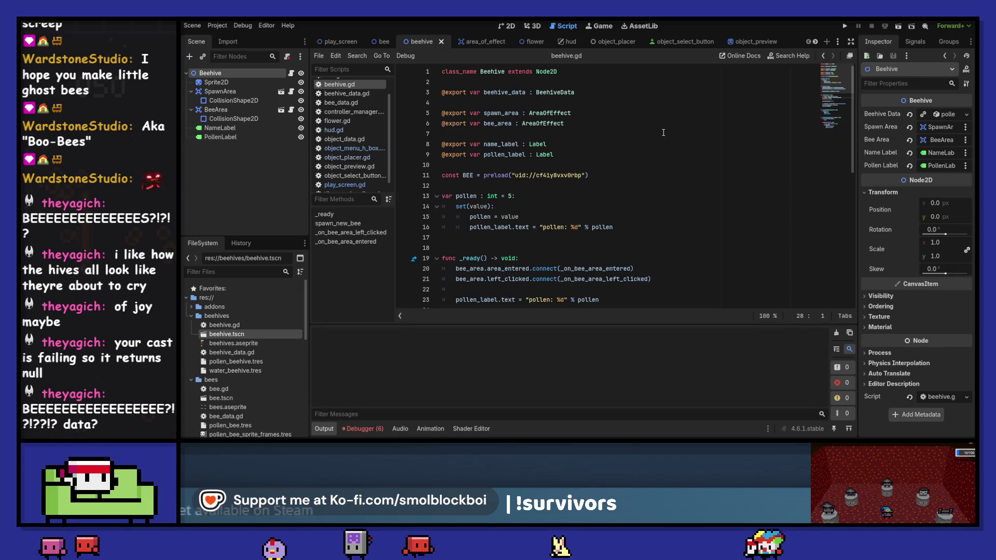
double_click(468, 175)
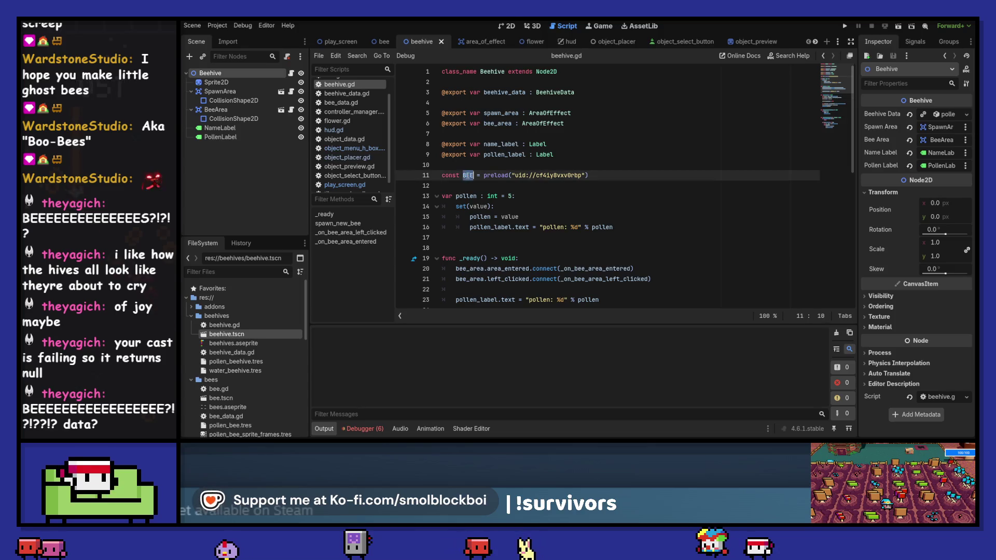
scroll(244, 363, "down", 2)
double_click(252, 379)
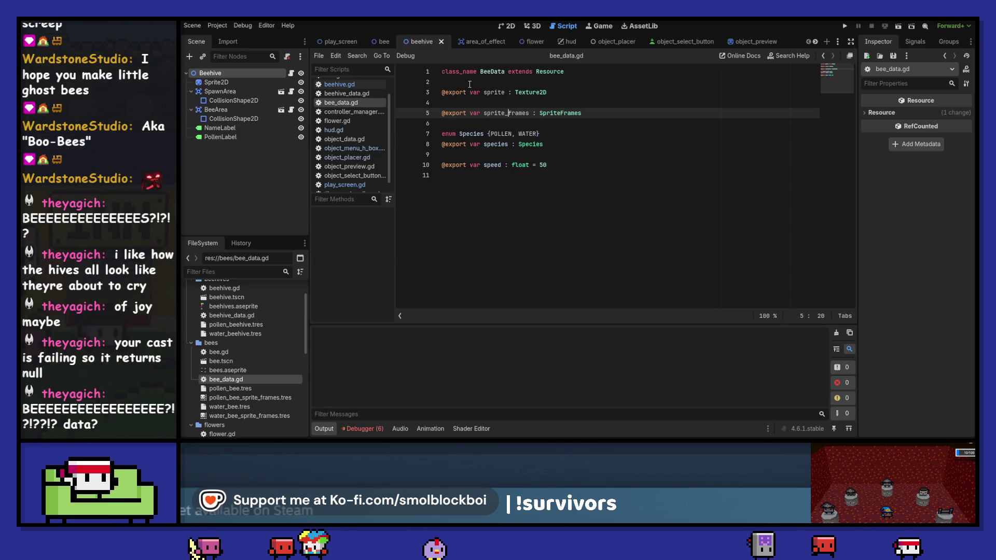
left_click(469, 83)
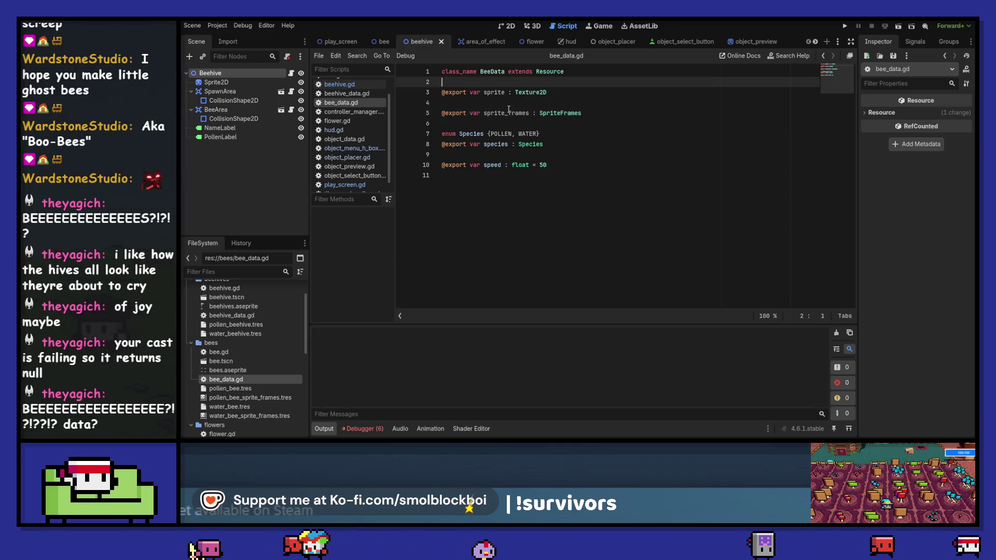
key("Return")
key("Return")
key("Up")
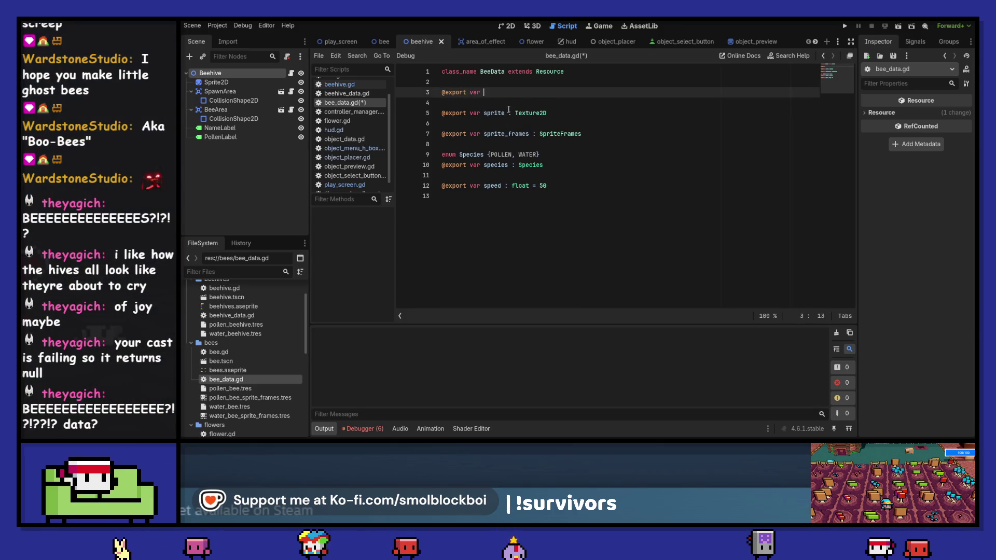
type("b")
key("BackSpace")
type("cene : PackedS")
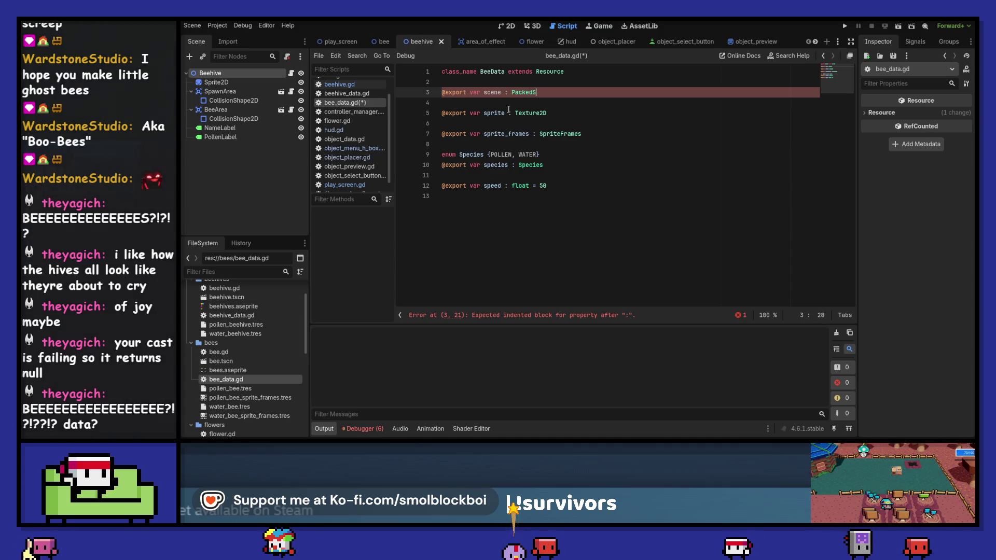
key("Return")
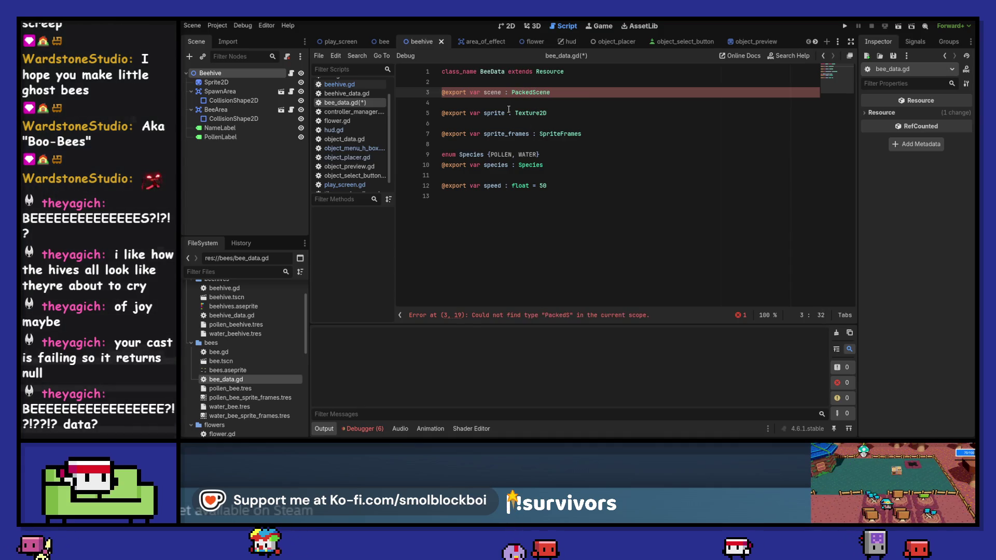
key("ctrl+s")
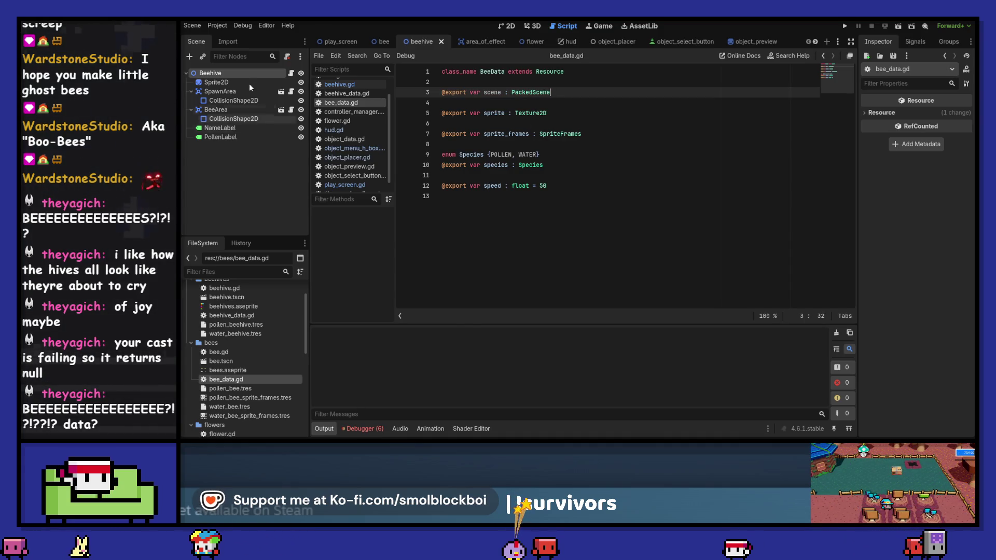
Drag bee.tscn onto pollen_bee.tres's Scene property, then open the water bee data
left_click(249, 390)
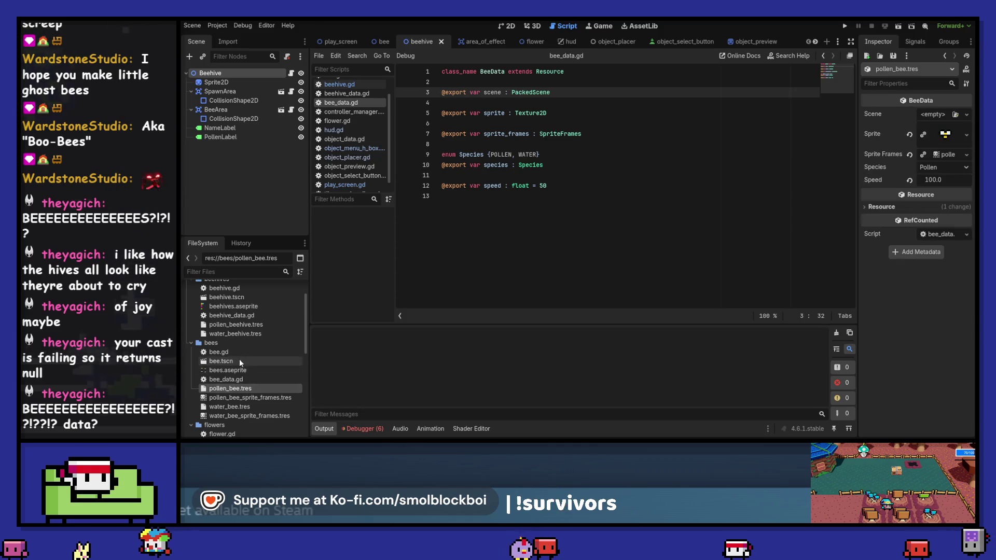
left_click_drag(240, 362, 933, 122)
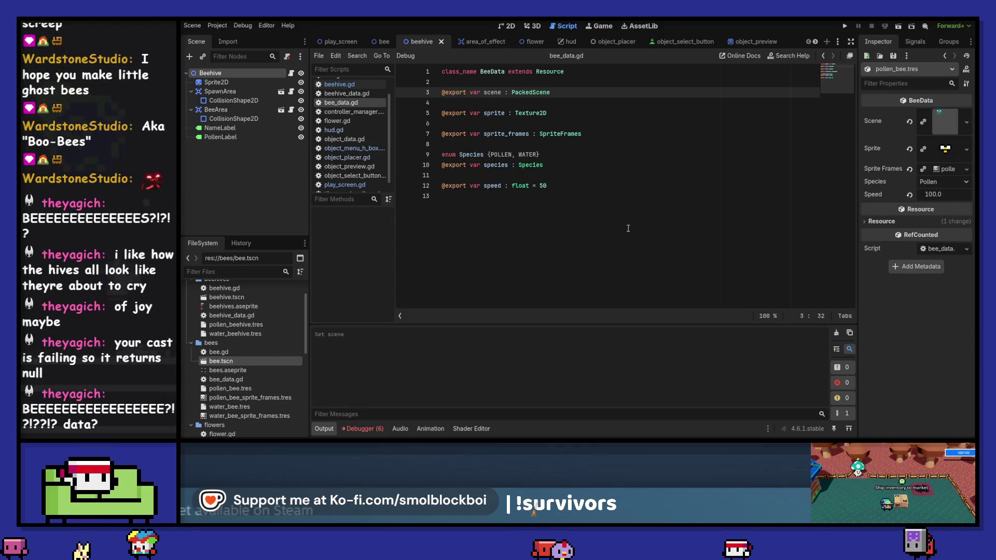
left_click(267, 408)
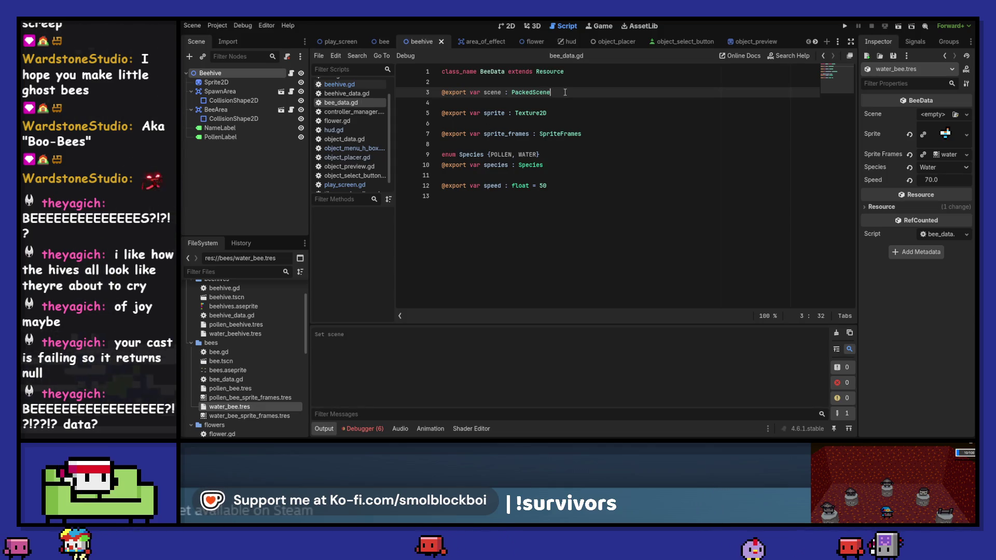
left_click_drag(565, 91, 424, 95)
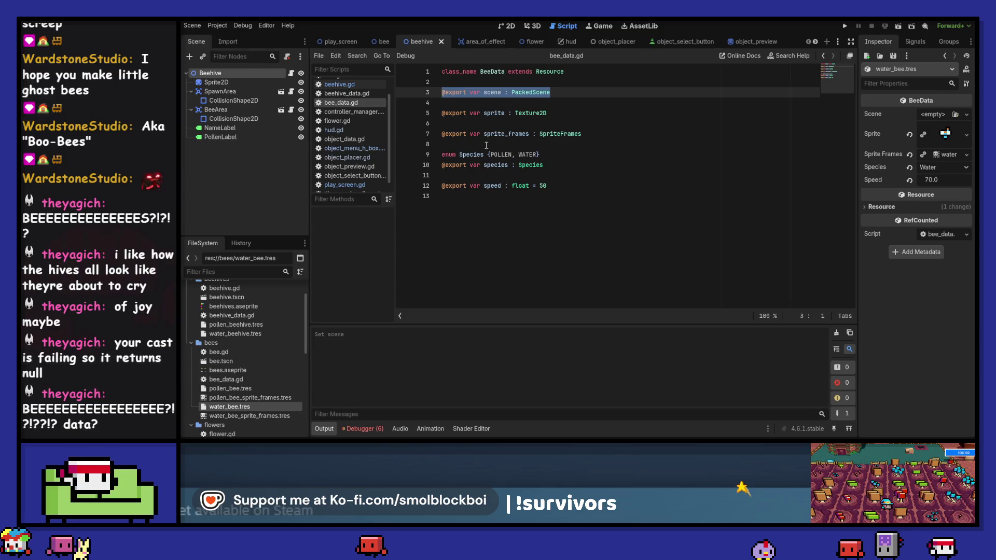
Replace the exported scene with an unexported PackedScene var preloading bee.tscn, save, and rename it bee_scene
key("BackSpace")
key("BackSpace")
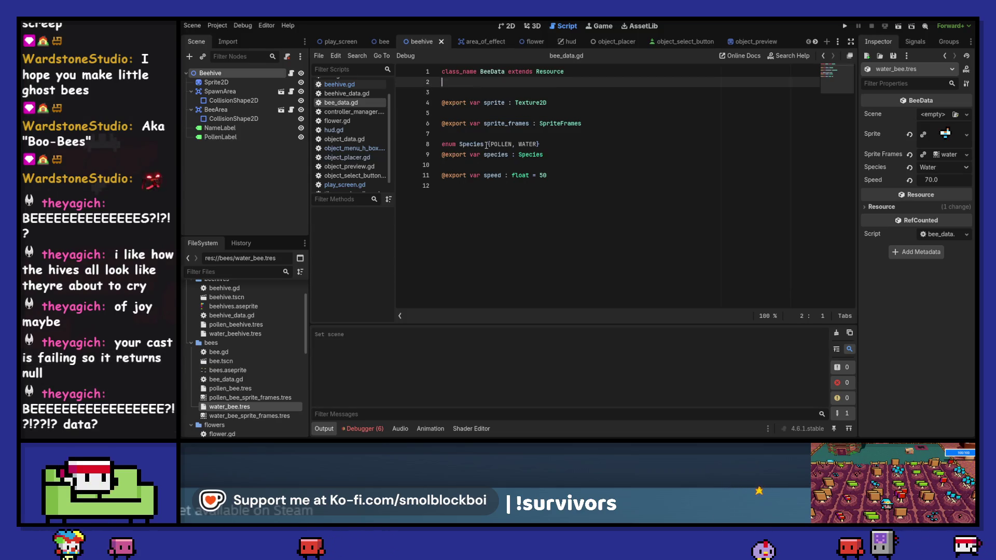
key("ctrl+End")
key("Return")
type("v")
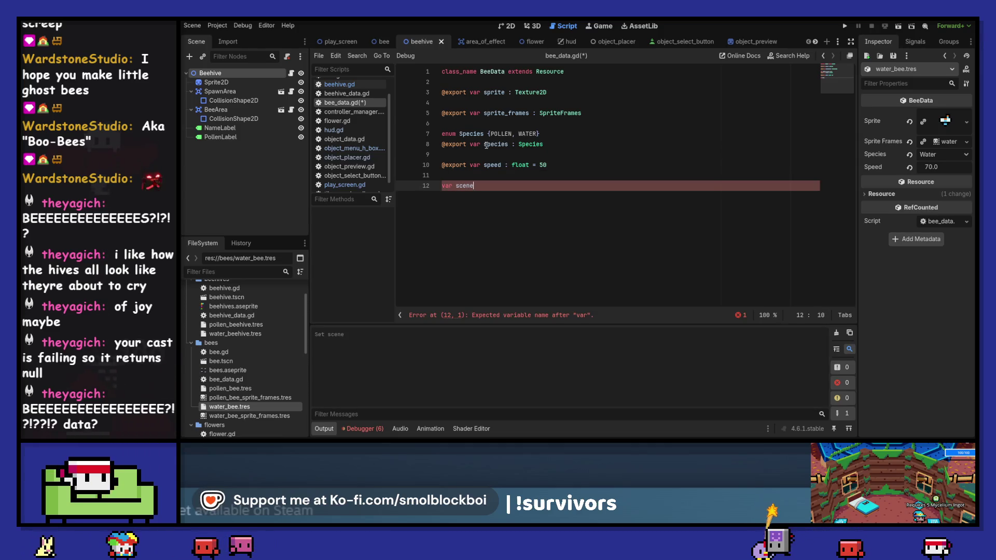
type(":")
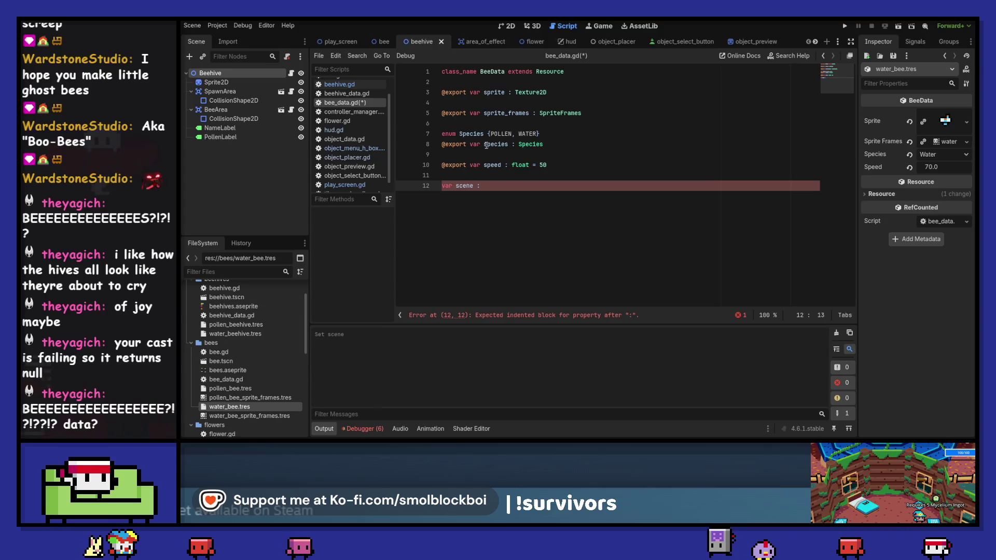
type("Packed")
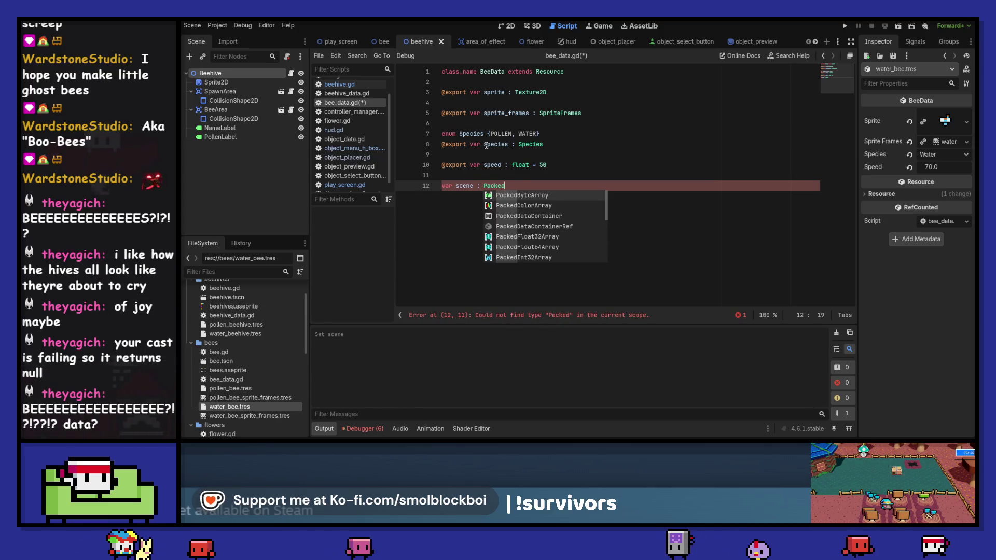
type("S")
key("Return")
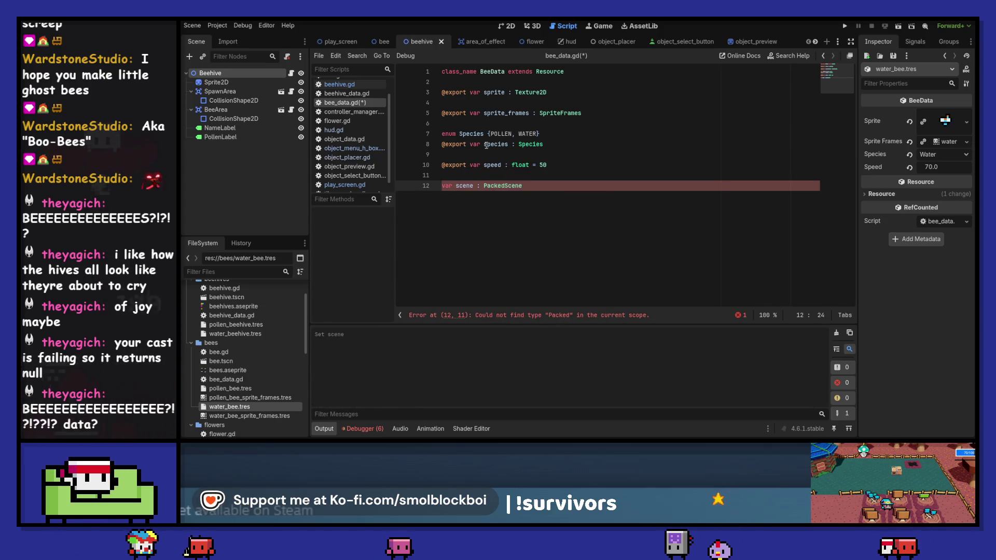
type("=")
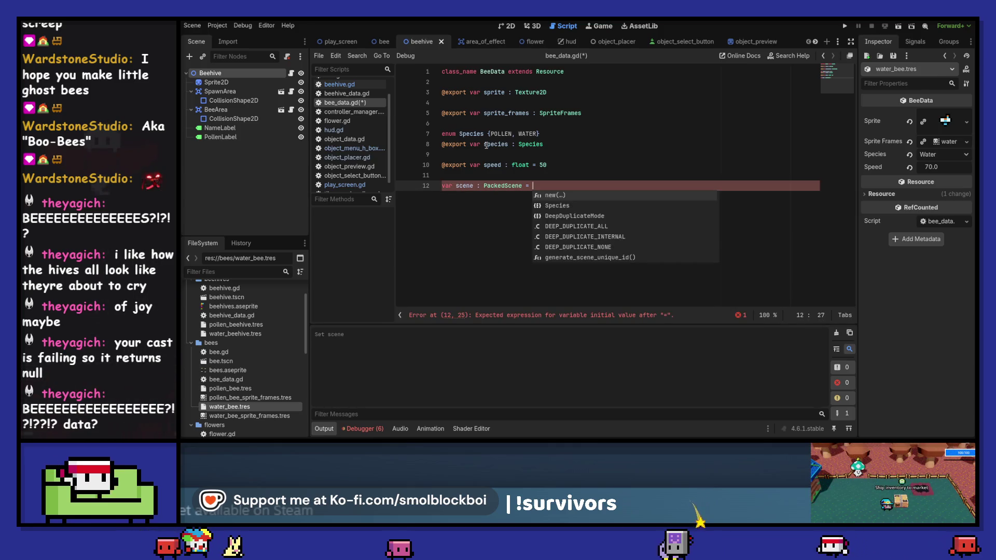
mouse_move(249, 361)
left_mouse_down()
mouse_move(280, 363)
mouse_move(629, 186)
left_mouse_up()
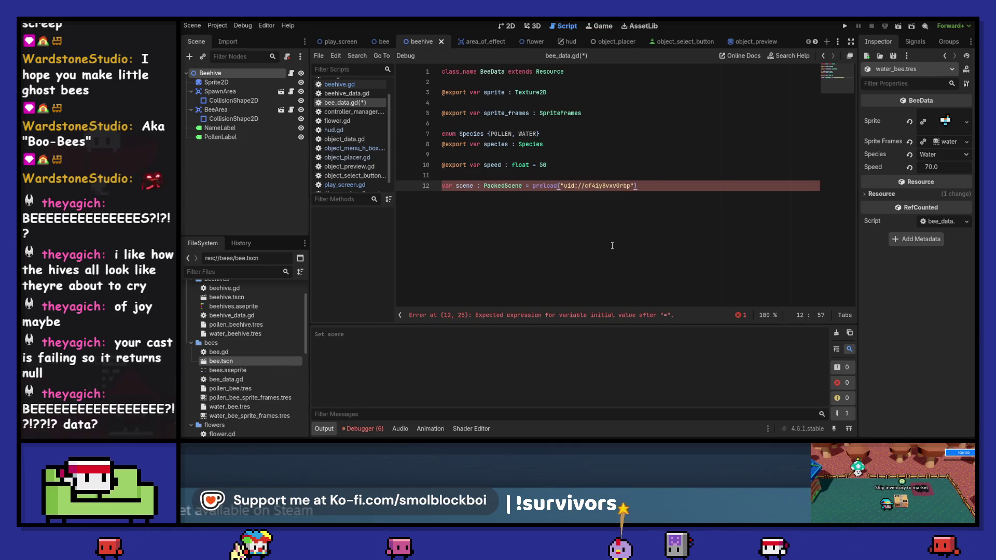
key("ctrl+s")
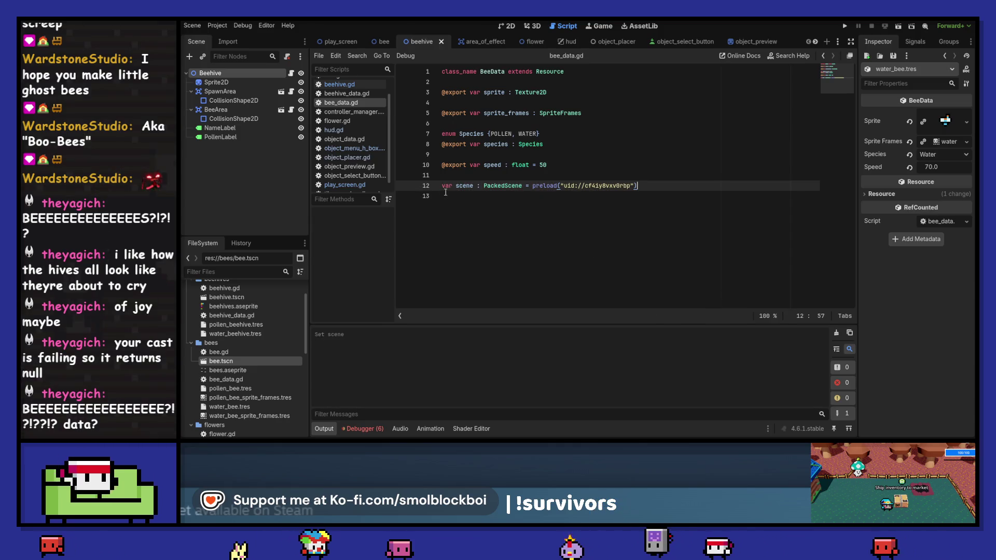
double_click(465, 186)
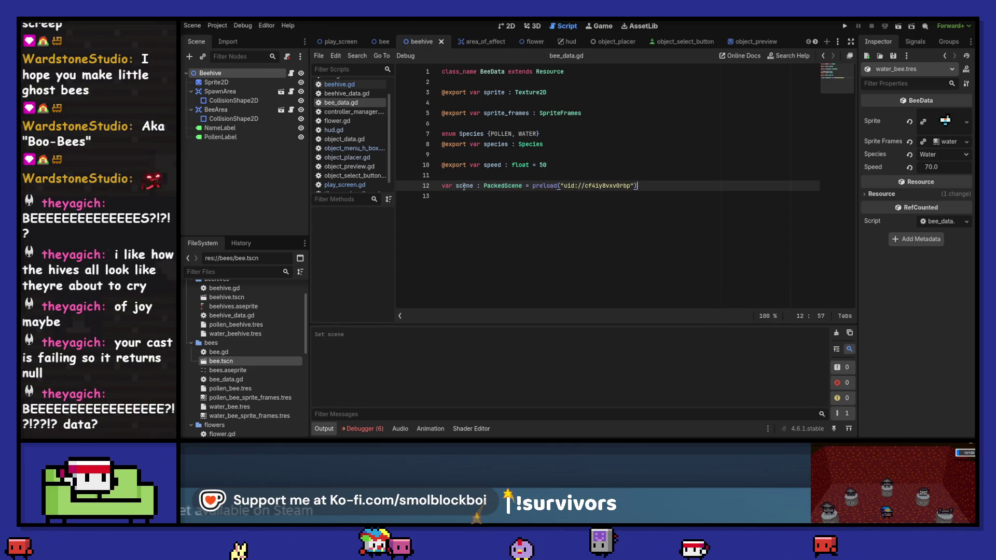
type("bee_sce")
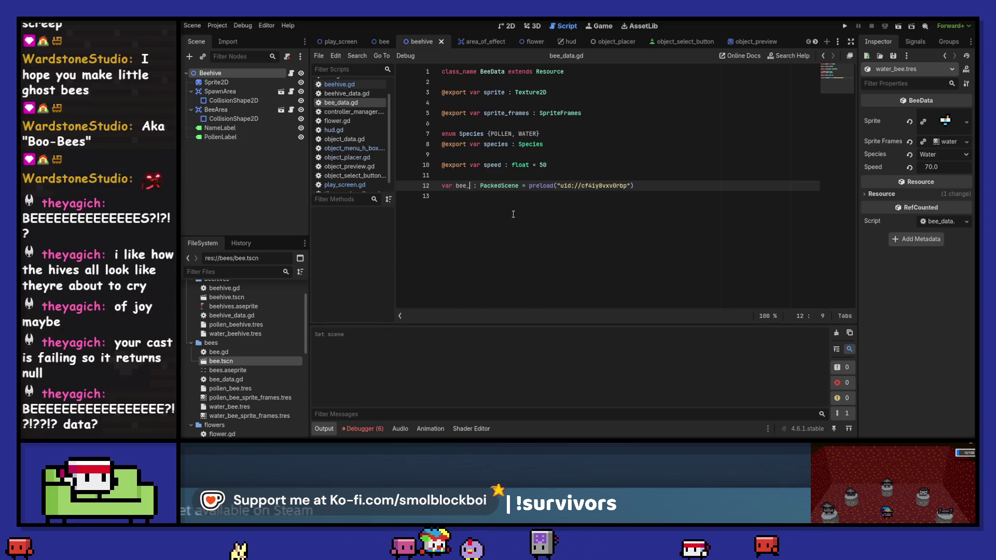
type("ne")
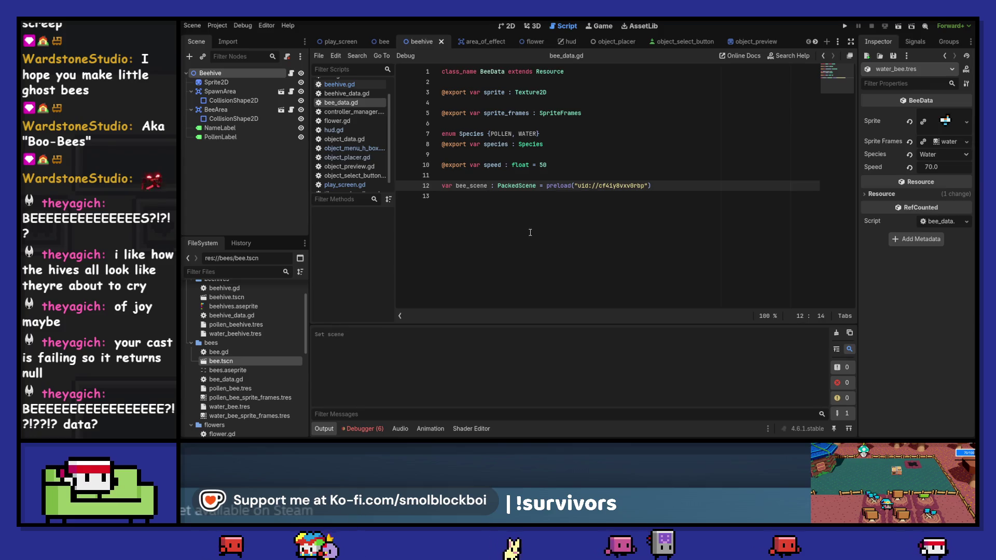
Delete the BEE preload constant line from beehive.gd
left_click(291, 73)
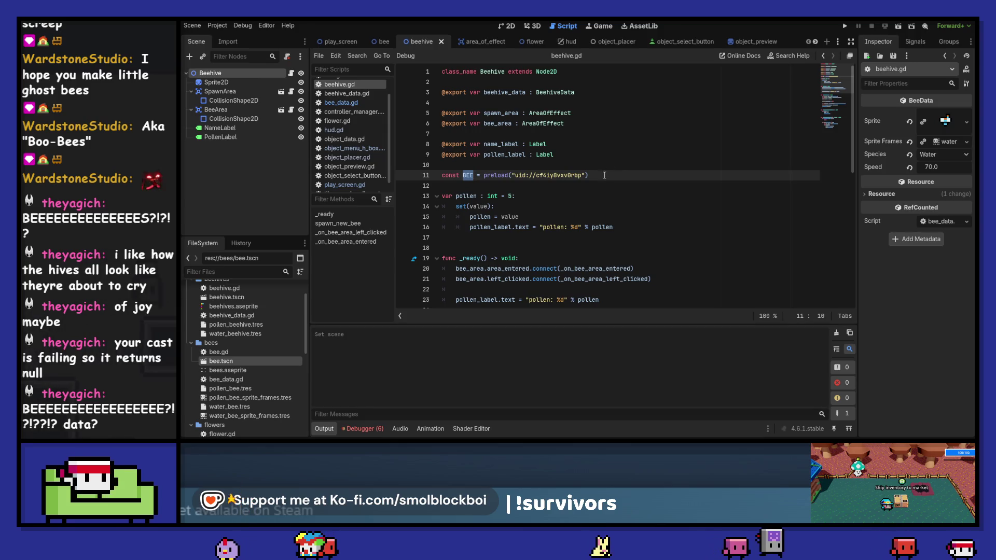
triple_click(528, 175)
key("BackSpace")
key("BackSpace")
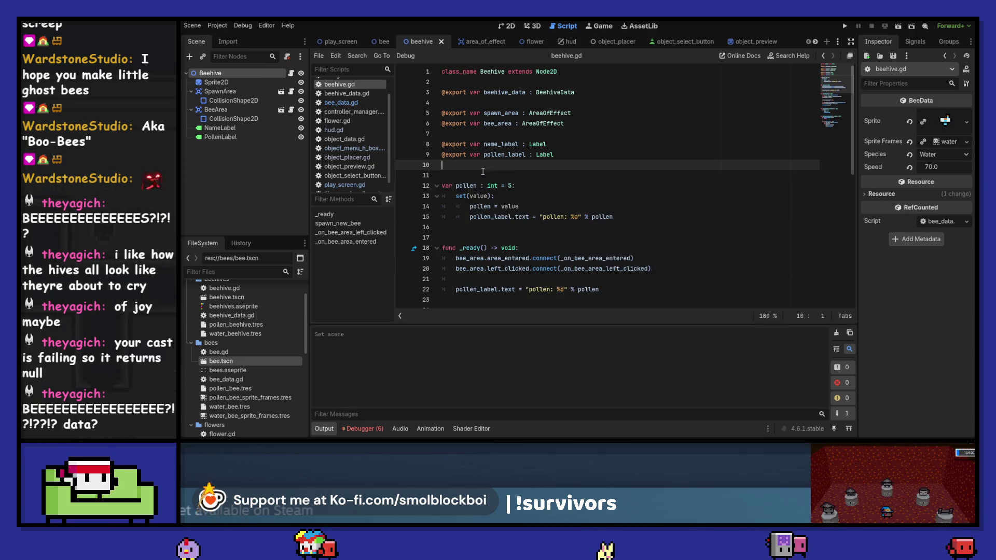
Change line 26 to beehive_data.bee_data.bee_scene.instantiate(), save, and run the game
left_click(500, 92)
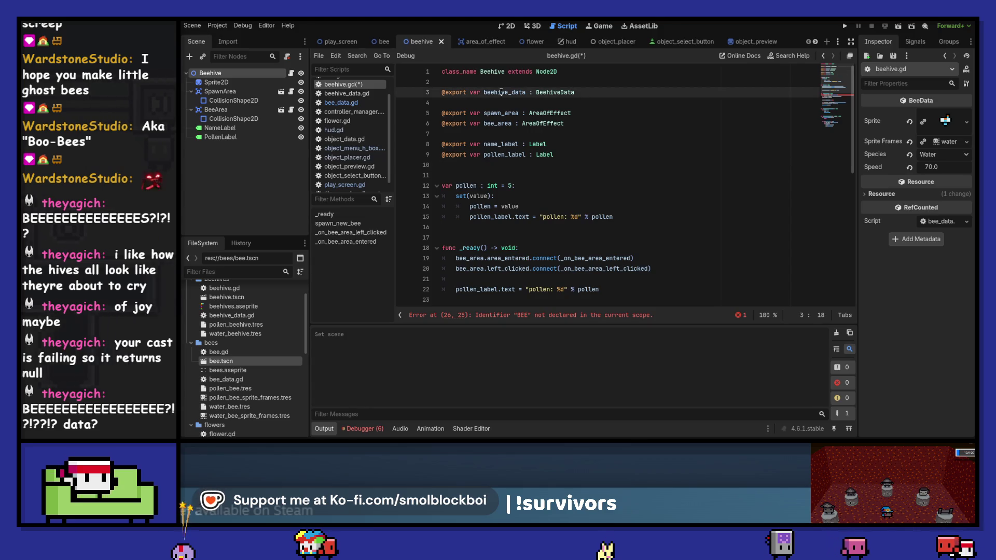
scroll(594, 137, "down", 6)
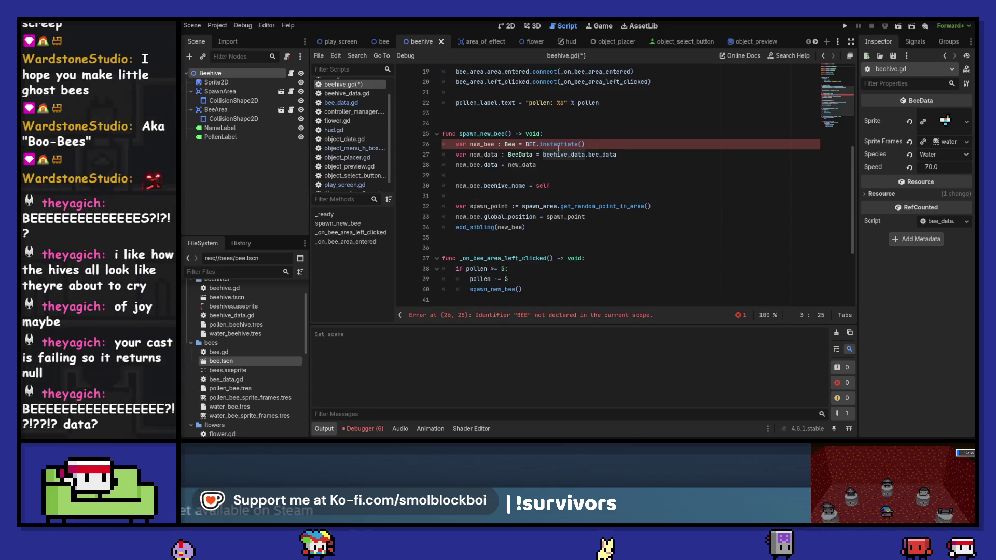
left_click_drag(526, 144, 666, 144)
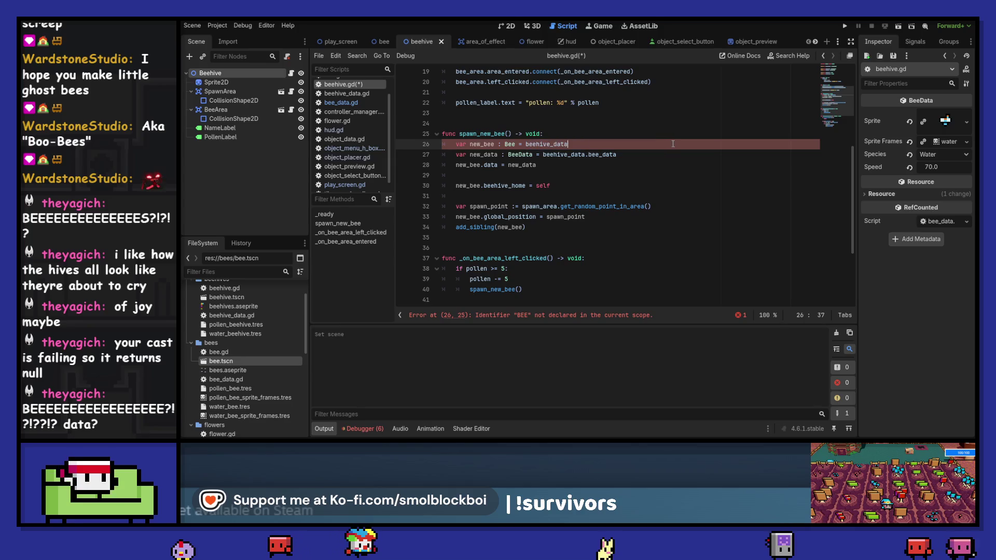
type(".bee_data.")
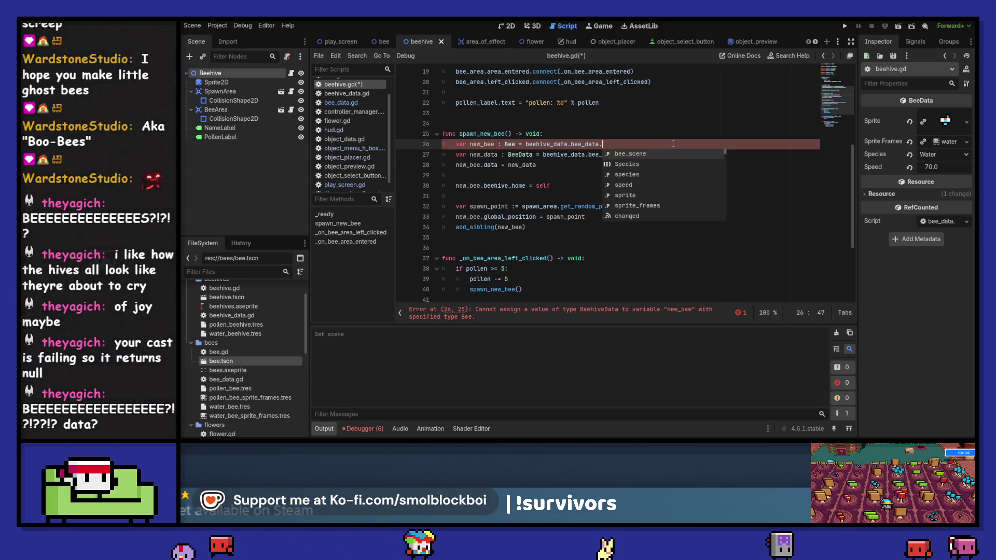
type("bee_scene.ins")
key("Return")
key("ctrl+s")
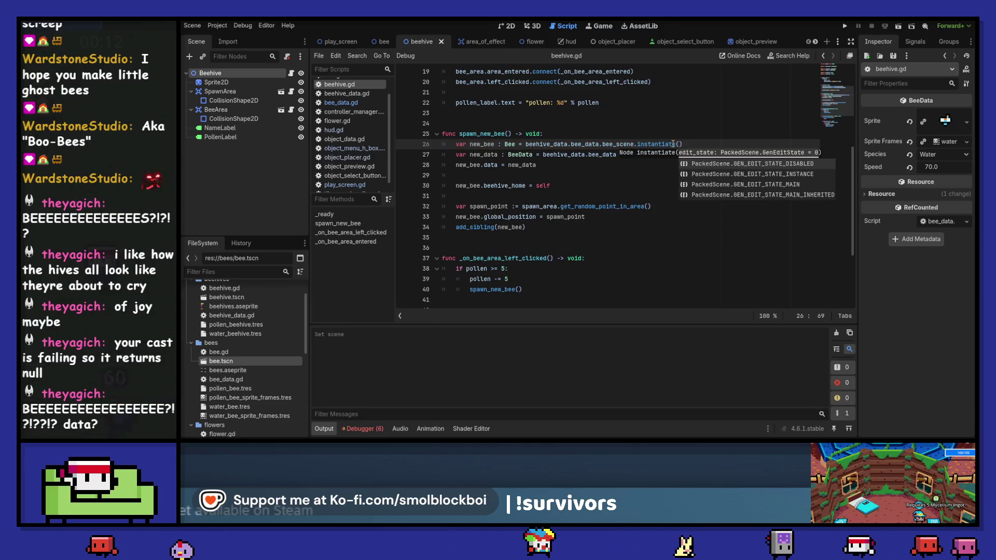
key("F5")
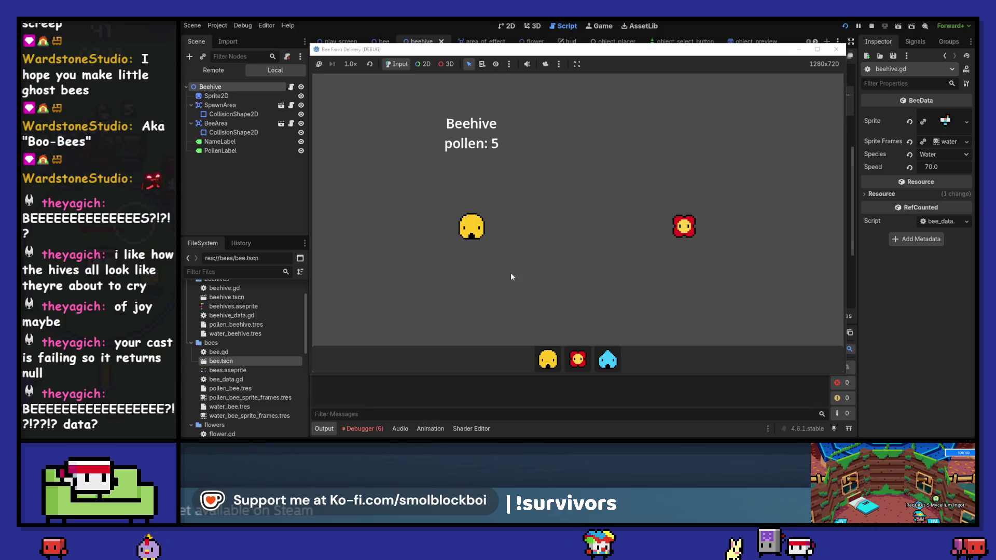
Place a second beehive to see a bee spawn, close the game, and jump to beehive_data's declaration
left_click(551, 226)
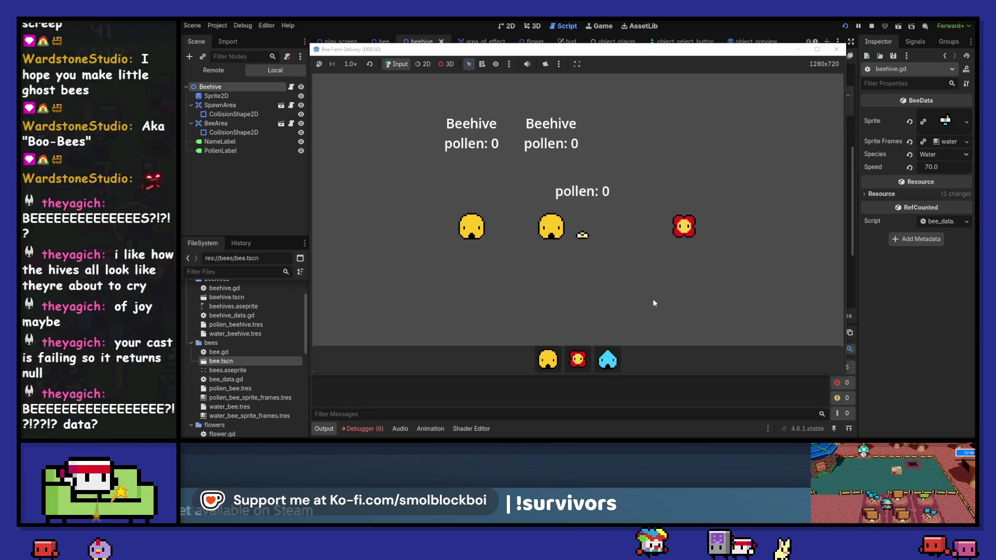
left_click(836, 50)
left_click(554, 144)
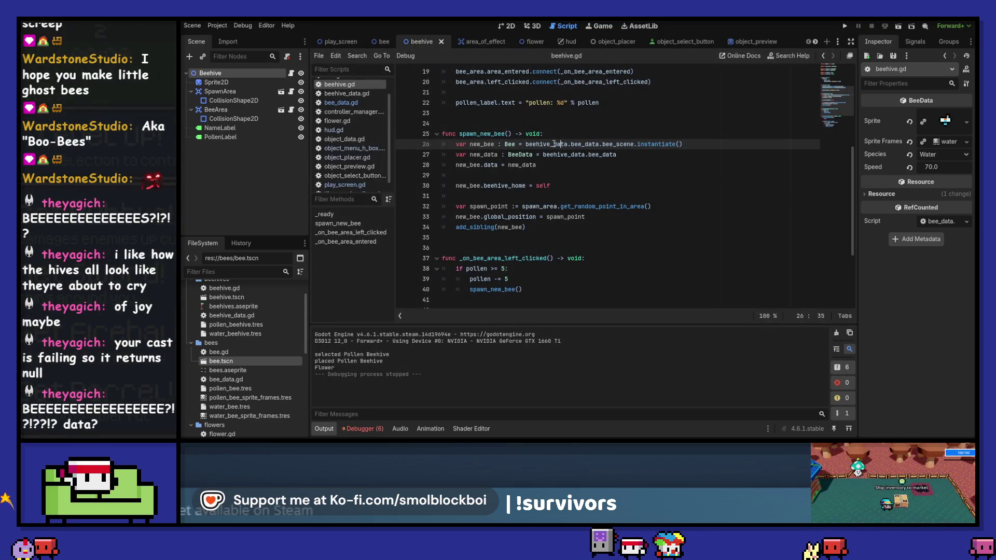
left_click(543, 143, "ctrl")
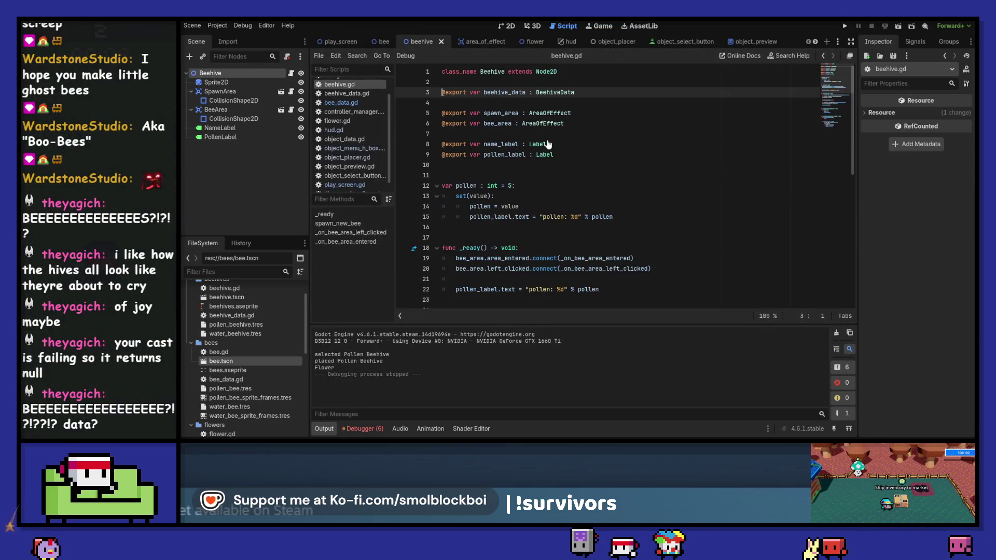
Add func get_bee_scene() -> PackedScene returning bee_data.bee_scene to beehive_data.gd and save
left_click(553, 96, "ctrl")
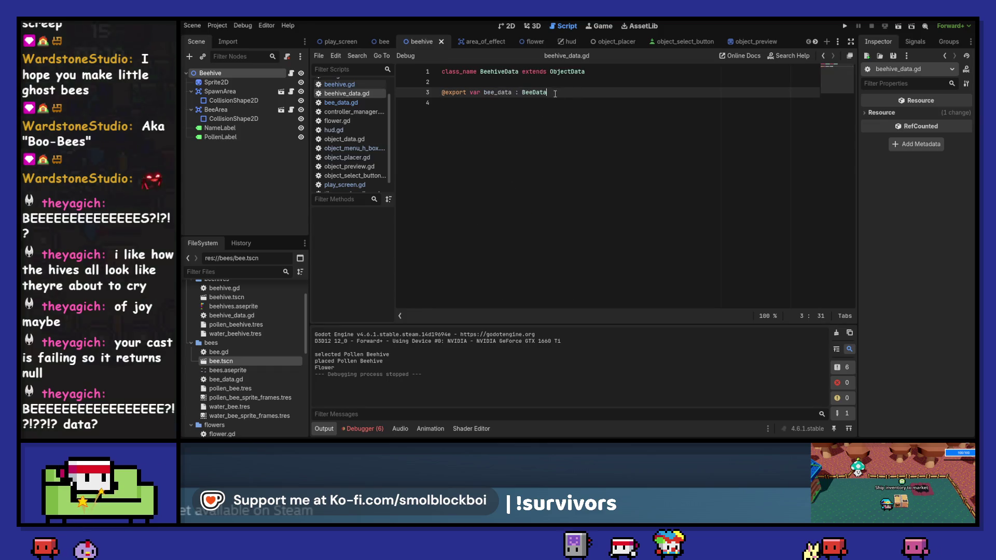
left_click(615, 142)
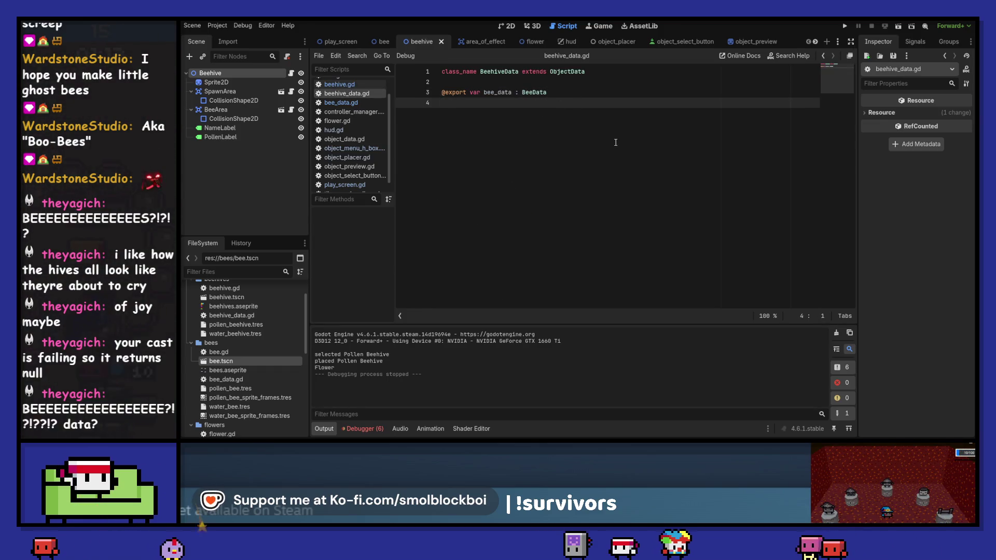
key("Return")
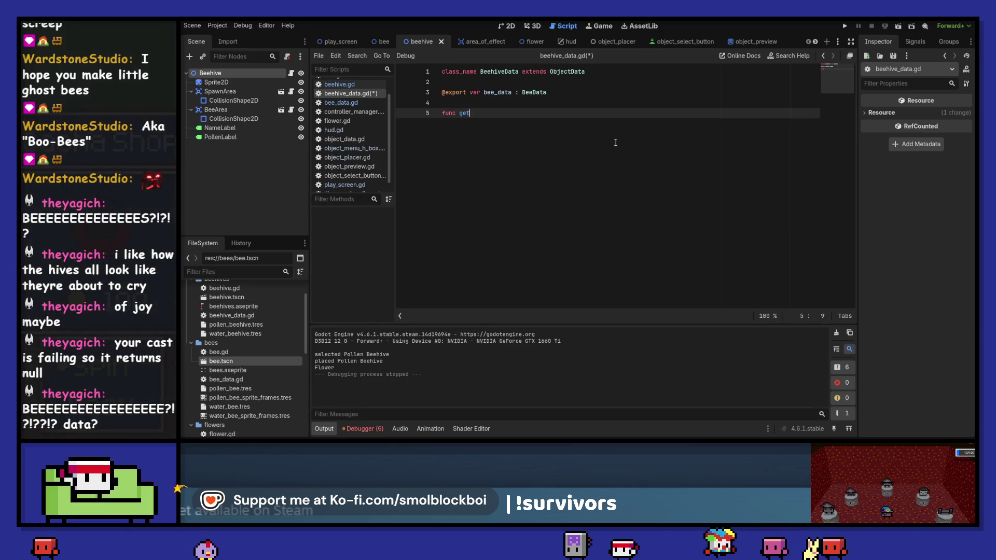
key("BackSpace")
type("_bee_d")
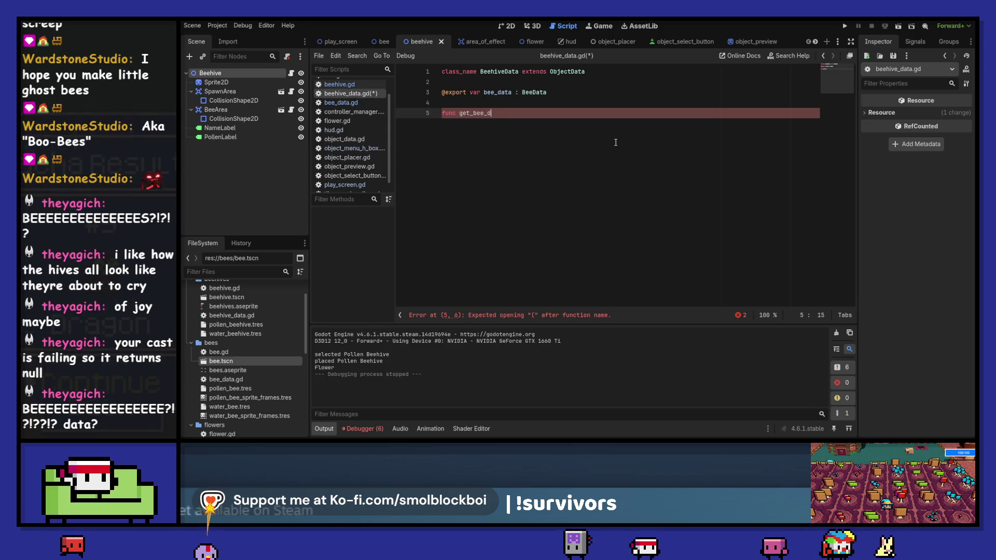
type(") -> Pac")
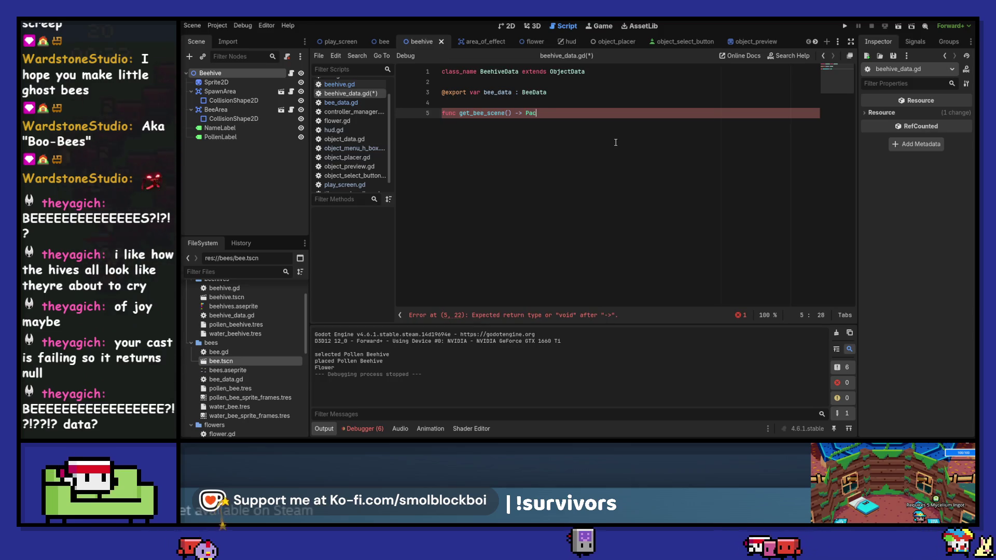
type("Sc")
key("Return")
type(":")
key("Return")
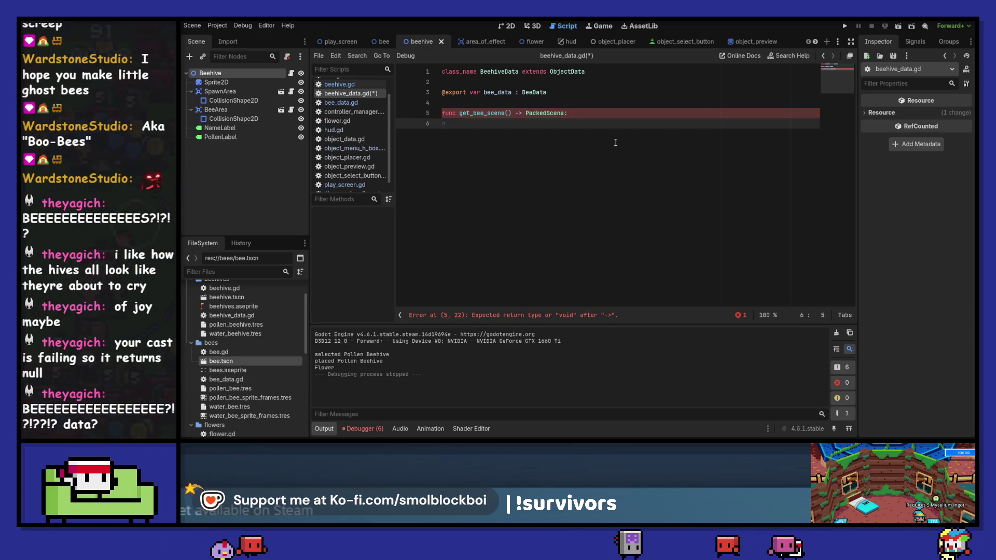
type("bee")
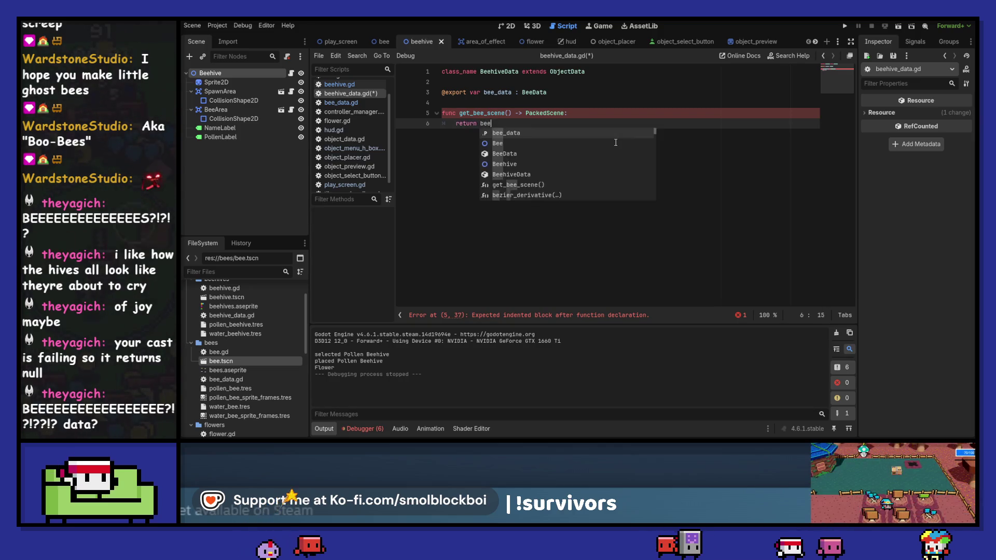
key("Return")
type(".")
key("Return")
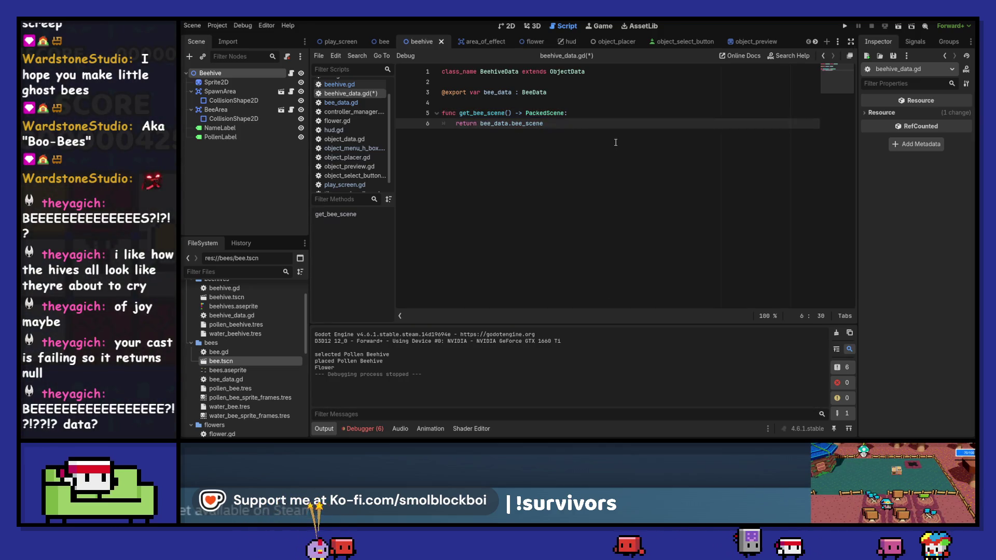
key("ctrl+s")
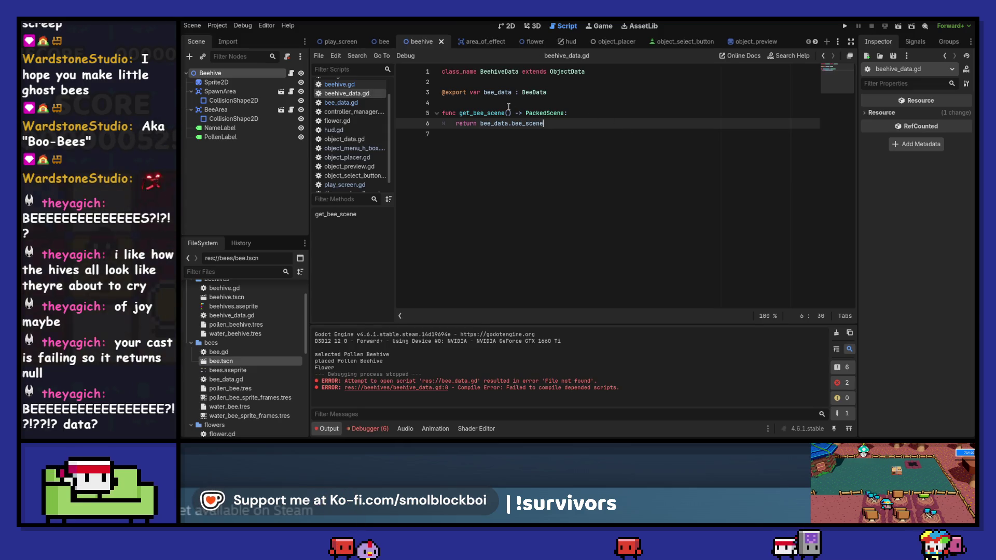
Insert a blank line above get_bee_scene, save again, and return to beehive.gd
left_click(508, 105)
key("Return")
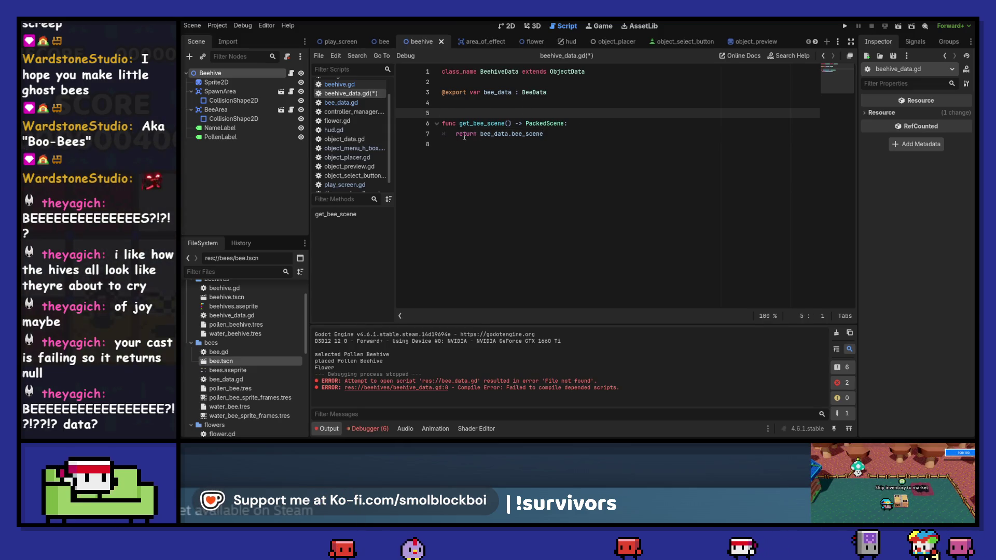
left_click_drag(460, 123, 511, 122)
key("ctrl+s")
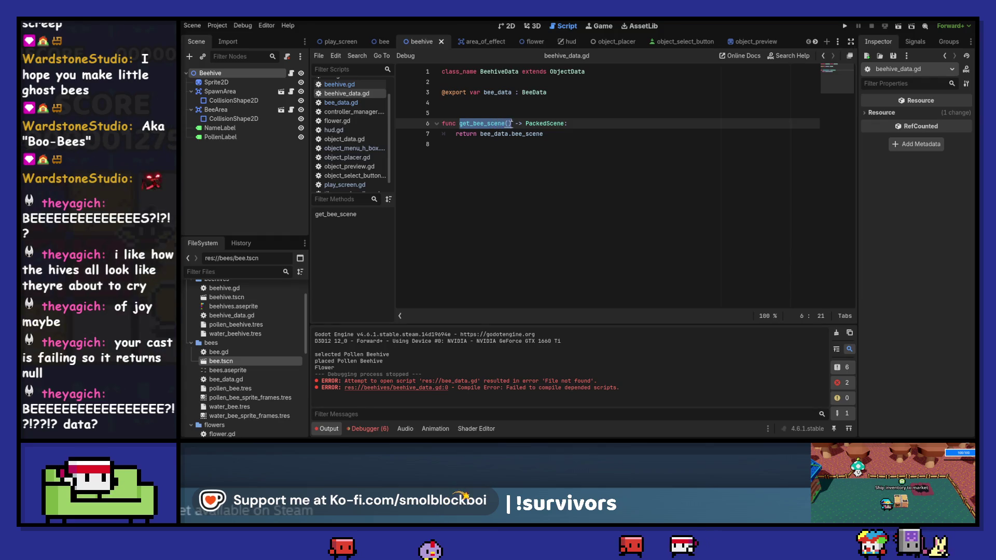
key("alt+Left")
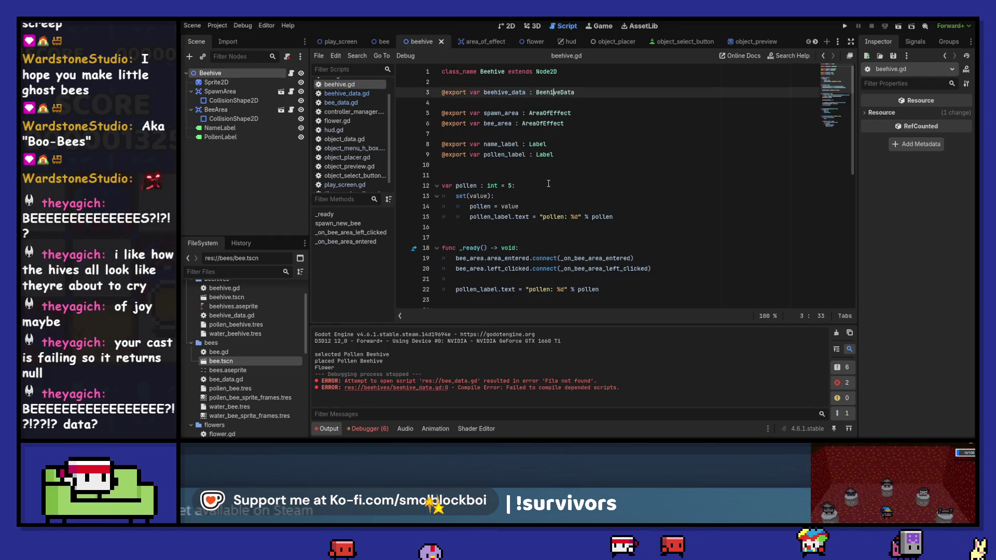
Replace bee_data.bee_scene on line 26 with get_bee_scene() so spawn_new_bee uses beehive_data.get_bee_scene()
scroll(548, 184, "down", 4)
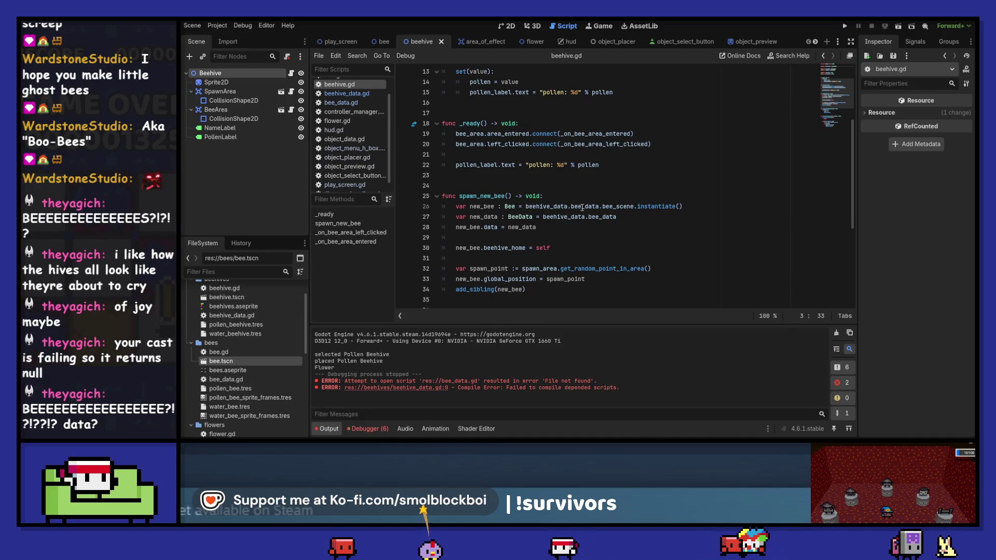
left_click_drag(572, 207, 642, 208)
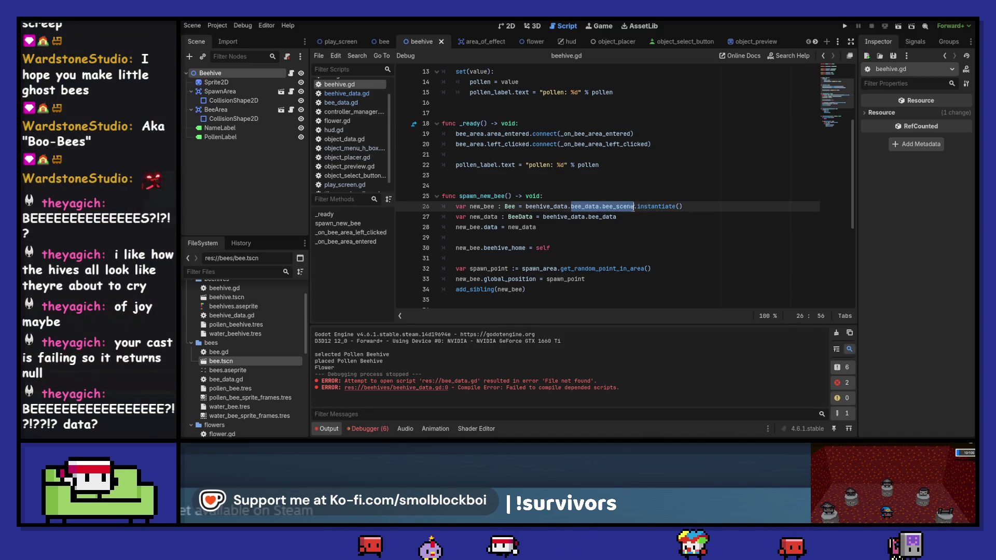
type("get_bee_scene()")
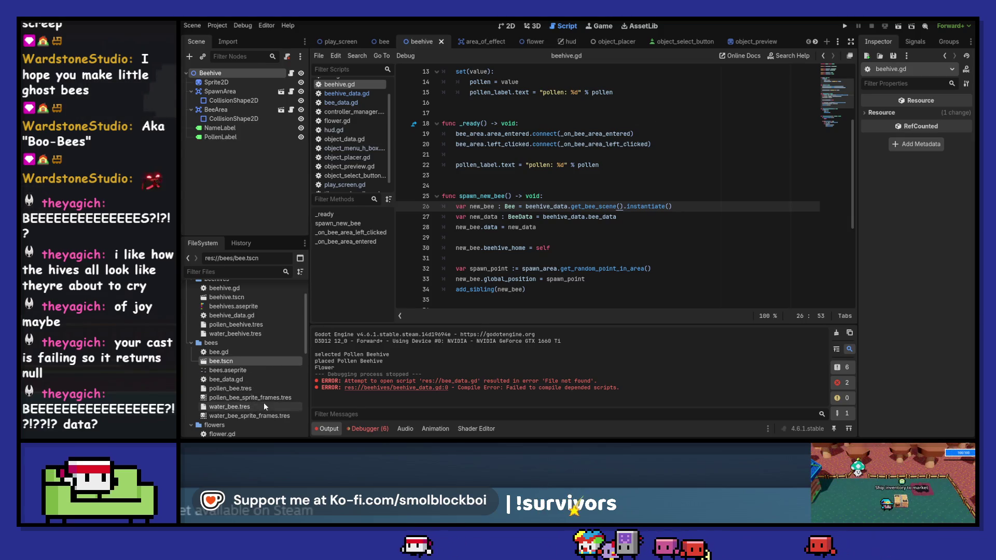
scroll(361, 97, "up", 1)
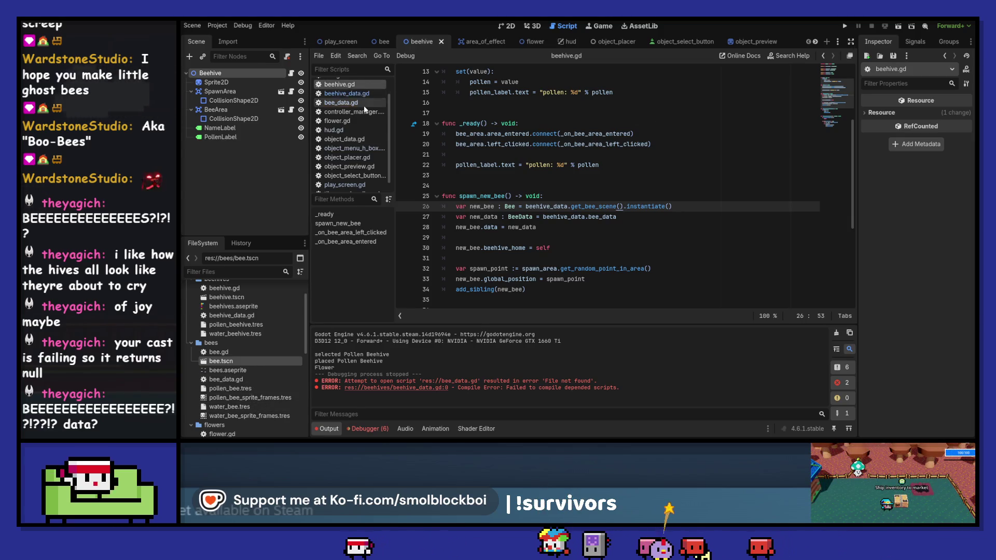
Look through play_screen, tile_map_handler.gd and object_placer.gd for the beehive placement code
left_click(341, 40)
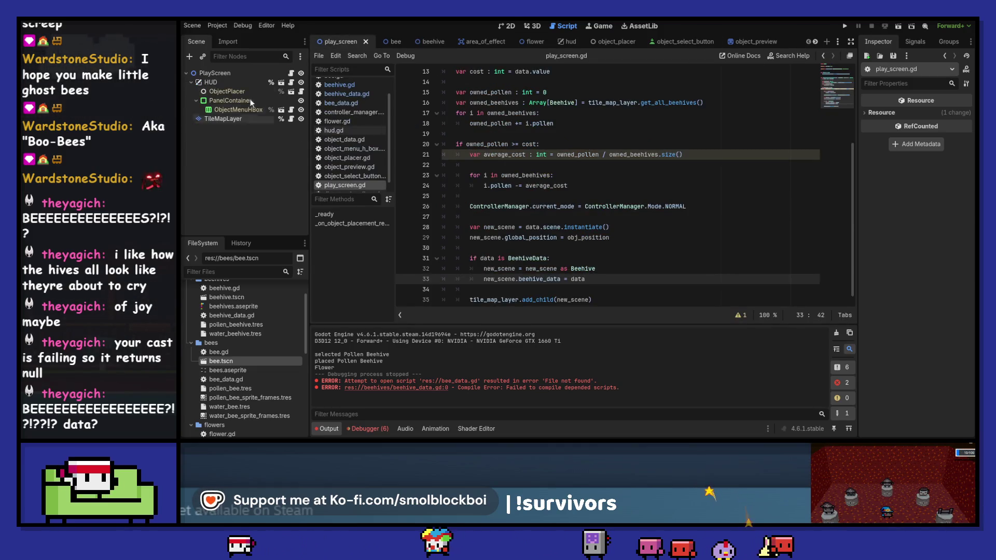
left_click(291, 119)
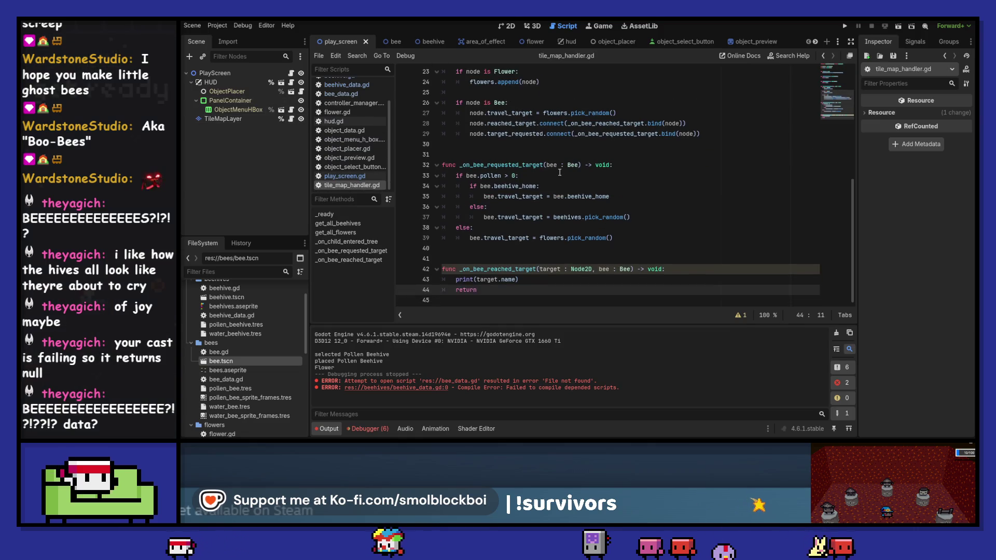
scroll(559, 172, "up", 5)
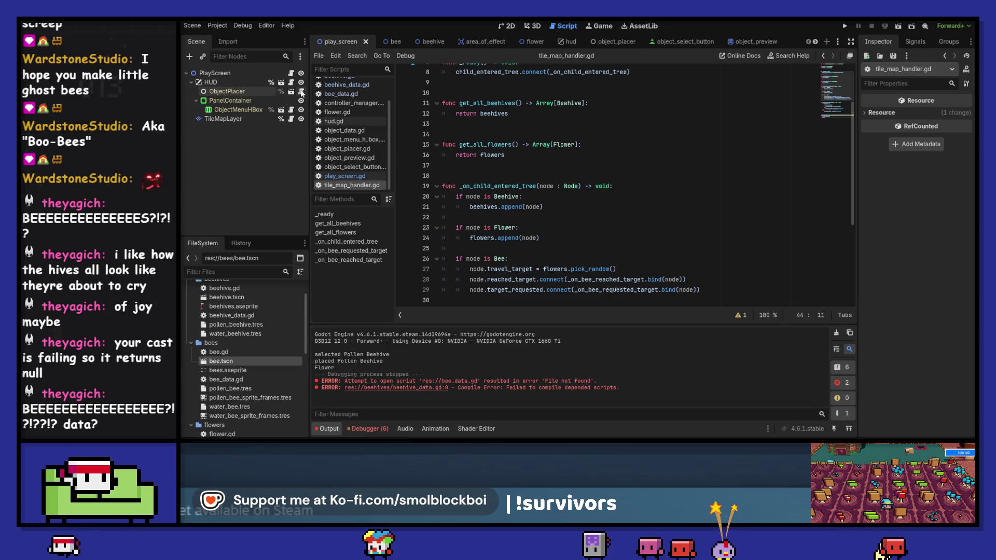
left_click(301, 92)
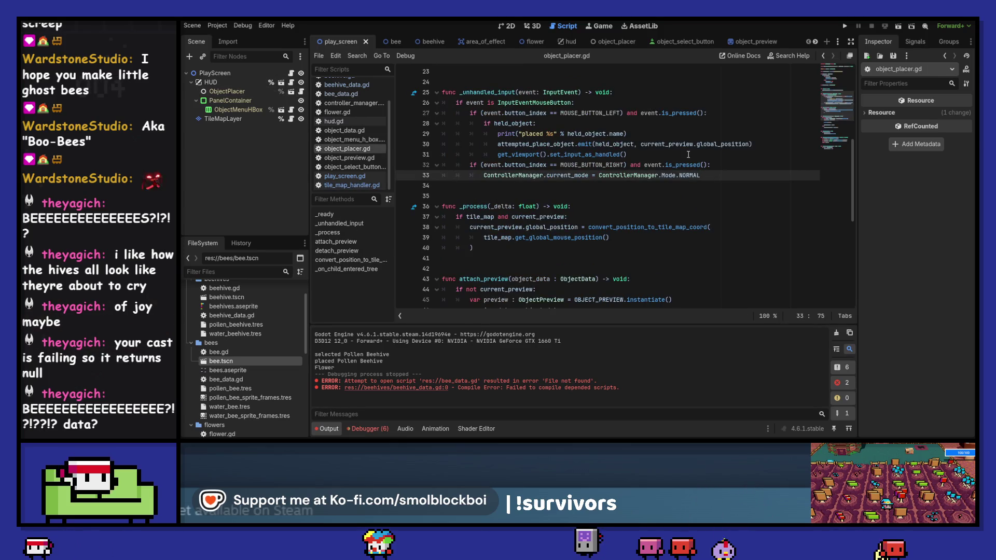
scroll(688, 155, "down", 8)
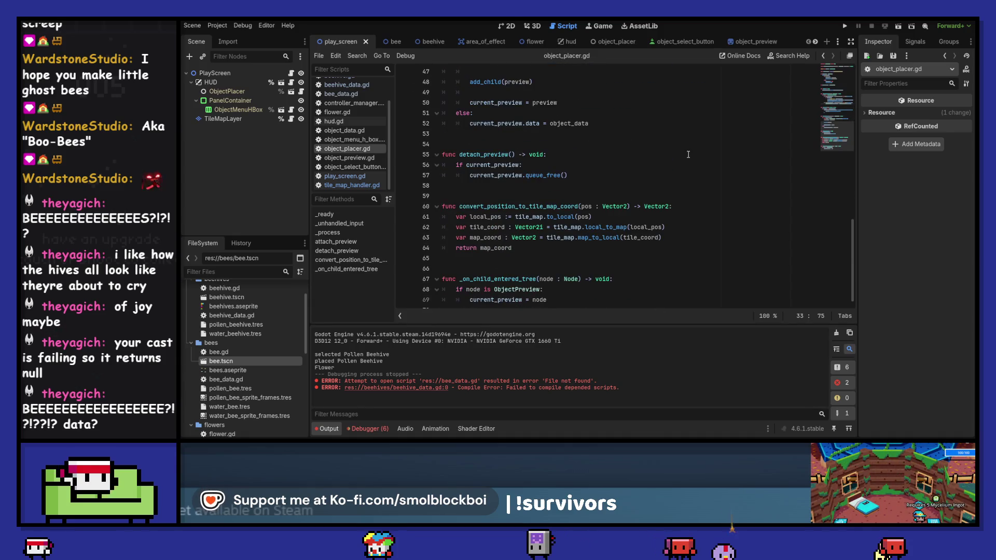
scroll(688, 155, "down", 1)
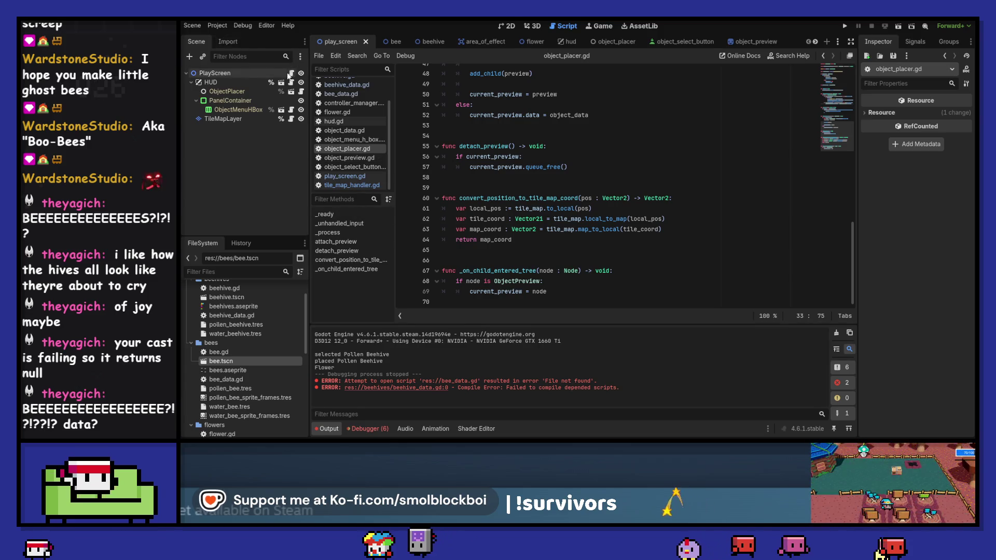
Review where play_screen.gd instantiates beehives and assigns their data, then run the game
left_click(291, 74)
scroll(628, 184, "up", 3)
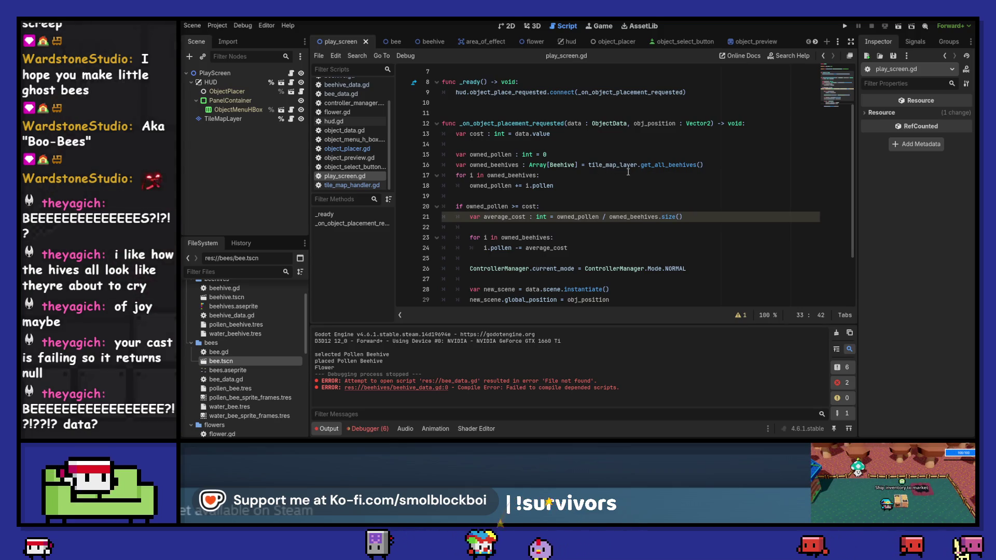
scroll(628, 171, "down", 3)
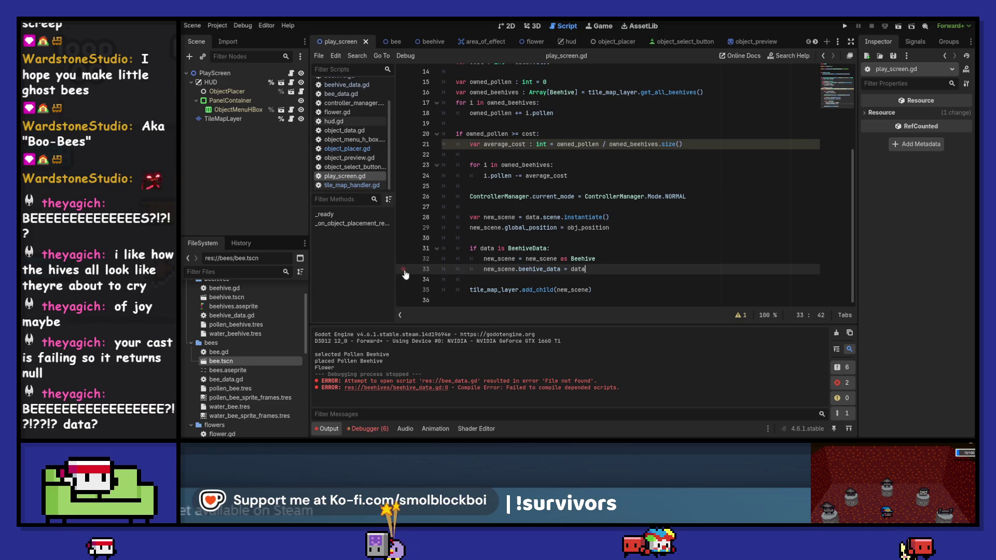
key("F5")
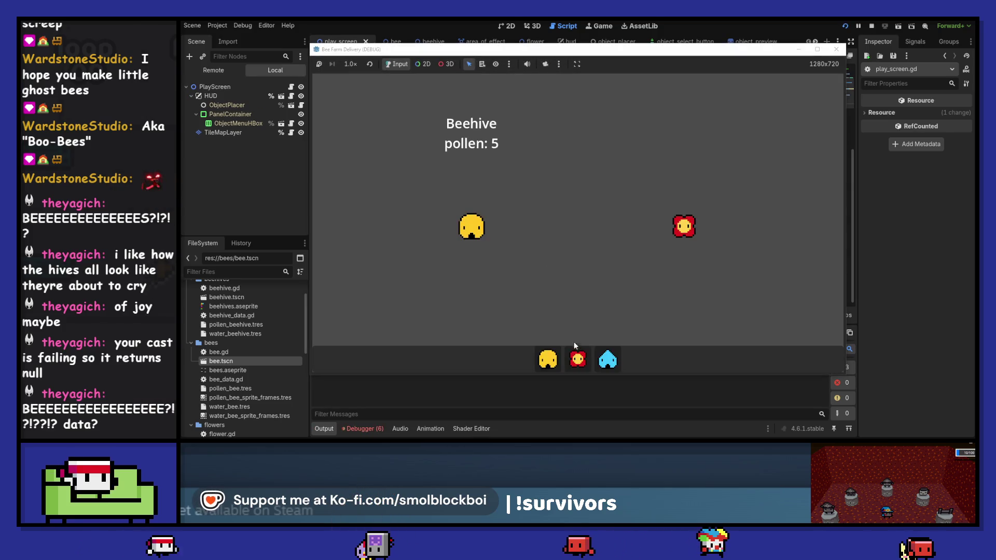
Place a beehive, continue past the line 33 breakpoint, check Output, stop with F8, and rerun
left_click(568, 238)
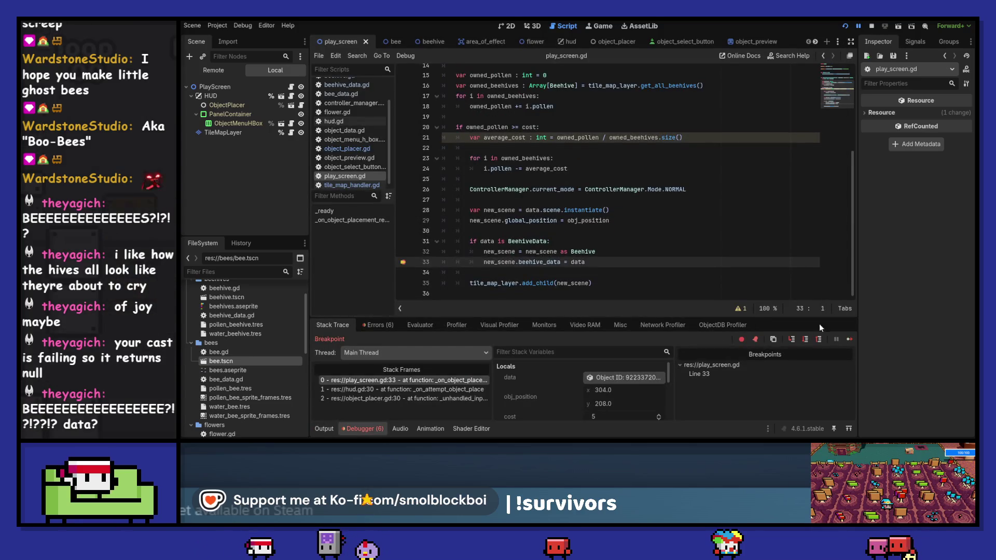
left_click(849, 339)
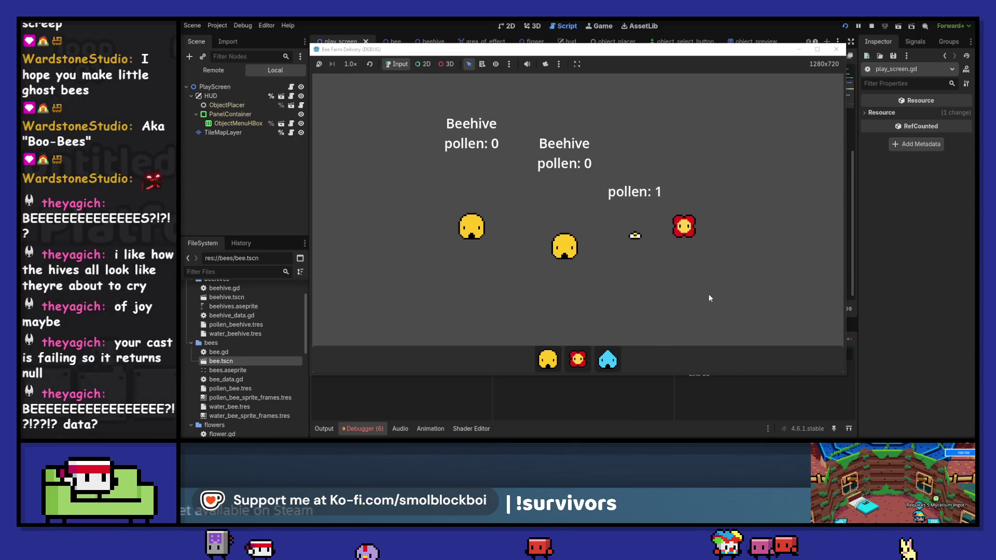
left_click(370, 402)
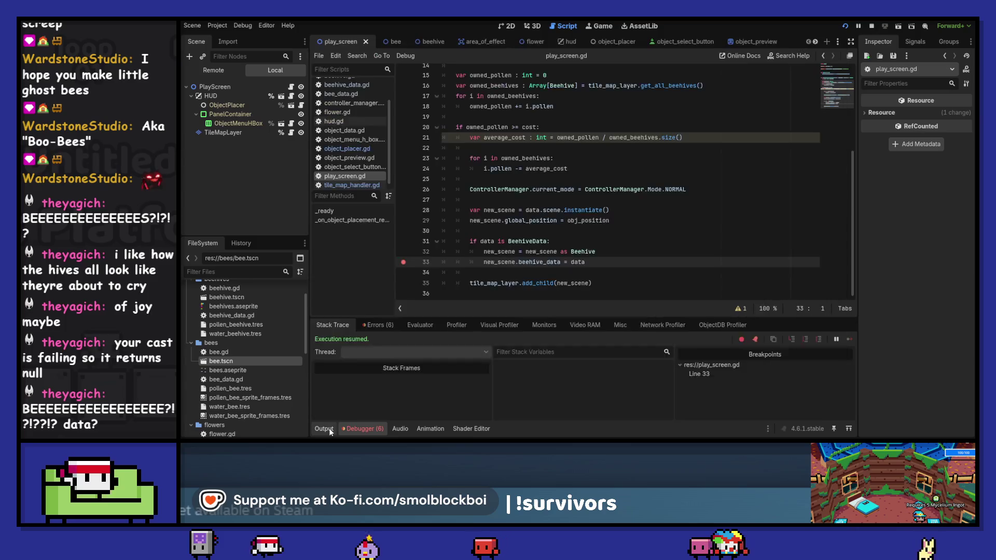
left_click(326, 429)
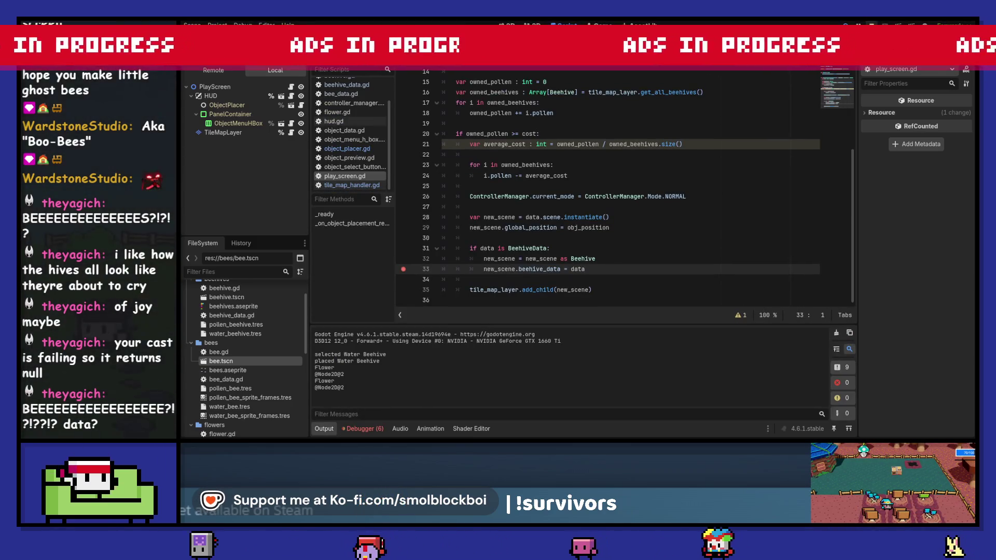
key("F8")
left_click(677, 270)
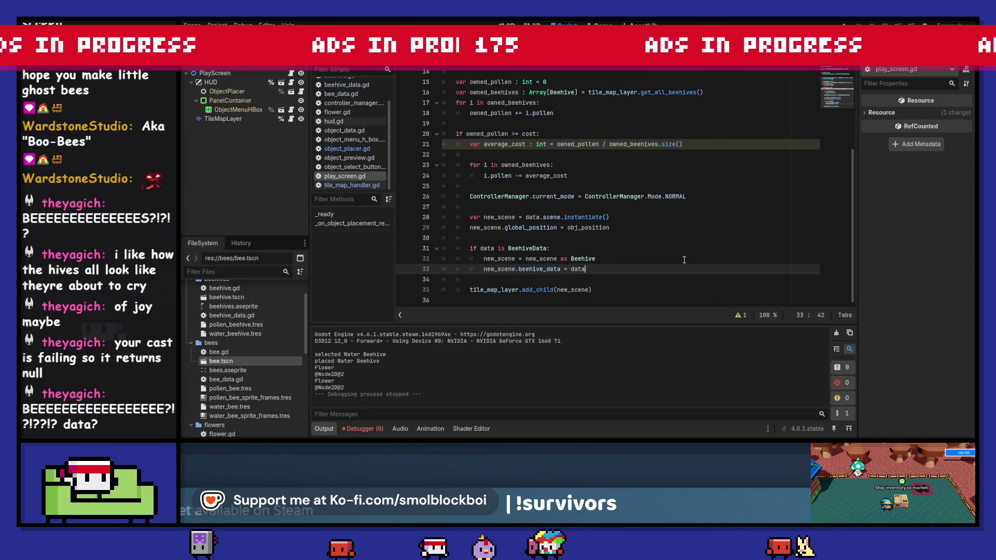
key("F5")
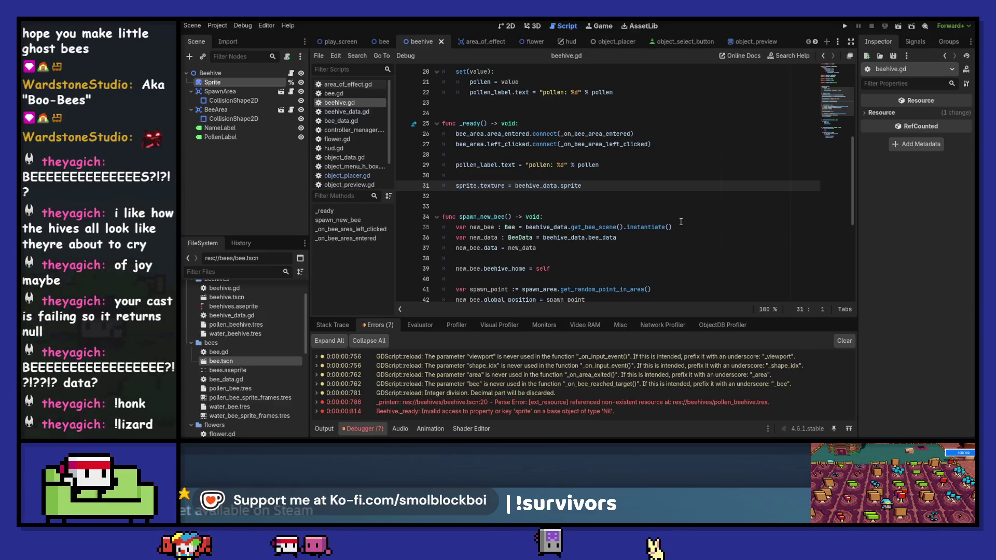
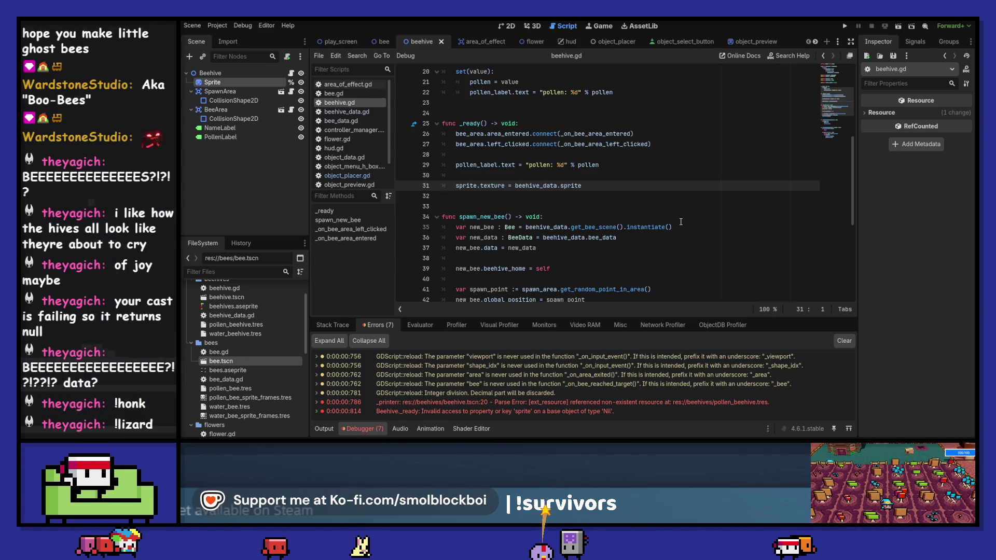
Clear the debugger errors, test-run the game, review the error list, and stop it
left_click(838, 341)
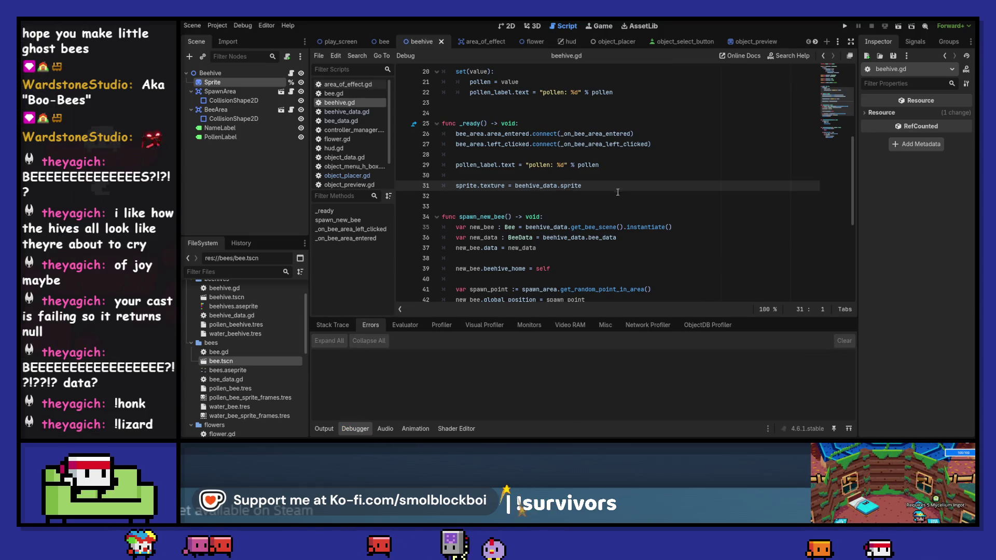
key("F5")
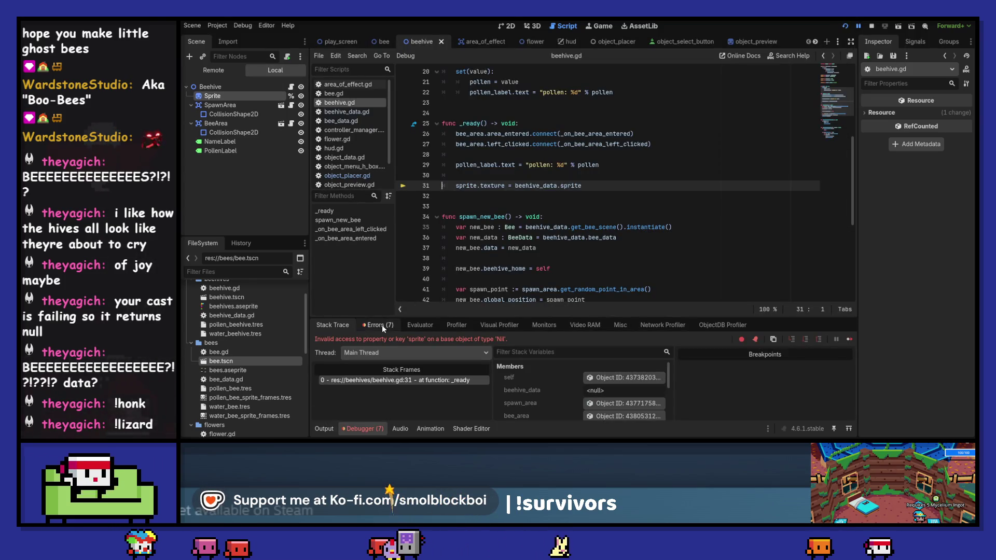
left_click(379, 325)
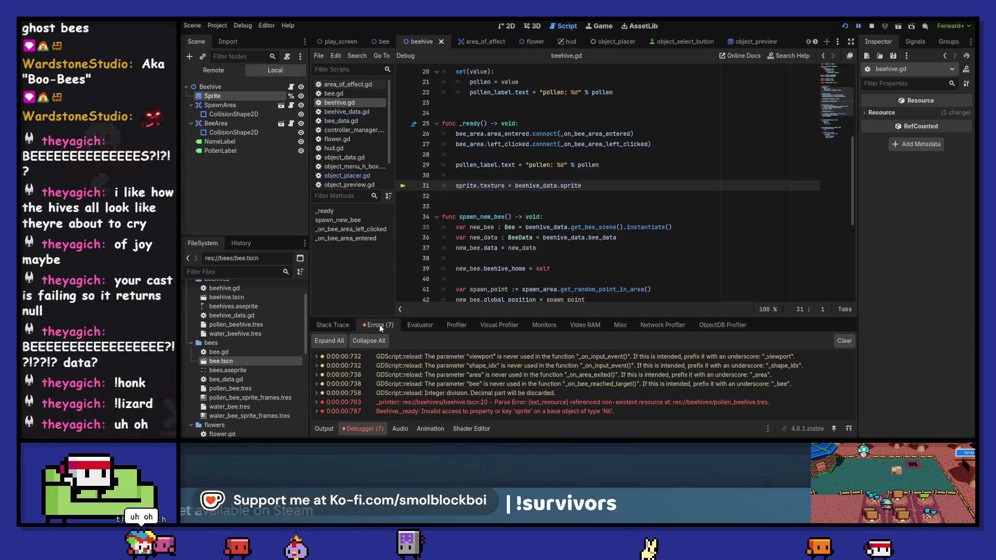
left_click(872, 26)
Guard the sprite.texture line with 'if beehive_data:', save beehive.gd, and rerun to pick a beehive
scroll(608, 146, "up", 4)
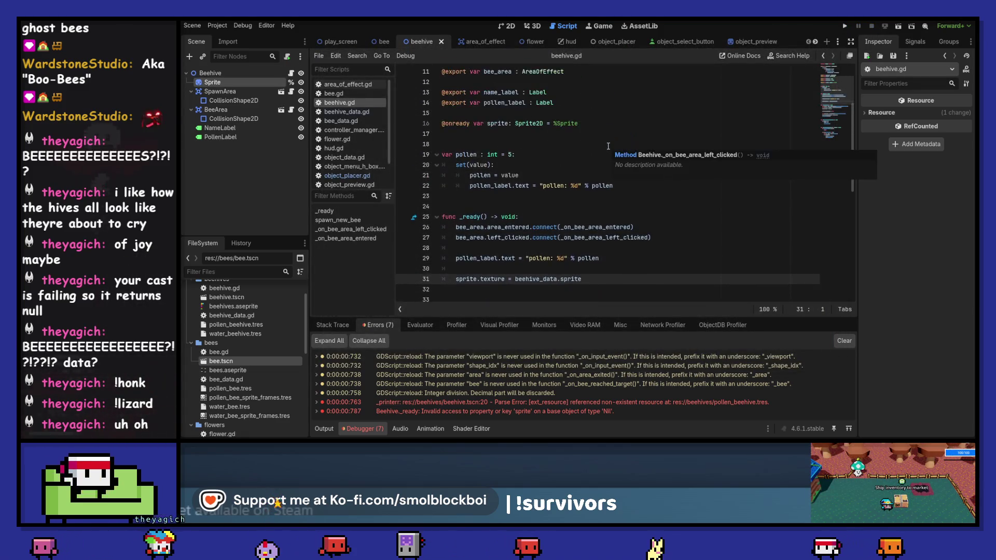
scroll(608, 146, "up", 3)
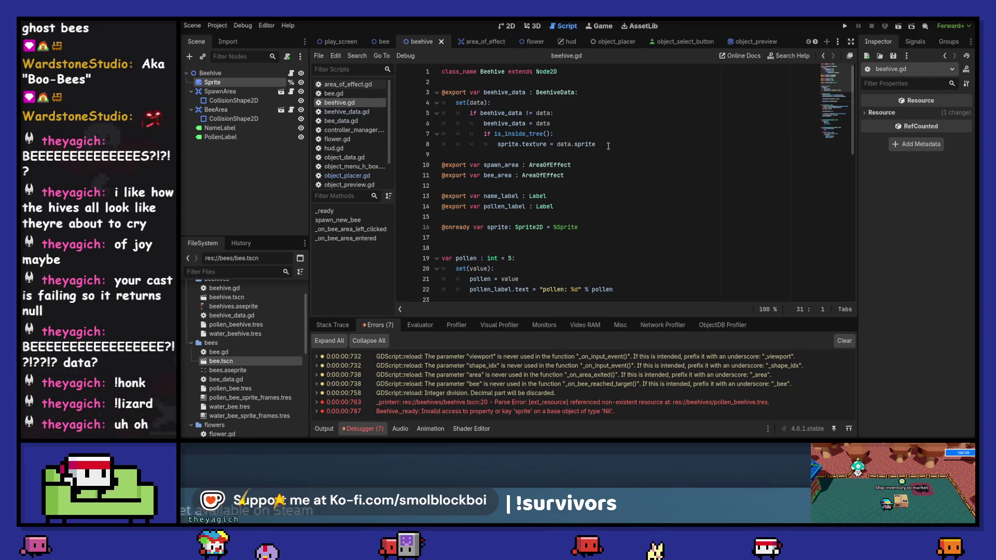
scroll(608, 146, "down", 3)
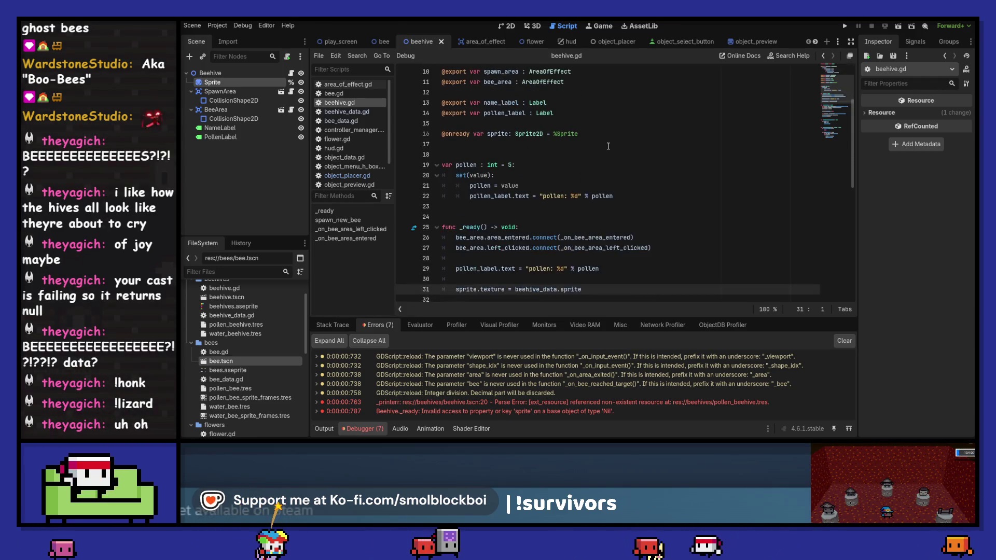
left_click(505, 278)
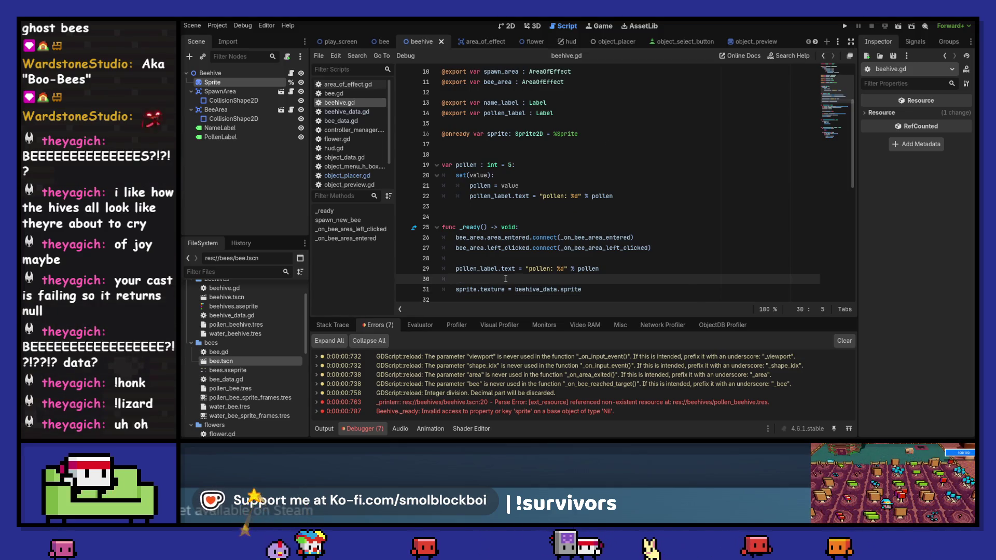
key("Return")
type("if beehi")
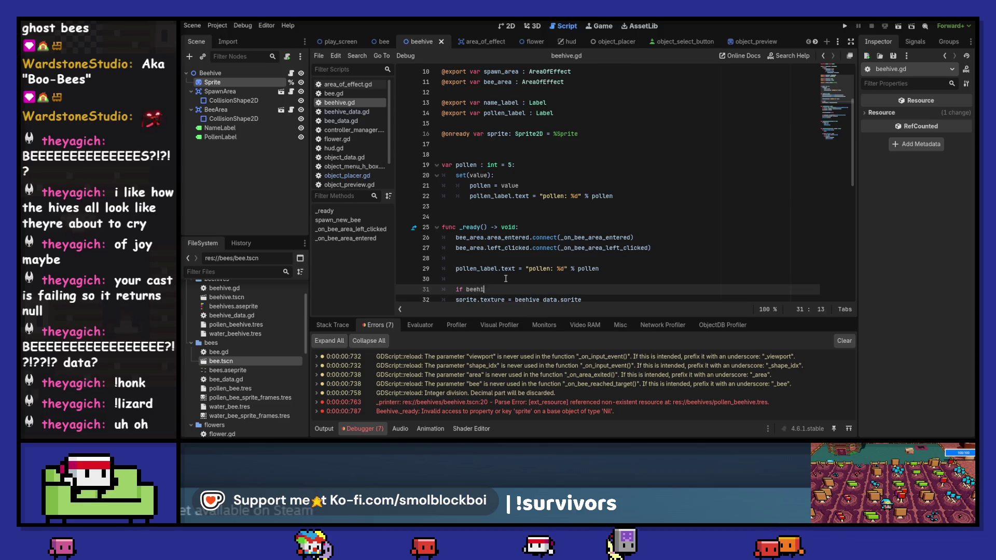
type("ve_data:")
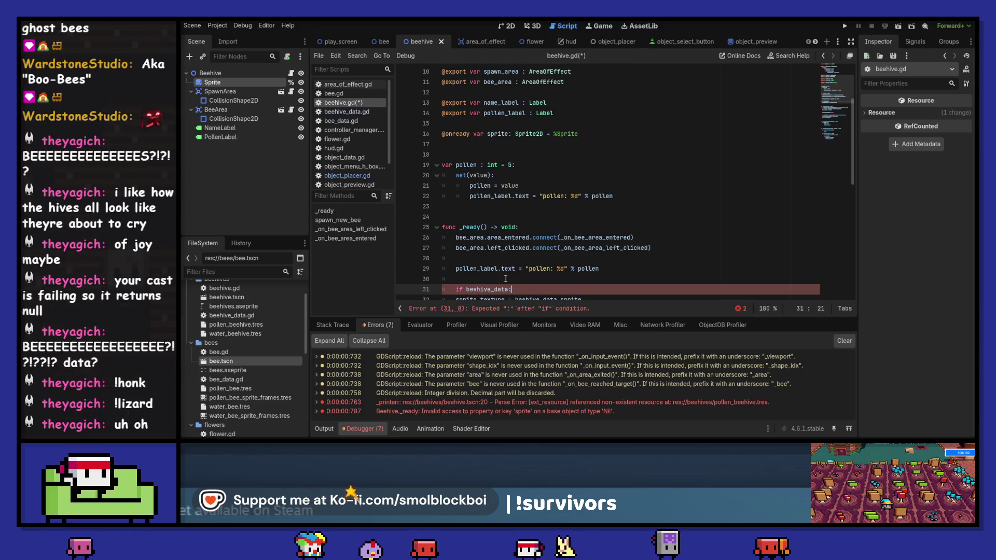
key("Down")
key("ctrl+s")
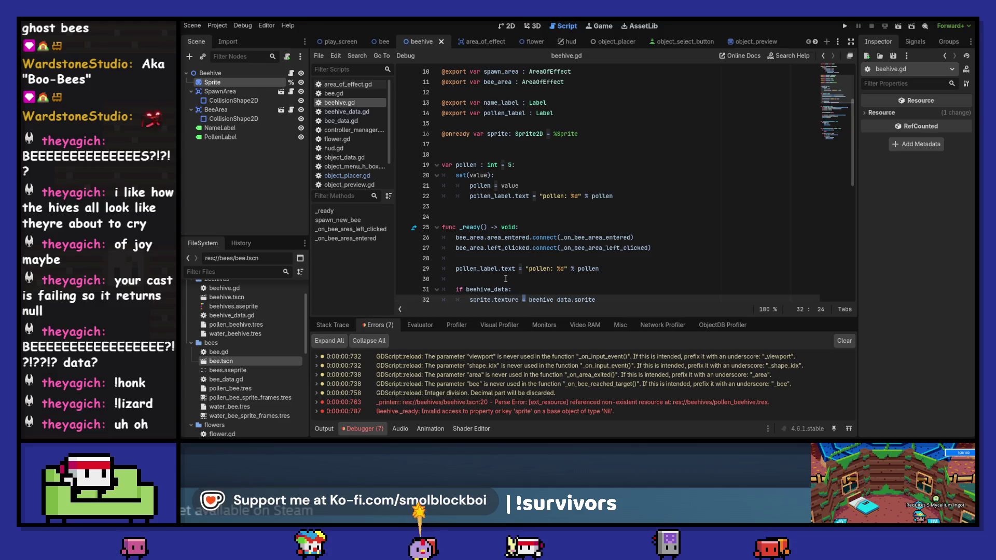
key("F5")
left_click(607, 359)
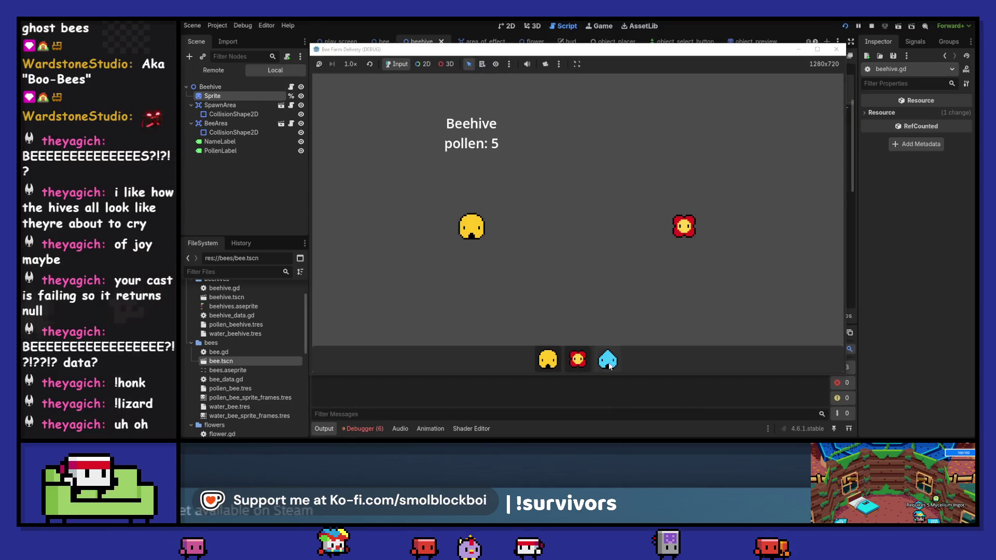
Place a blue beehive in the game, stop it, and check the bee script's data export
left_click(551, 228)
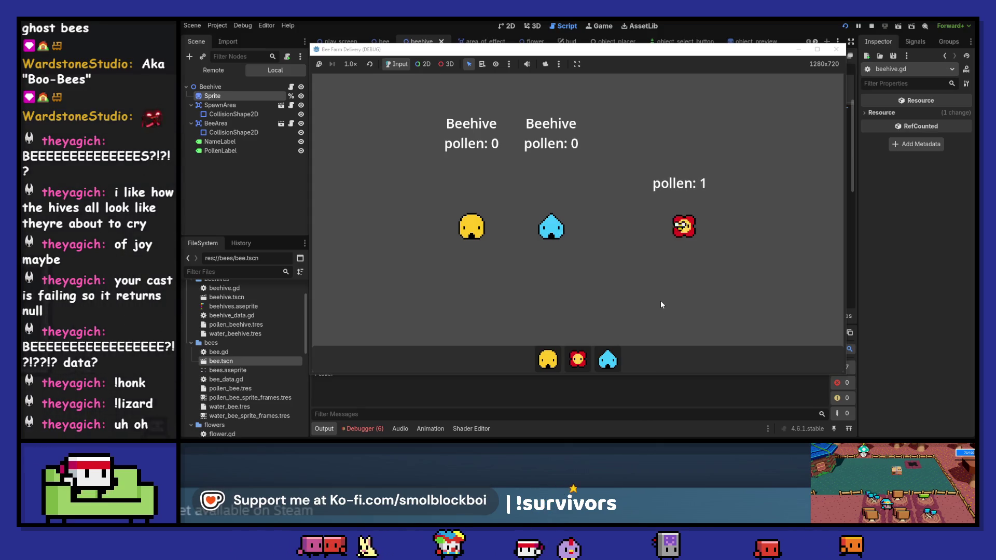
key("F8")
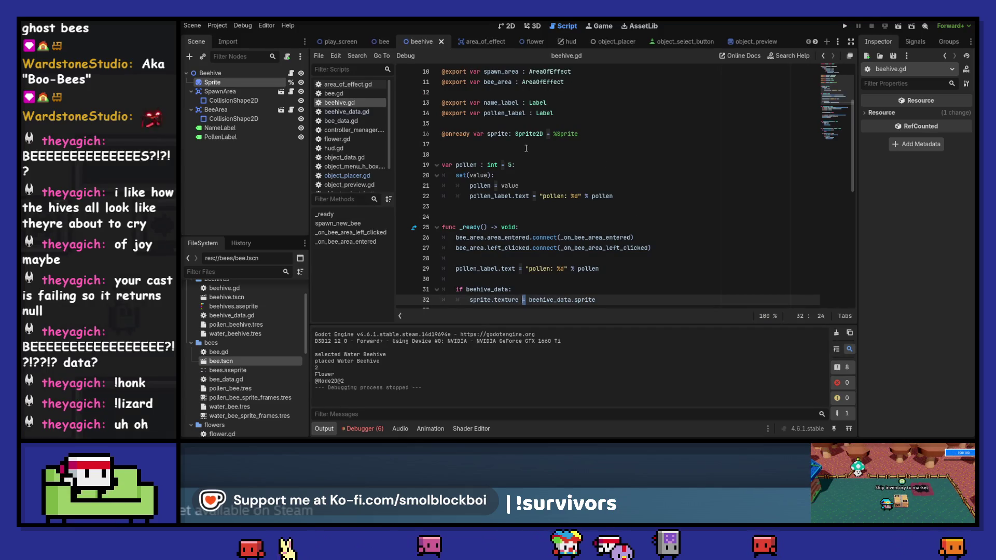
left_click(383, 41)
left_click(253, 73)
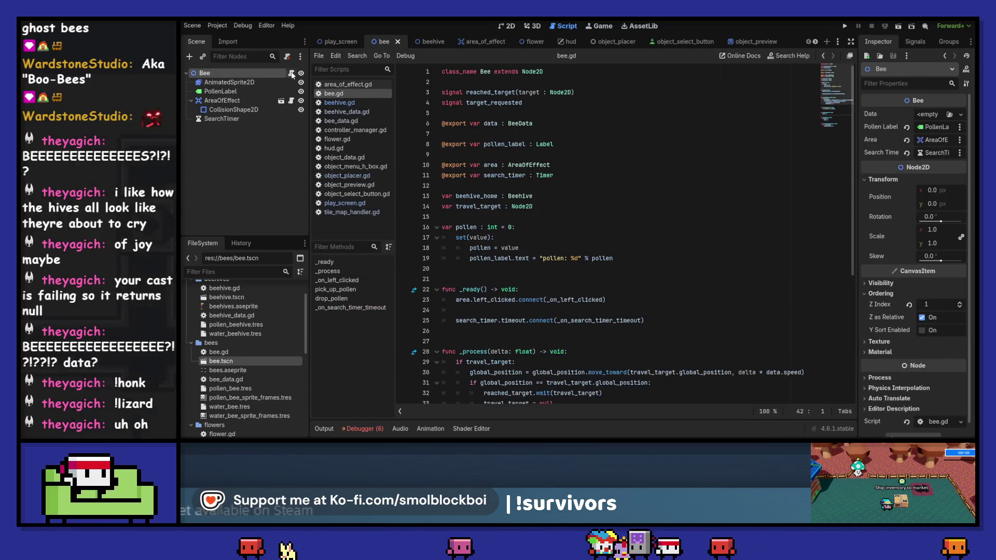
left_click(484, 123)
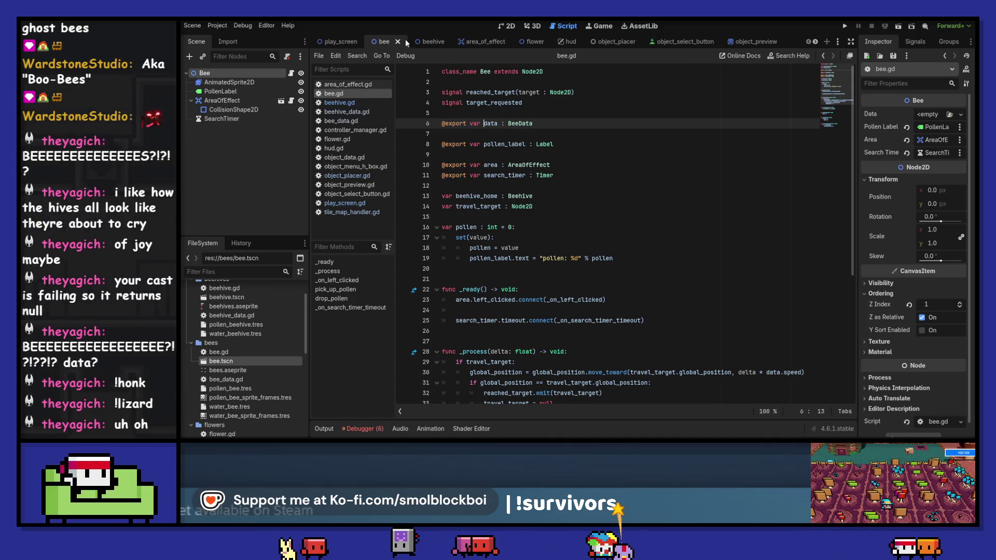
Empty the Beehive node's Beehive Data and run the game to trigger the bee-spawning error
left_click(423, 41)
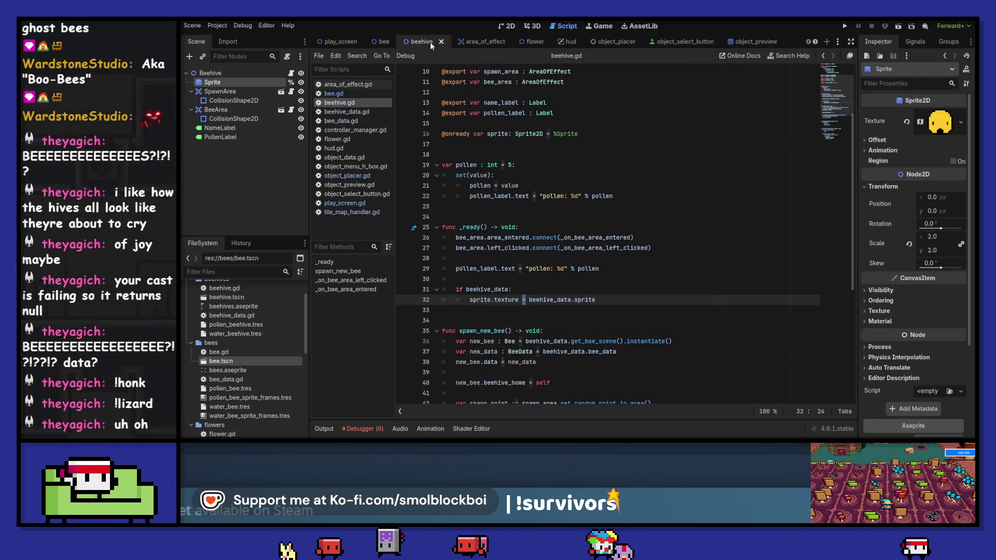
left_click(237, 73)
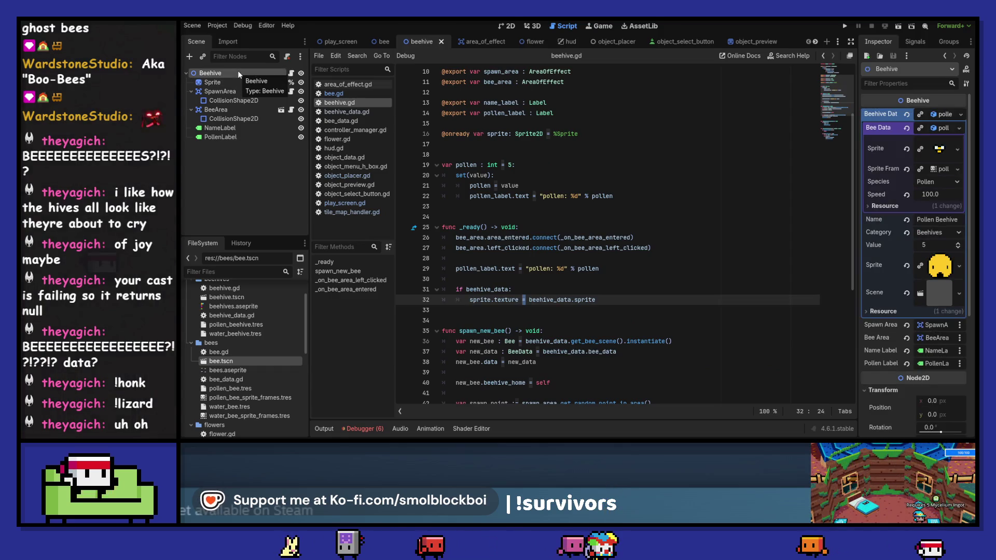
left_click(946, 130)
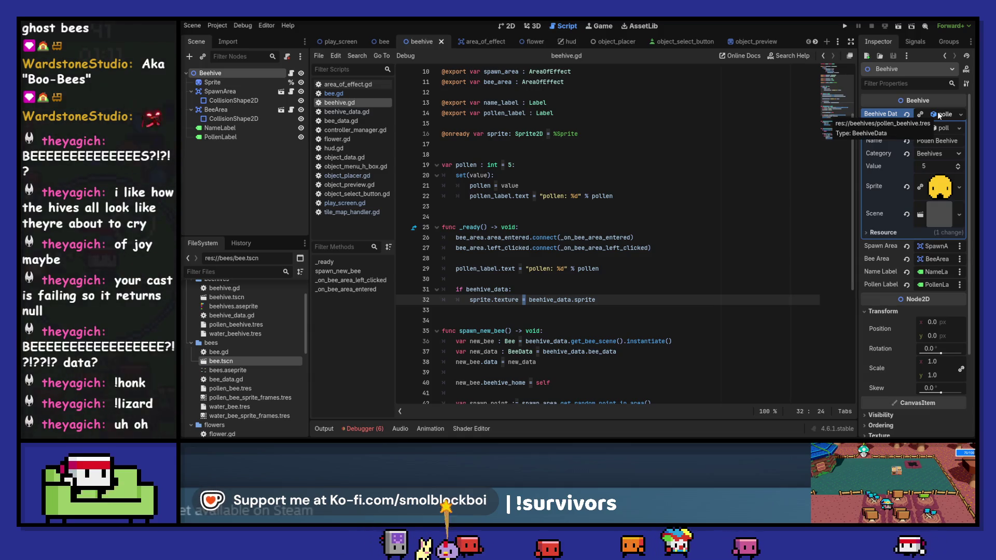
left_click(907, 115)
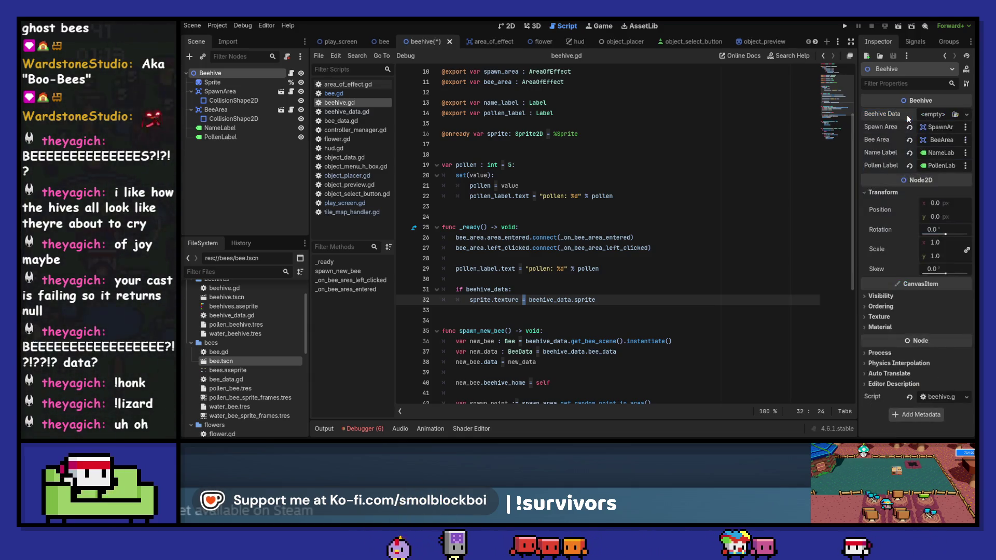
left_click(843, 27)
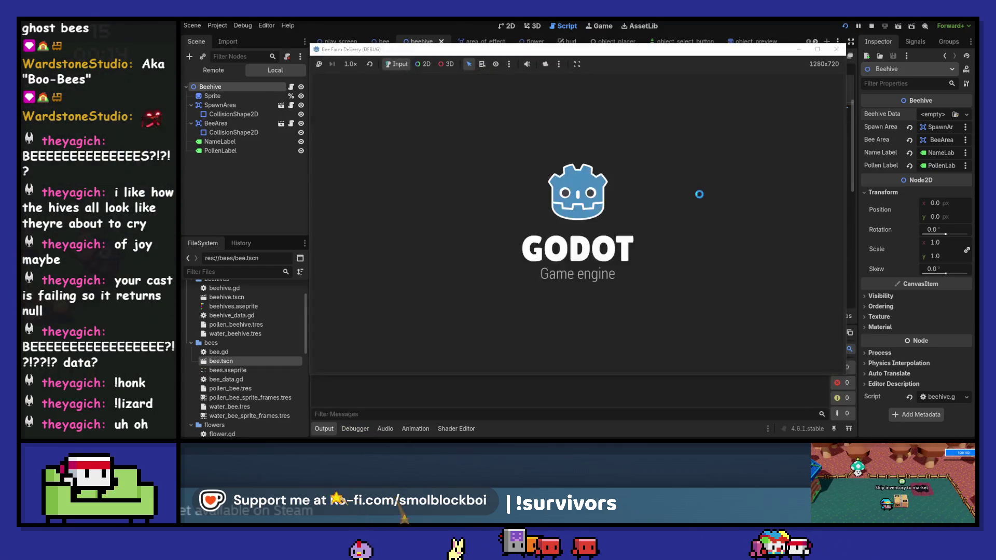
left_click(468, 222)
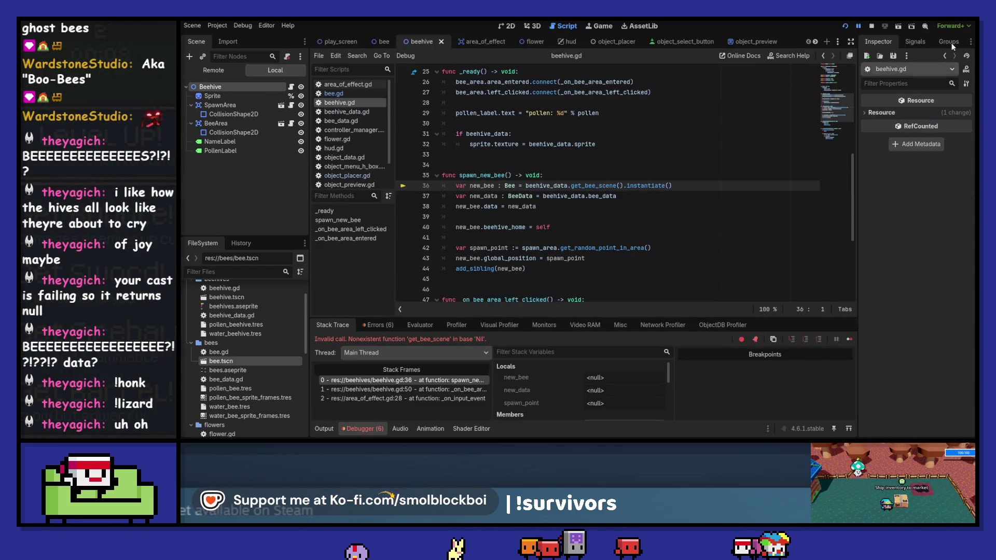
left_click(871, 26)
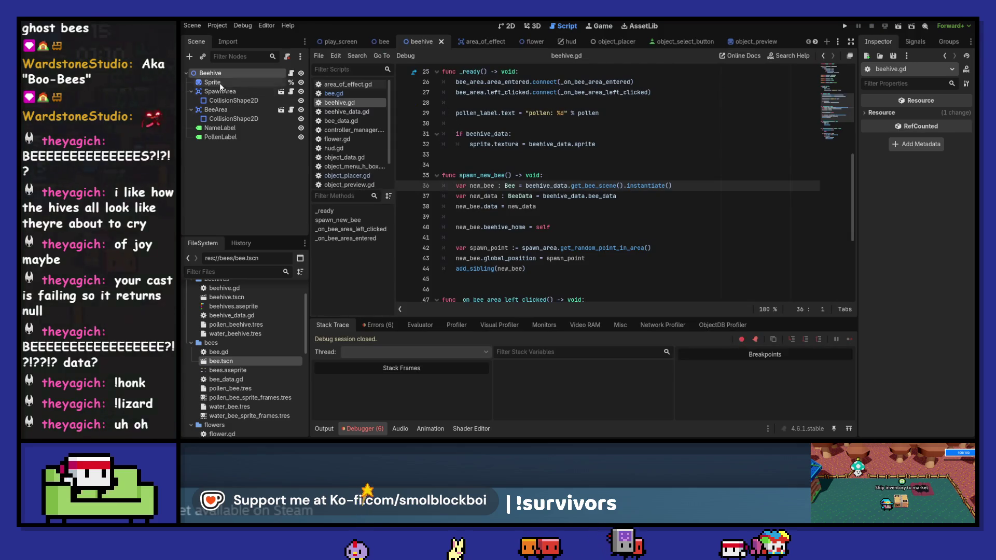
Restore the Pollen Beehive data and rerun the game to confirm bees spawn
left_click(225, 72)
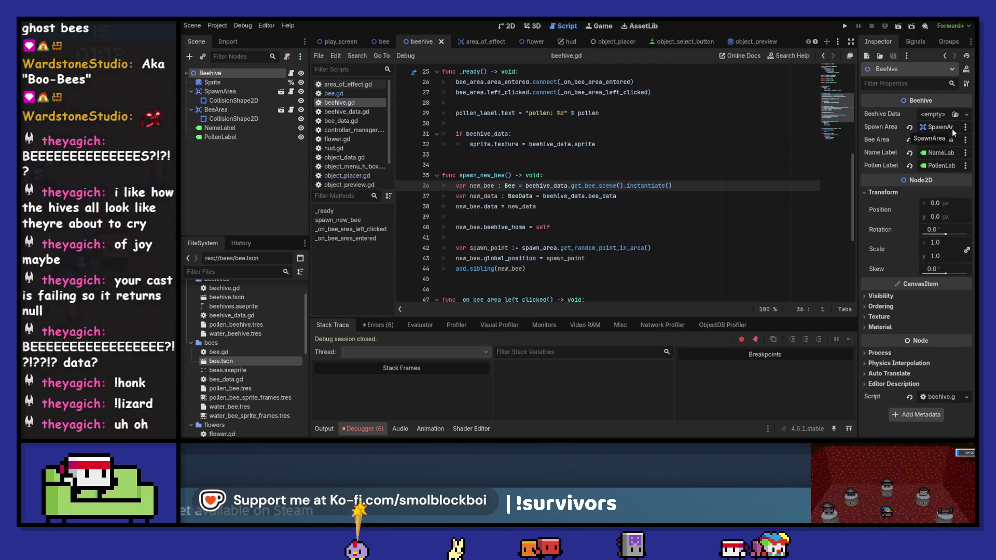
key("F5")
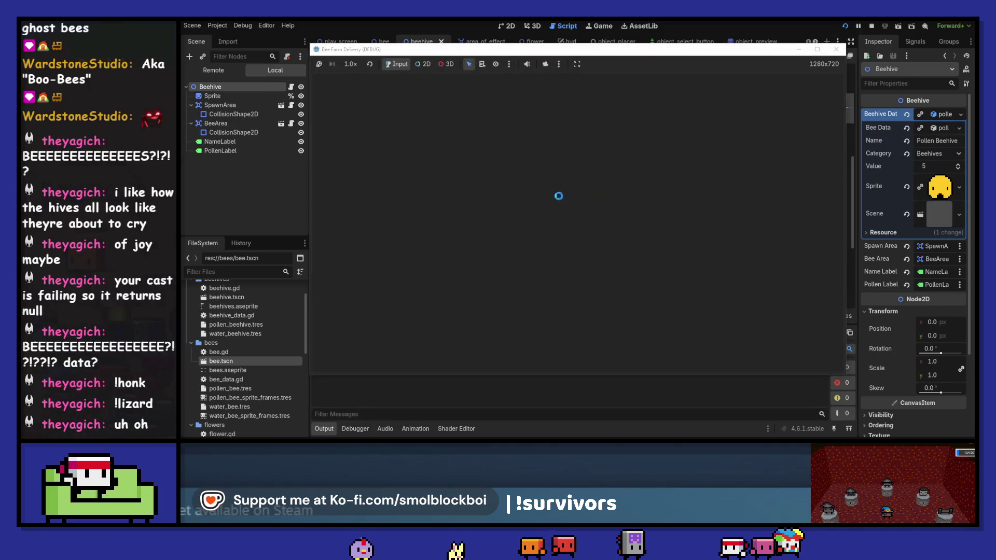
left_click(476, 223)
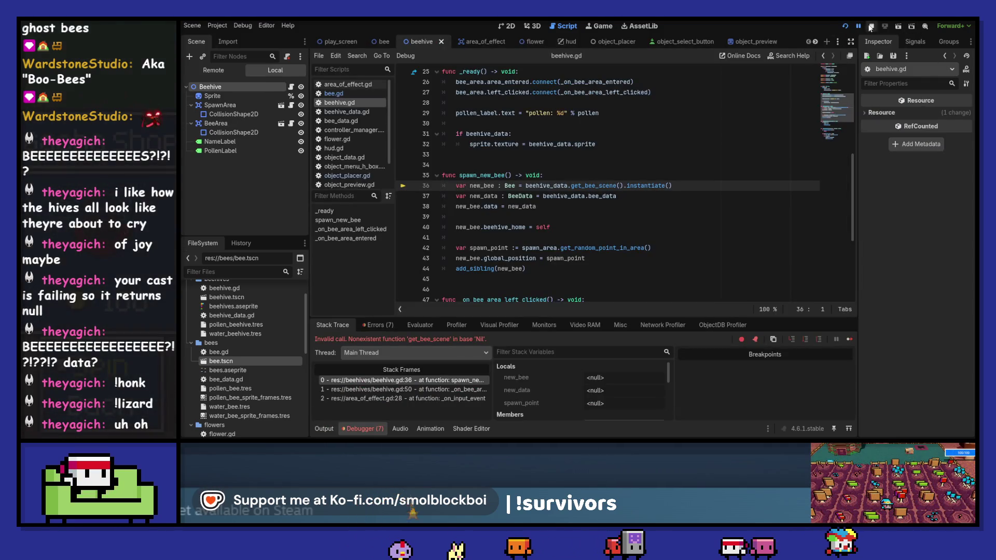
left_click(870, 27)
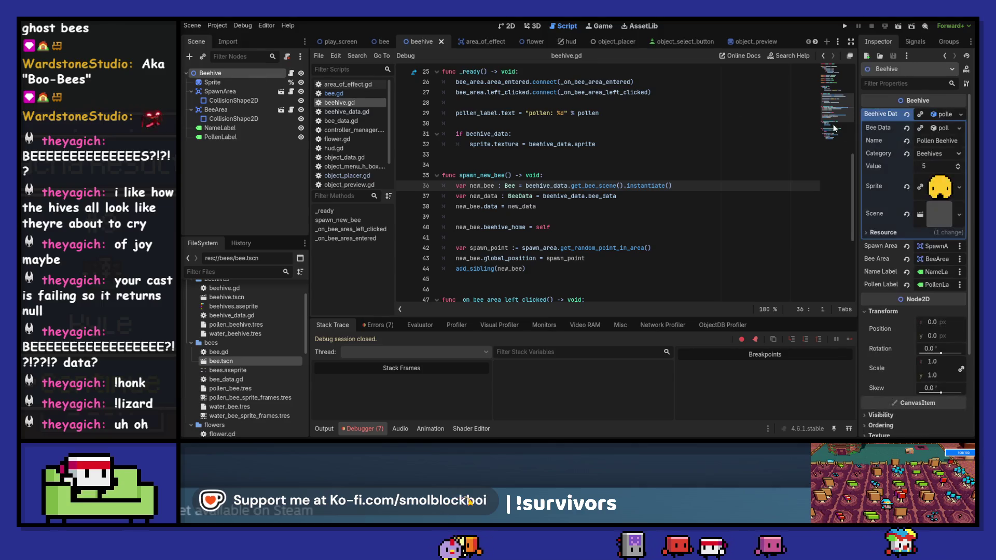
left_click(949, 119)
Save the beehive scene, glance at the flower and beehive scripts, then bring up bee.gd
key("ctrl+s")
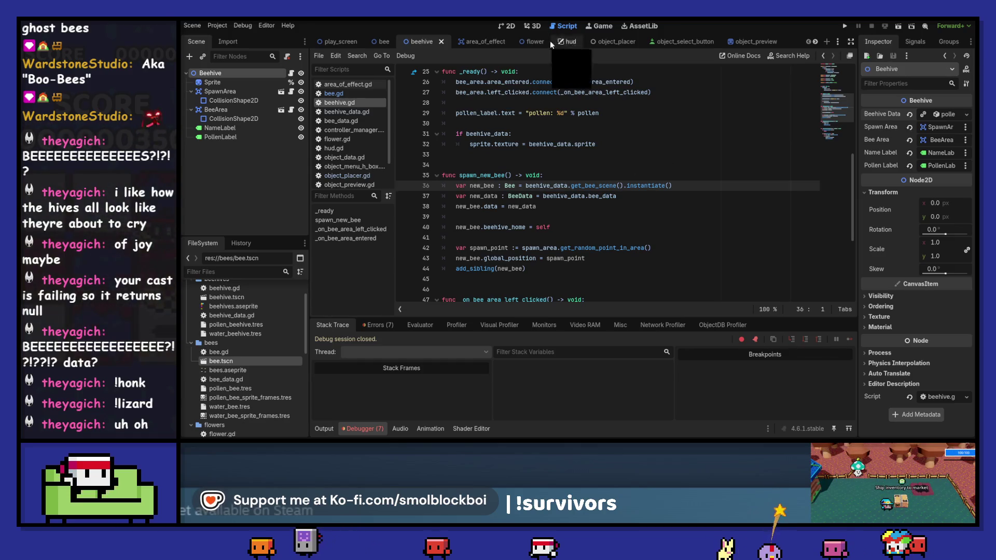
left_click(524, 42)
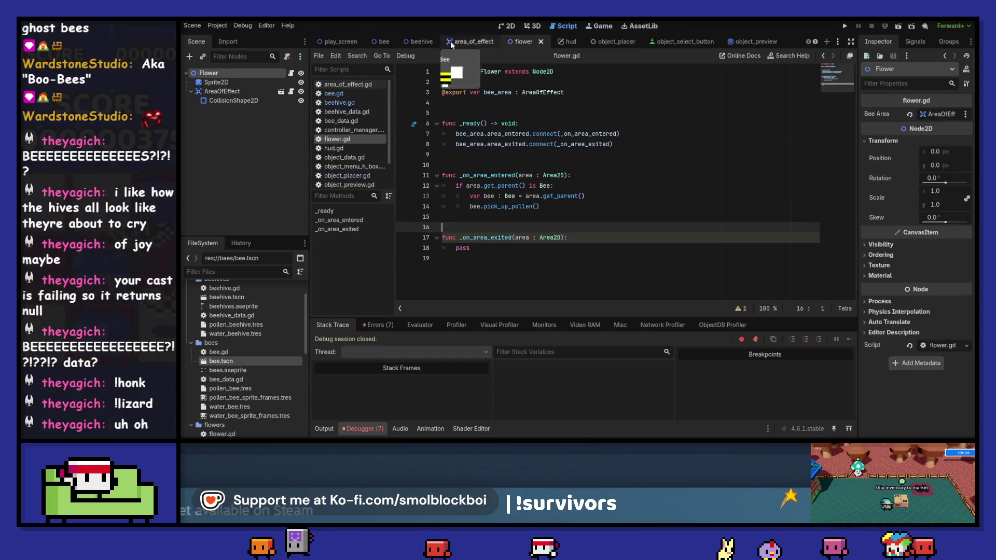
left_click(417, 42)
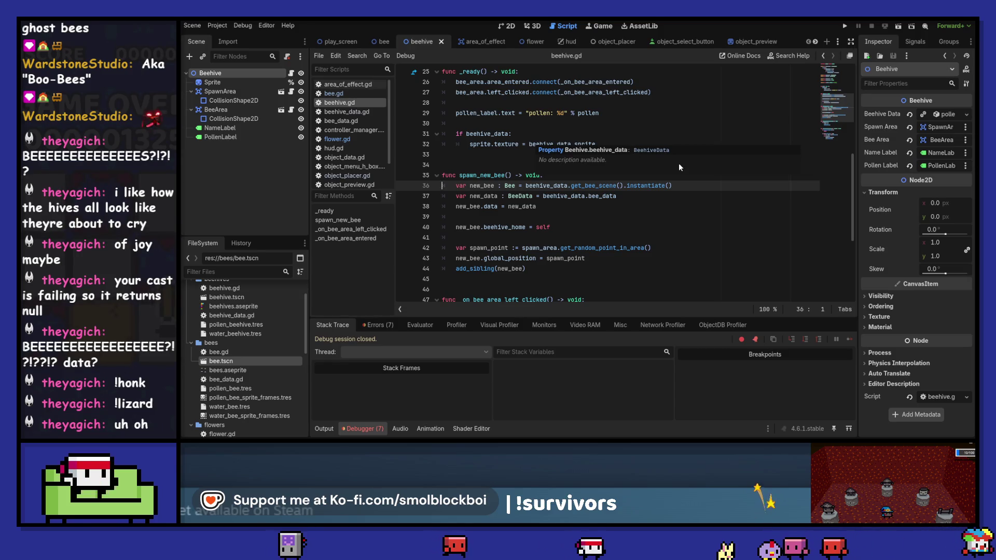
key("End")
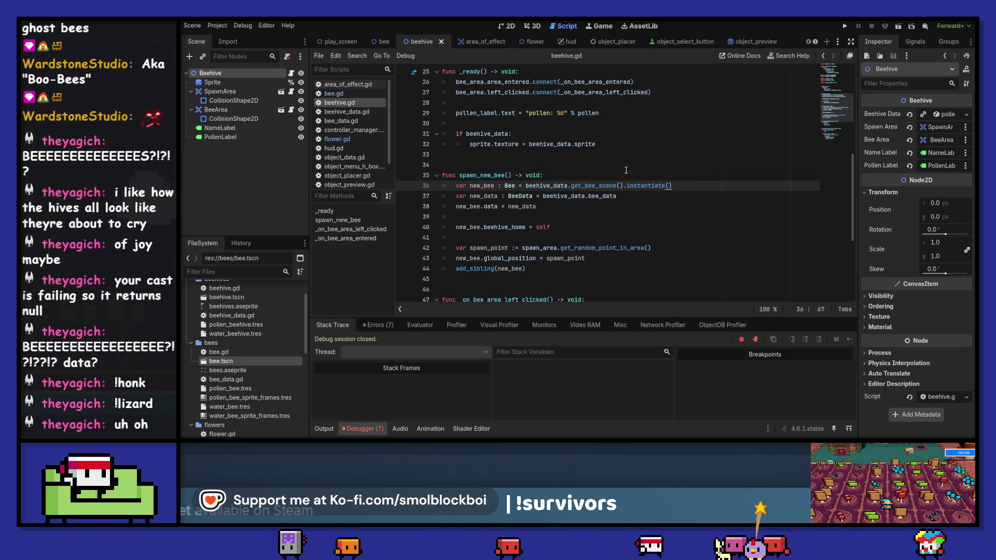
left_click(374, 45)
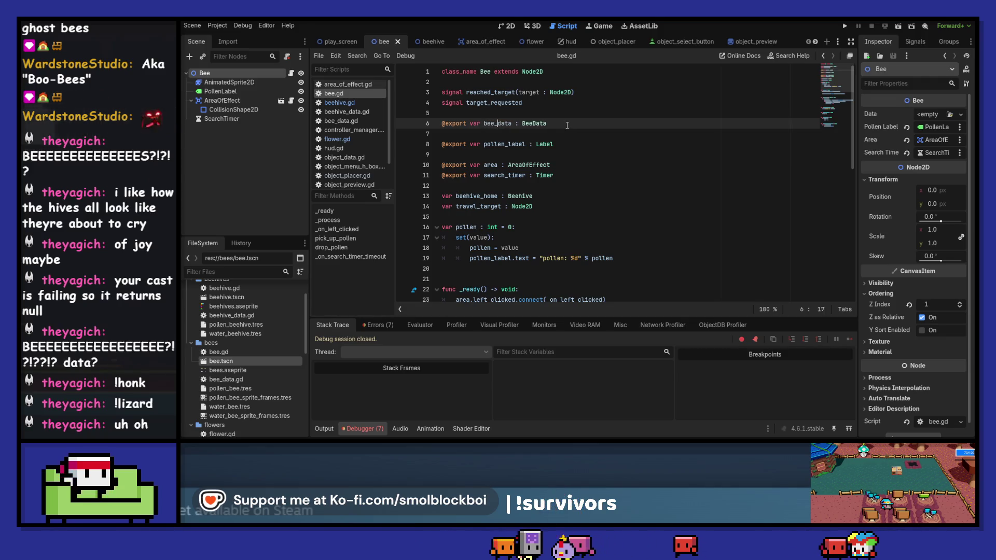
Change the remaining data references to bee_data and save
key("BackSpace")
key("BackSpace")
key("BackSpace")
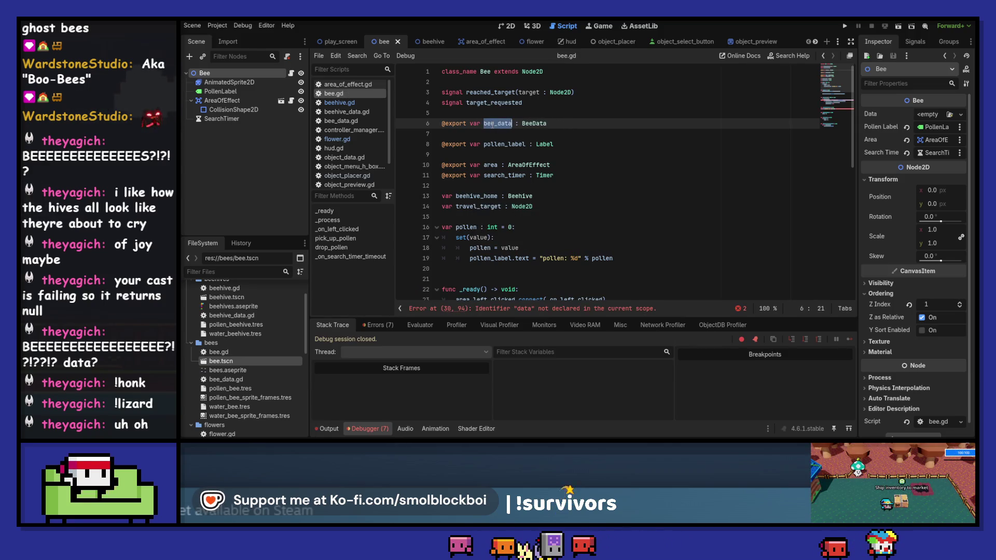
scroll(595, 161, "down", 5)
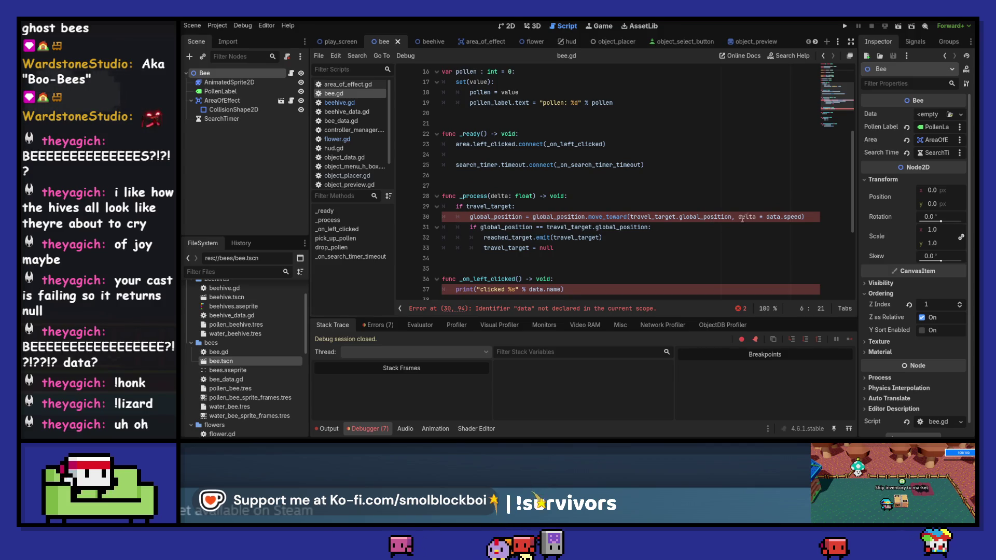
left_click(766, 217)
type("bee_")
scroll(590, 244, "down", 2)
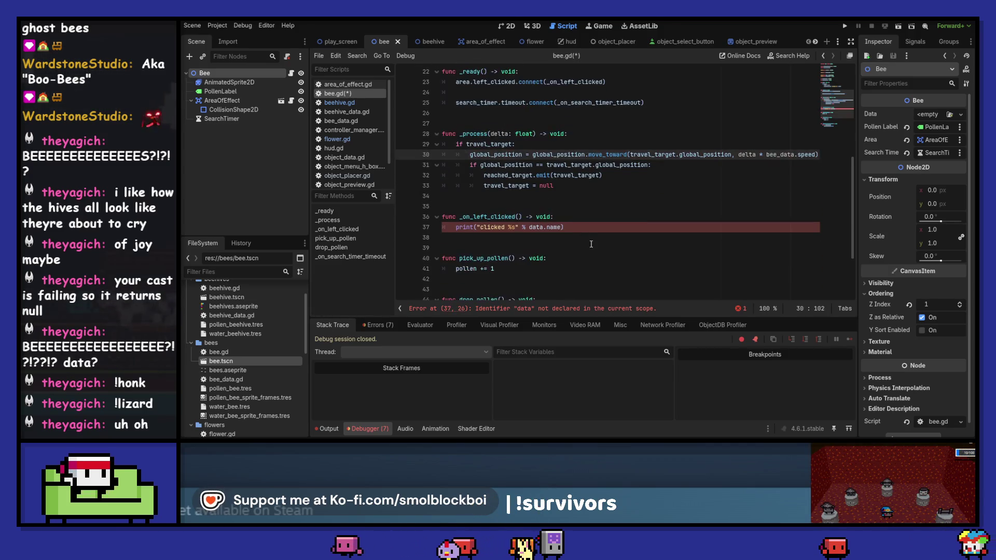
double_click(538, 230)
type("bee_data")
scroll(831, 113, "down", 3)
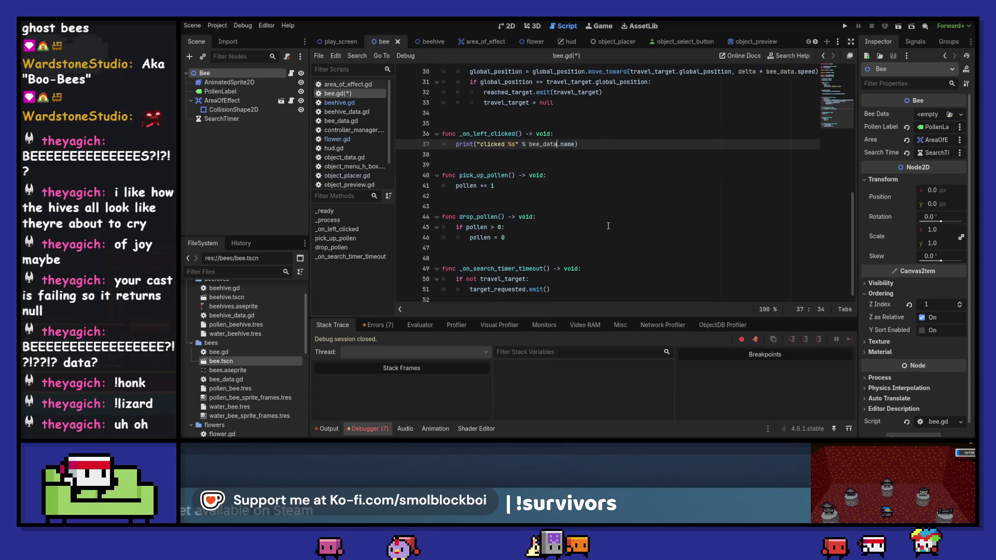
key("ctrl+s")
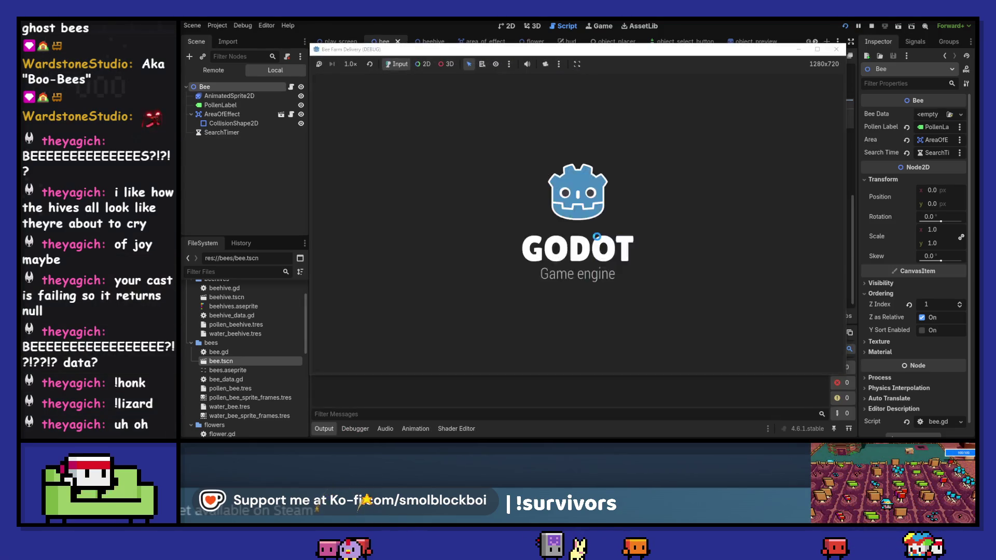
Test the rename in-game with blue and cyan beehives, patching a missed reference and relaunching
left_click(607, 359)
left_click(561, 207)
left_click(471, 226)
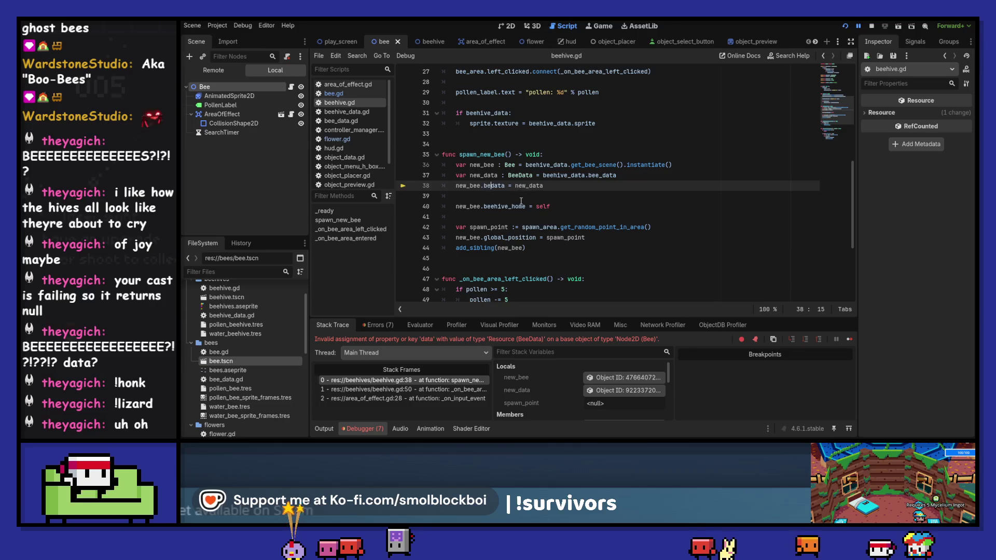
type("e_")
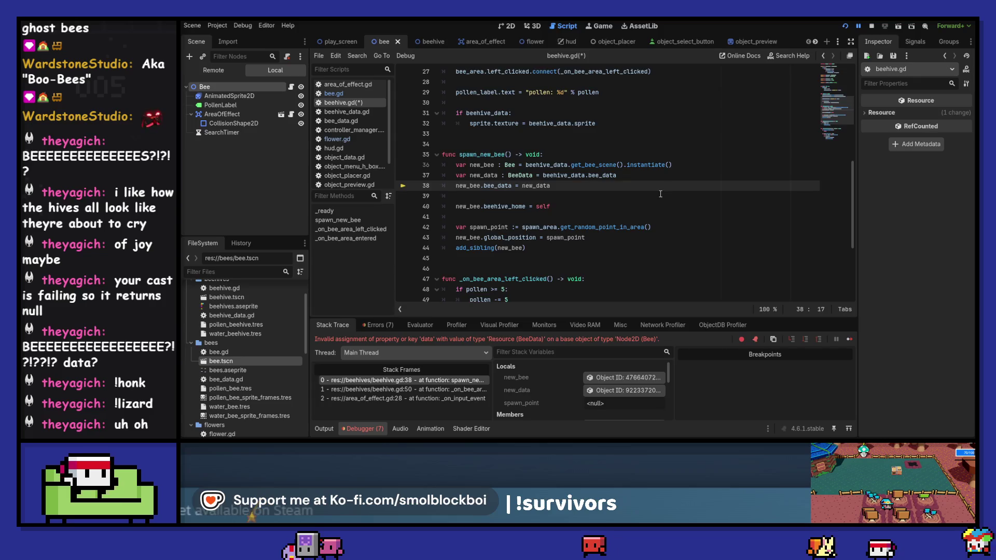
key("F5")
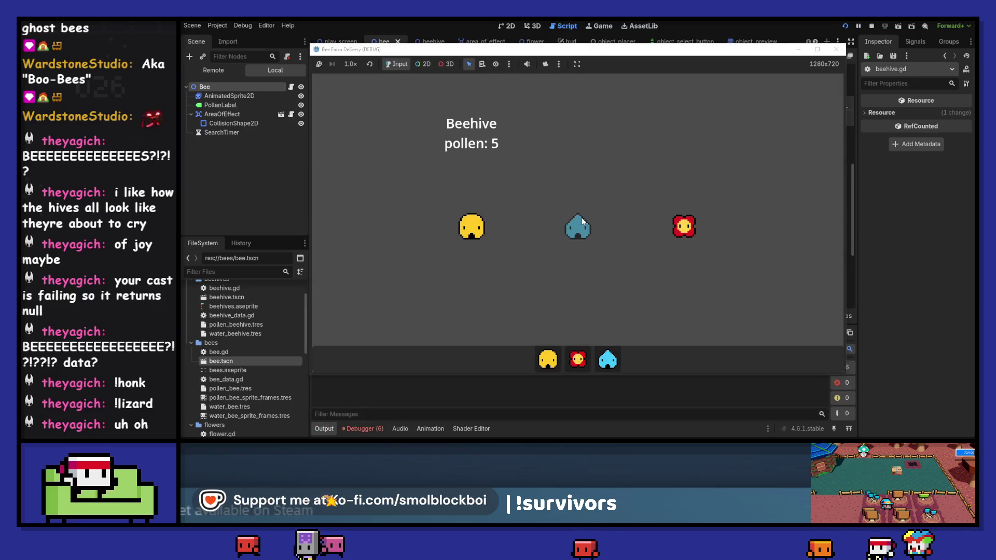
left_click(582, 221)
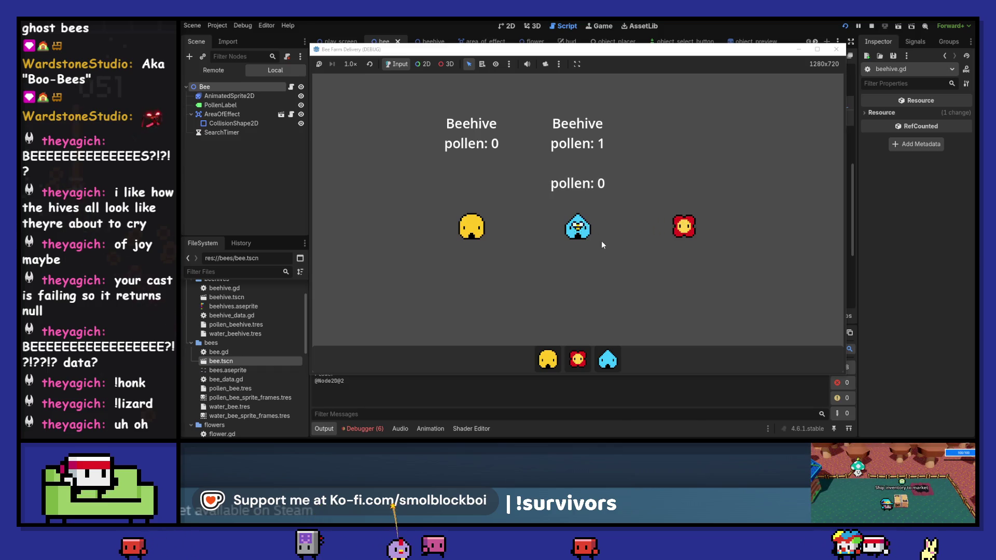
left_click(834, 50)
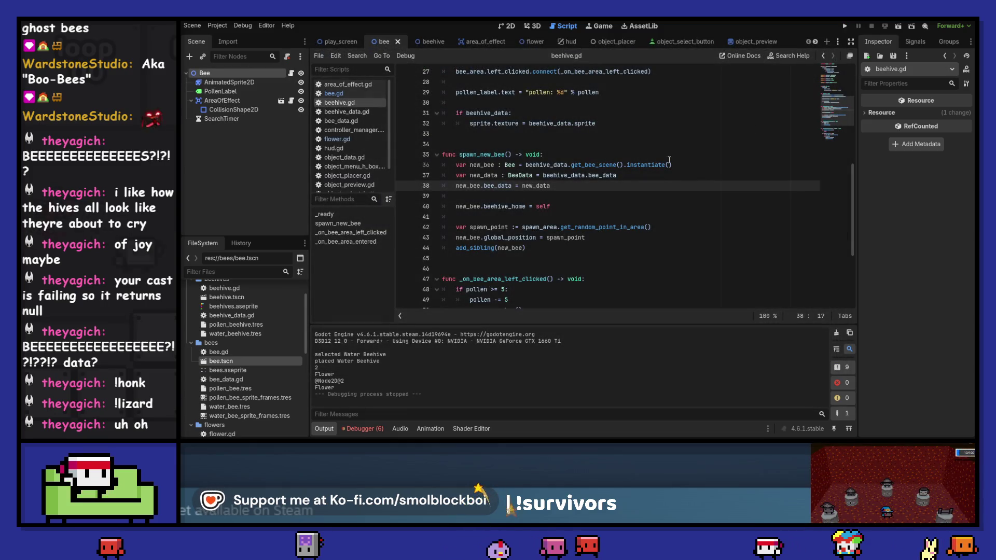
Give the bee_data declaration in bee.gd a set(data): setter
scroll(462, 122, "up", 7)
left_click(334, 93)
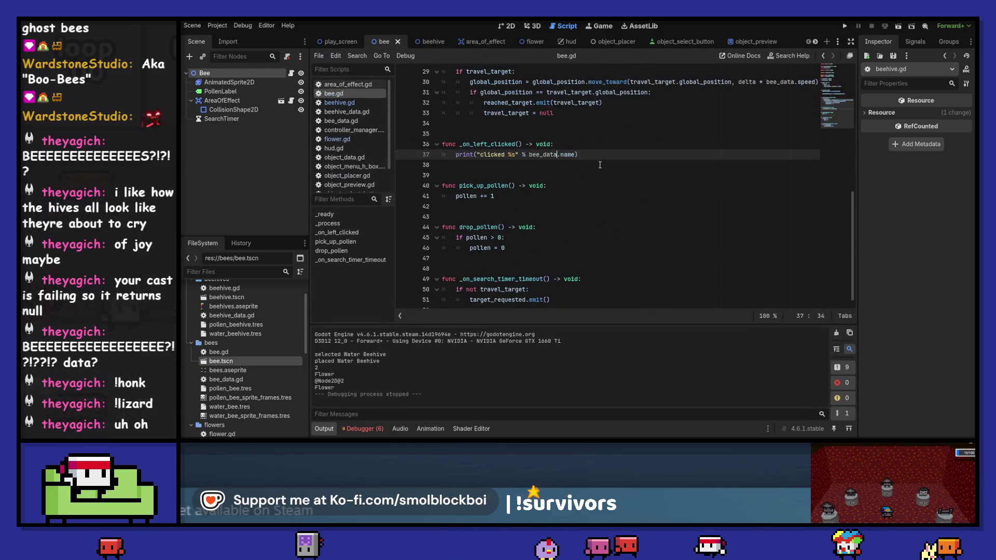
scroll(607, 168, "up", 8)
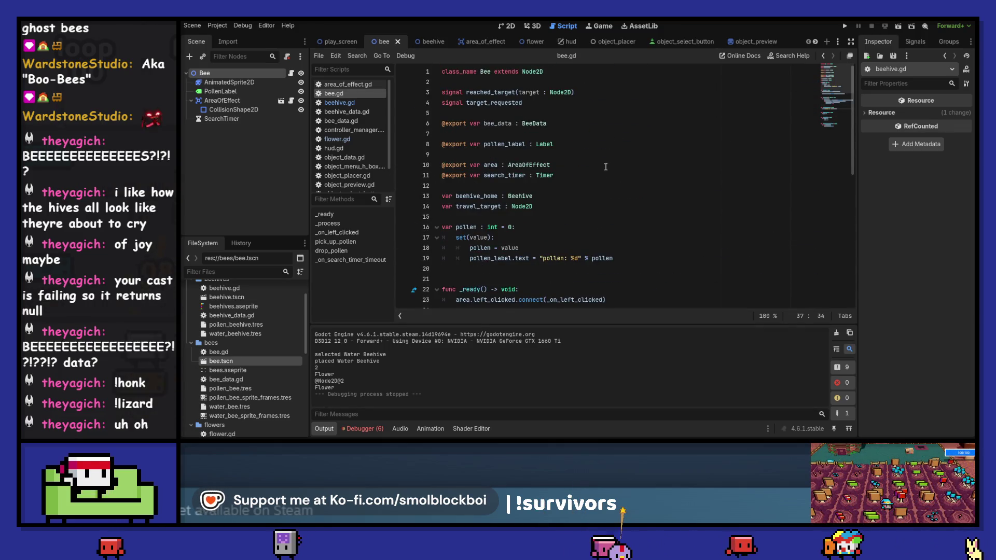
left_click(559, 124)
type(":")
key("Return")
type("set(")
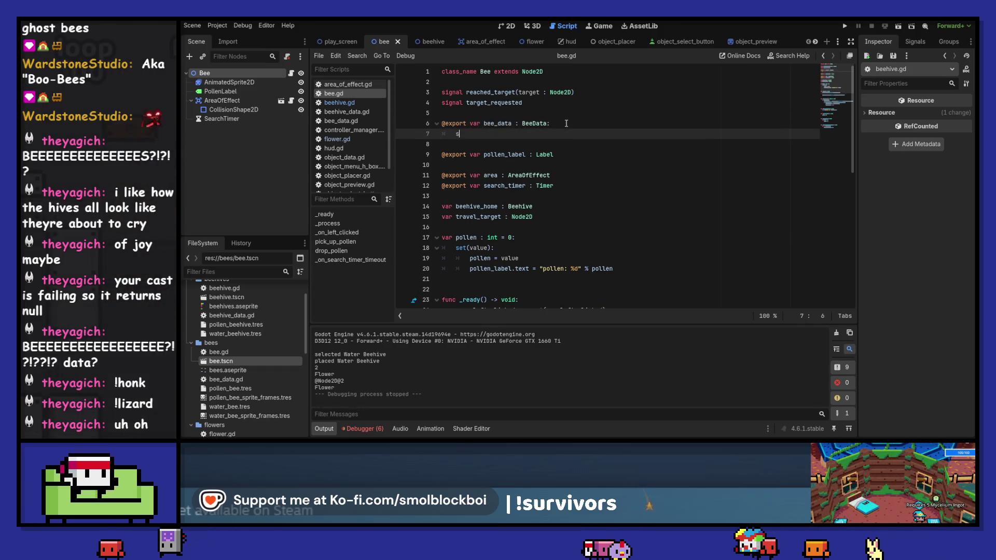
type("data)")
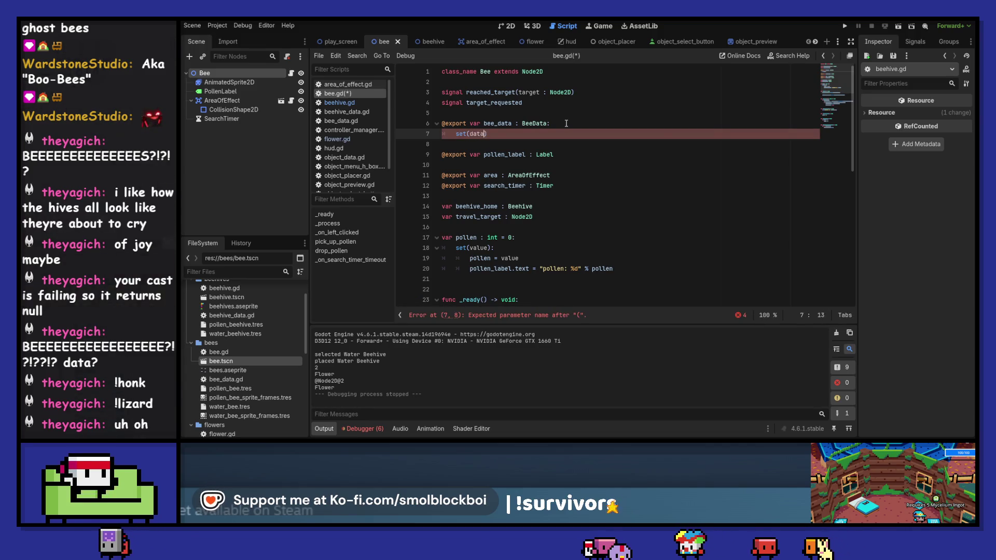
type(":")
key("Return")
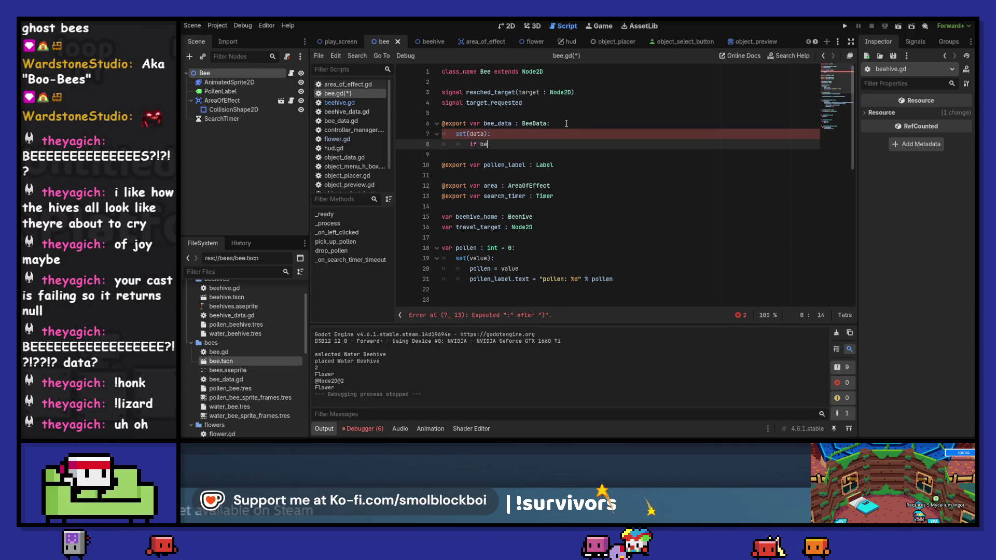
Make the setter store data when it differs from bee_data and open an is_inside_tree() check
type("e_data !=")
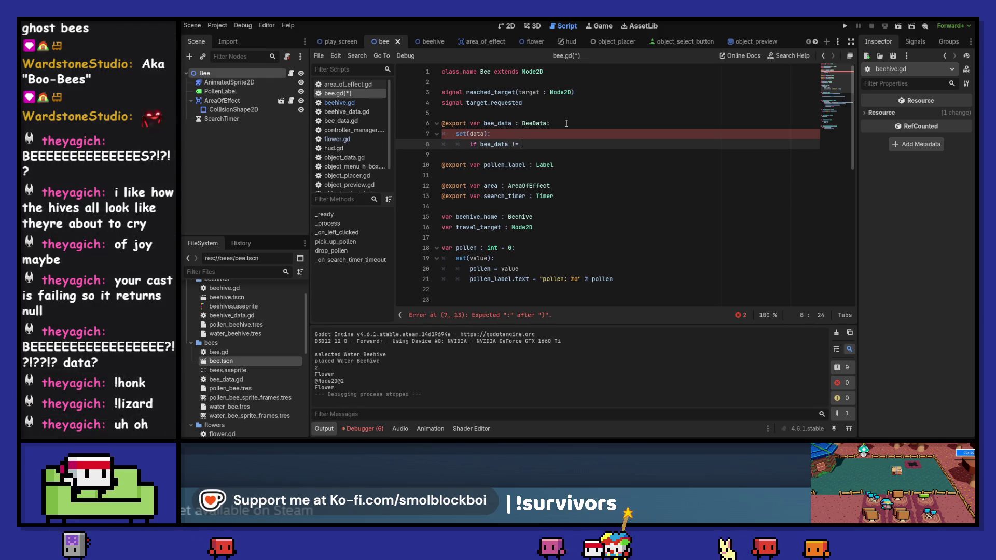
type(" data:")
key("Return")
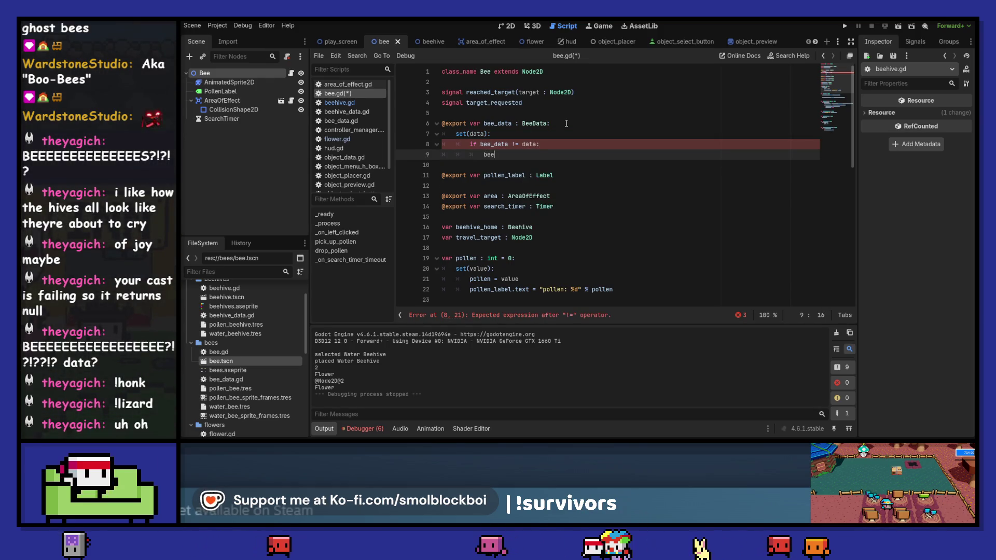
type("data = data")
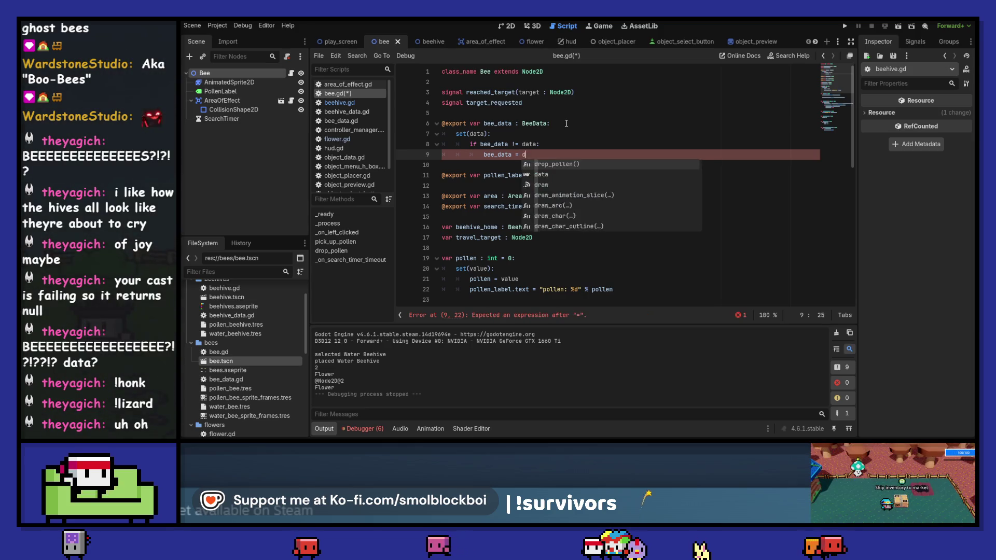
key("Return")
key("Return")
type("if is")
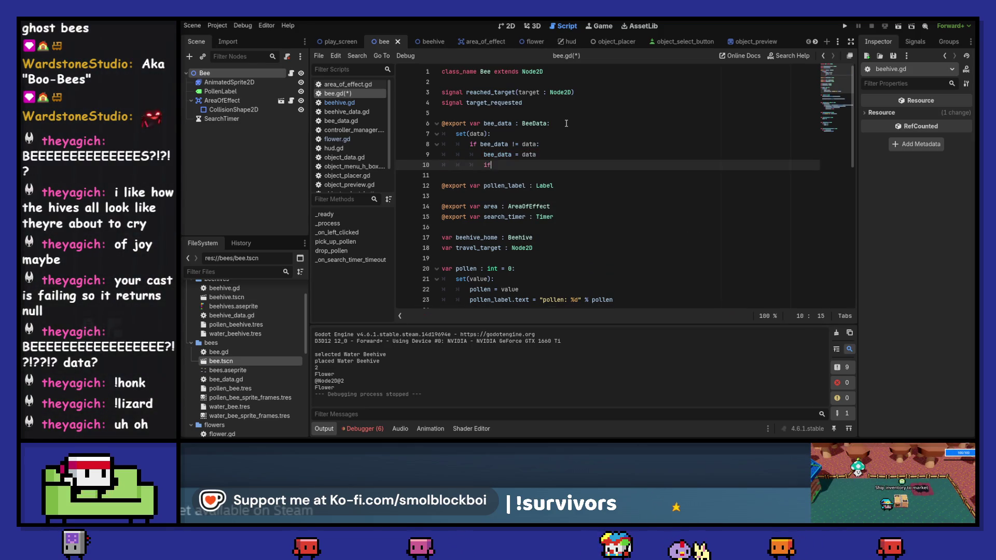
type("_ins")
key("Return")
type(":")
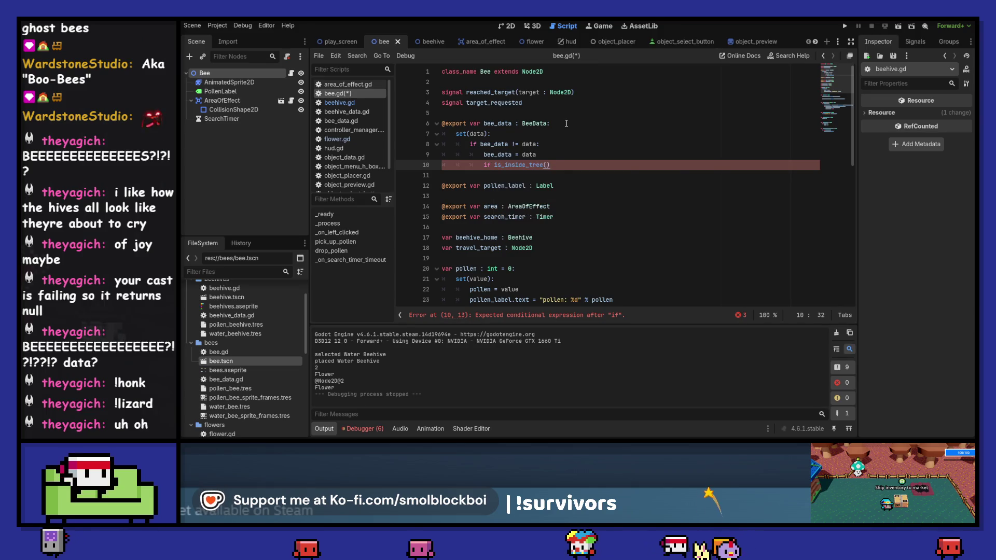
key("Return")
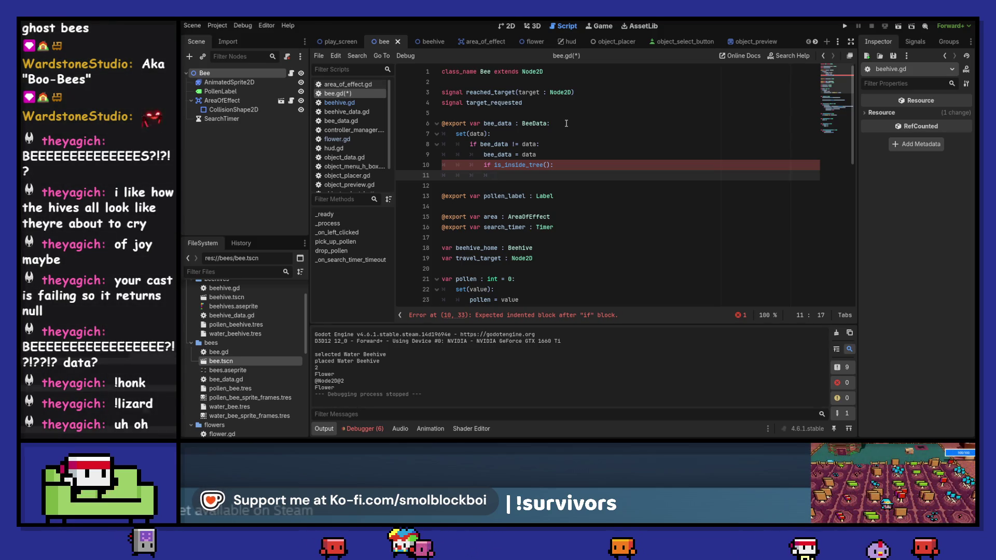
Add blank lines below the exported variables and select the bee's AnimatedSprite2D node
left_click(512, 237)
key("Return")
key("Return")
key("Up")
double_click(222, 83)
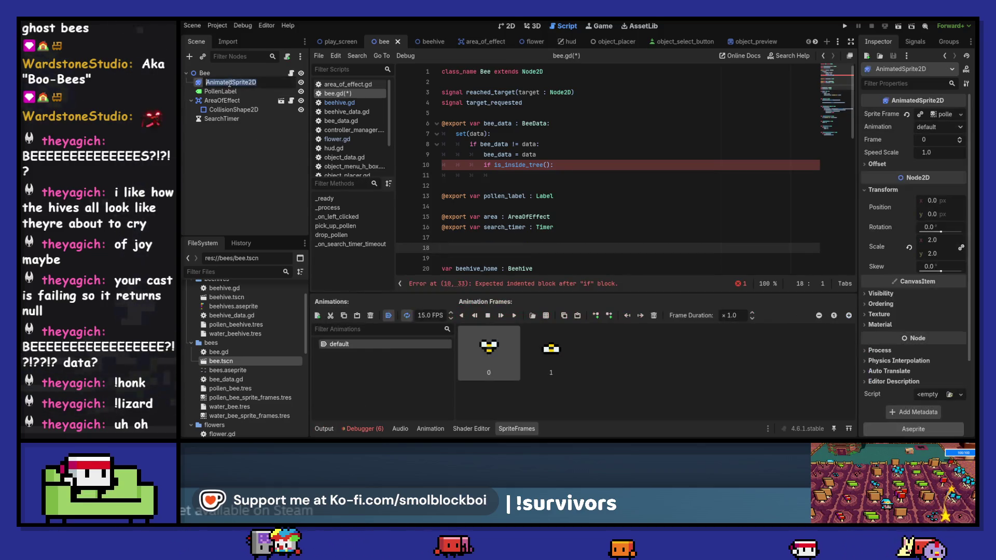
right_click(240, 83)
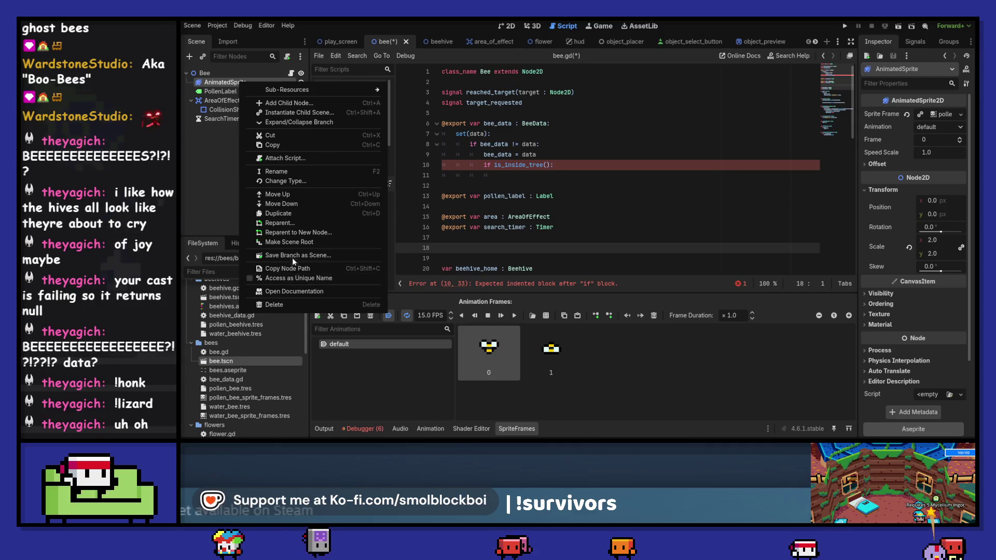
left_click(293, 278)
mouse_move(223, 82)
left_mouse_down()
mouse_move(507, 200)
mouse_move(505, 250)
left_mouse_up()
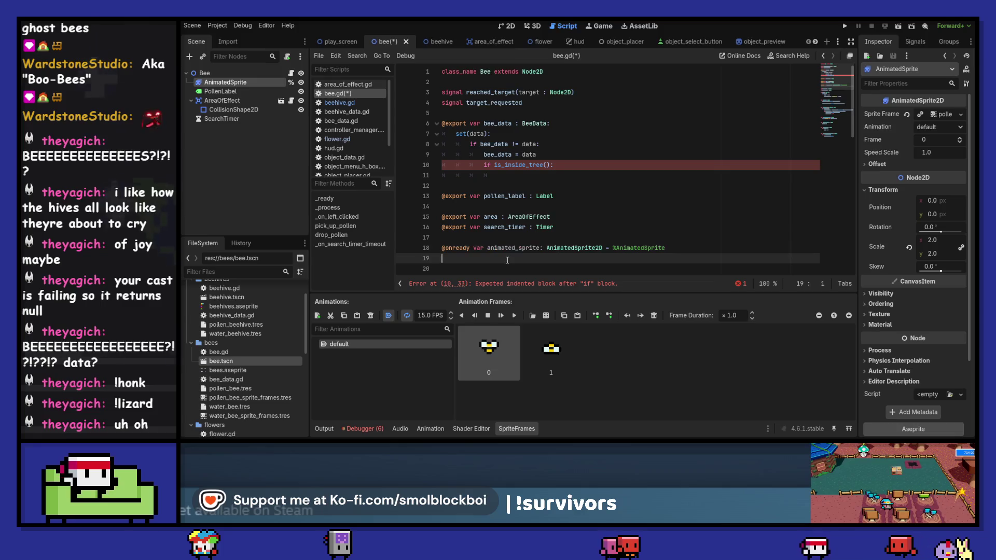
Assign data.sprite_frames to animated_sprite.sprite_frames inside the tree check and save bee.gd
left_click(513, 179)
type("animated_sprite.sp")
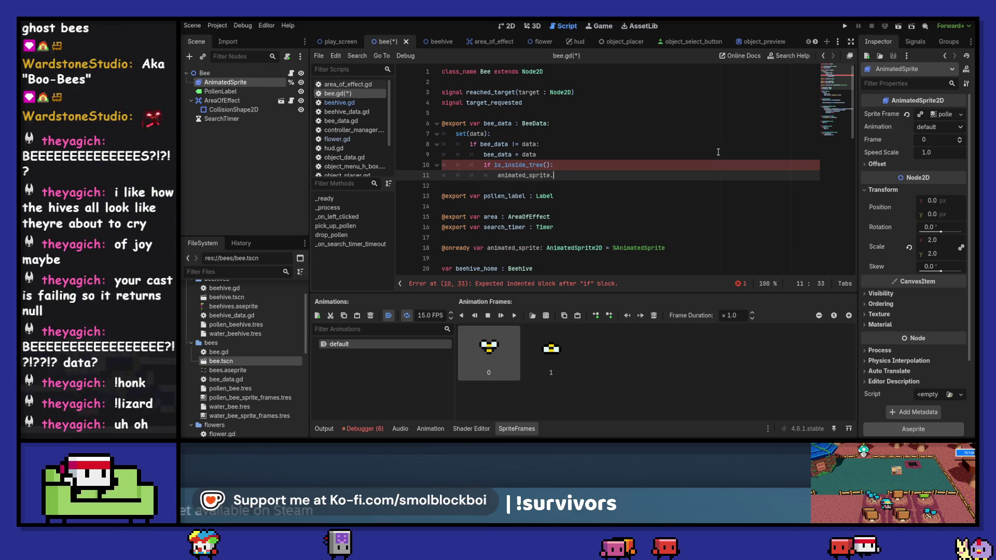
type("rite_frames = ")
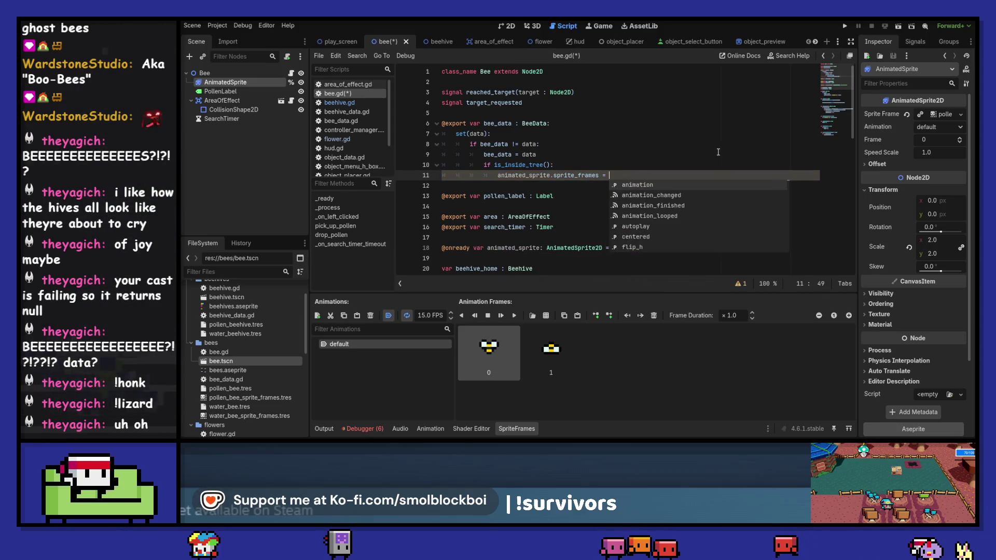
type("data.")
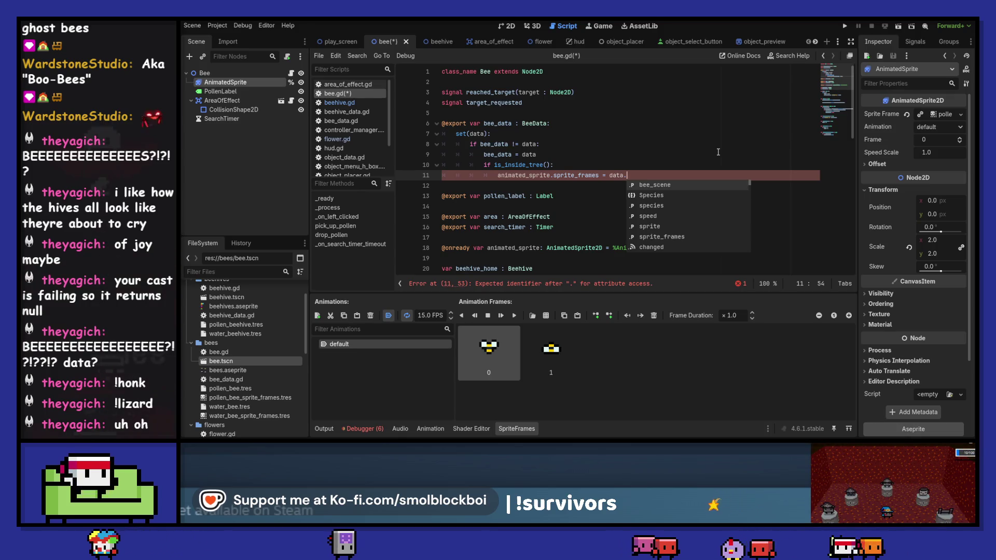
key("Down")
key("Down")
key("Down")
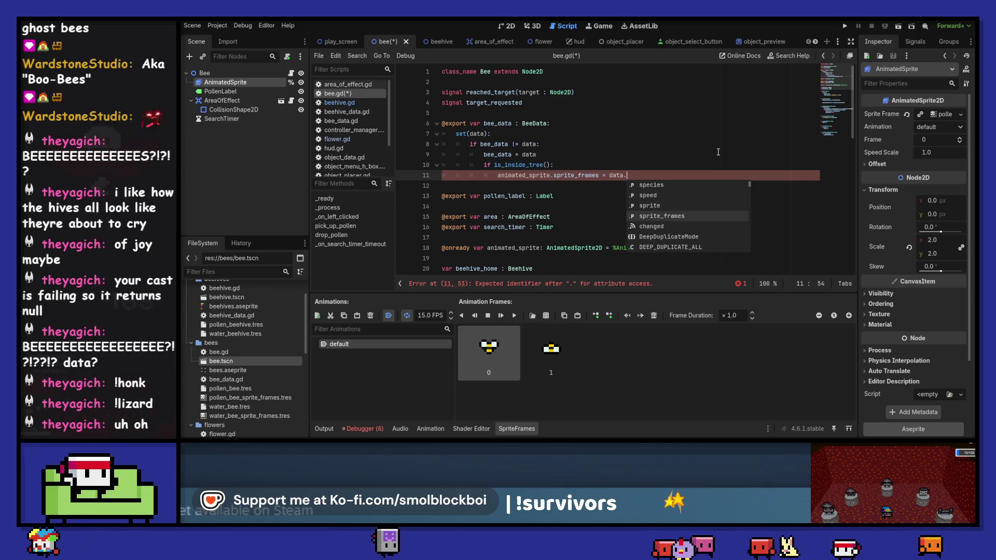
key("Return")
key("ctrl+s")
Select the sprite_frames assignment line and launch the game
scroll(685, 144, "down", 1)
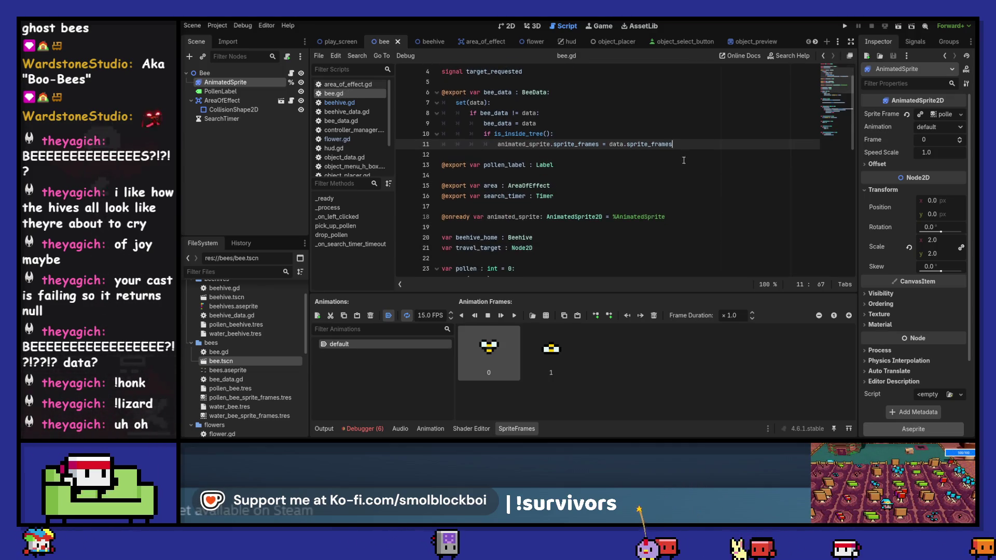
left_click_drag(685, 144, 497, 145)
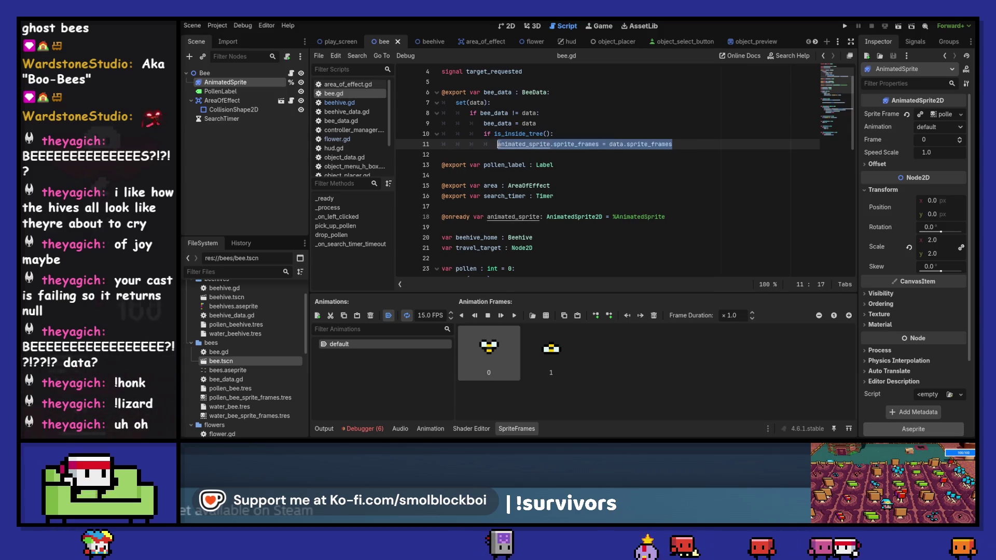
scroll(513, 155, "down", 2)
scroll(533, 177, "down", 3)
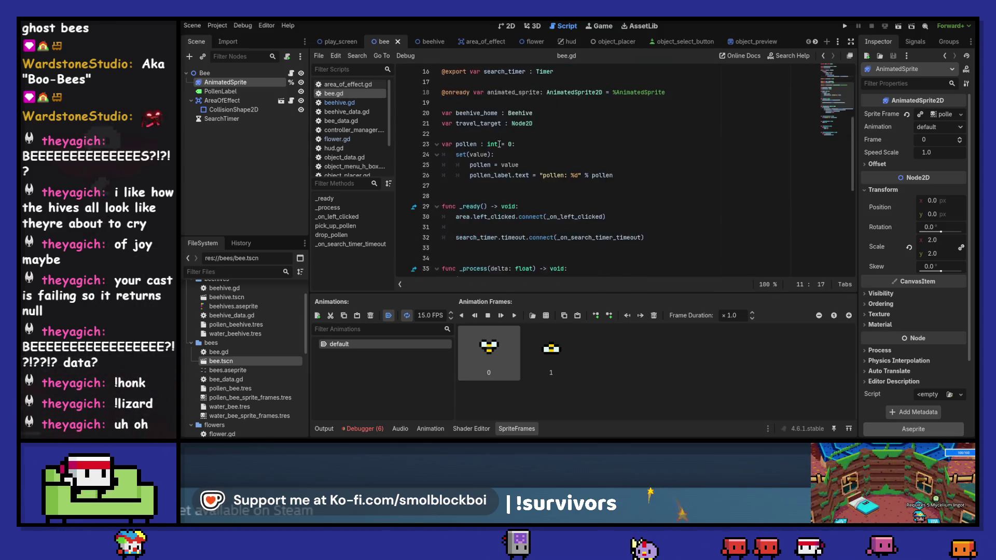
key("F5")
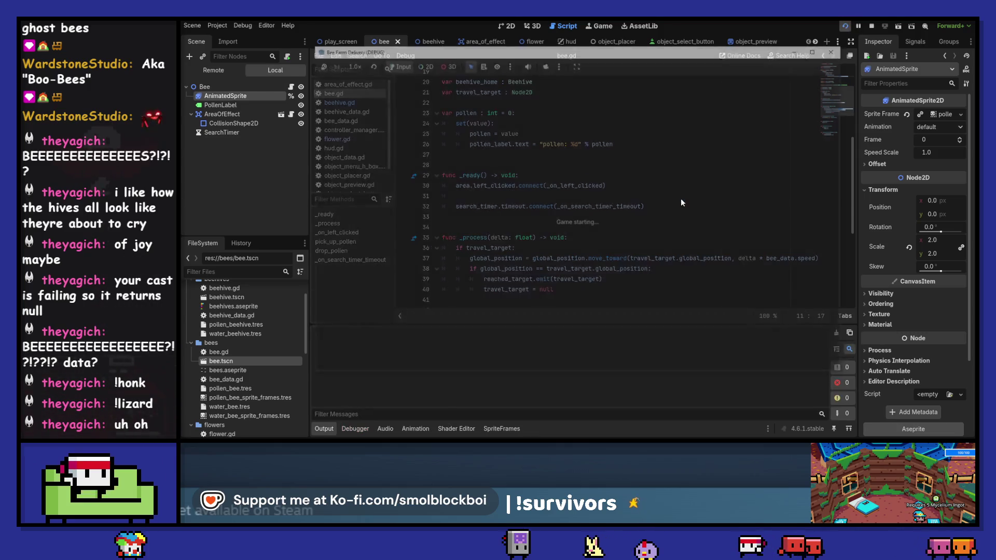
Place beehives in the running game, restart, add a Water Beehive, and stop the test
left_click(559, 365)
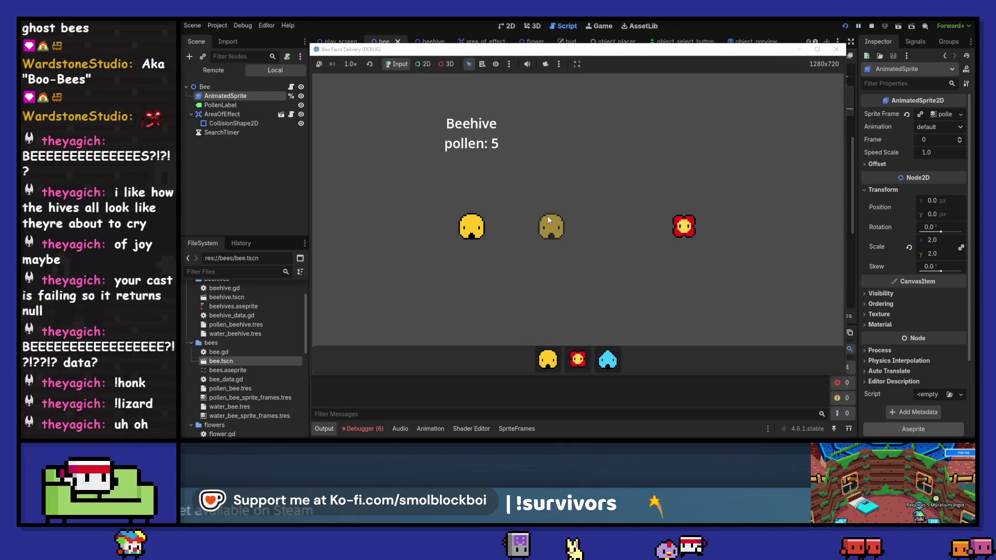
left_click(538, 207)
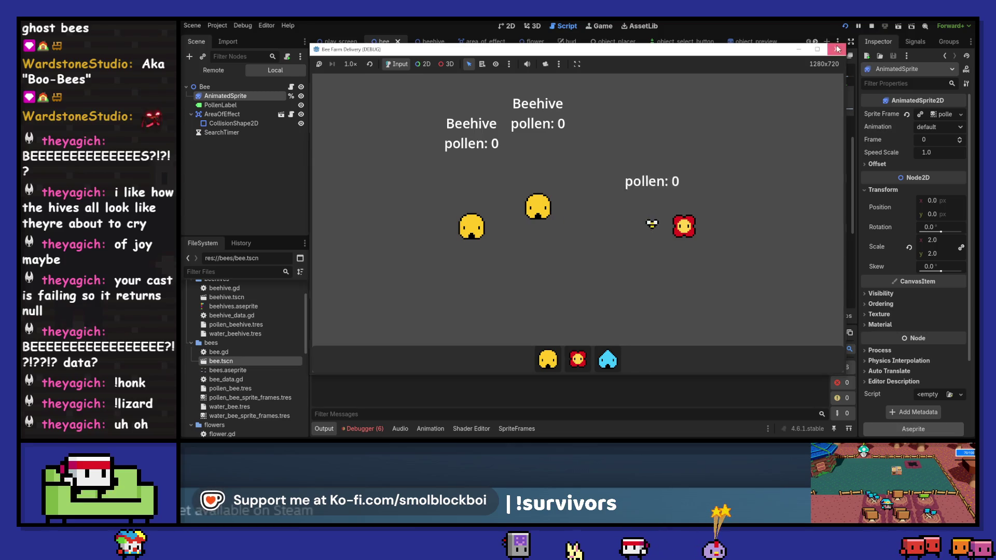
key("F5")
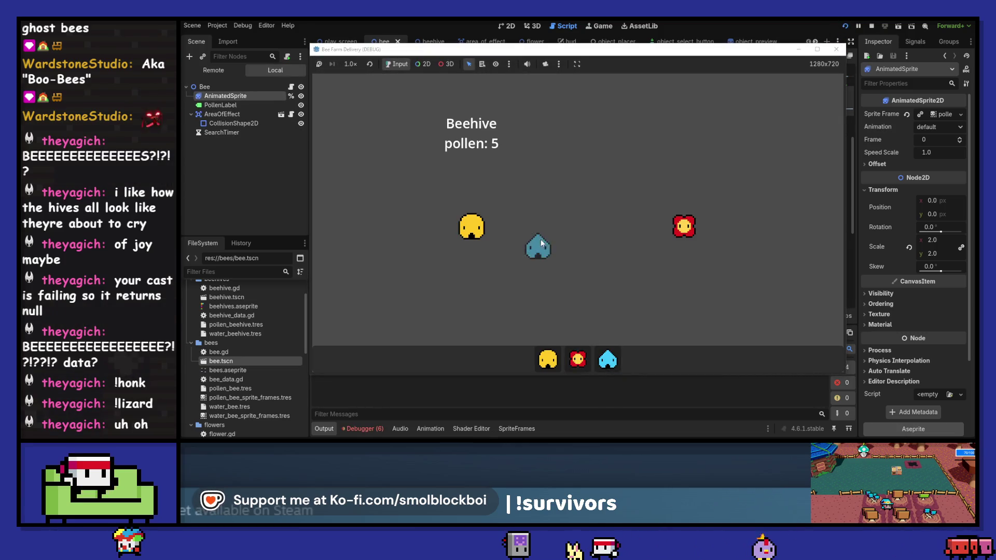
left_click(556, 224)
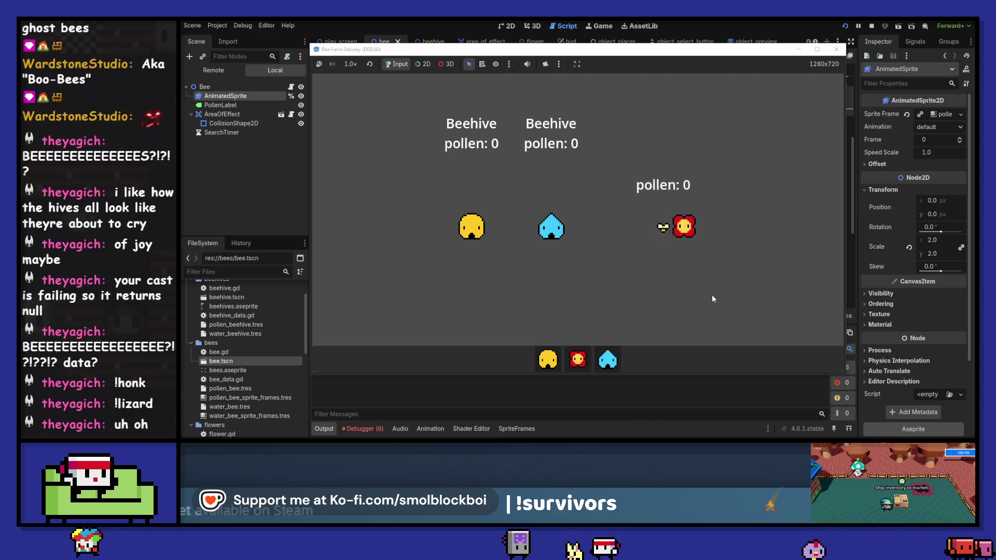
key("F8")
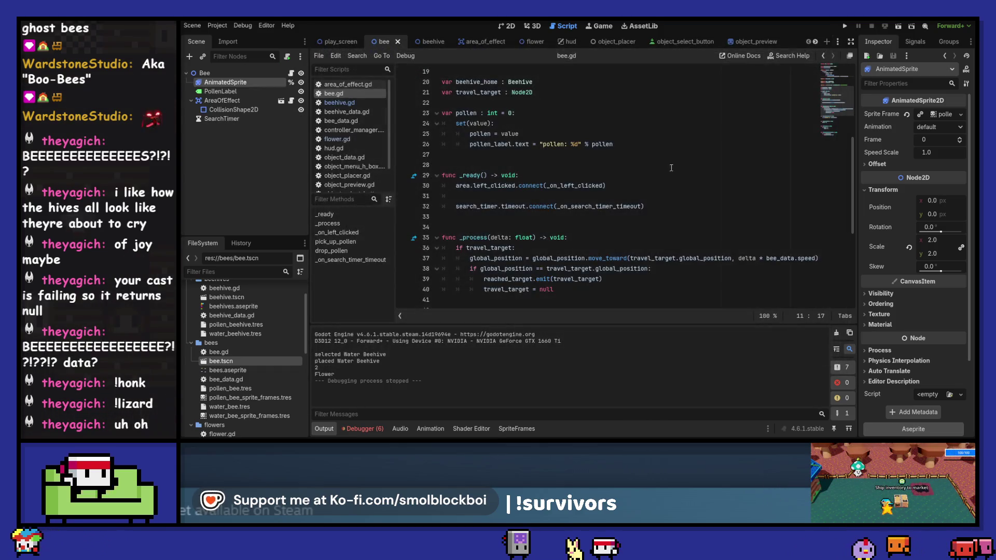
Copy the sprite_frames assignment and paste it into the _ready function
scroll(672, 204, "up", 6)
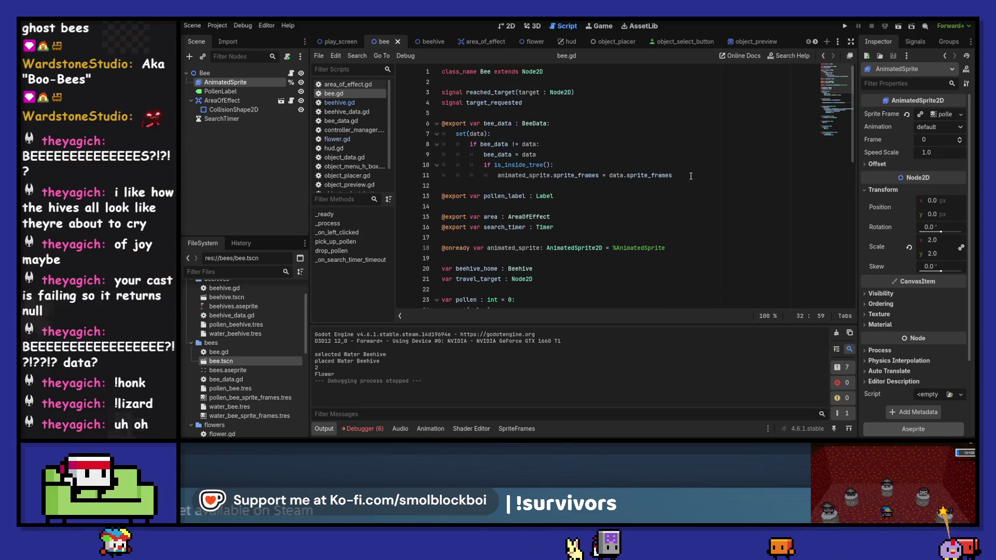
left_click_drag(672, 176, 497, 175)
key("ctrl+c")
scroll(495, 176, "down", 1)
scroll(493, 178, "down", 4)
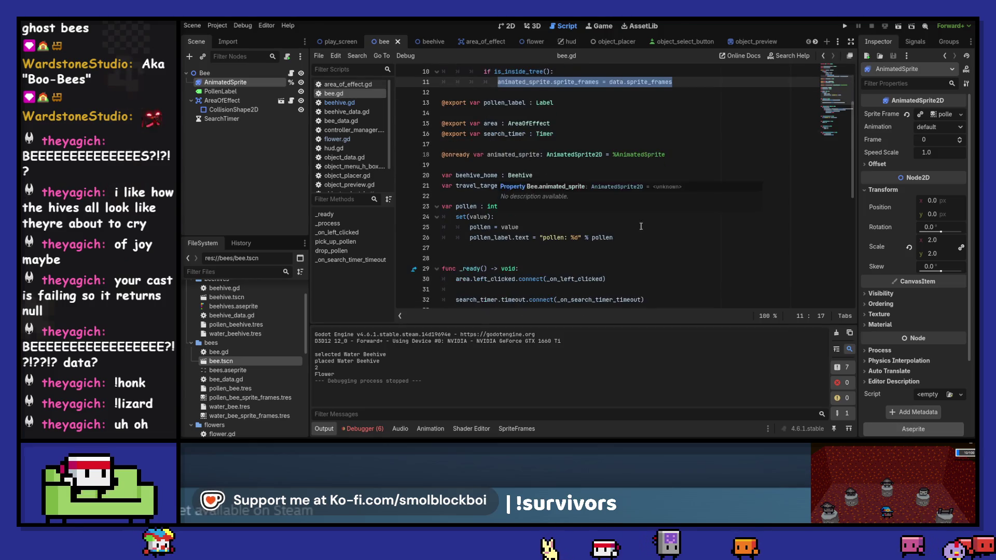
left_click(681, 268)
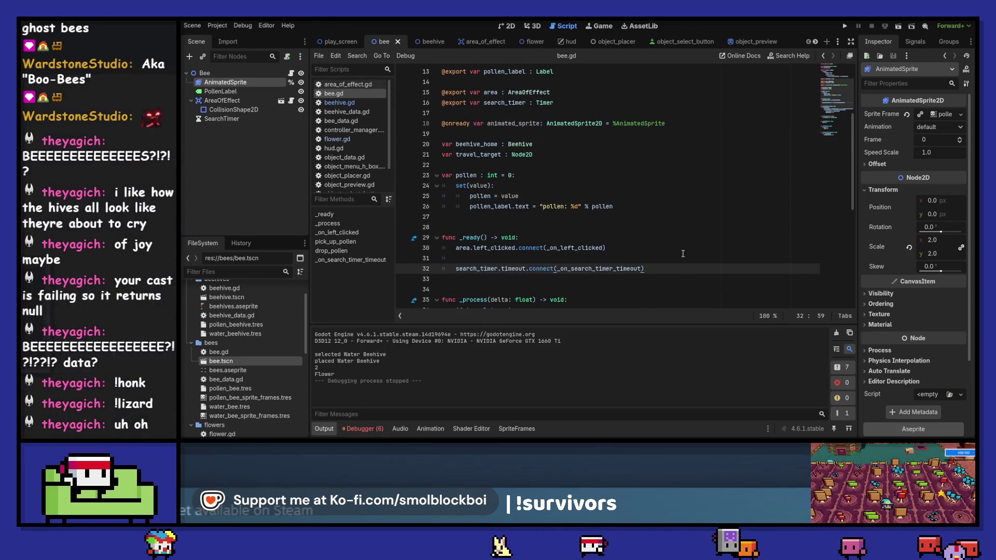
key("Return")
key("Return")
key("ctrl+v")
Wrap the pasted line in 'if bee_data:', change data to bee_data, and save
key("Up")
key("Return")
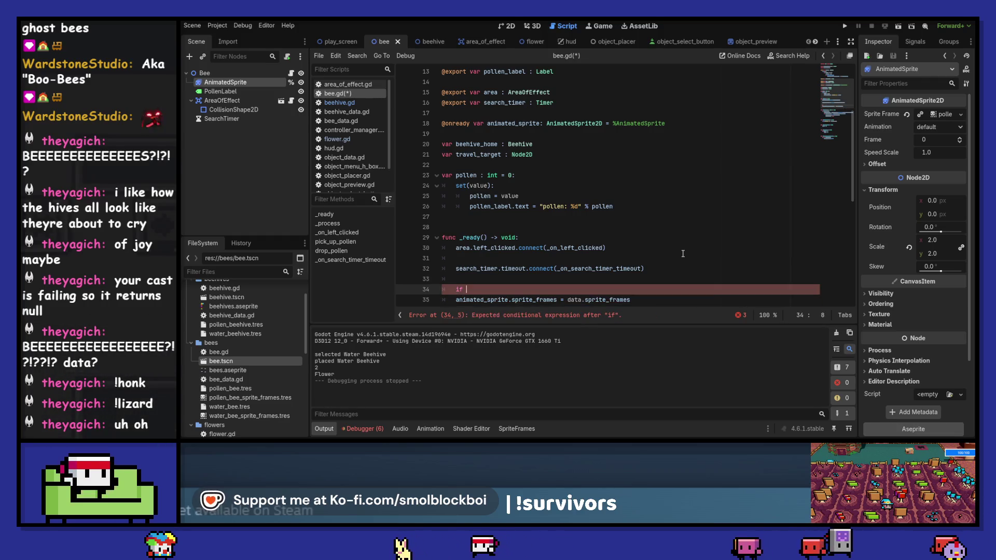
type("e_data:")
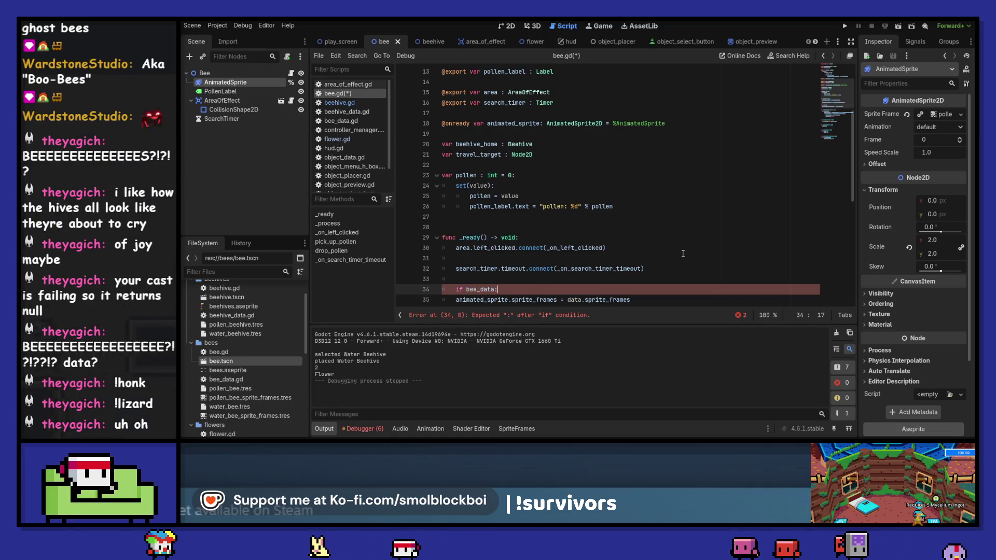
key("Down")
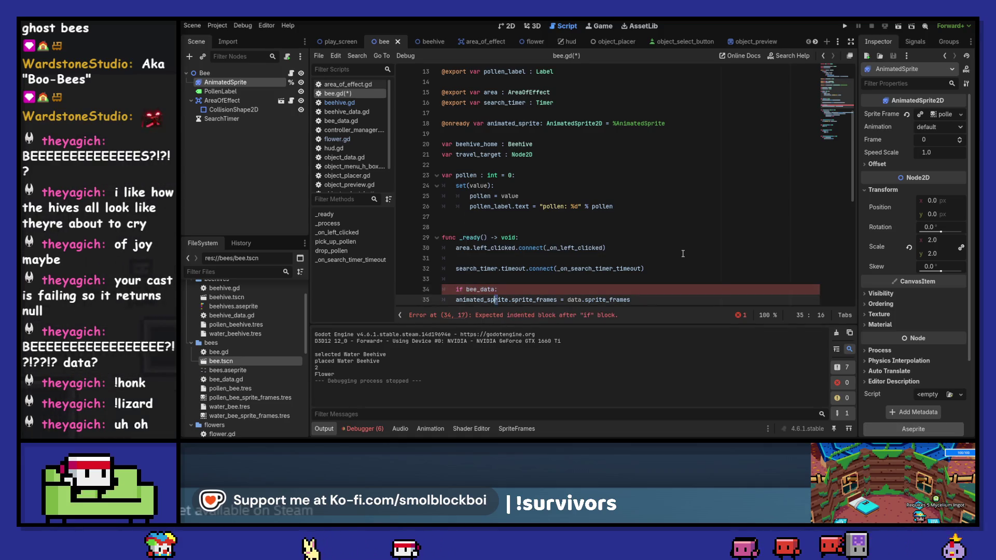
key("ctrl+Right")
key("ctrl+Right")
key("ctrl+Right")
key("ctrl+shift+Left")
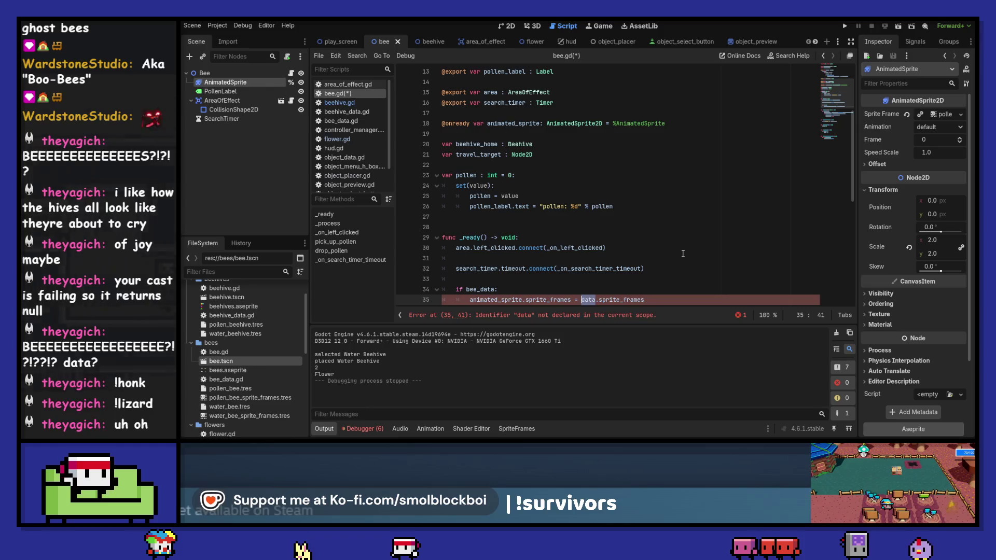
type("_data")
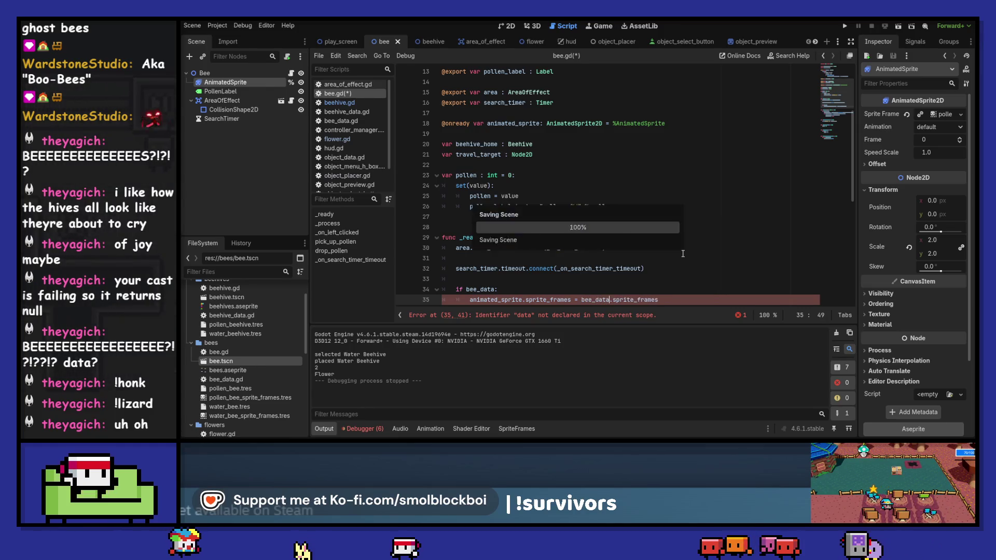
key("ctrl+s")
Run the game, place a blue beehive, and stop the test
key("F5")
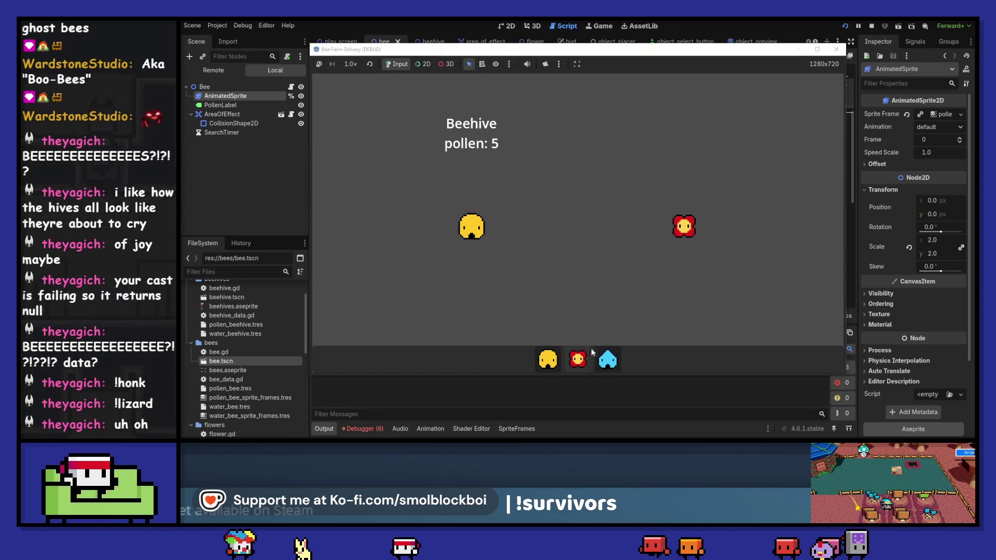
left_click(577, 242)
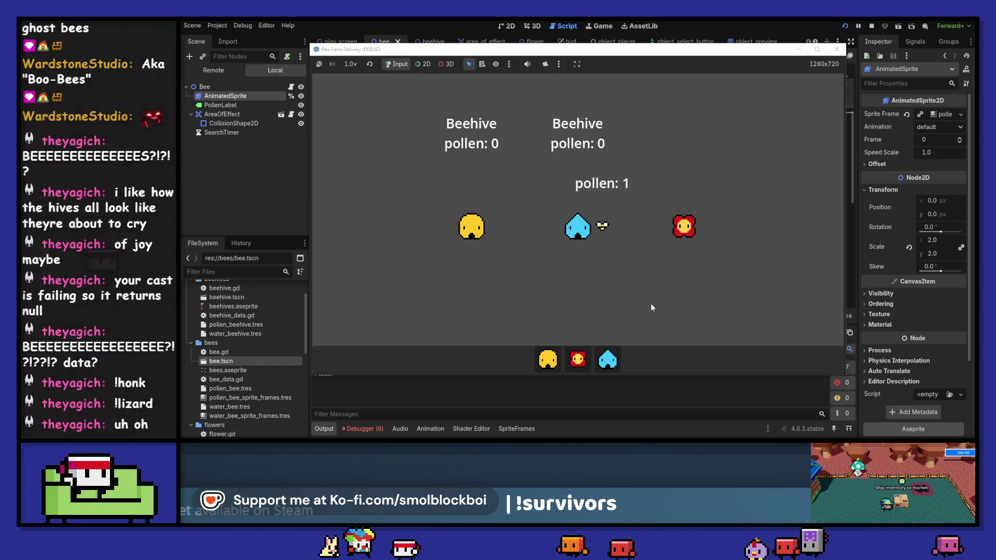
left_click(836, 51)
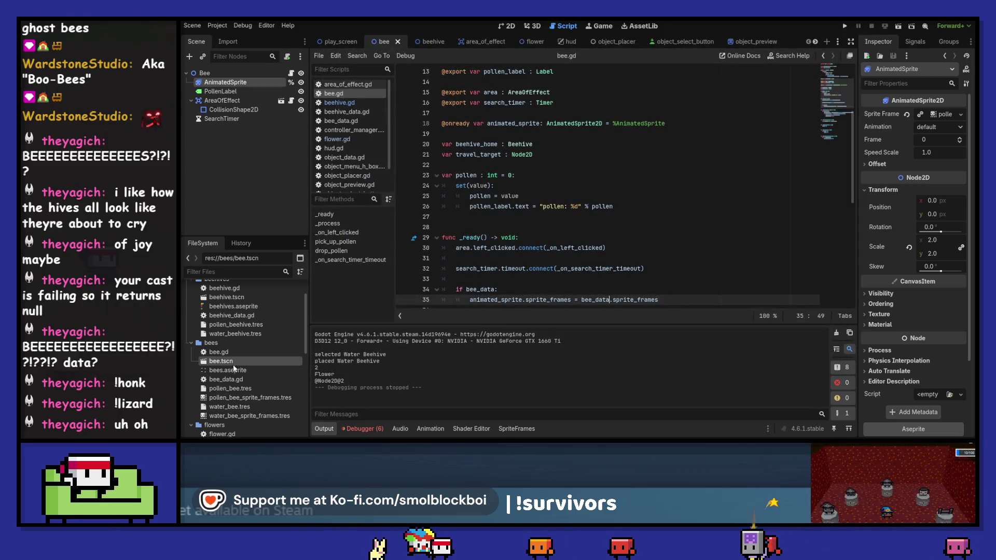
Inspect water_bee and water_bee_sprite_frames in the animation and sprite frames editors
left_click(269, 407)
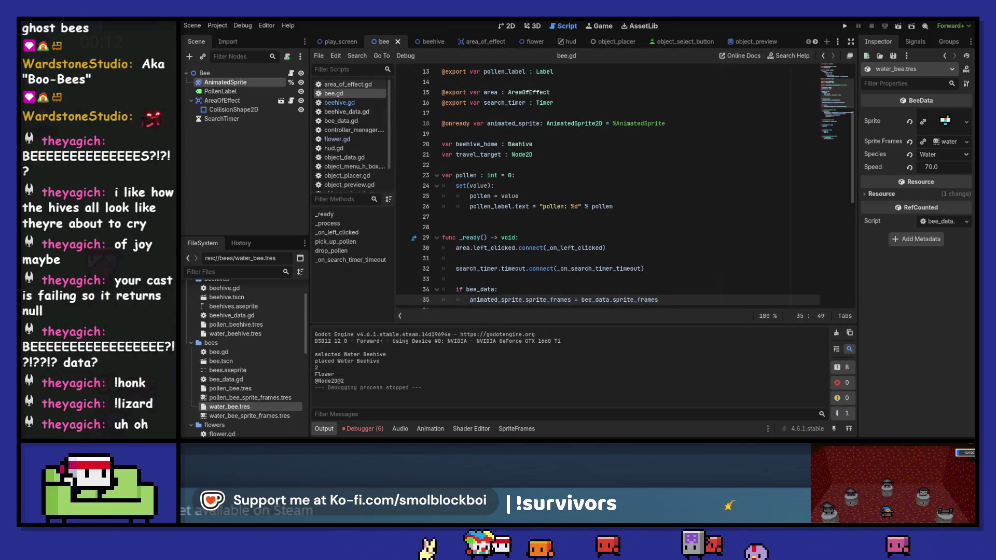
left_click(266, 416)
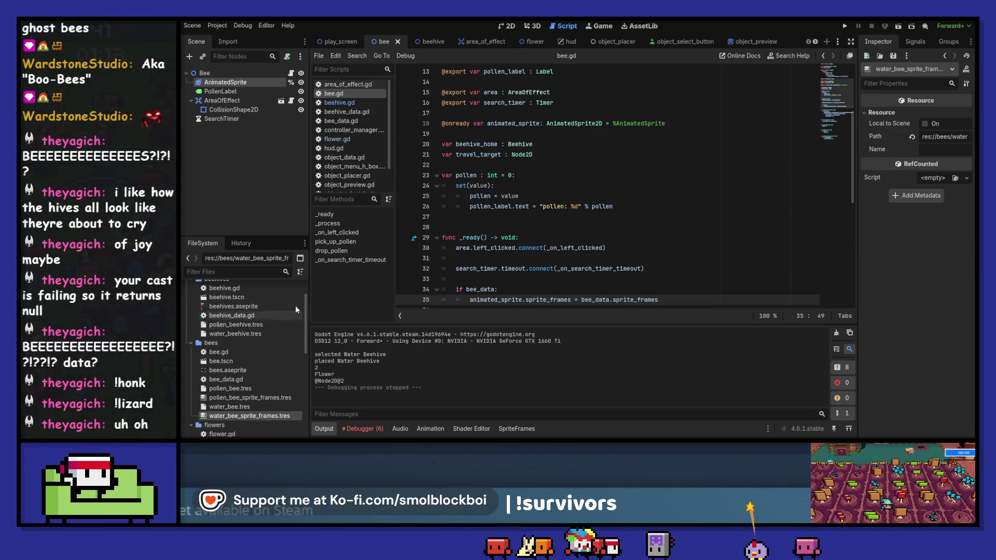
left_click(430, 429)
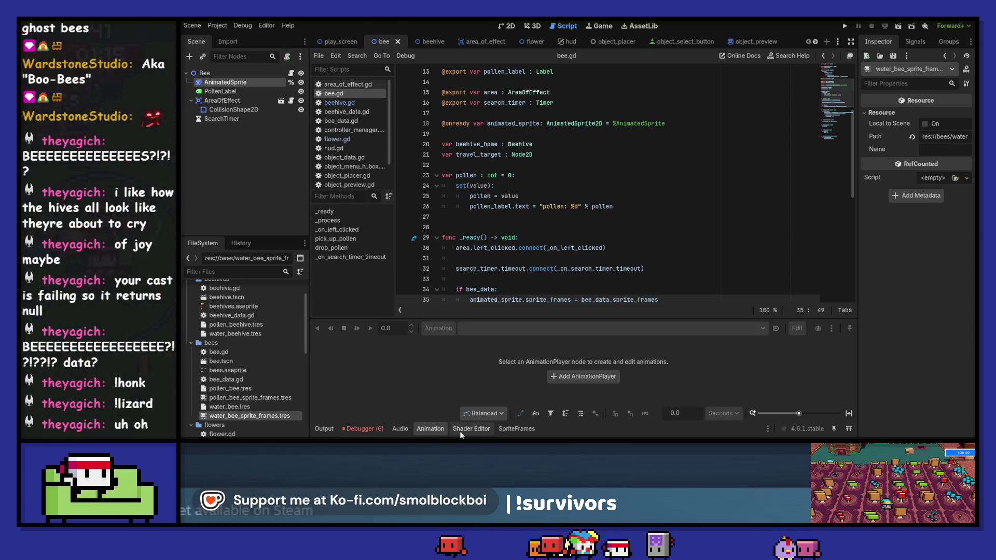
left_click(517, 428)
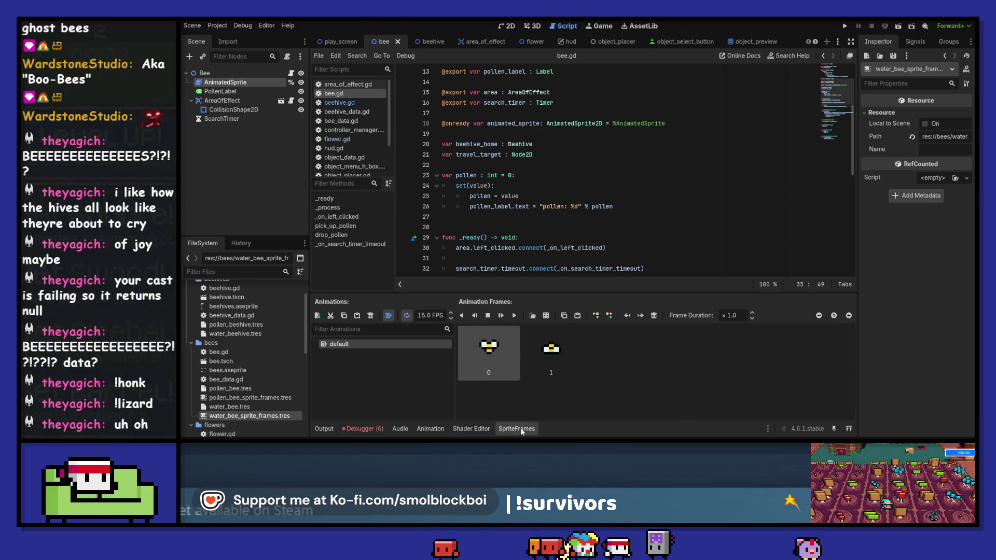
Compare the pollen and water sprite frames, then review water_bee.tres: species Water, speed 70.0
left_click(269, 399)
left_click(279, 415)
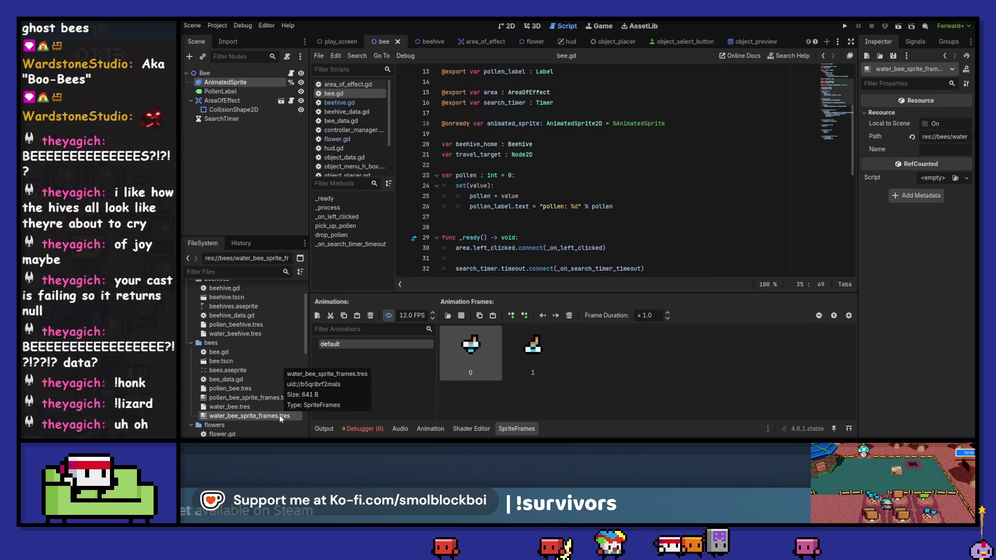
left_click(276, 406)
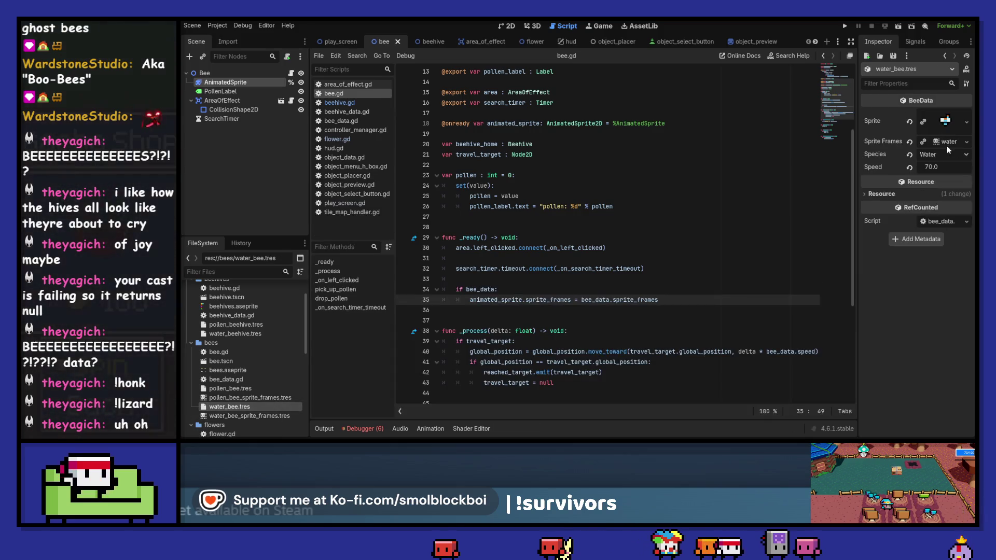
left_click(947, 144)
left_click(947, 143)
left_click_drag(947, 143, 949, 200)
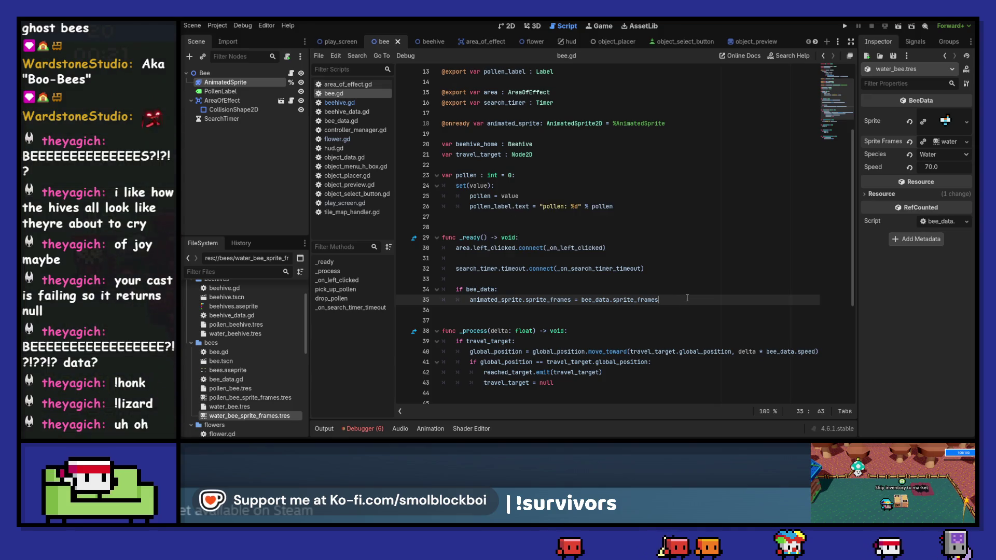
scroll(687, 298, "up", 4)
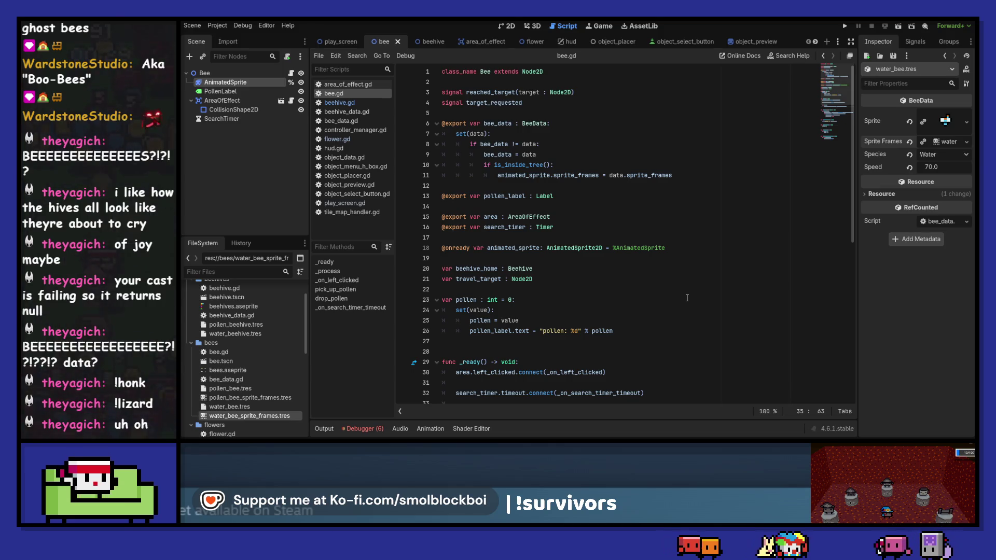
scroll(678, 274, "down", 3)
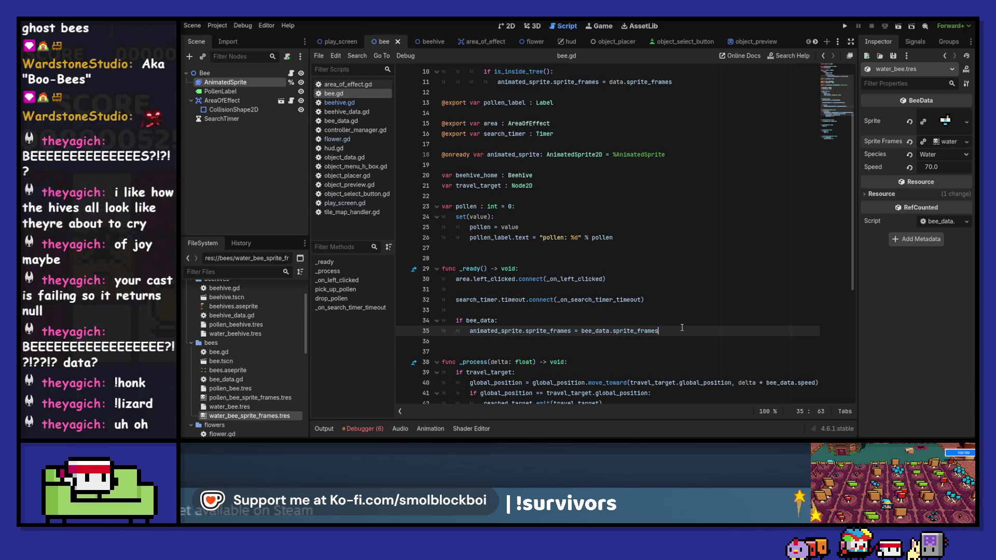
Add print(bee_data.species) after the sprite-frames assignment
key("Return")
type("print(")
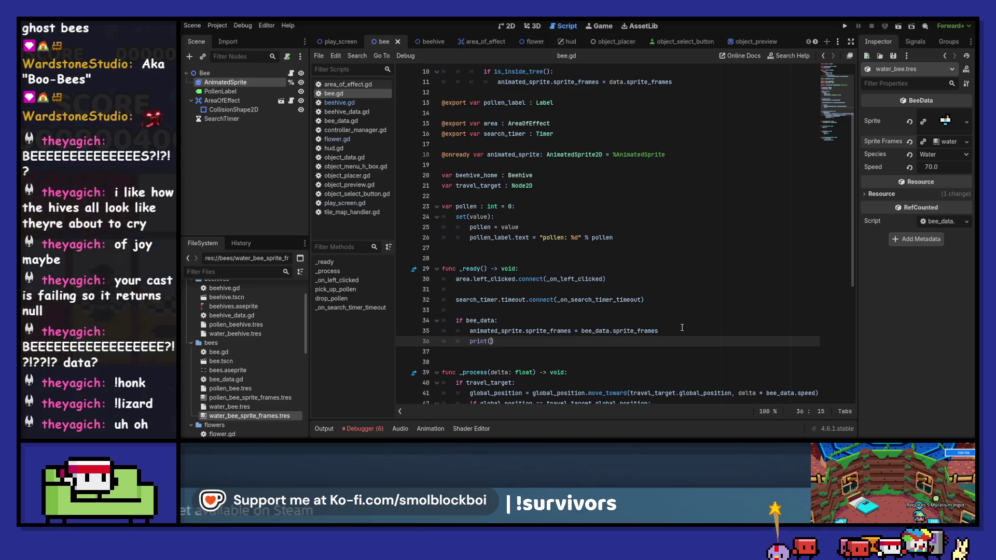
type("bee_data.")
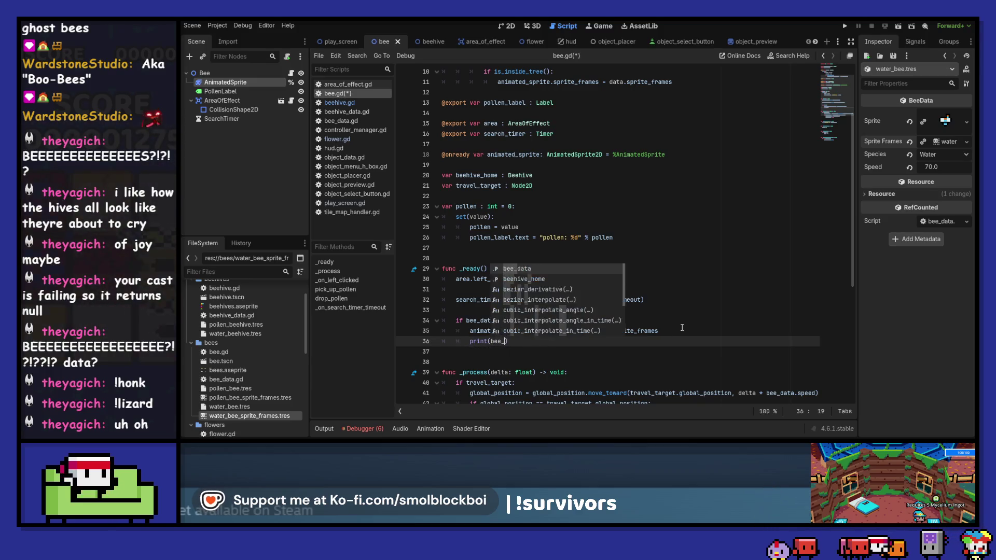
key("Down")
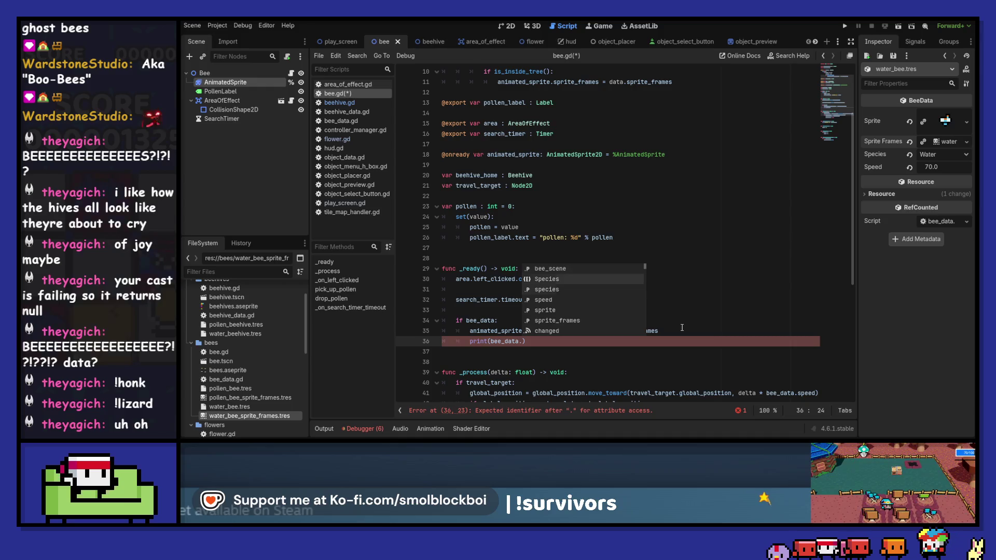
key("Return")
Run the game, place a Pollen Beehive to see the species printed, then stop it
key("F5")
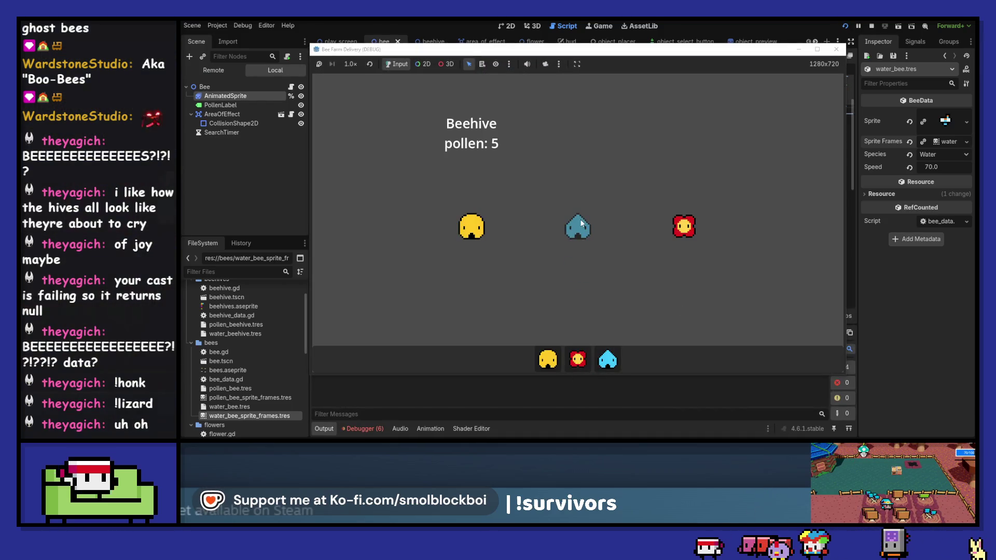
left_click_drag(682, 50, 748, 45)
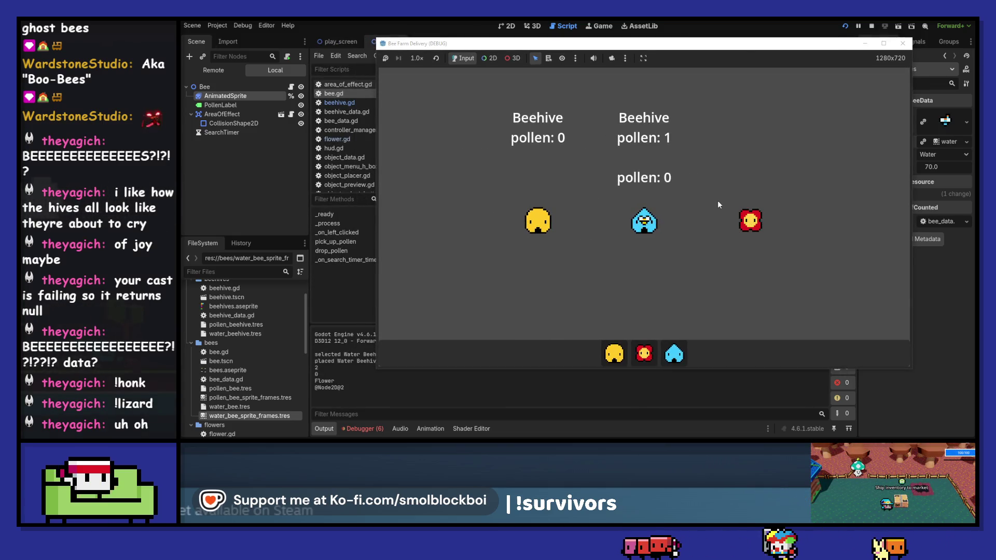
left_click(840, 26)
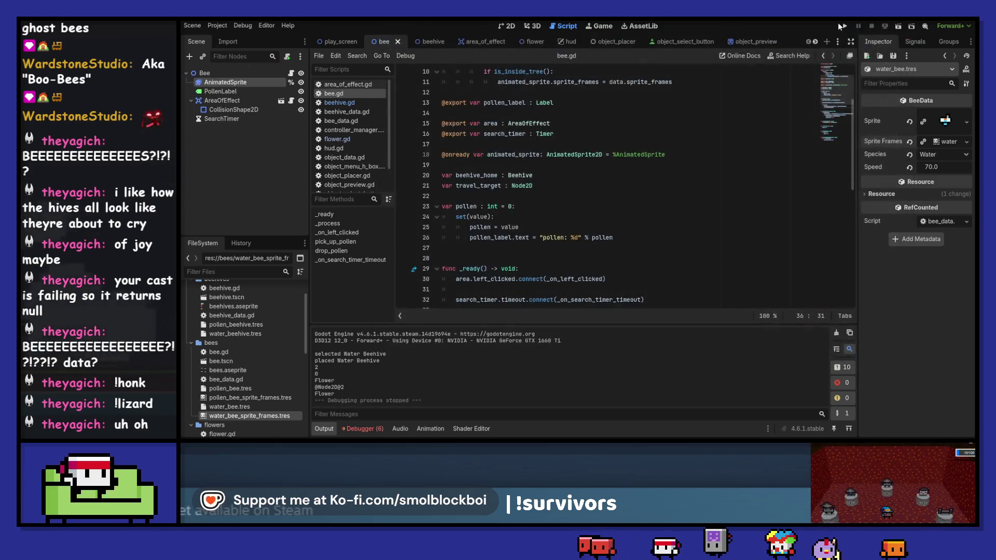
left_click(845, 26)
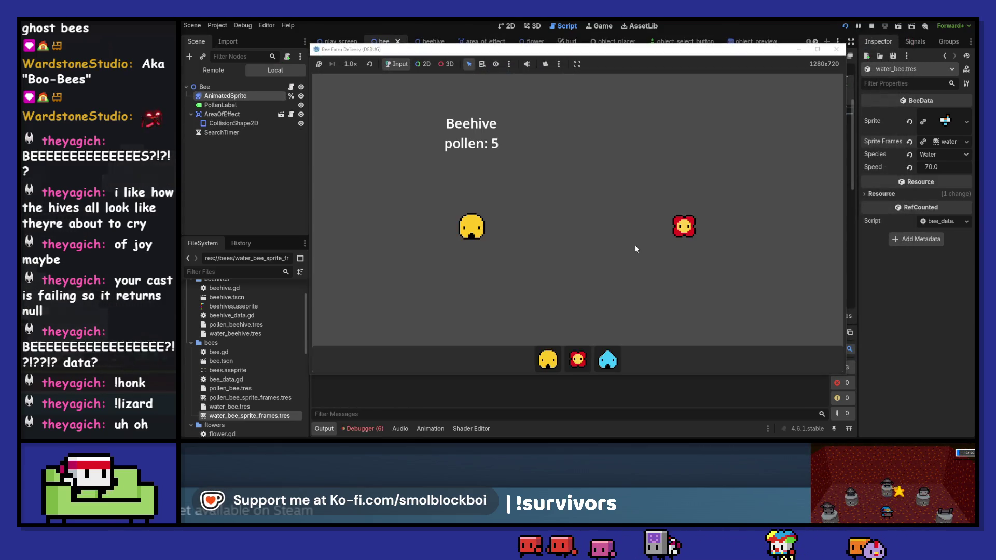
left_click(561, 220)
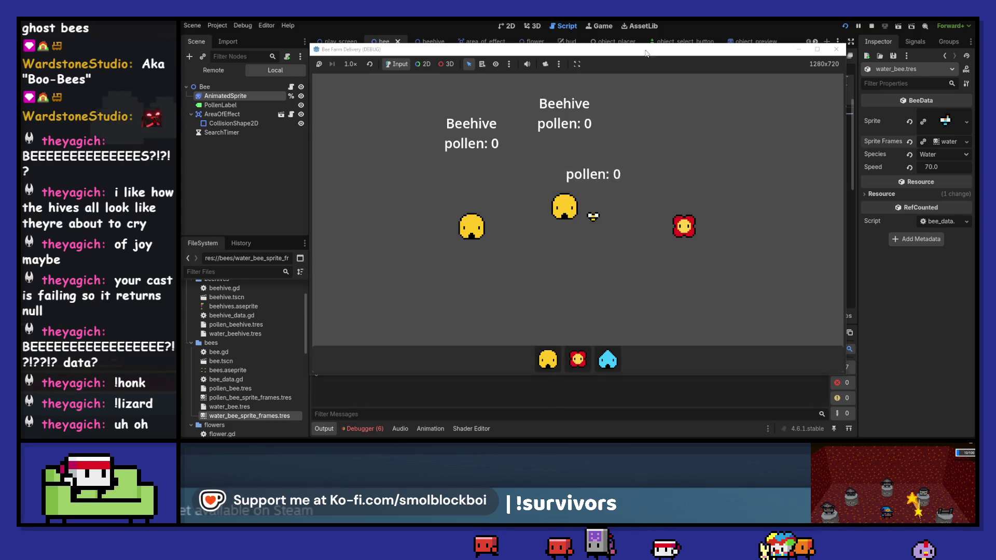
left_click_drag(656, 52, 747, 41)
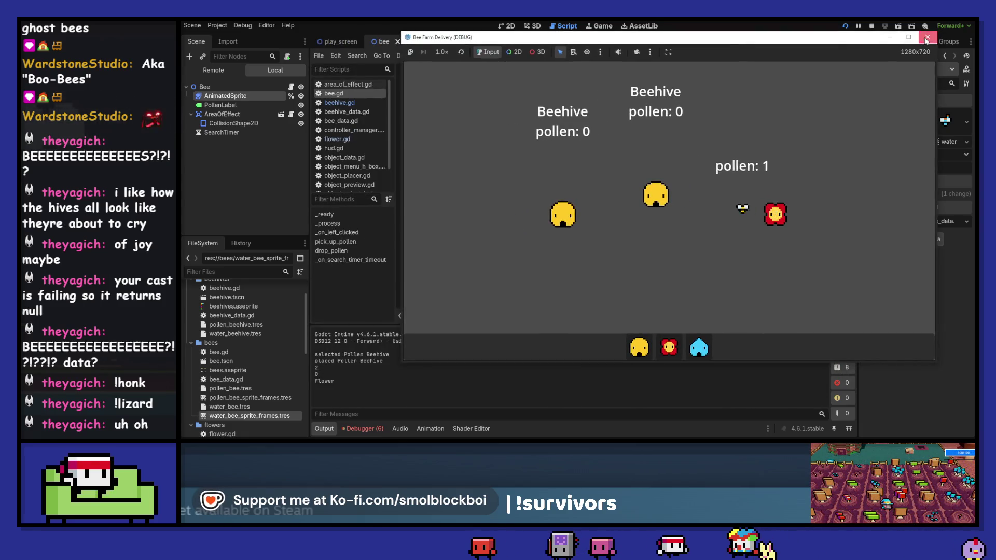
left_click(927, 37)
key("Up")
key("Up")
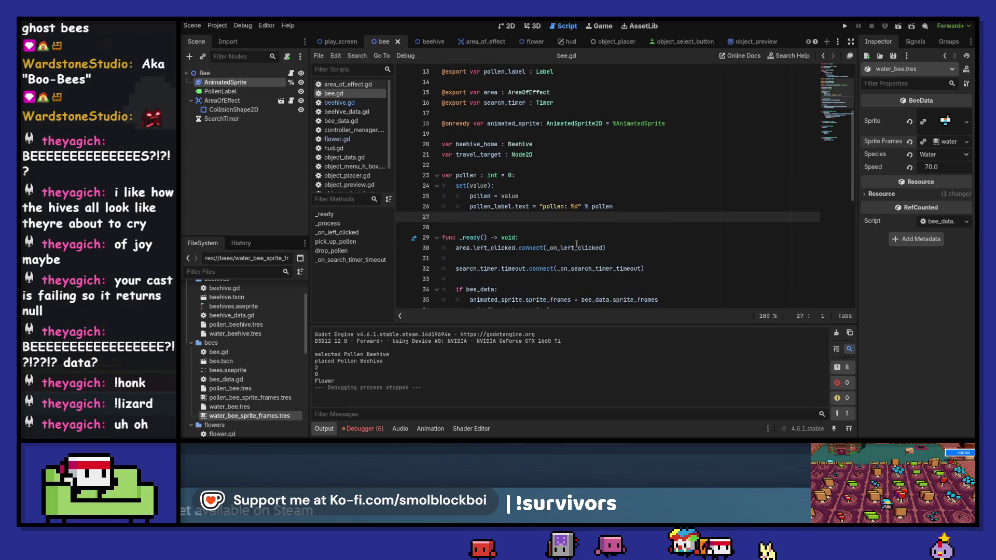
In the beehive tab, set water_beehive.tres's Bee Data to water_bee.tres
scroll(576, 244, "down", 3)
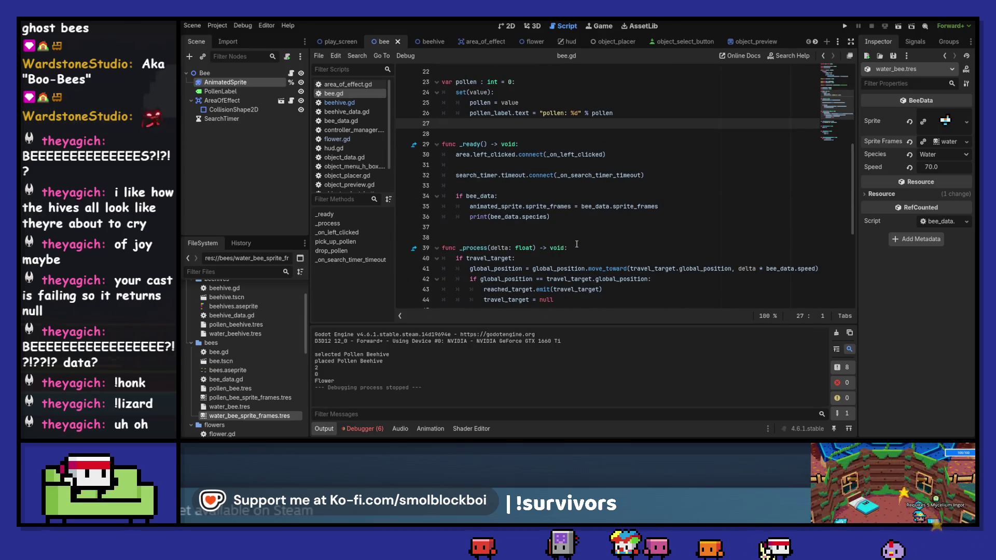
scroll(576, 244, "up", 6)
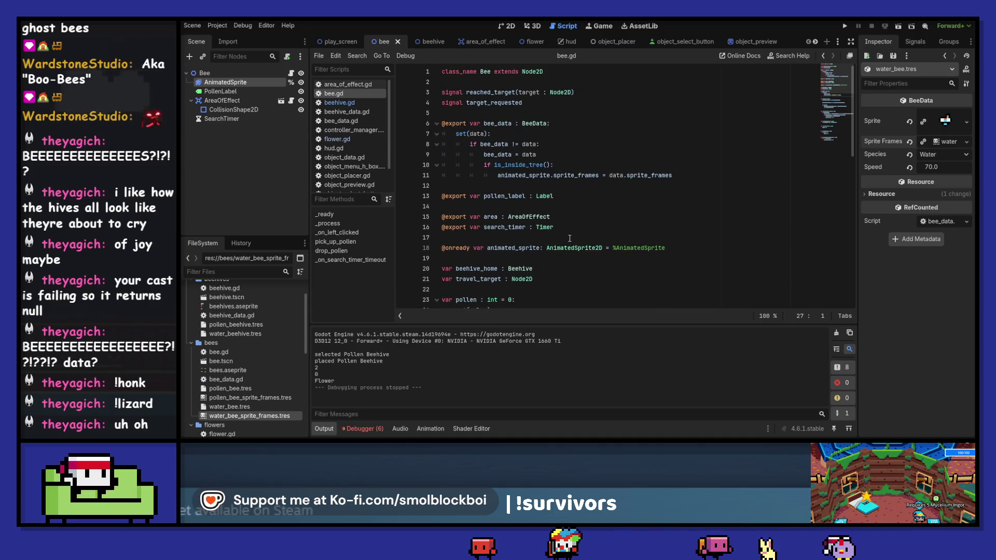
left_click(428, 43)
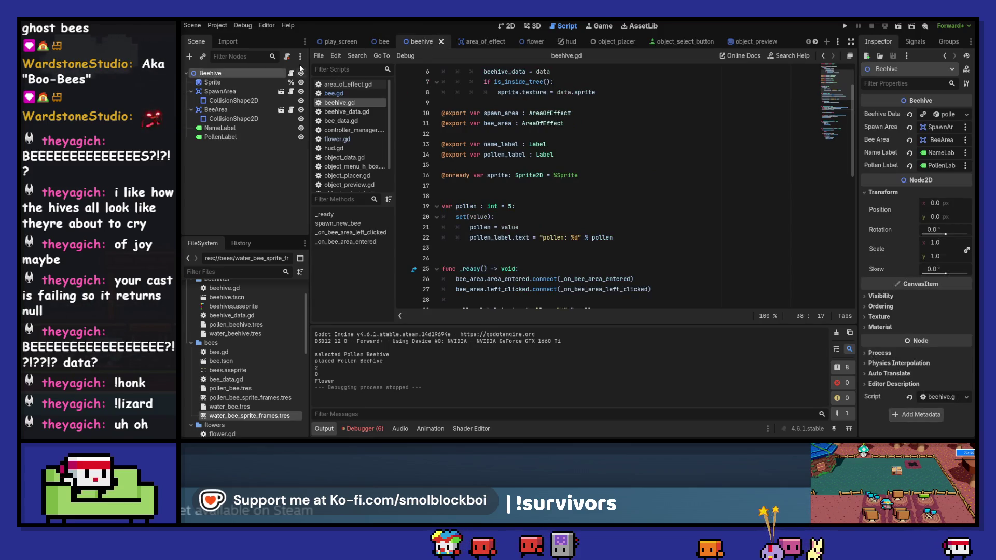
scroll(557, 159, "down", 4)
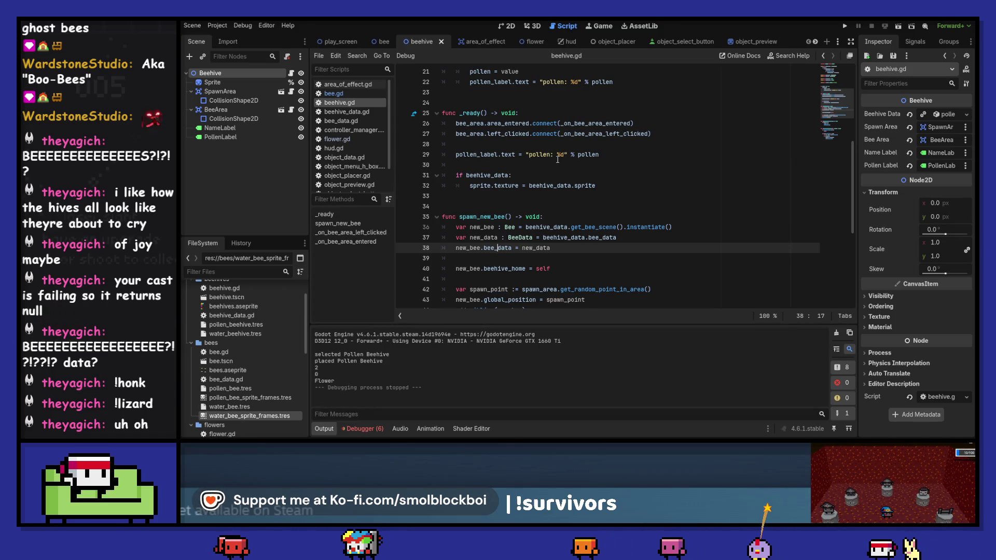
left_click(257, 335)
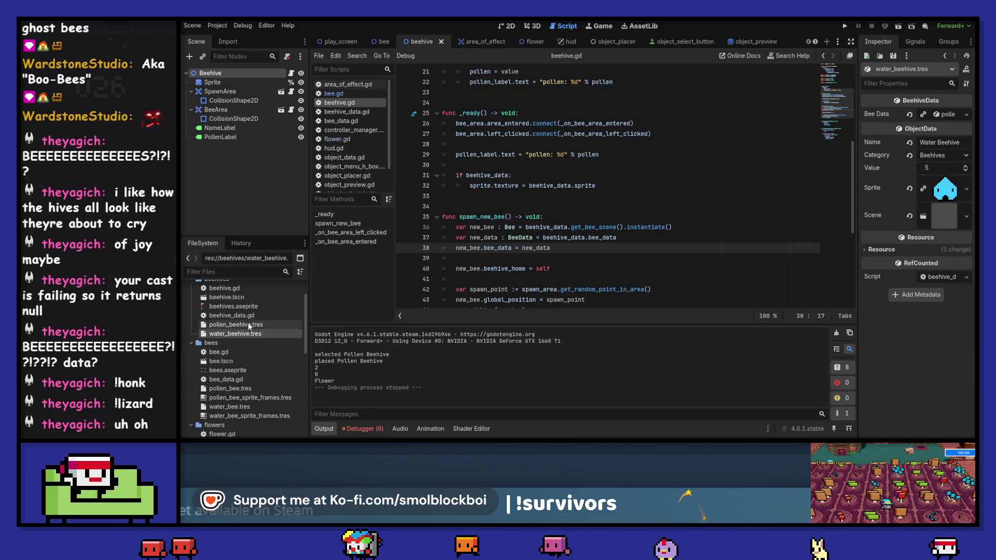
mouse_move(245, 407)
left_mouse_down()
mouse_move(363, 338)
mouse_move(947, 114)
left_mouse_up()
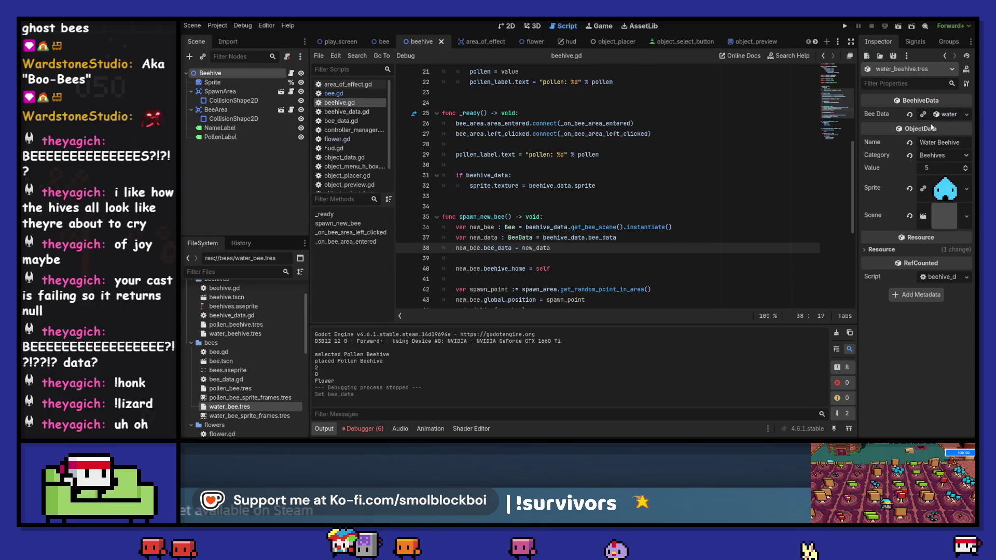
Run the game, place a water beehive, stop the test, and return to the bee scene
left_click(846, 26)
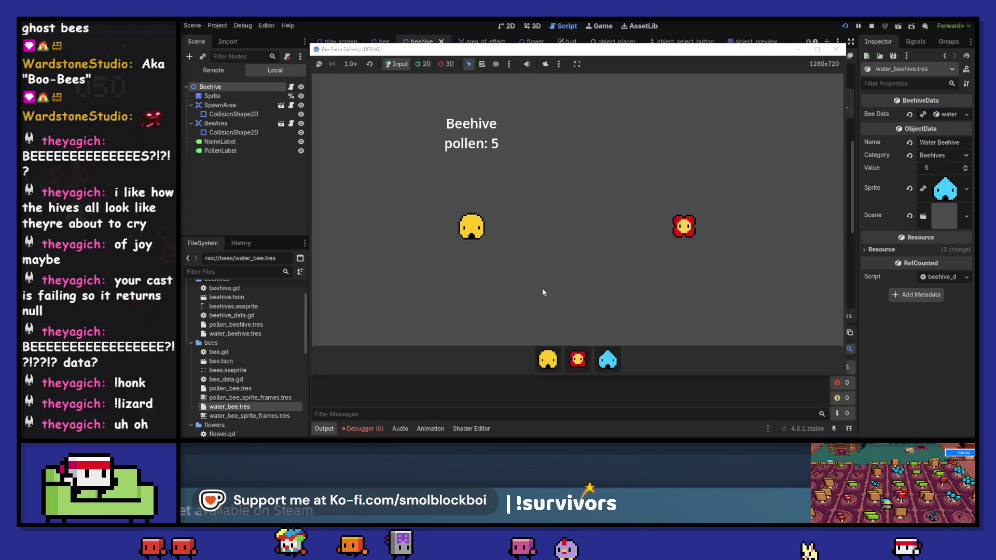
left_click(608, 359)
left_click(564, 166)
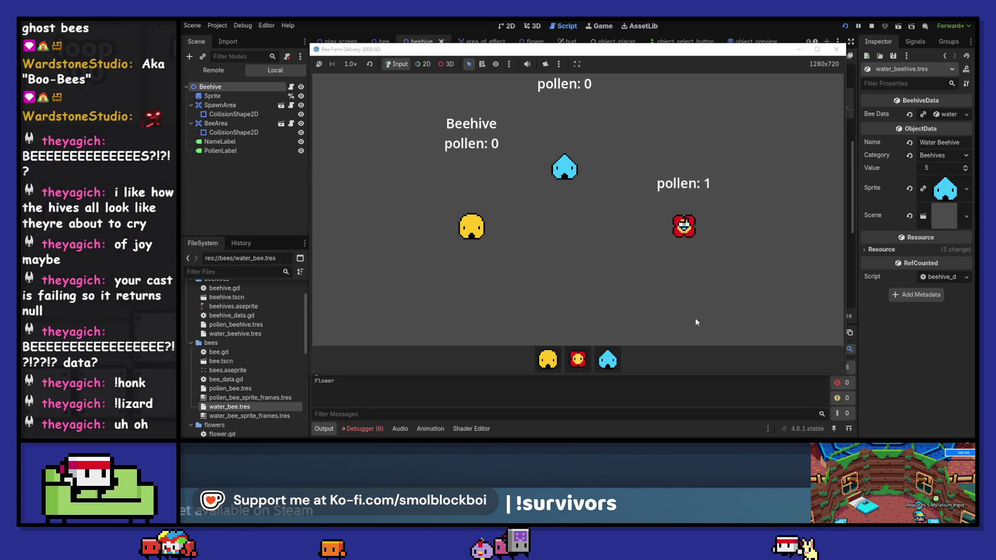
left_click(841, 51)
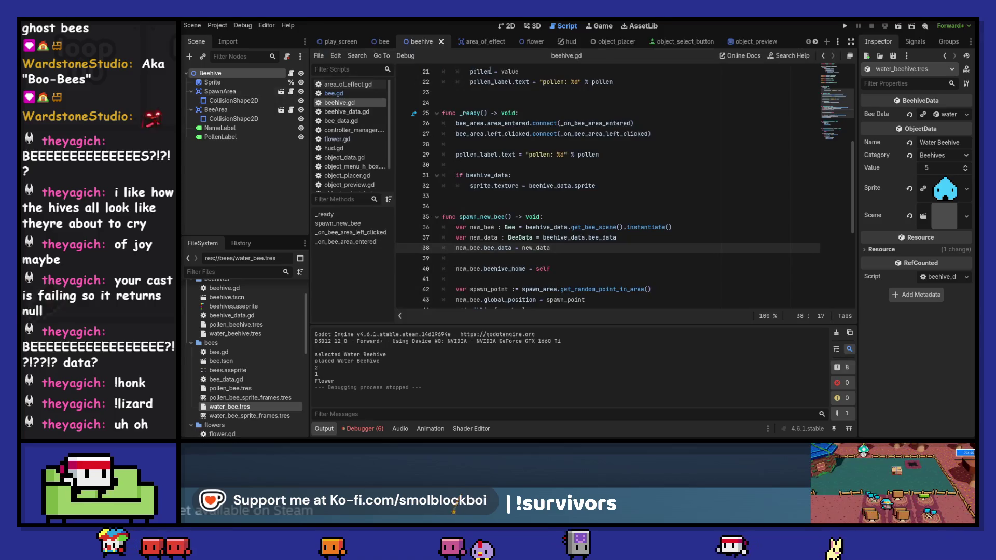
left_click(384, 41)
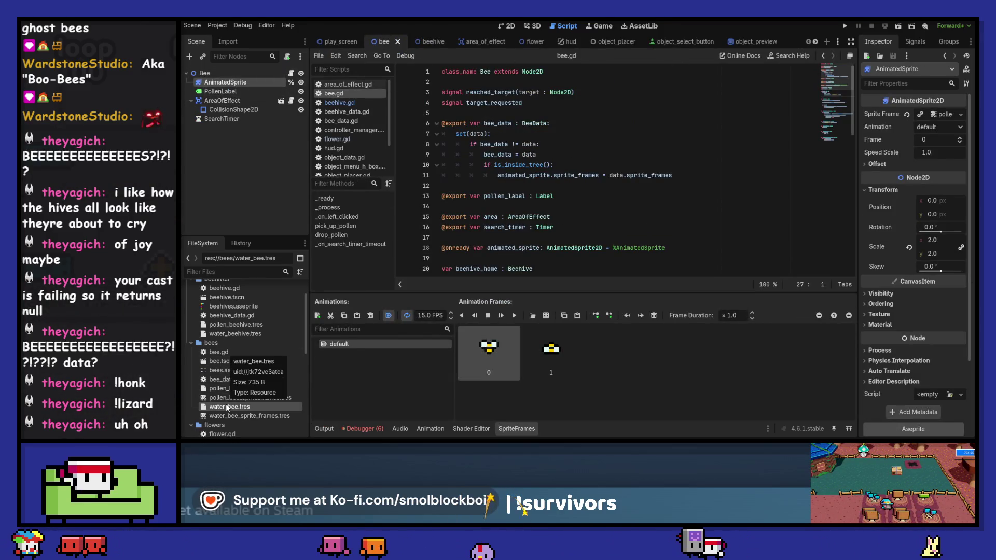
Assign the pollen bee sprite frames to the bee's AnimatedSprite and save the bee scene
mouse_move(244, 416)
left_mouse_down()
mouse_move(259, 217)
mouse_move(243, 82)
left_mouse_up()
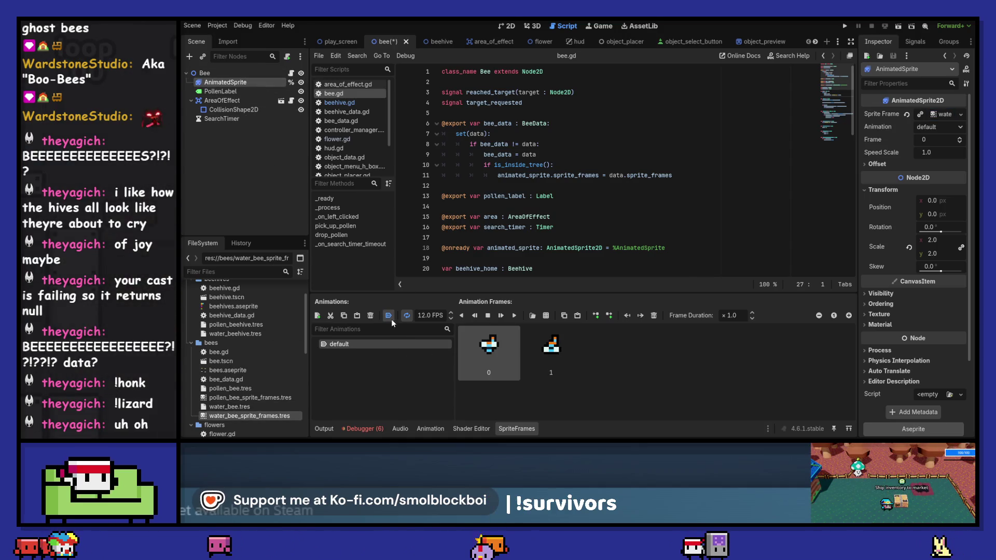
left_click(262, 398)
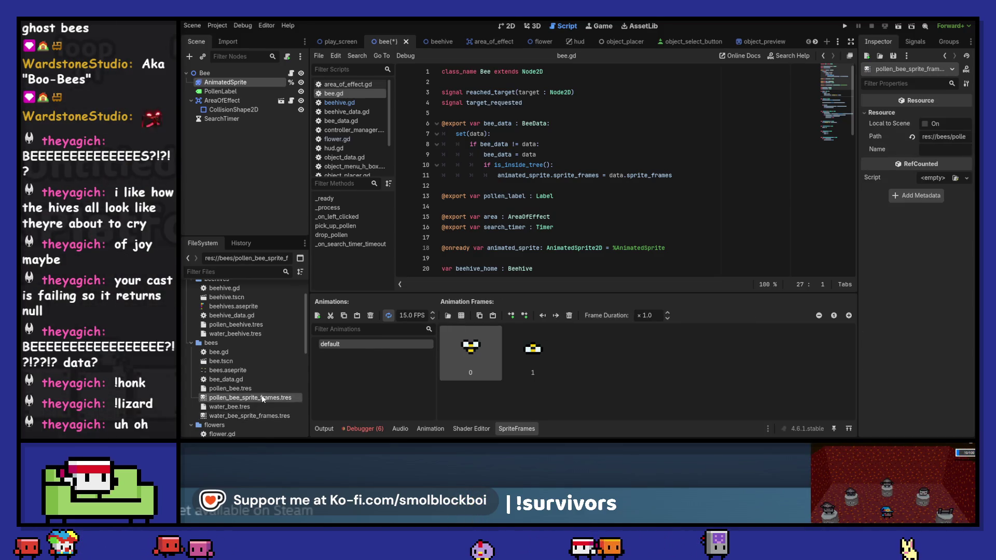
left_click(266, 417)
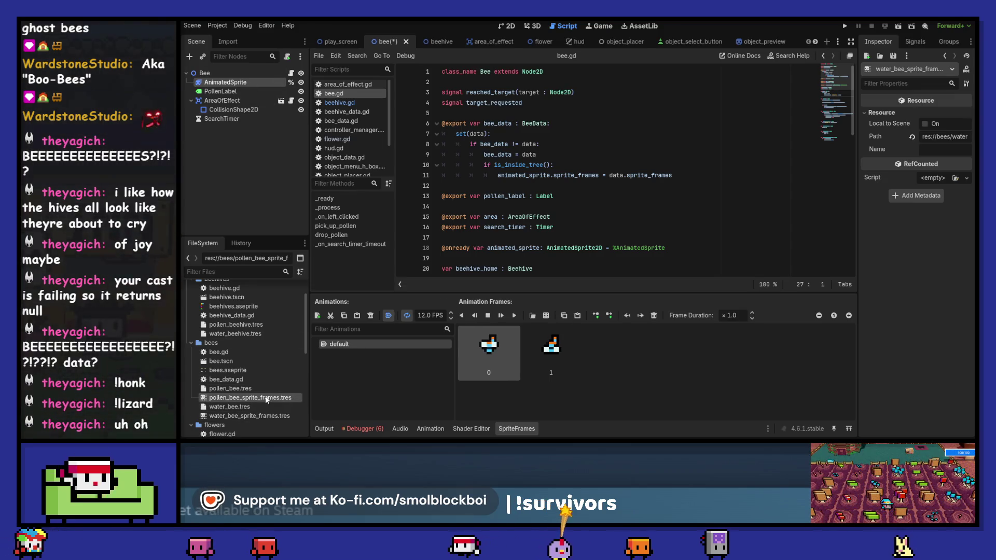
left_click(265, 397)
mouse_move(266, 396)
left_mouse_down()
mouse_move(257, 434)
mouse_move(243, 394)
mouse_move(232, 80)
left_mouse_up()
key("ctrl+s")
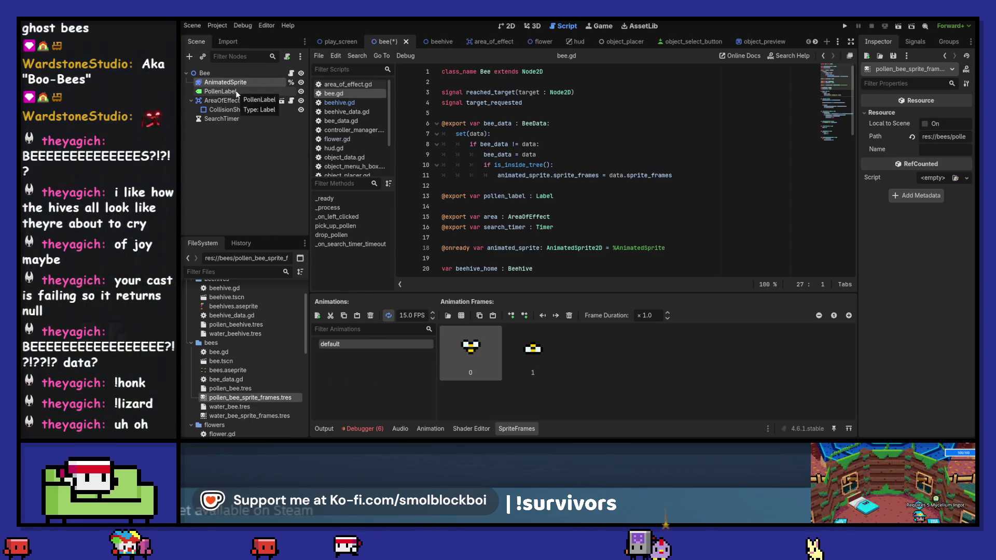
Show the AnimatedSprite's properties, run the game, place a water beehive, then stop with F8
left_click(237, 92)
left_click(239, 83)
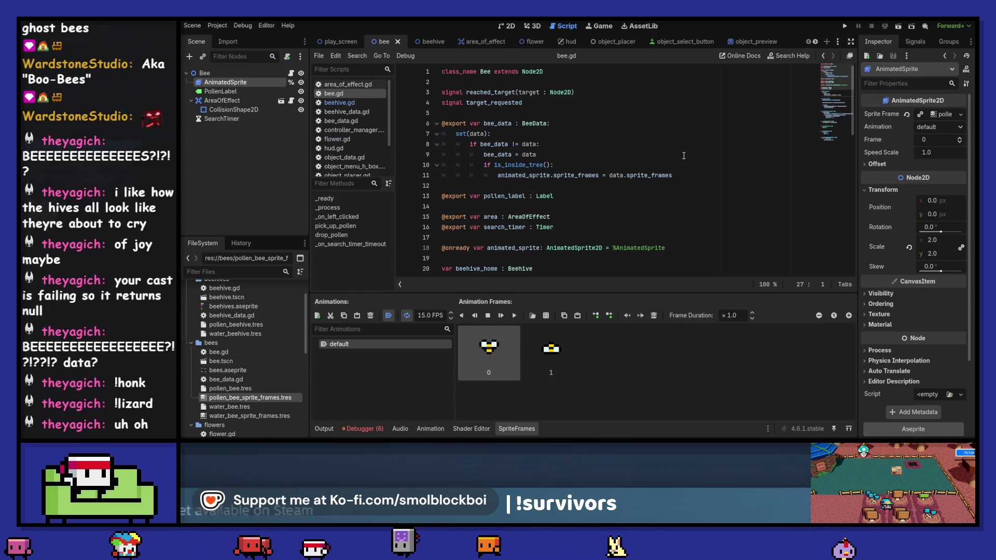
key("F5")
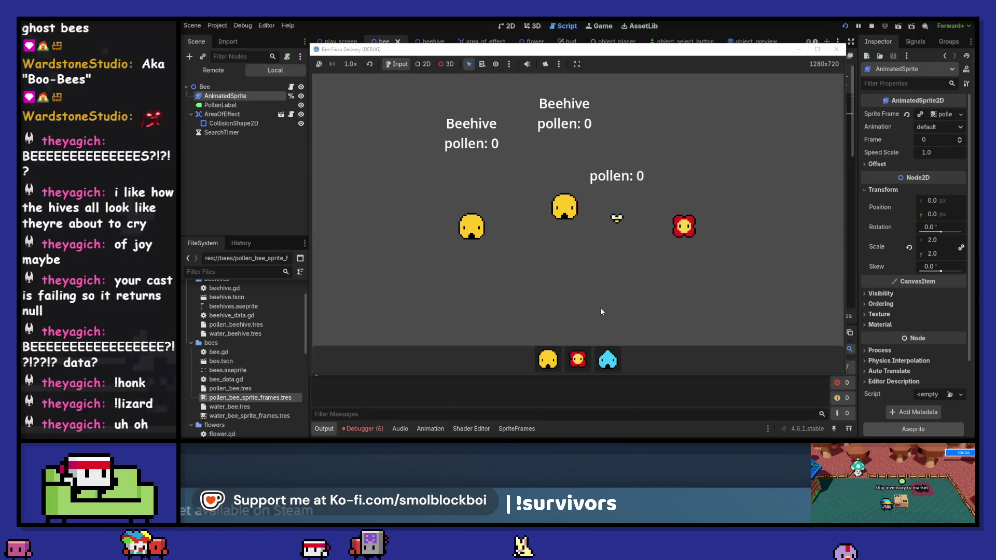
key("F5")
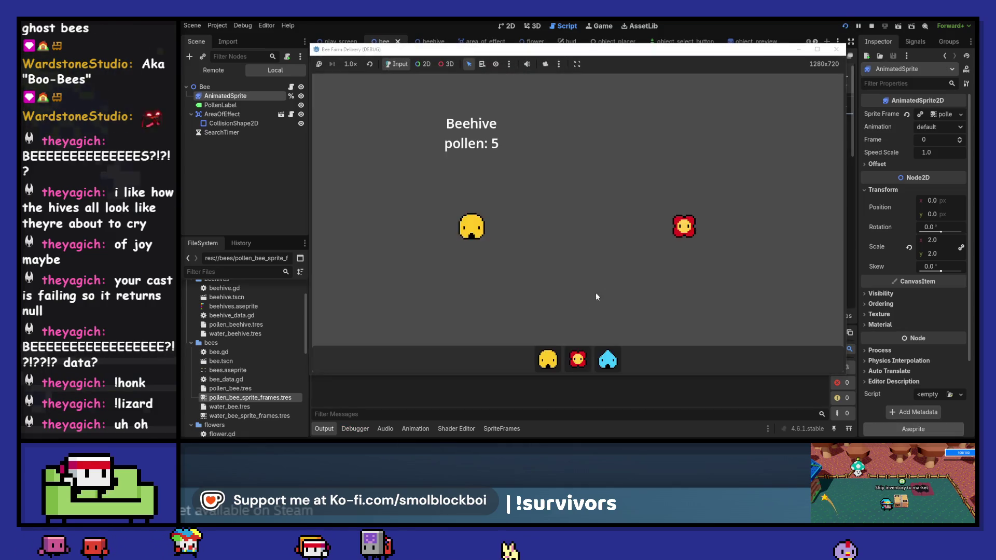
left_click(608, 359)
left_click(578, 188)
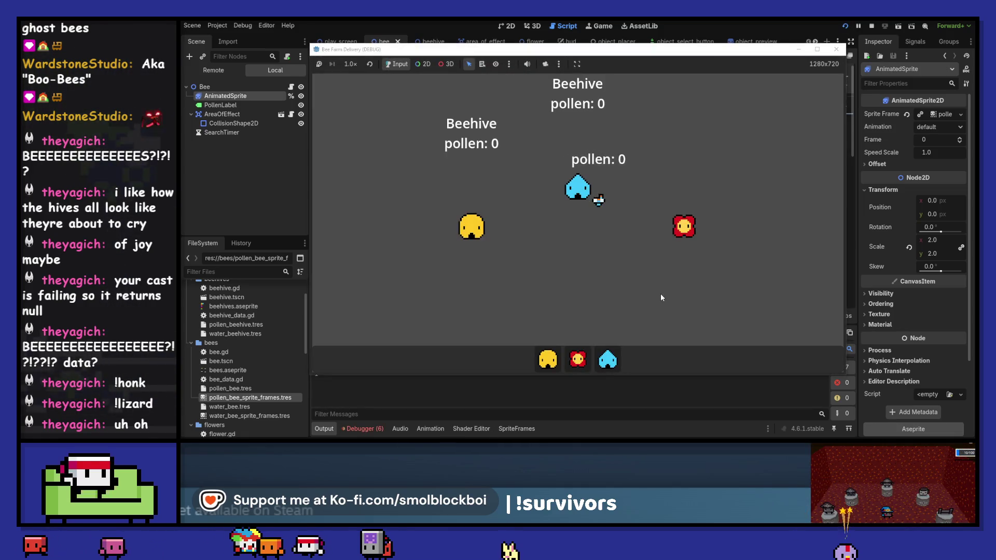
key("F8")
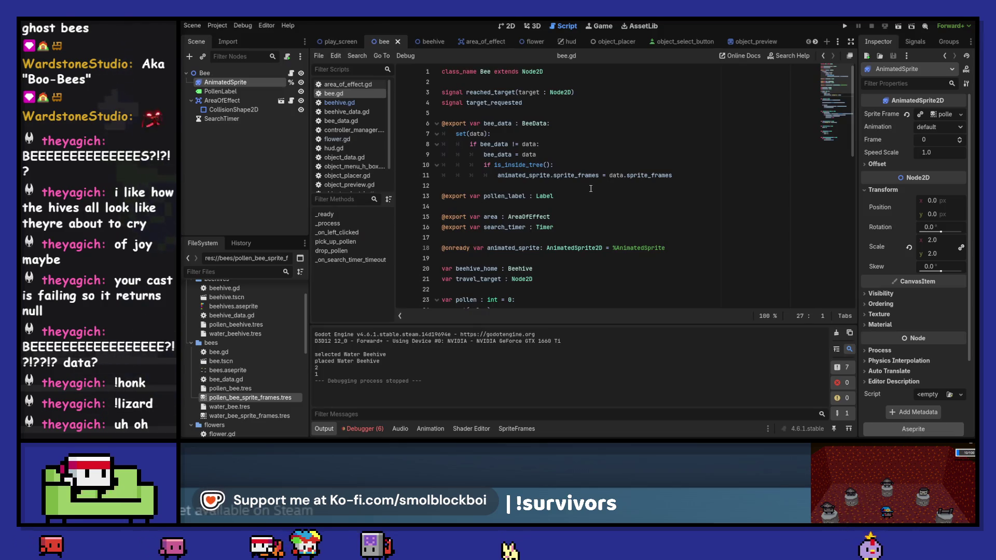
Add a new void function header at line 50 of bee.gd and save
scroll(590, 188, "down", 7)
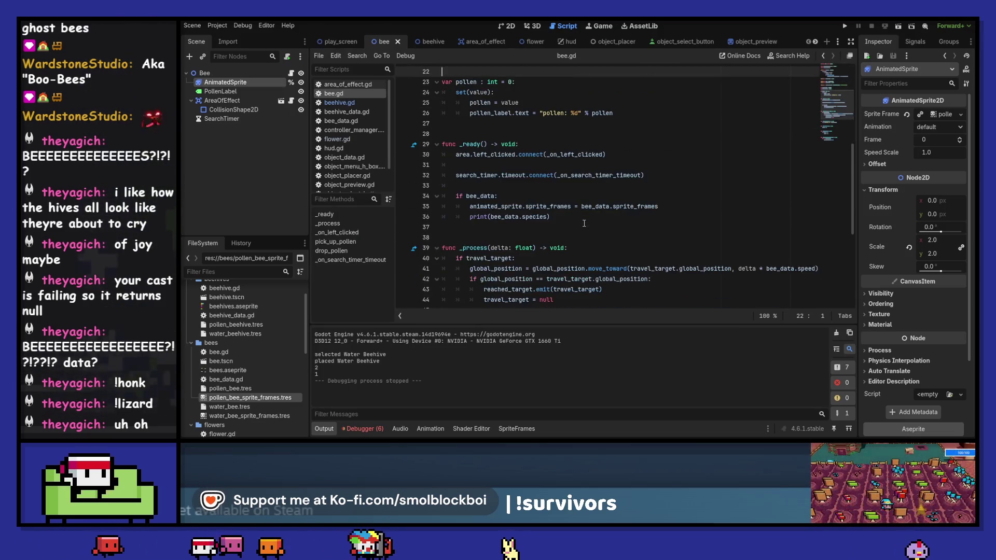
scroll(584, 223, "down", 4)
left_click(518, 238)
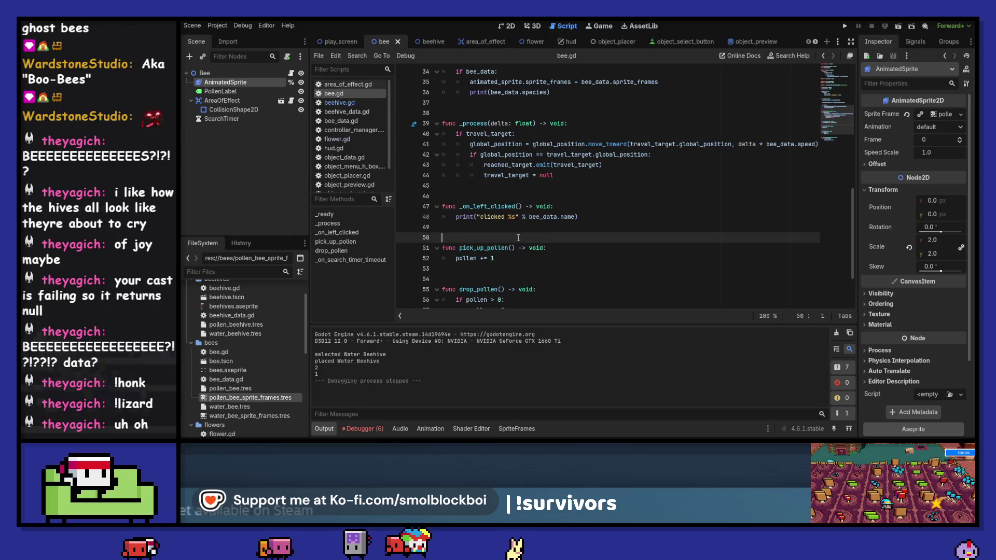
key("Return")
key("Up")
type("f")
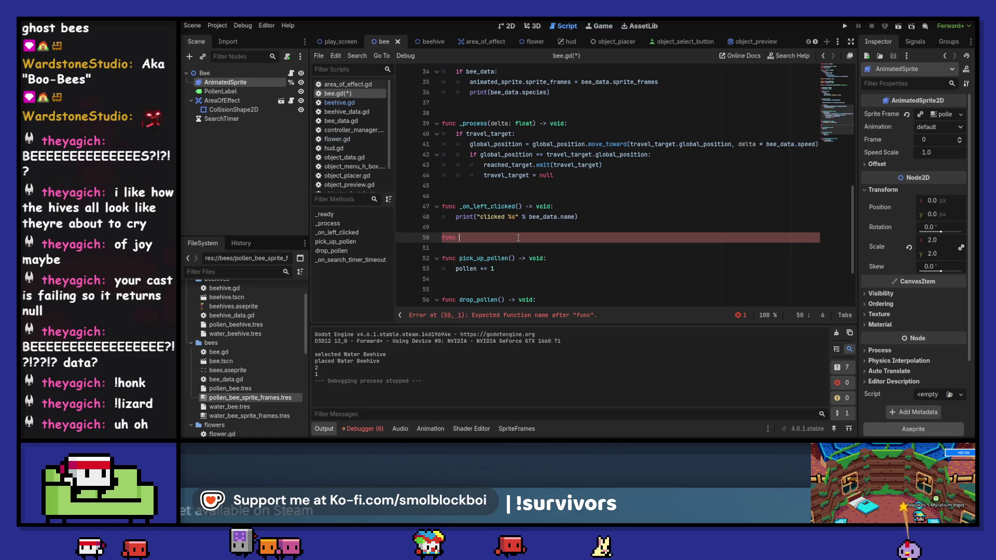
type("e_sprite_")
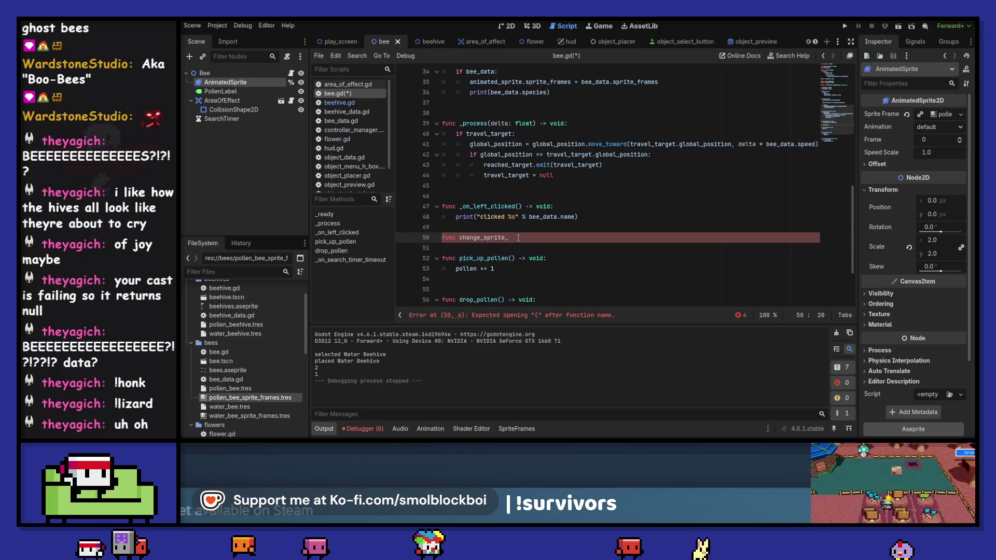
type(")")
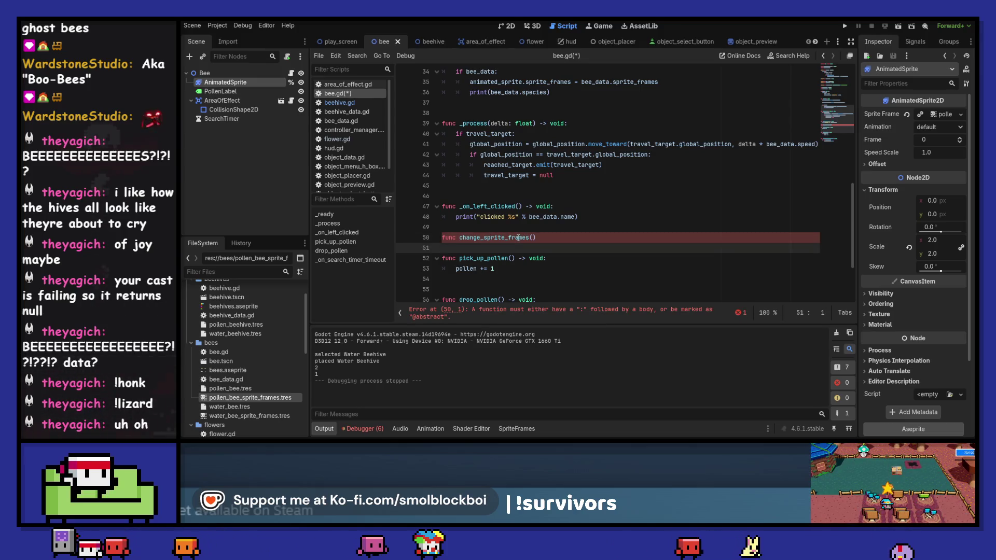
type(" void:")
key("Return")
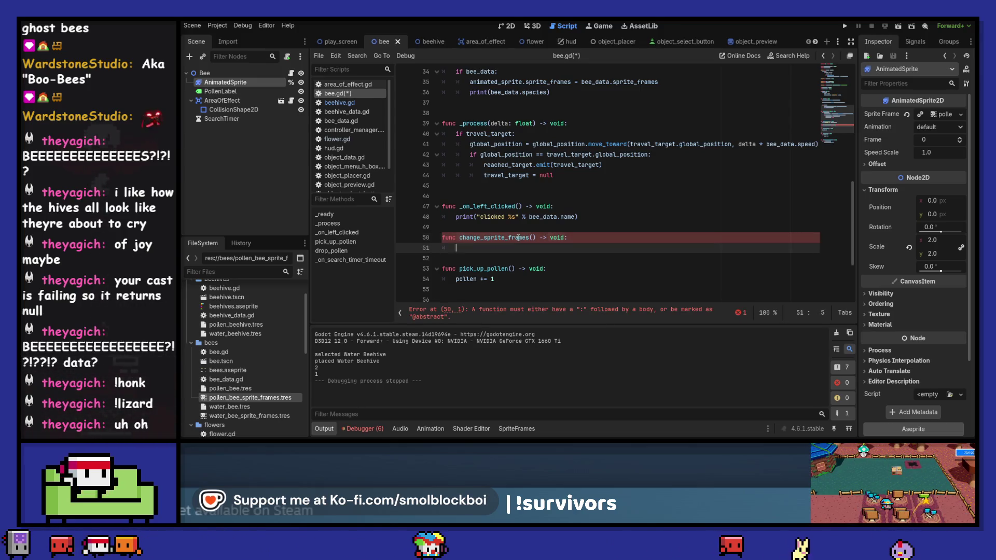
key("ctrl+s")
Check the AnimatedSprite's signals and add a new line in _ready for a connection
scroll(607, 181, "up", 5)
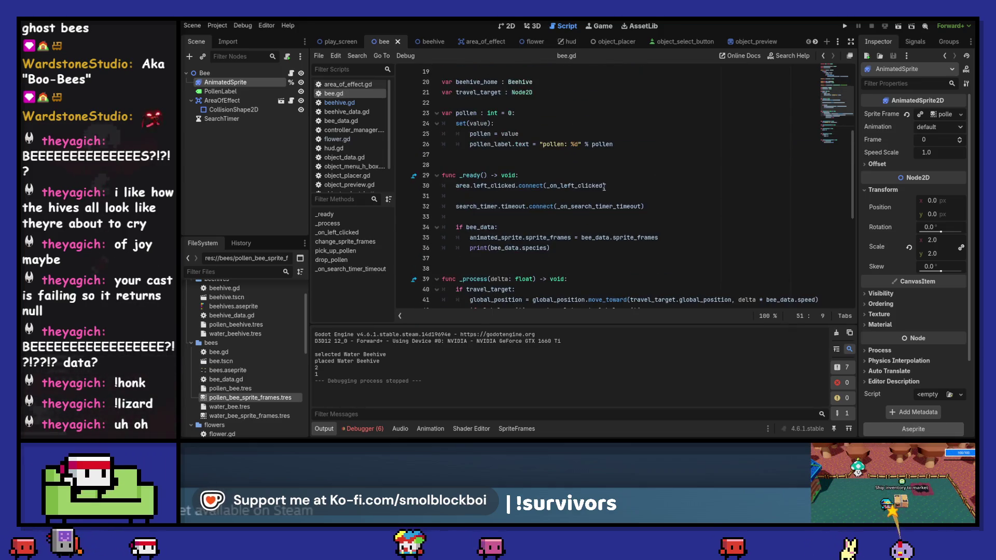
left_click(916, 43)
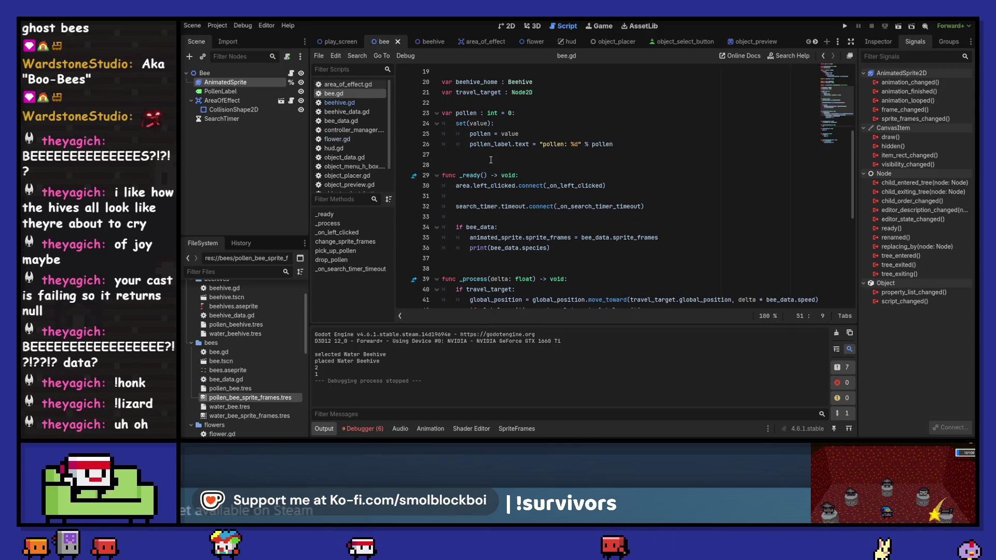
left_click(549, 216)
key("Down")
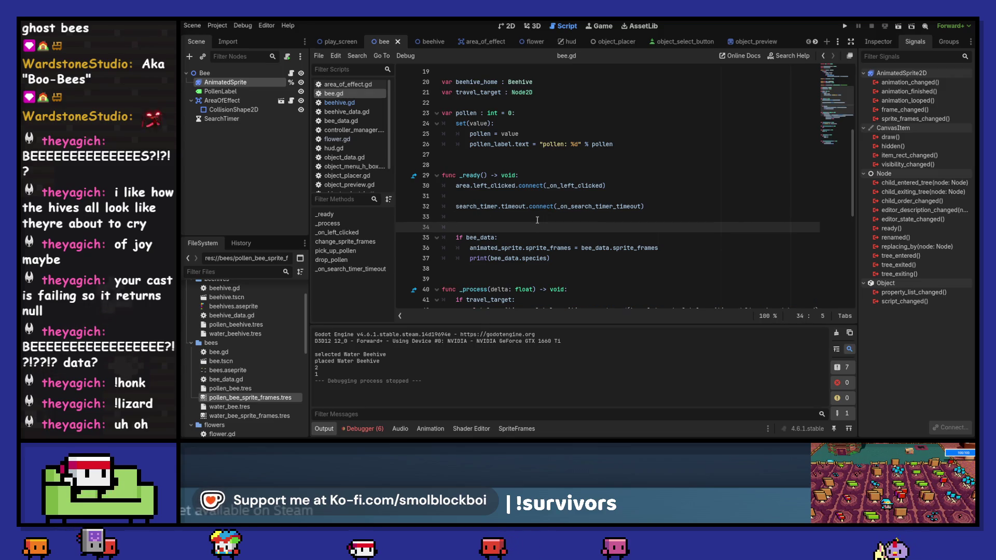
key("Up")
key("Up")
key("Up")
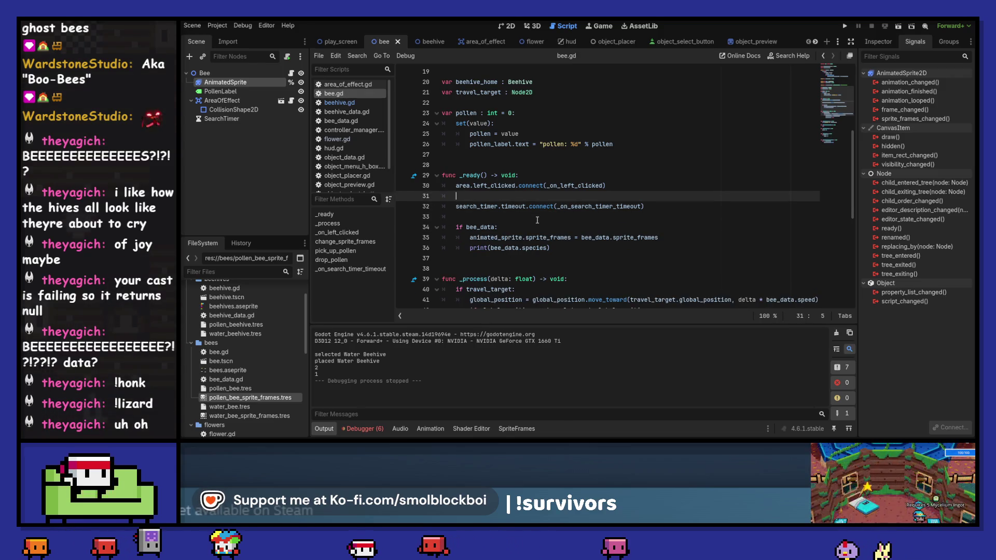
key("Return")
In _ready, connect animated_sprite.sprite_frames_changed to _on_sprite_frames_changed
scroll(537, 219, "up", 3)
scroll(537, 220, "up", 3)
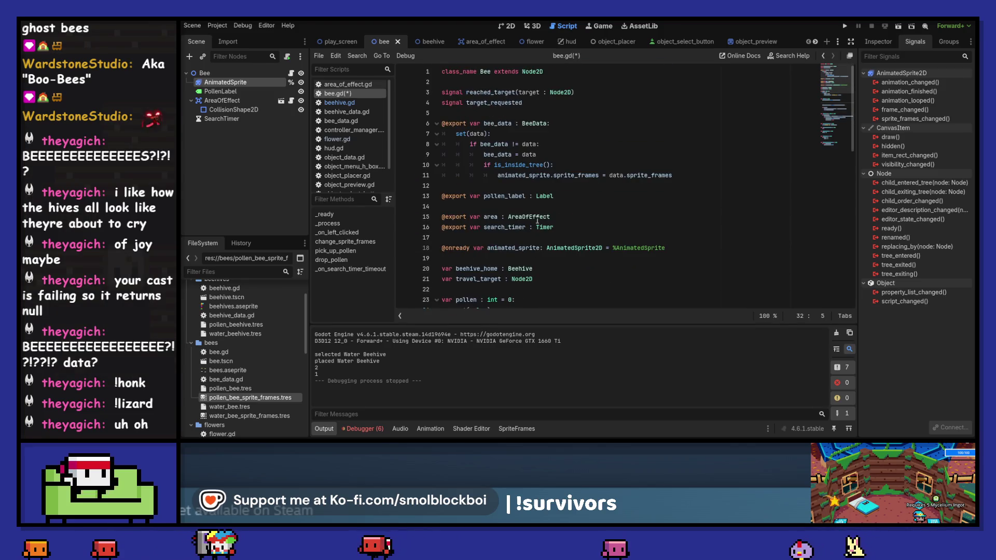
left_click(548, 174)
scroll(489, 237, "down", 5)
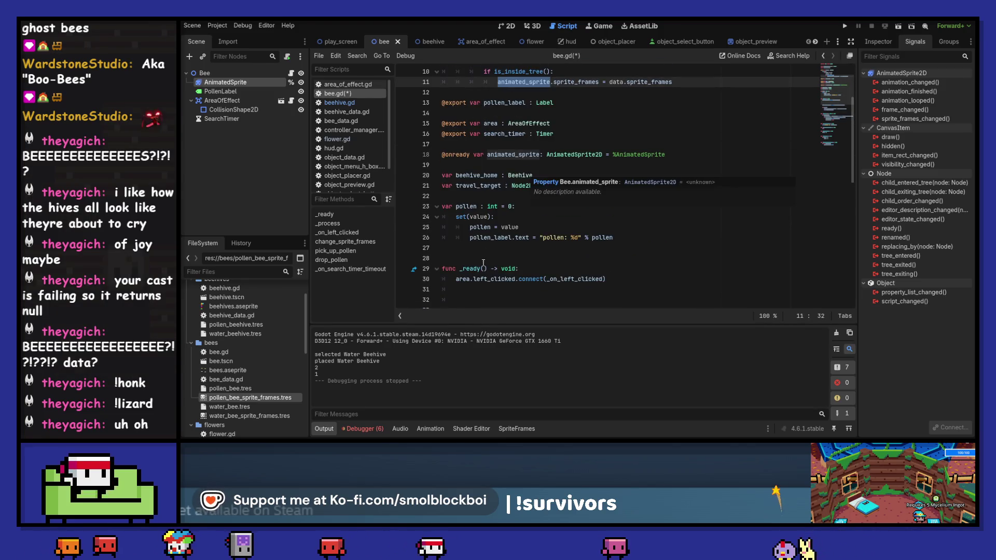
left_click(489, 237)
type("animated_sprite.")
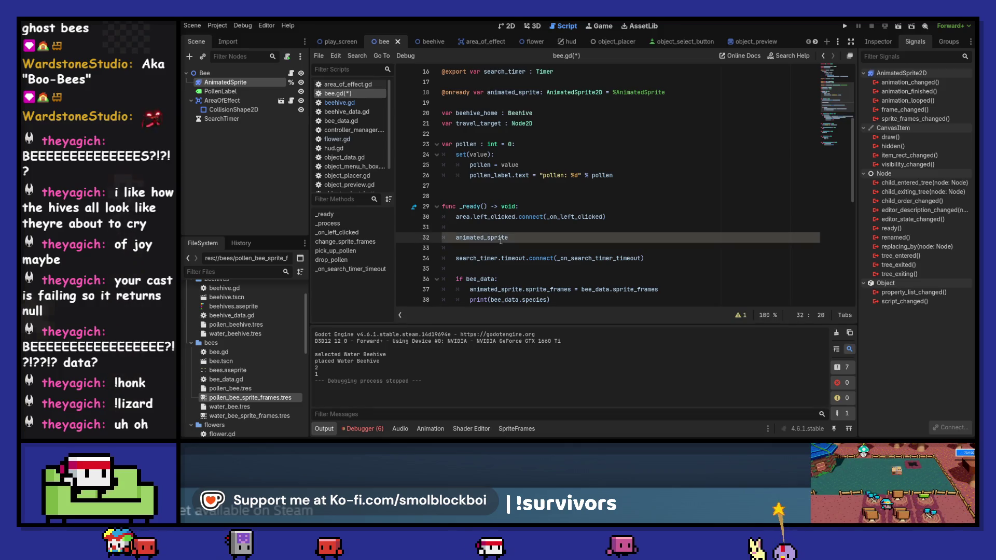
type("sprite")
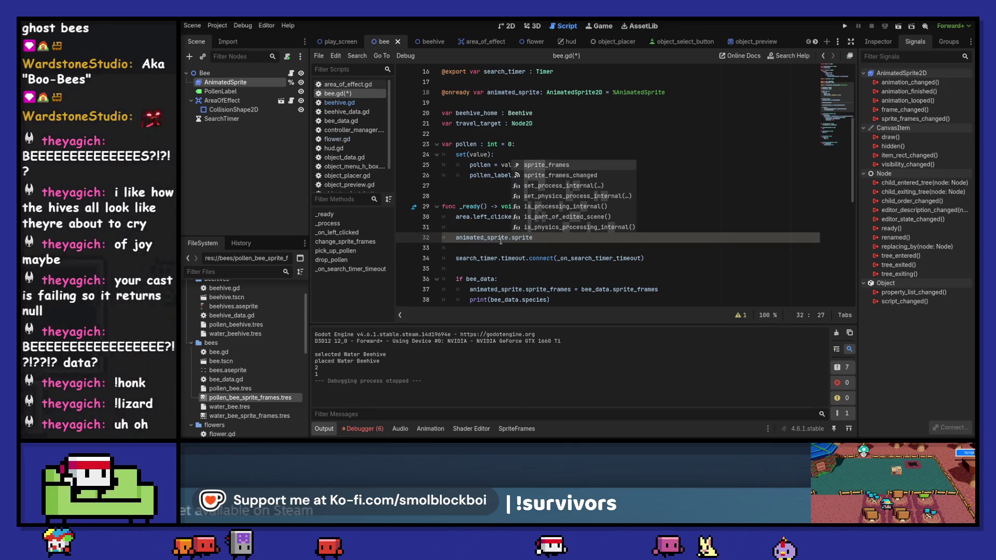
key("Down")
key("Return")
type(".conn")
key("Return")
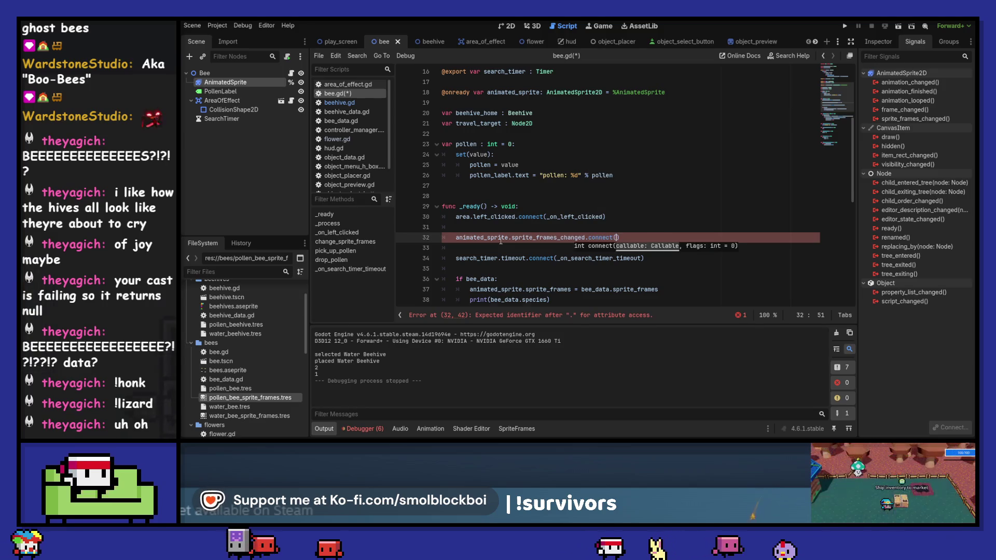
type("_on_sprite")
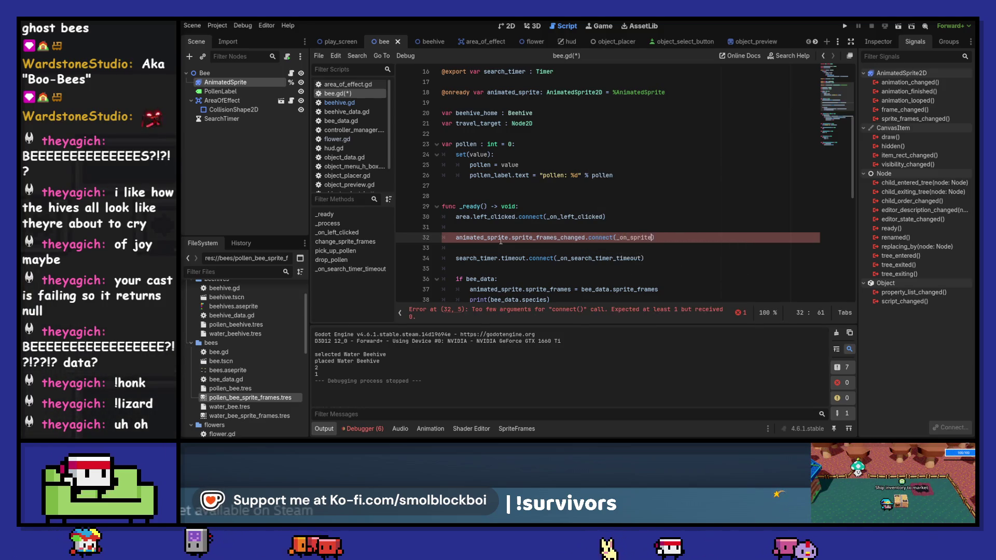
type("s_")
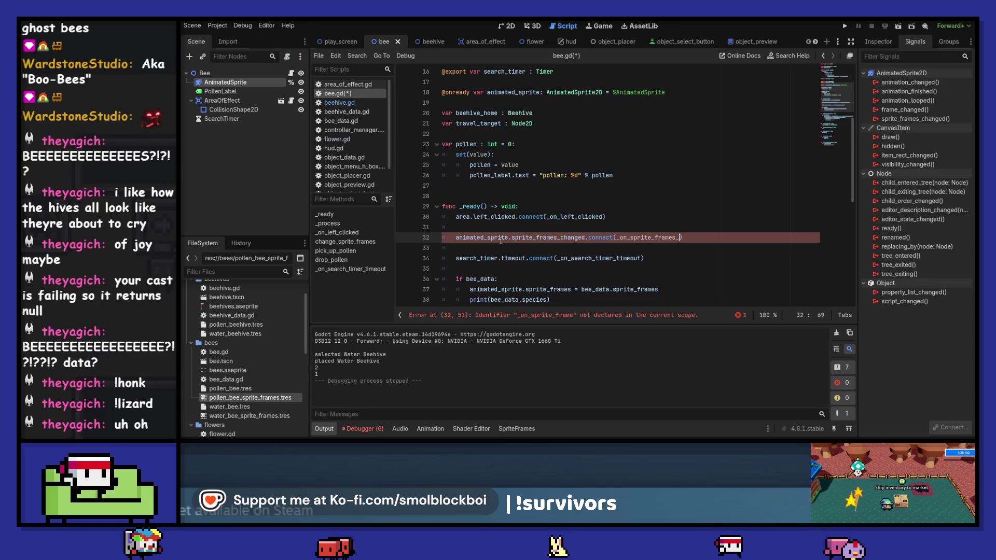
type("ed")
key("ctrl+shift+Left")
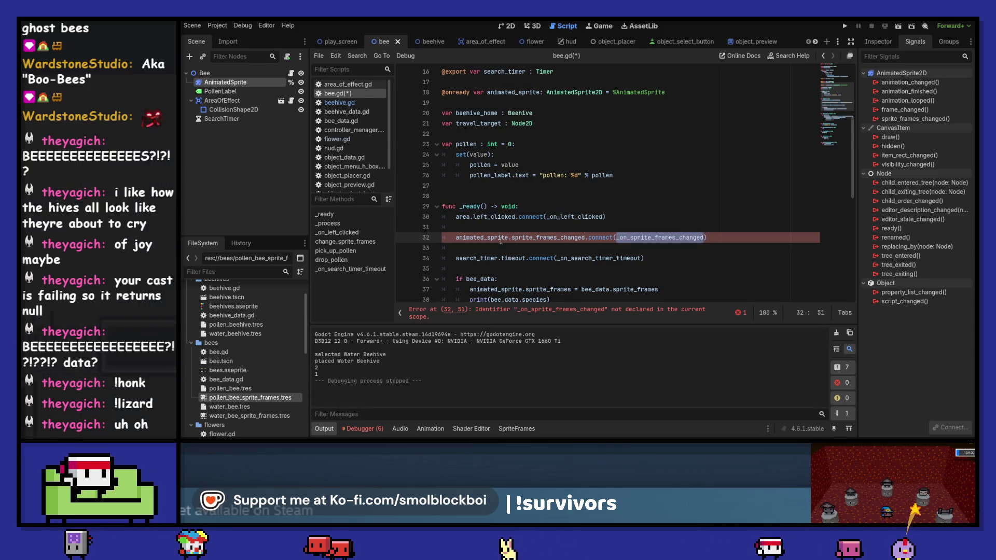
Rename the handler to _on_sprite_frames_changed, space it out, and make it play "default"
scroll(501, 241, "down", 6)
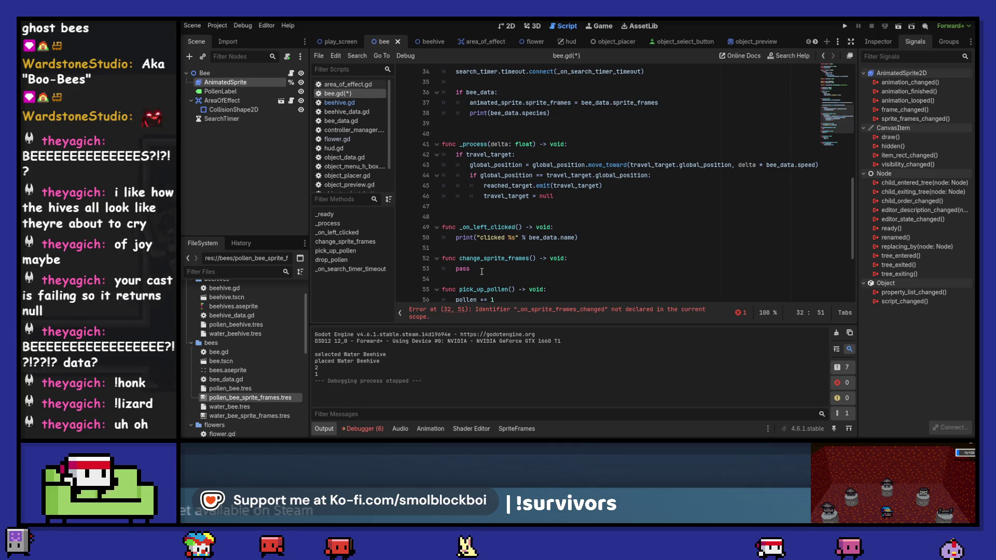
left_click_drag(459, 258, 530, 258)
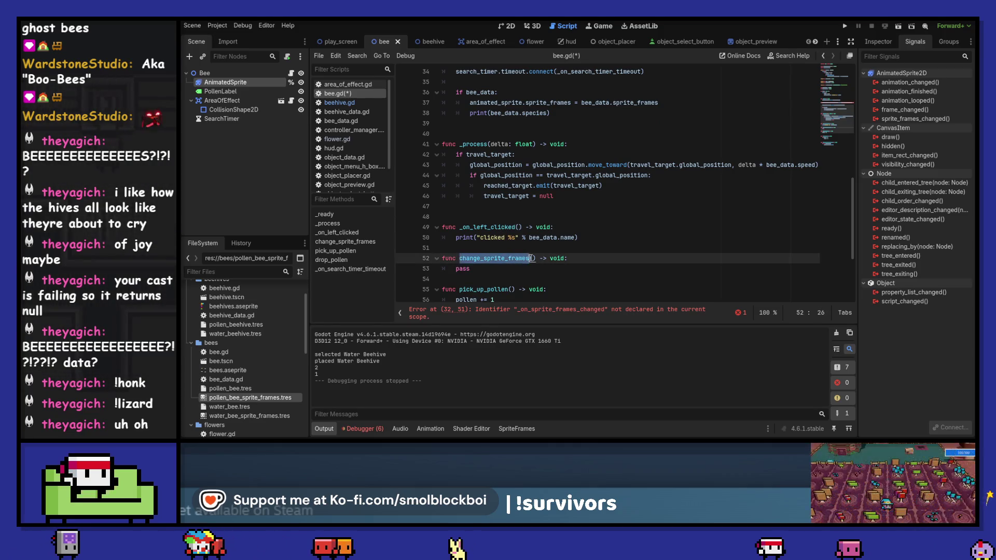
left_click(501, 249)
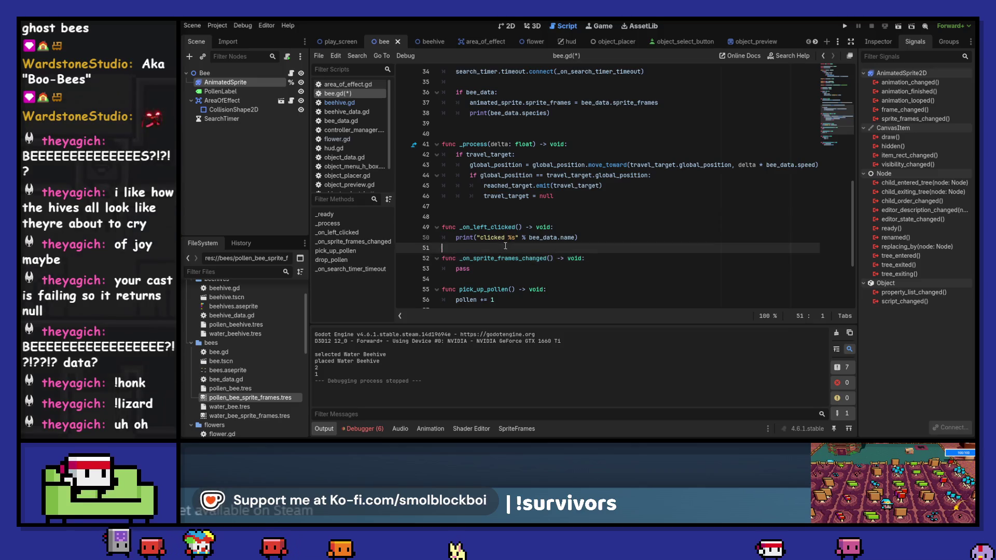
key("Return")
left_click(499, 288)
key("Return")
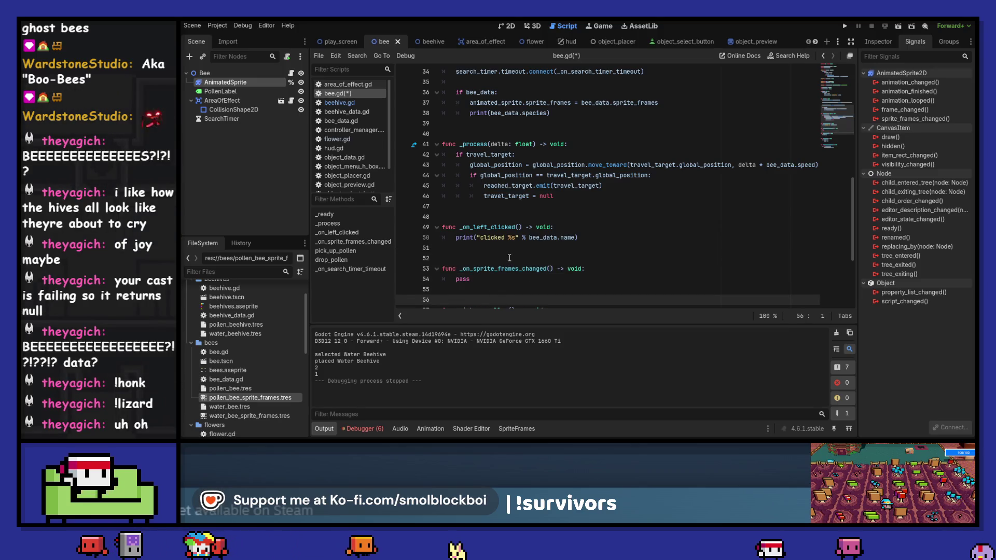
double_click(507, 281)
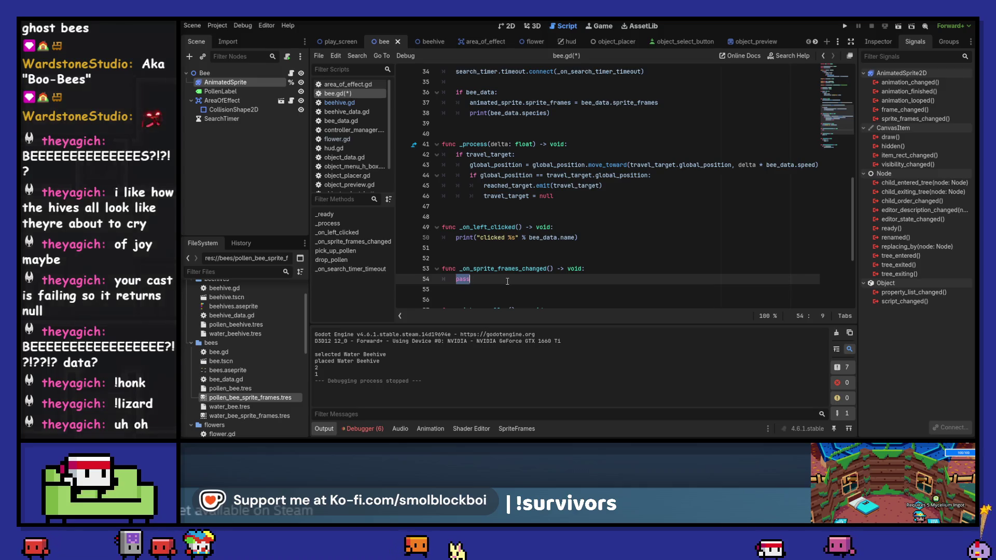
type("ted_sprite.pl")
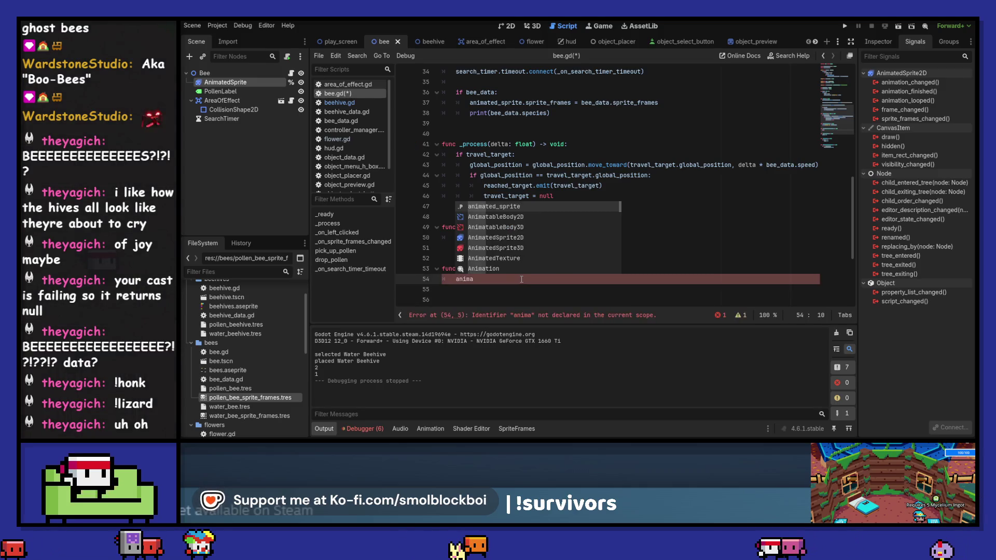
key("Return")
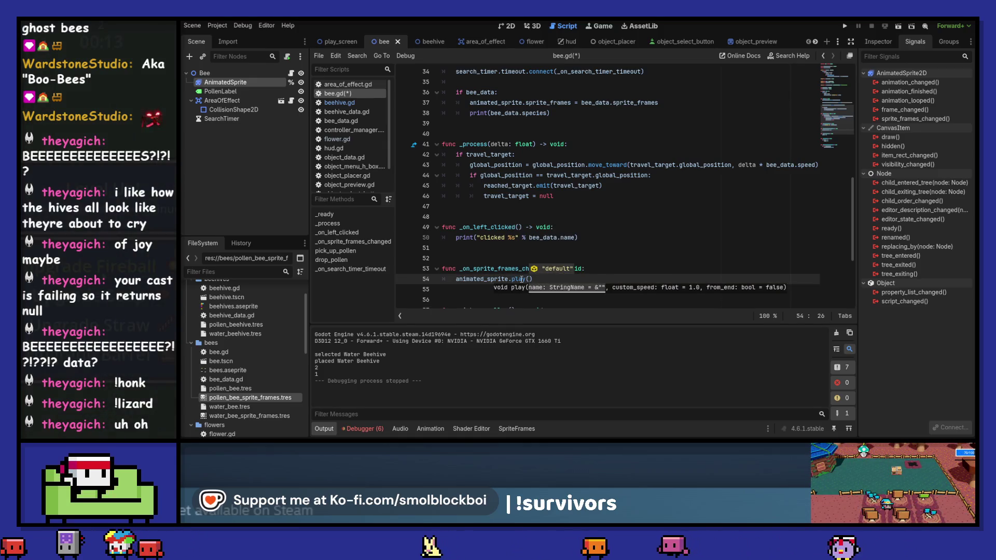
key("Return")
left_click(543, 260)
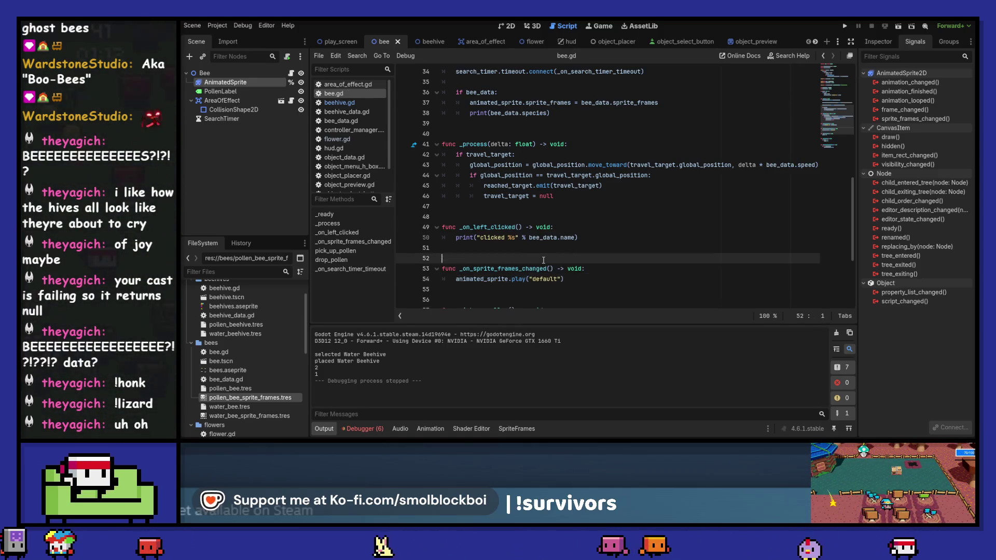
Delete the print(bee_data.species) line, save bee.gd, and run the game with F5
scroll(596, 264, "up", 6)
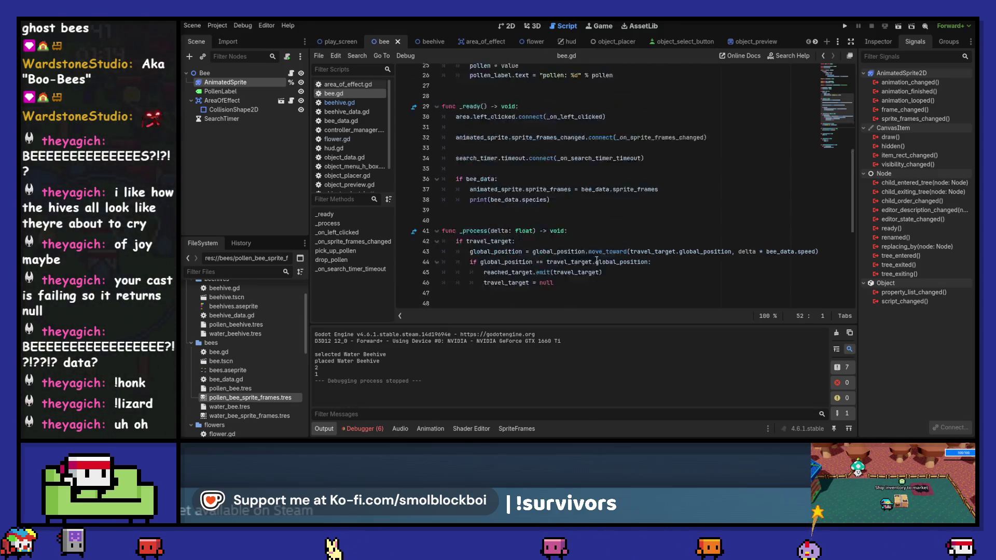
scroll(597, 261, "up", 5)
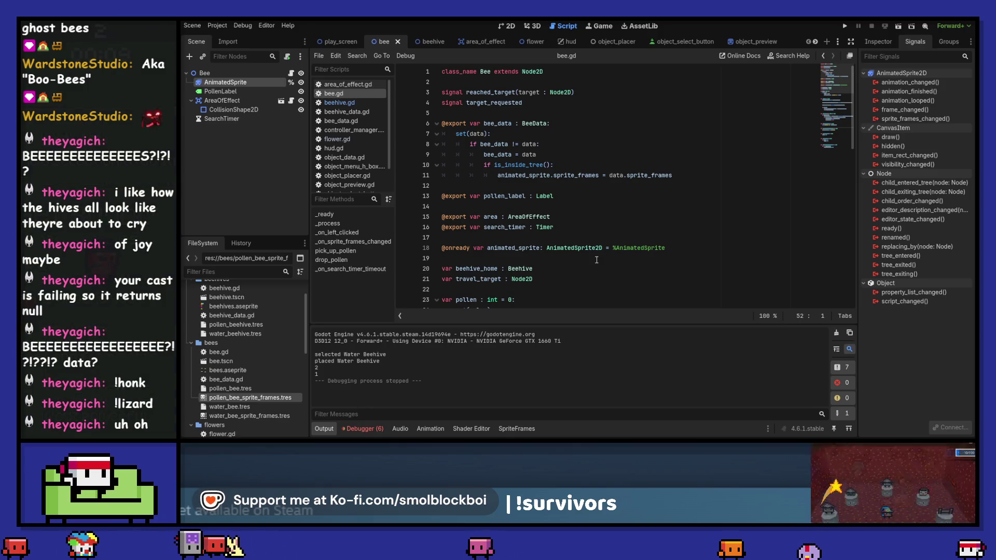
scroll(596, 260, "down", 6)
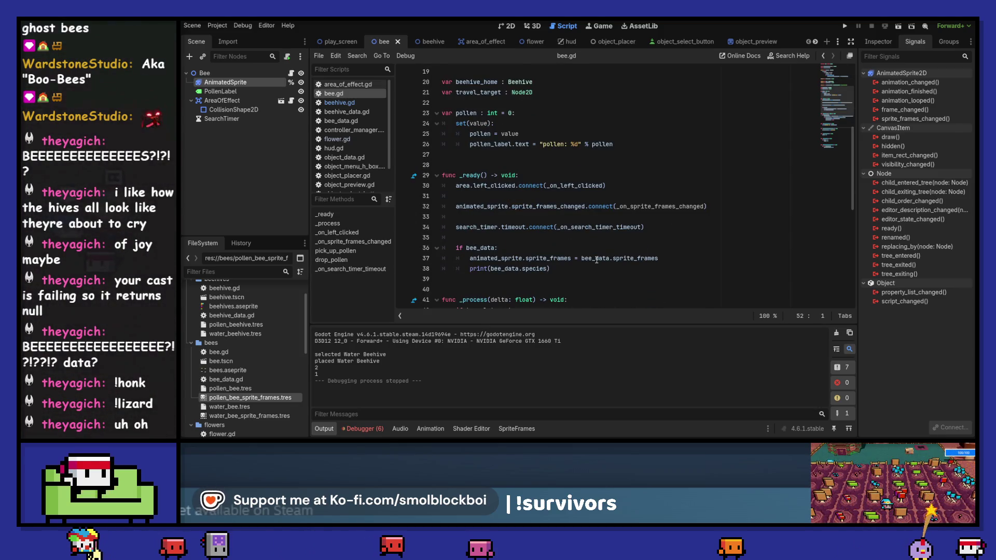
scroll(596, 260, "down", 2)
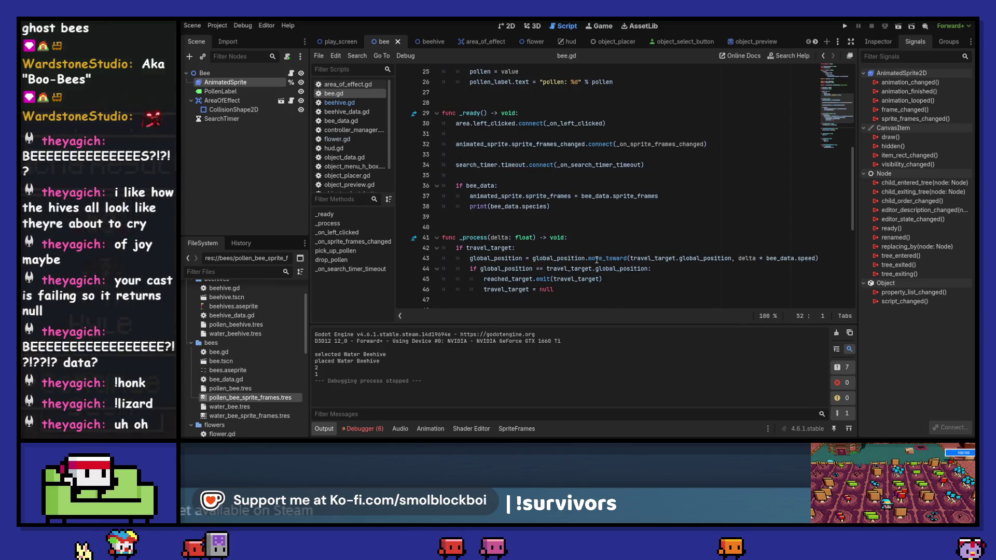
left_click_drag(598, 206, 663, 196)
key("BackSpace")
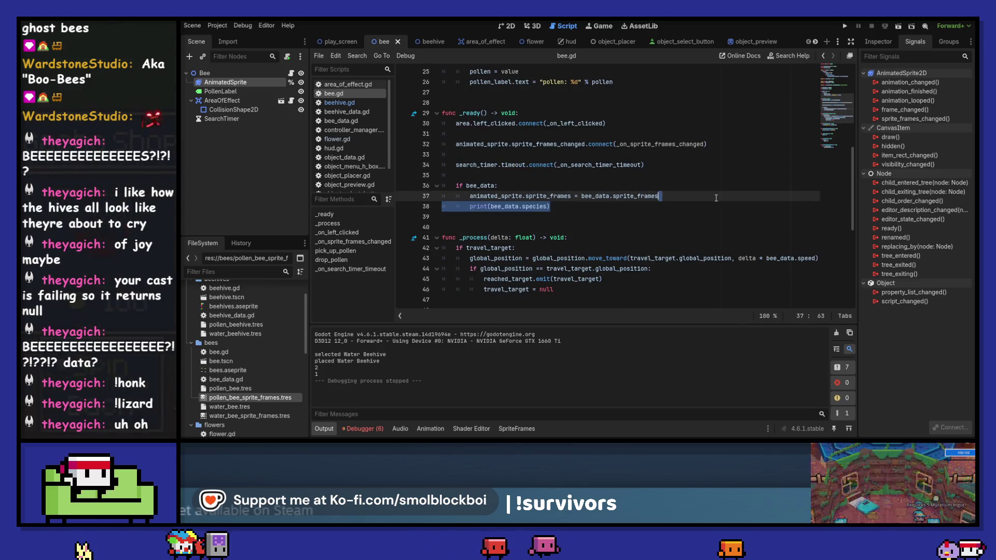
scroll(715, 198, "down", 3)
key("ctrl+s")
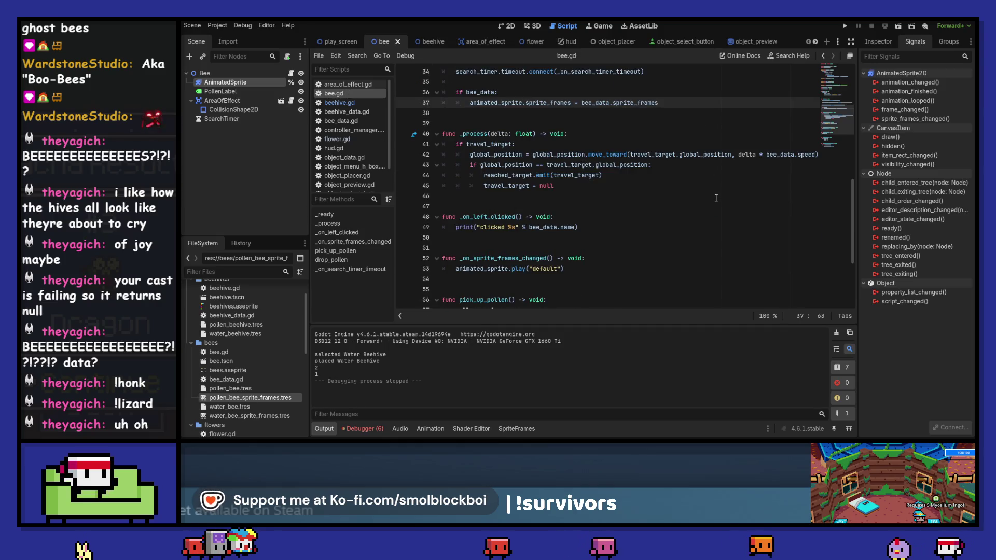
key("F5")
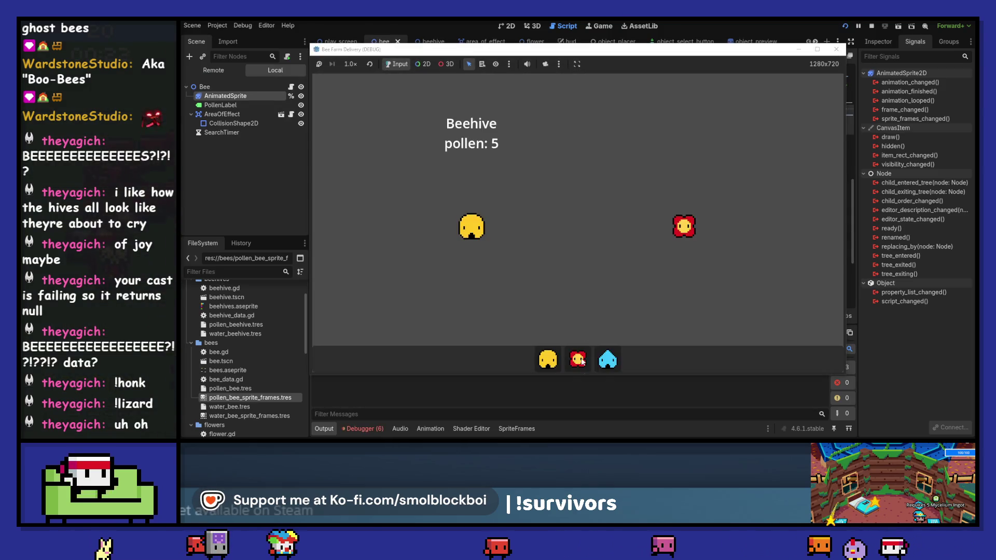
Place a water beehive and then a pollen beehive in the level, then stop the game
left_click(607, 358)
left_click(577, 227)
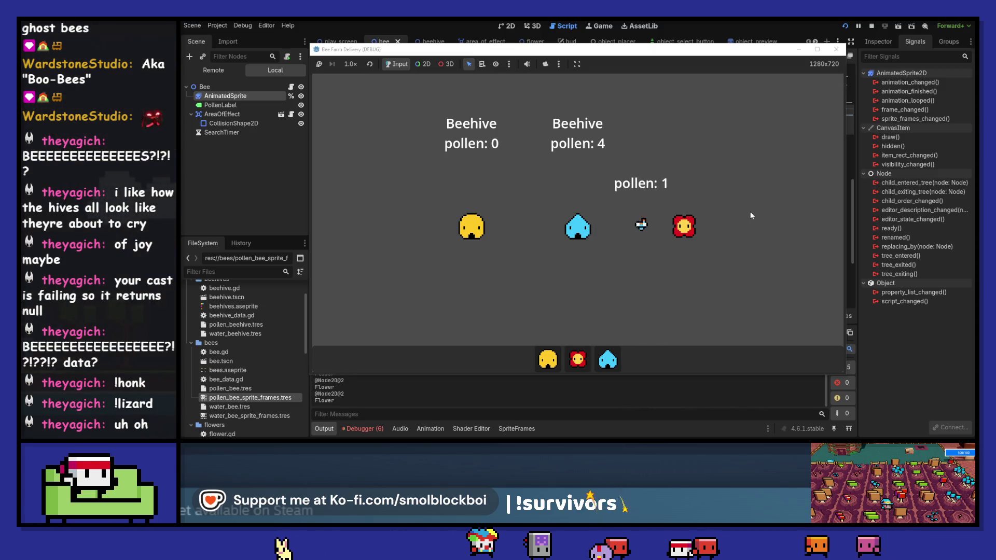
left_click(547, 359)
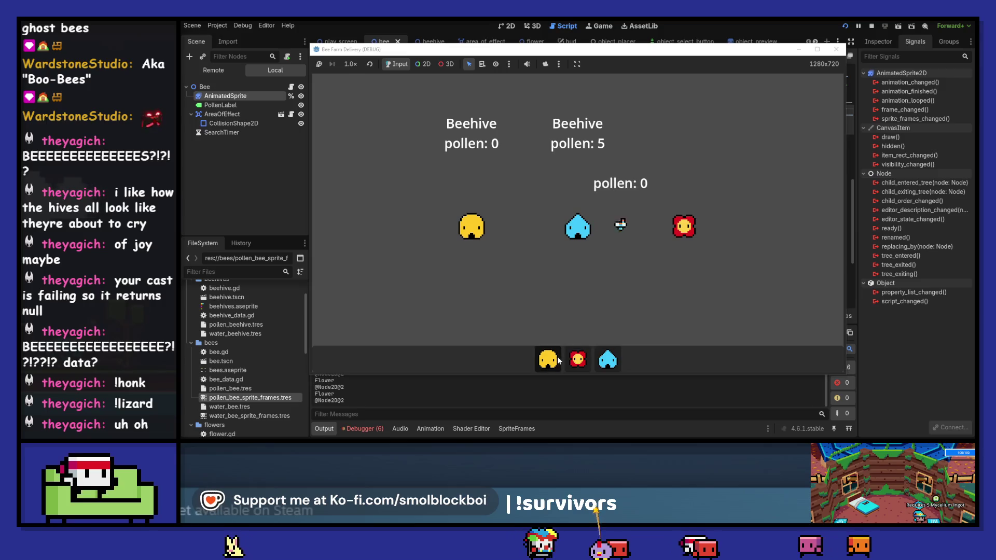
left_click(735, 291)
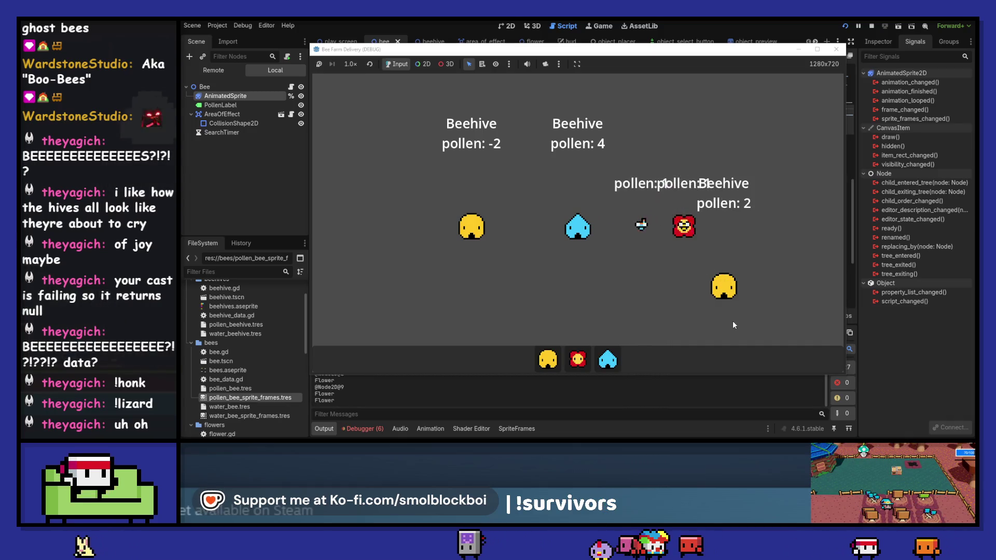
key("F8")
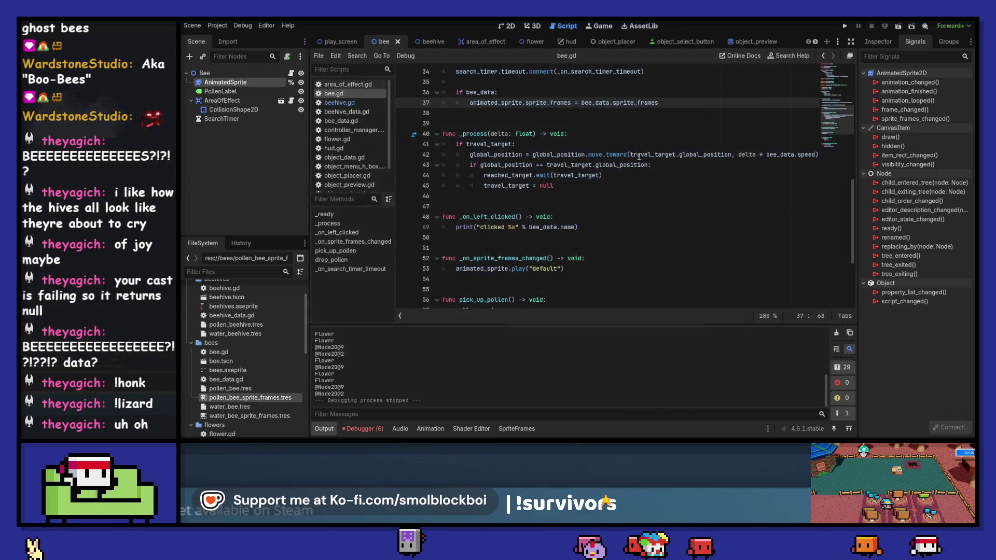
Open the Inspector, click empty line 46 in bee.gd, and select the flowers folder in FileSystem
left_click(877, 41)
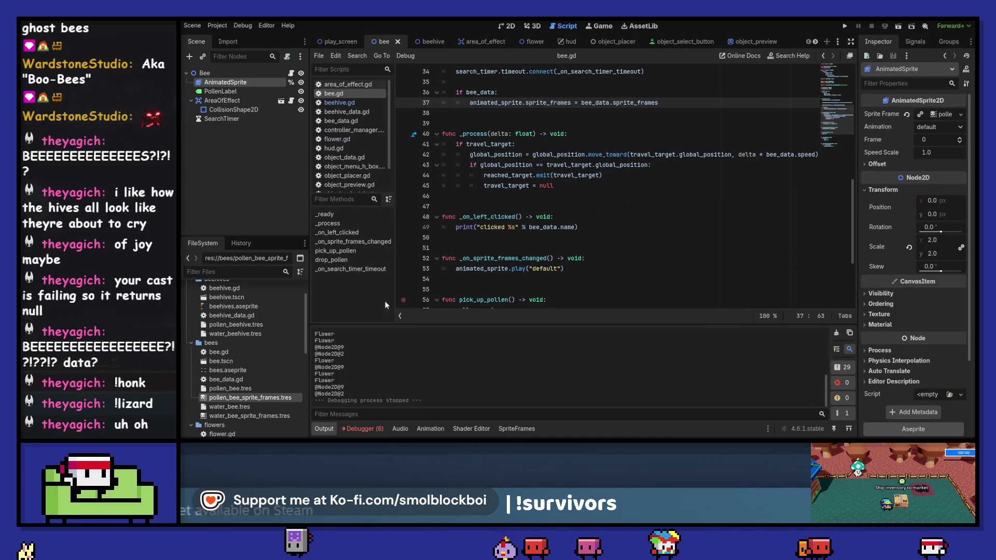
left_click(730, 192)
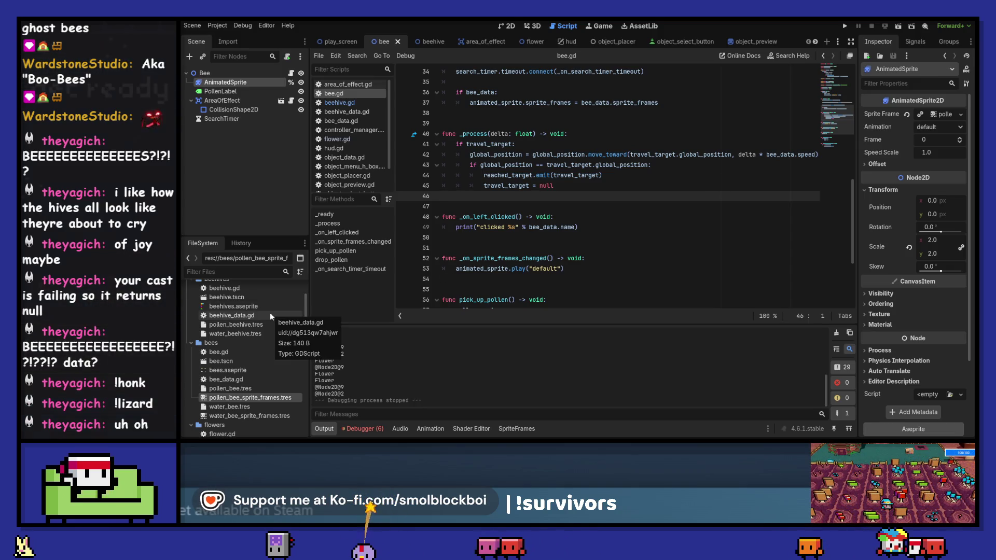
scroll(269, 315, "up", 2)
scroll(270, 312, "down", 5)
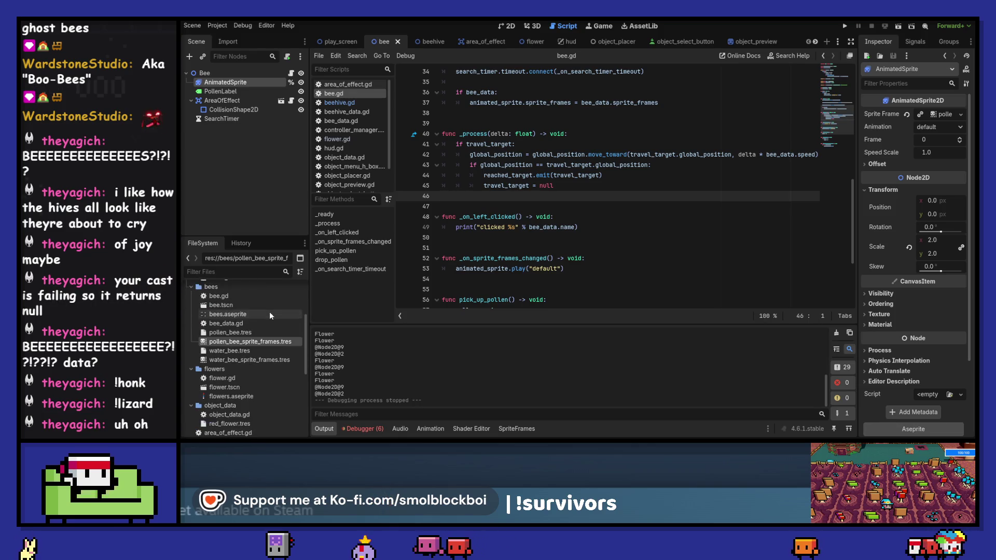
left_click(254, 369)
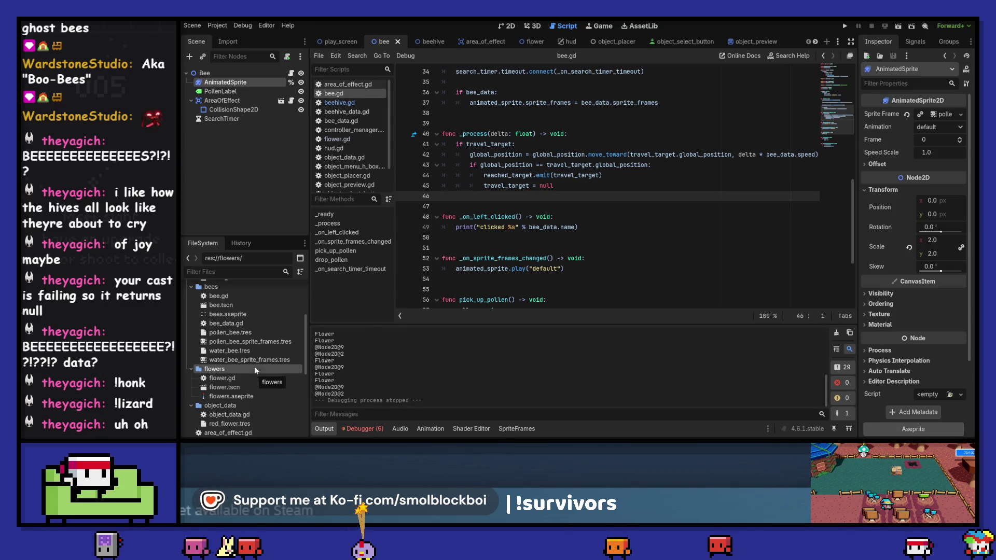
Create res://flowers/flower_data.gd with Inherits set to ObjectData
right_click(254, 360)
mouse_move(306, 313)
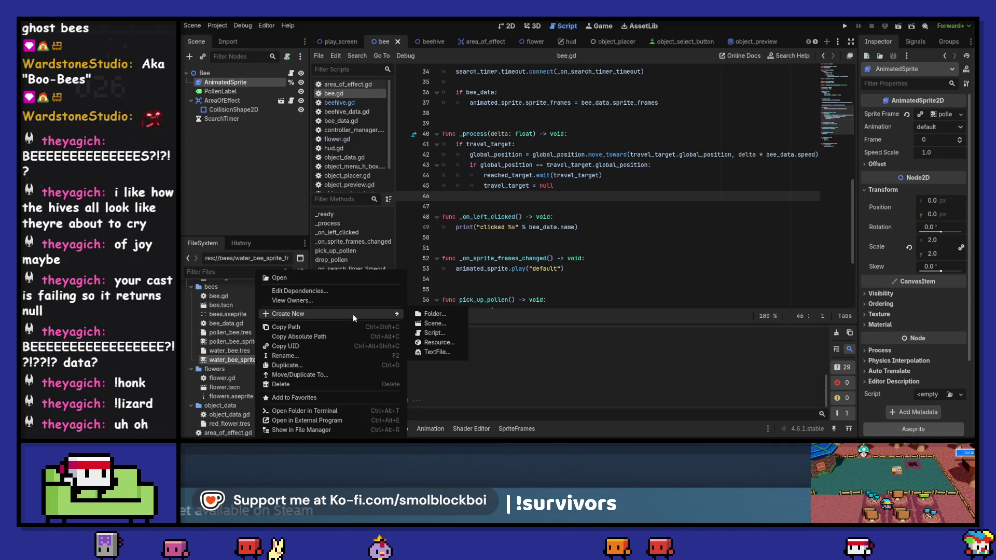
left_click(444, 336)
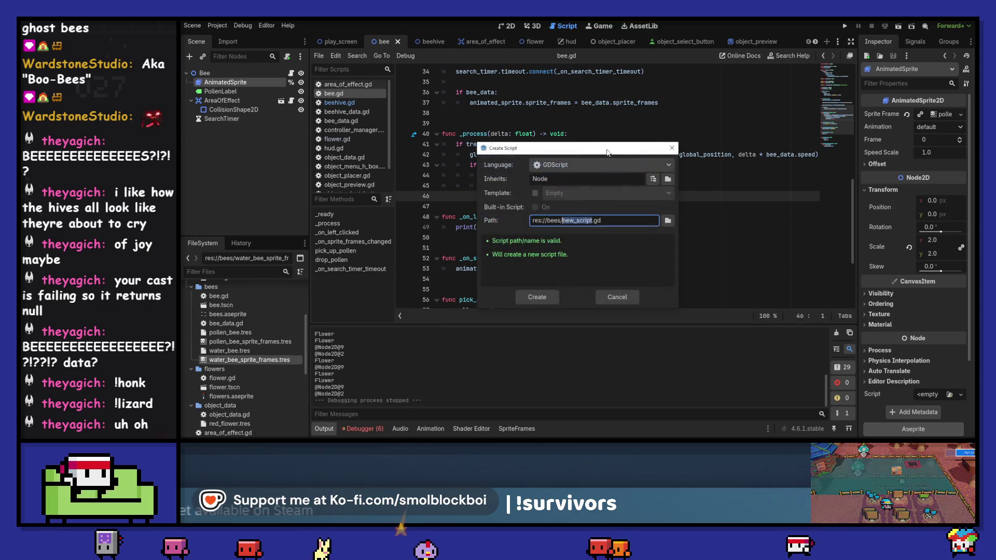
double_click(591, 178)
type("ObjectData")
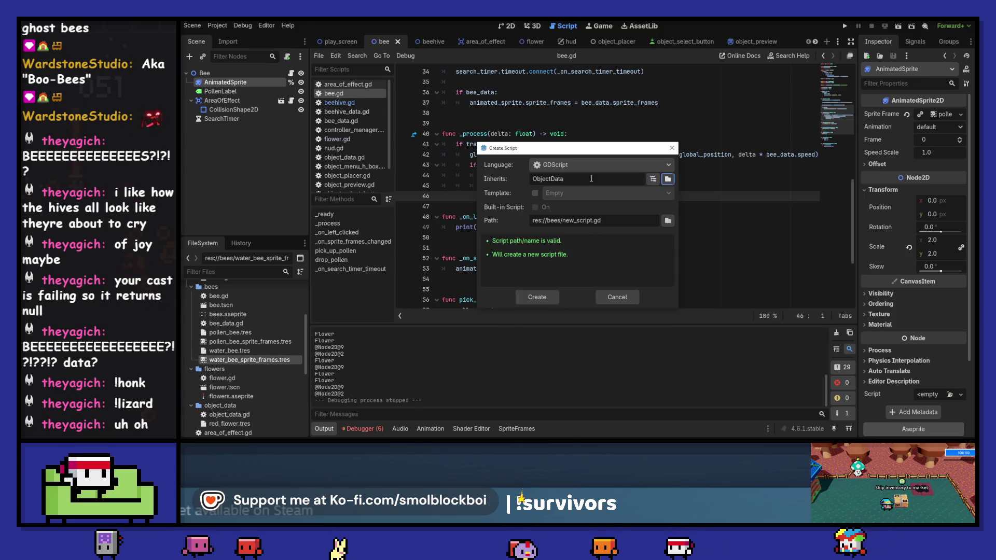
key("Tab")
key("Tab")
key("Tab")
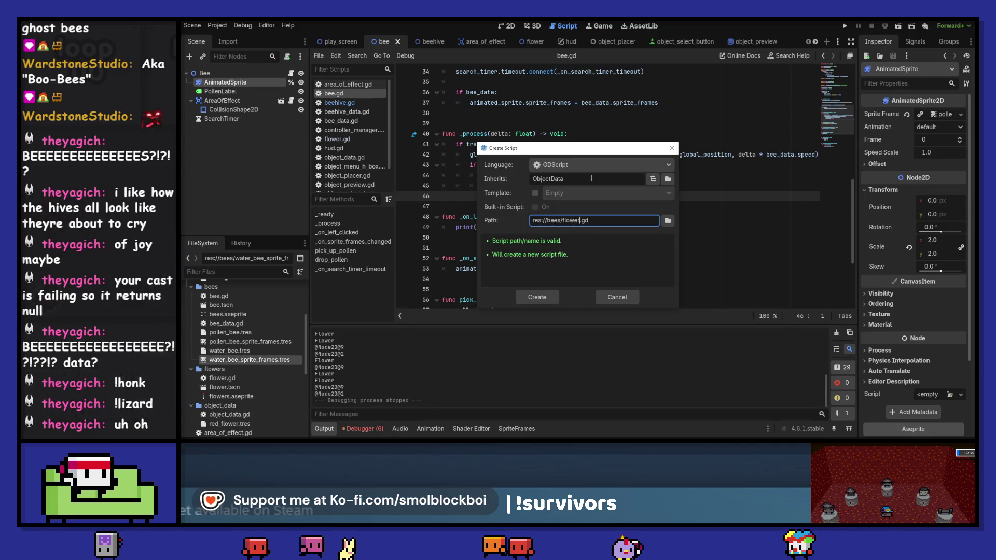
left_click(667, 221)
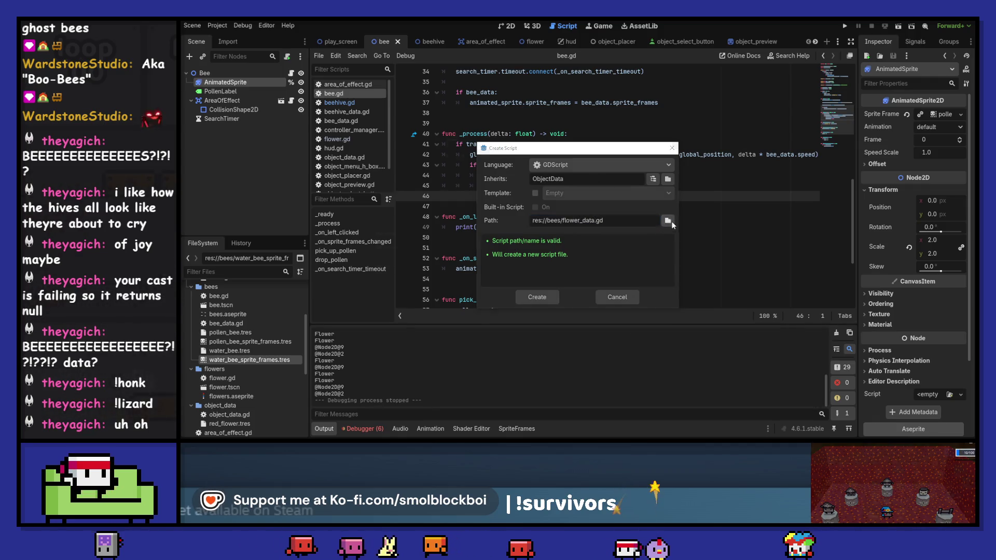
left_click(388, 95)
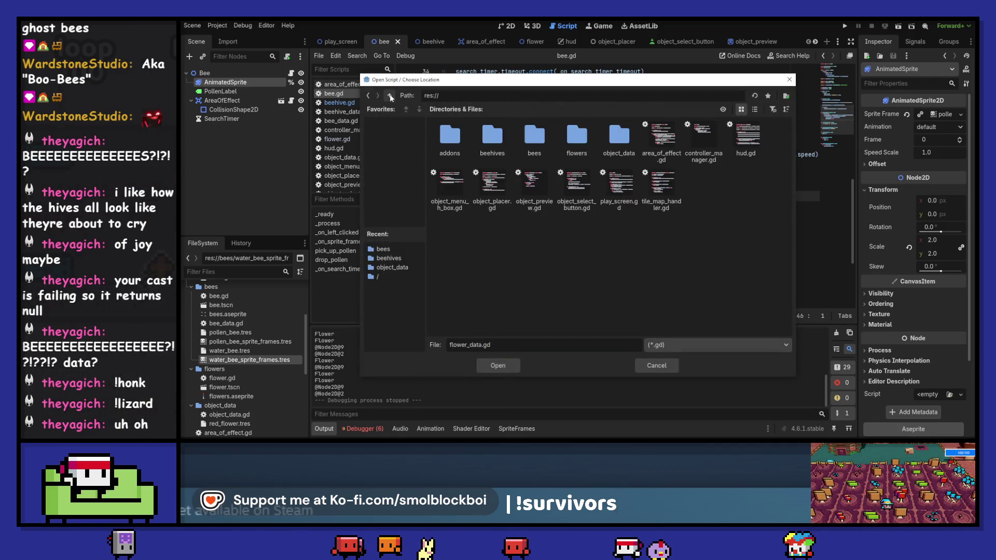
double_click(552, 138)
left_click(507, 368)
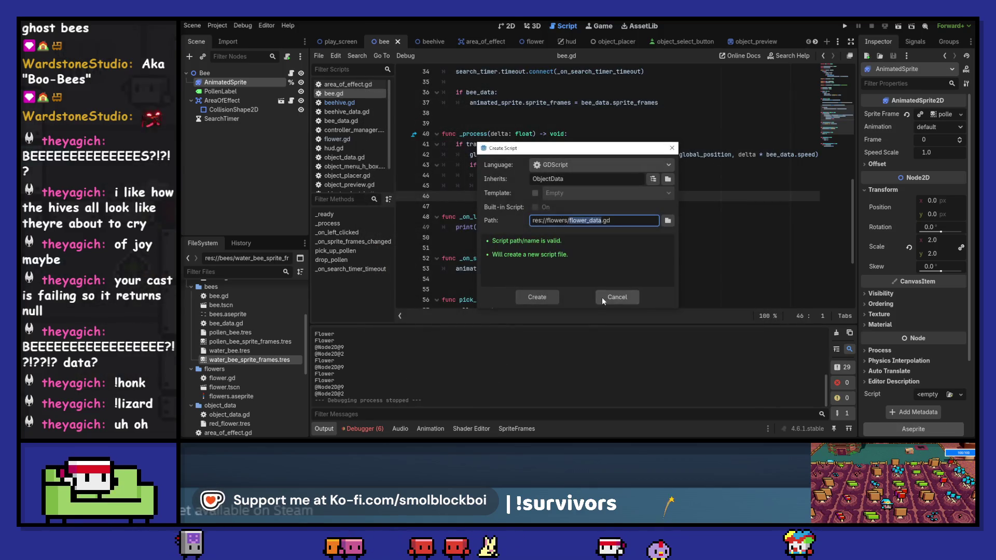
left_click(547, 297)
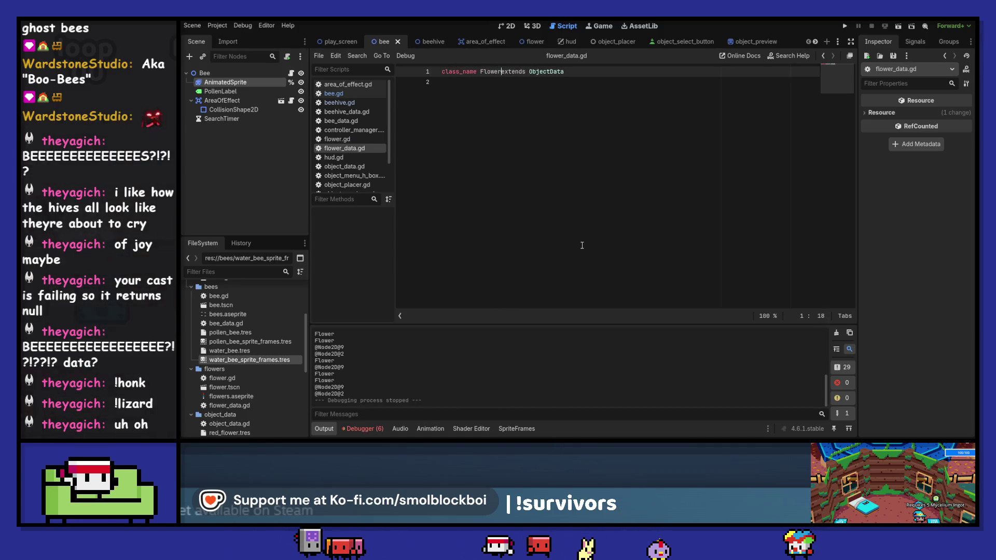
Declare class FlowerData with an exported resource_data String in flower_data.gd and save it
type("Data")
key("Down")
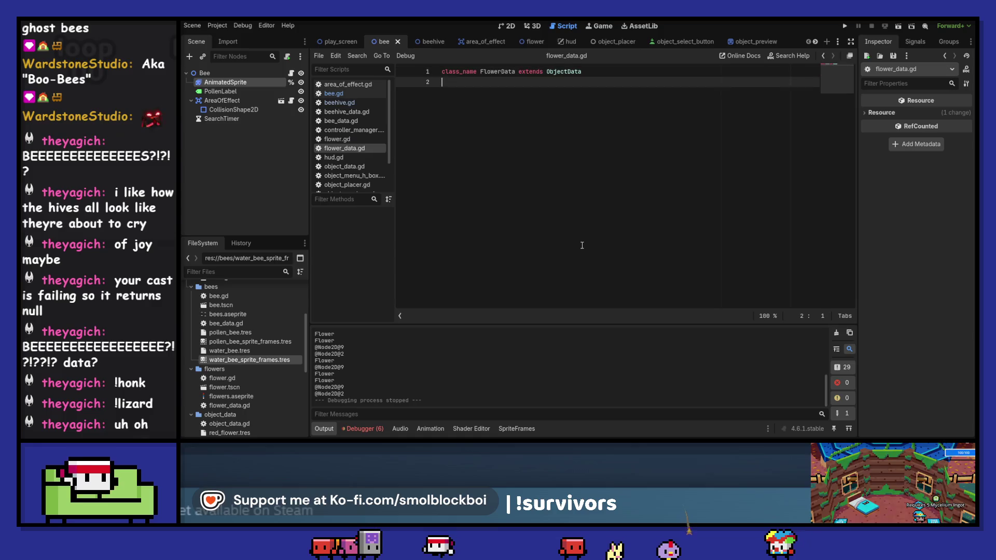
key("ctrl+s")
key("Return")
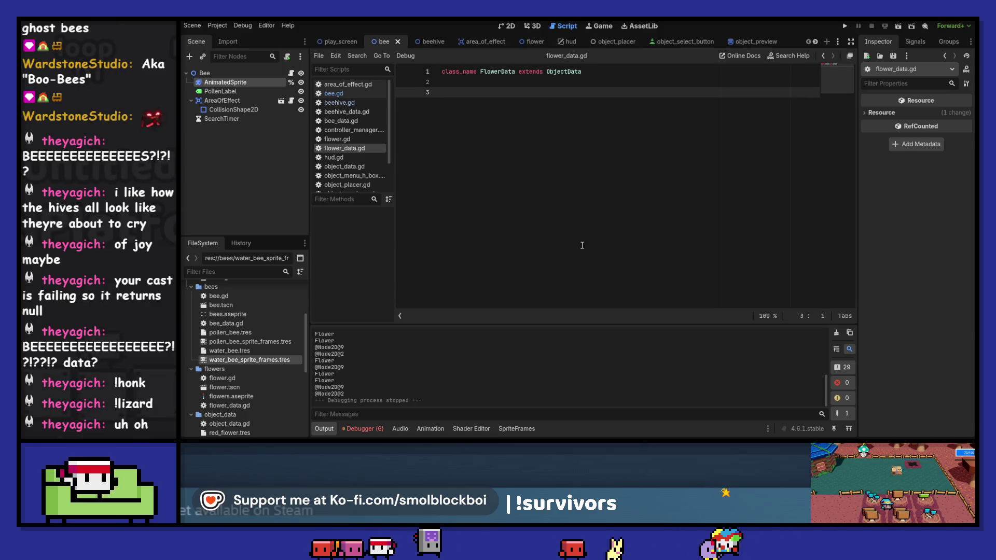
scroll(268, 351, "up", 3)
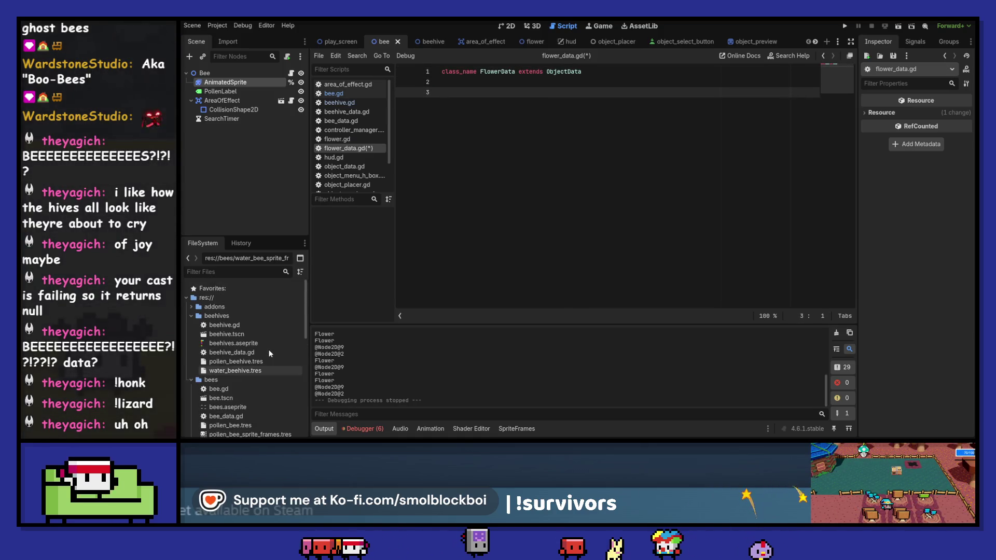
left_click(271, 361)
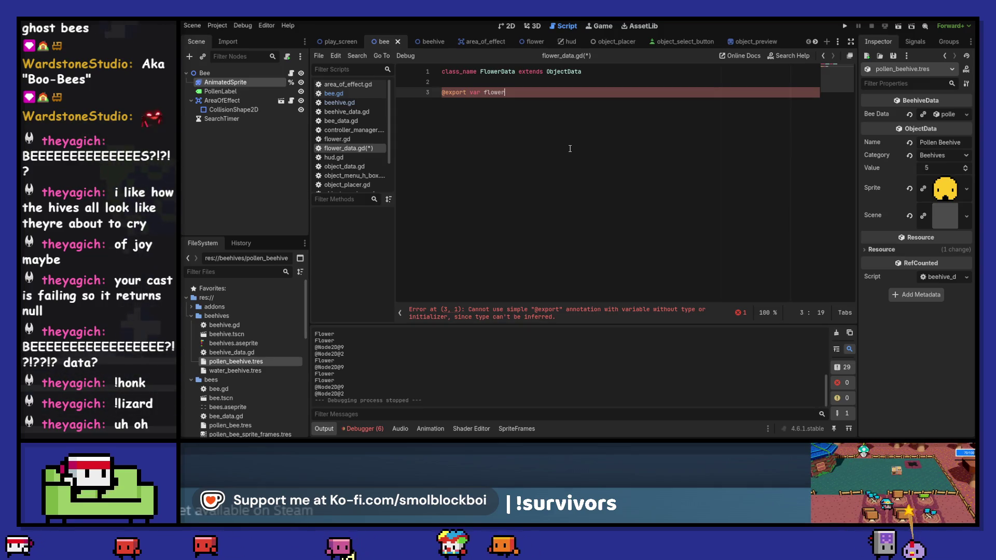
key("ctrl+shift+Left")
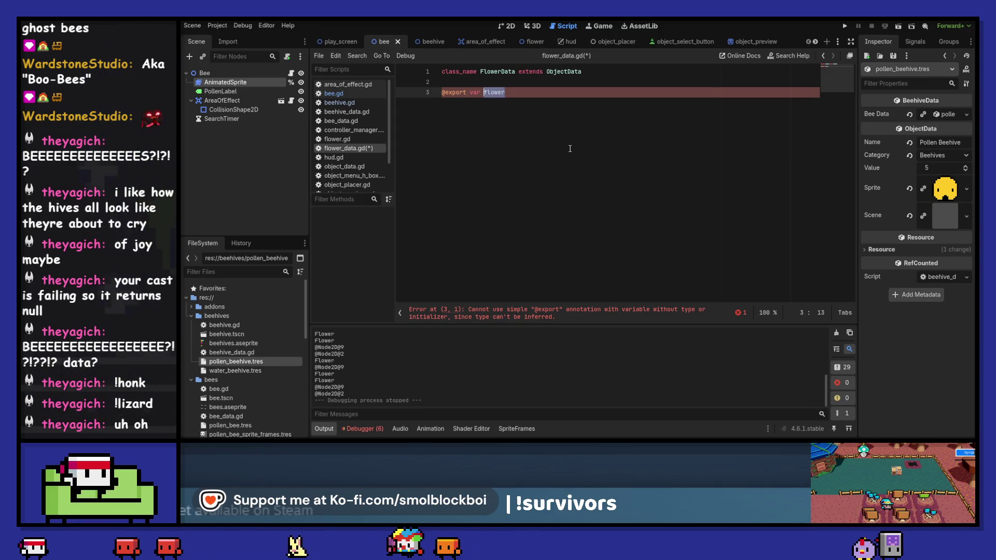
type("resource_data : String")
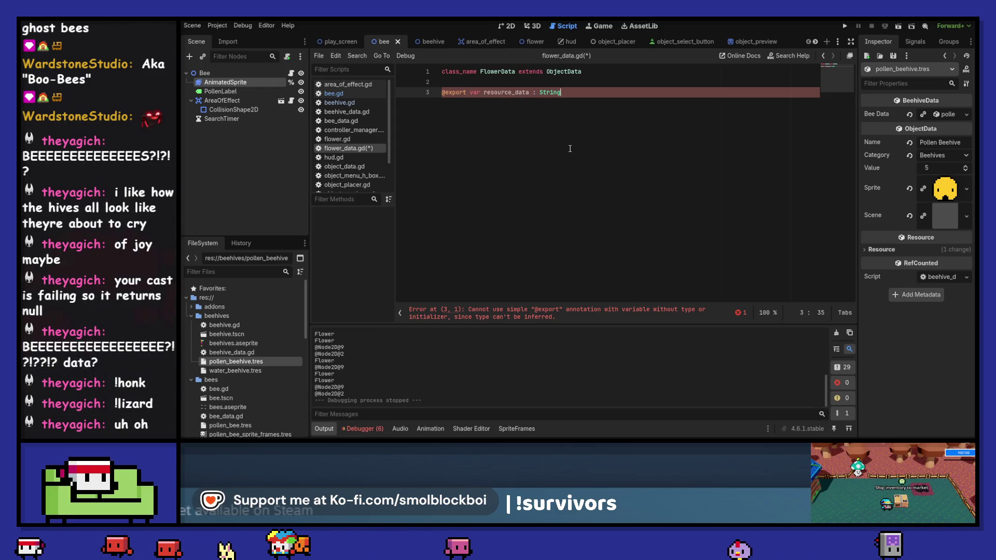
key("ctrl+s")
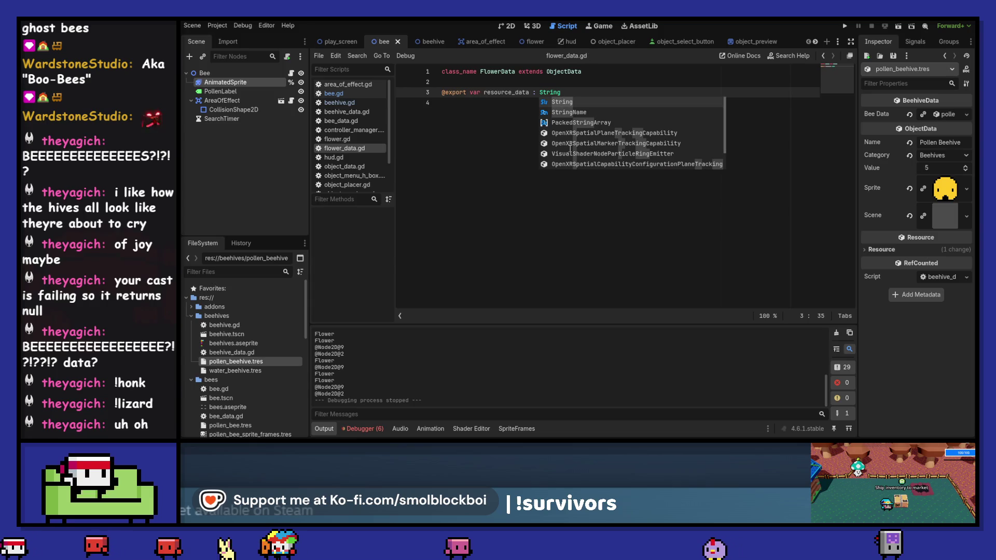
Start a new resource from the flowers folder's Create New menu
scroll(279, 341, "down", 3)
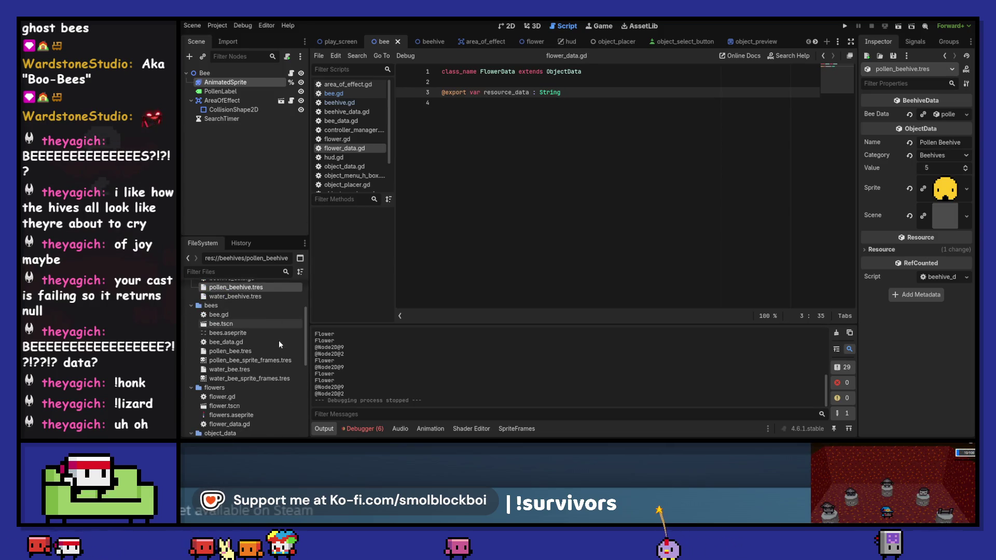
scroll(279, 340, "down", 2)
right_click(240, 353)
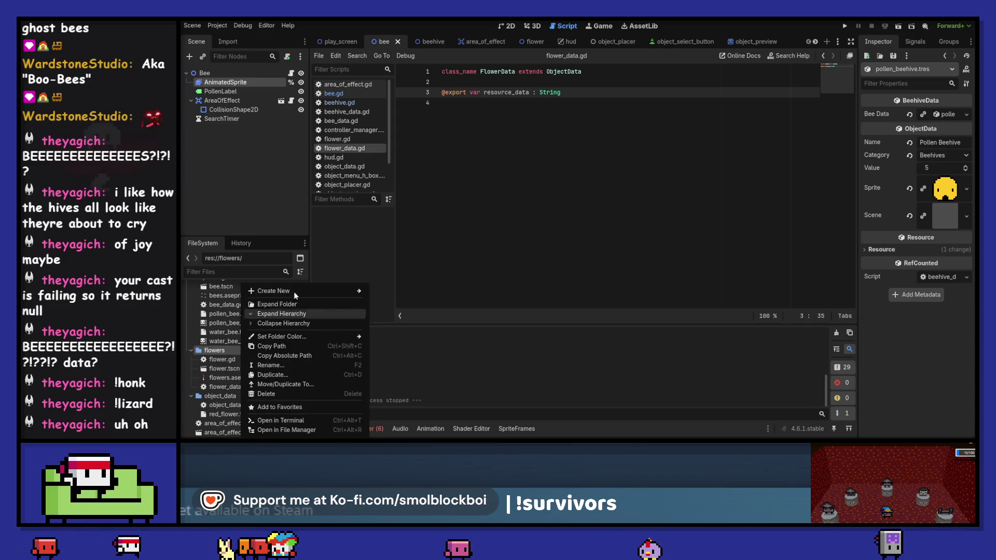
mouse_move(294, 291)
left_click(407, 319)
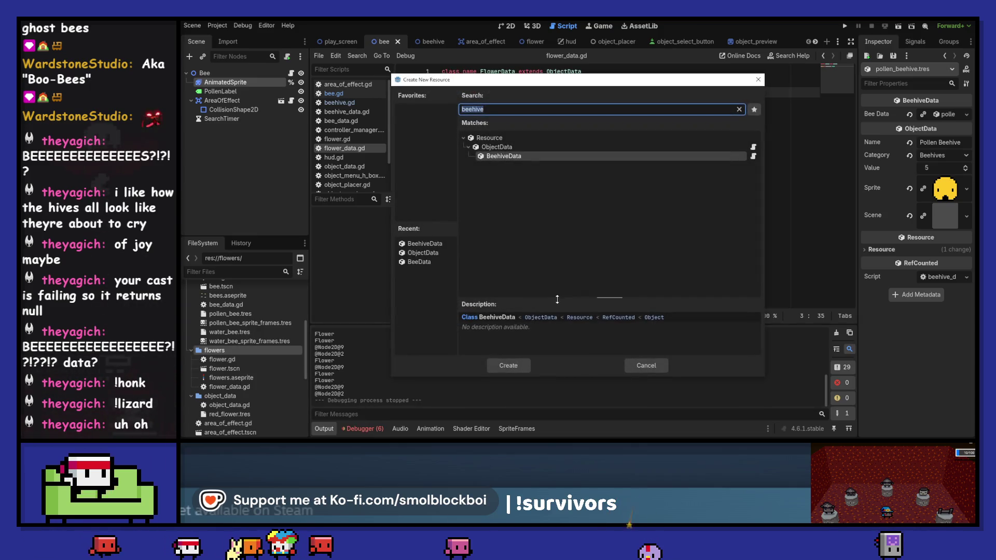
Create a FlowerData resource and save it as red_flower.tres
type("flower")
key("Return")
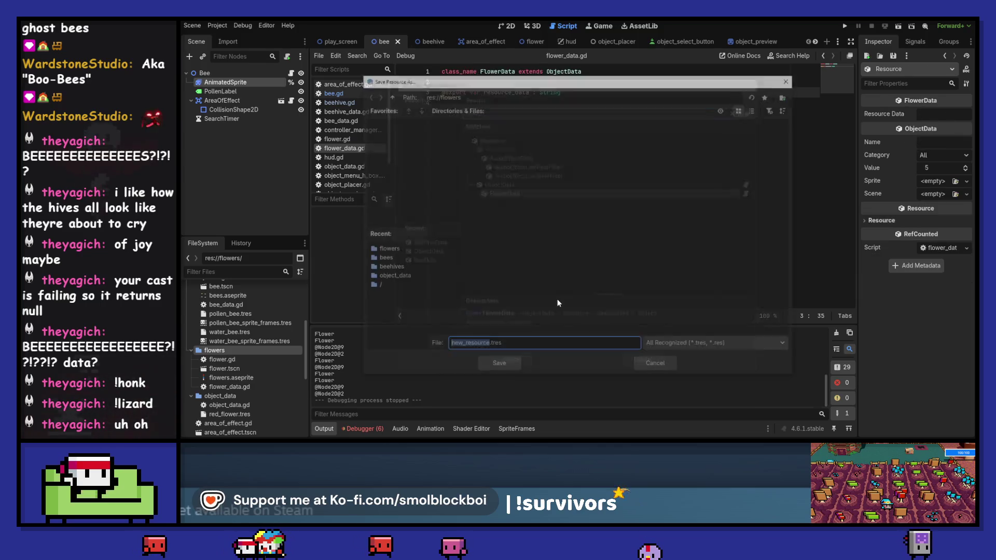
type("red_flower")
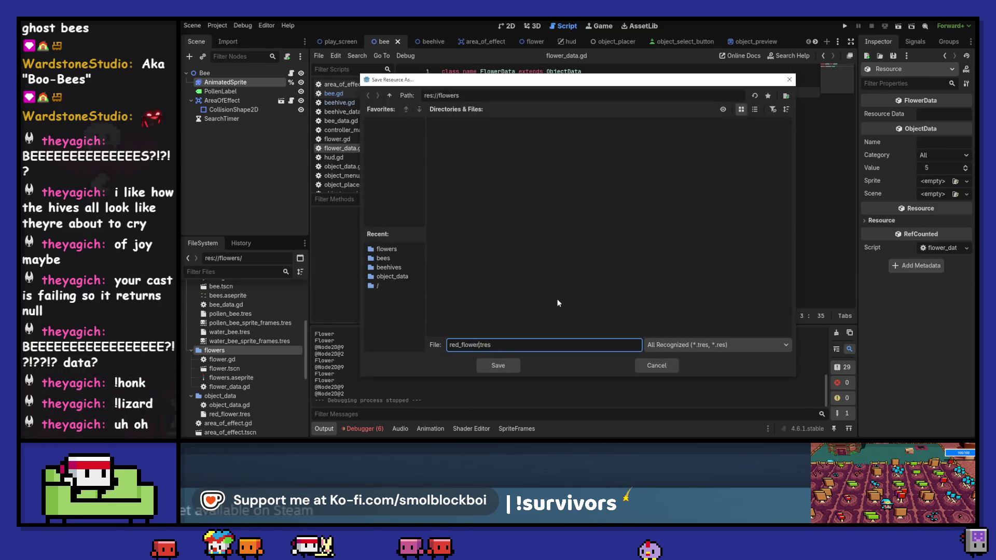
key("Return")
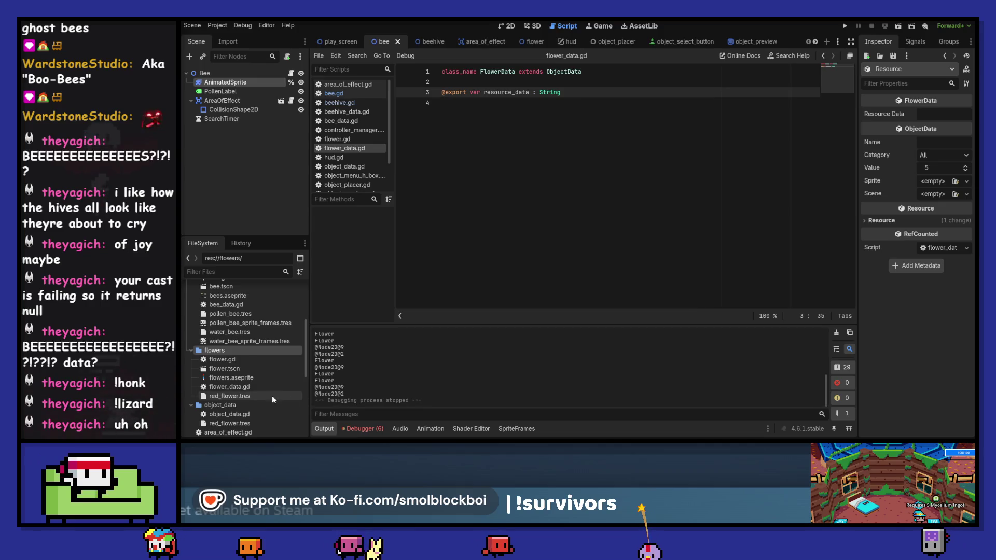
Inspect the new red_flower.tres in flowers, then the old red_flower.tres in object_data
left_click(278, 396)
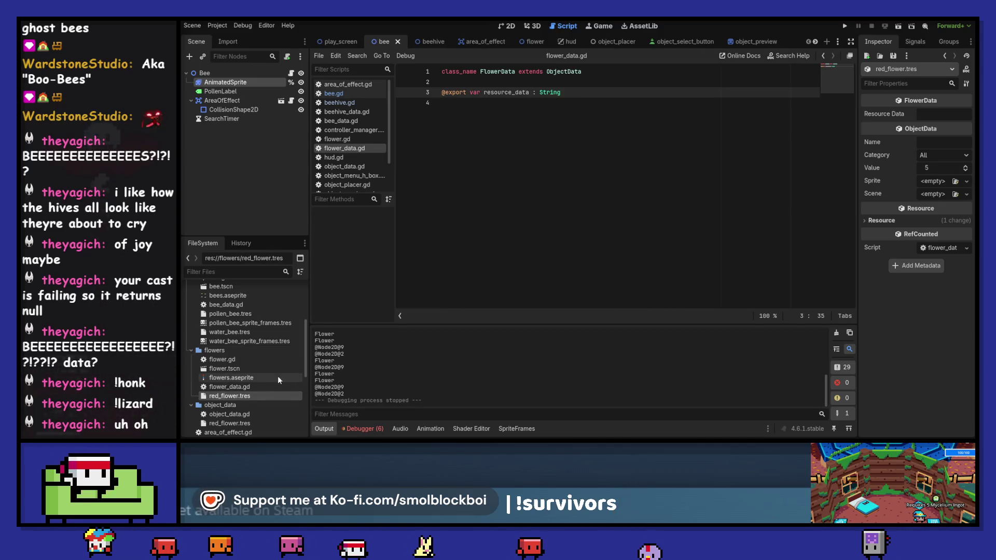
scroll(277, 372, "up", 1)
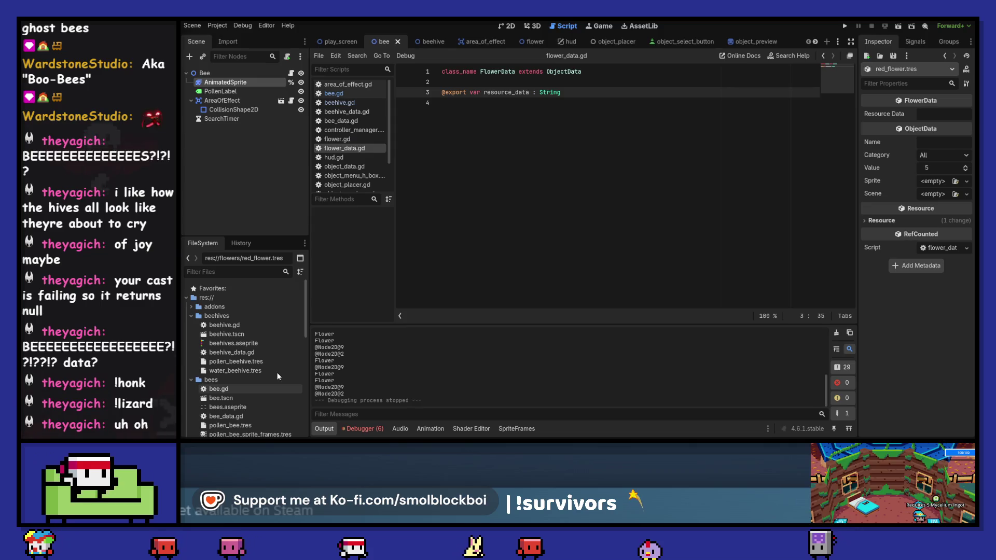
scroll(277, 375, "down", 1)
scroll(278, 377, "down", 2)
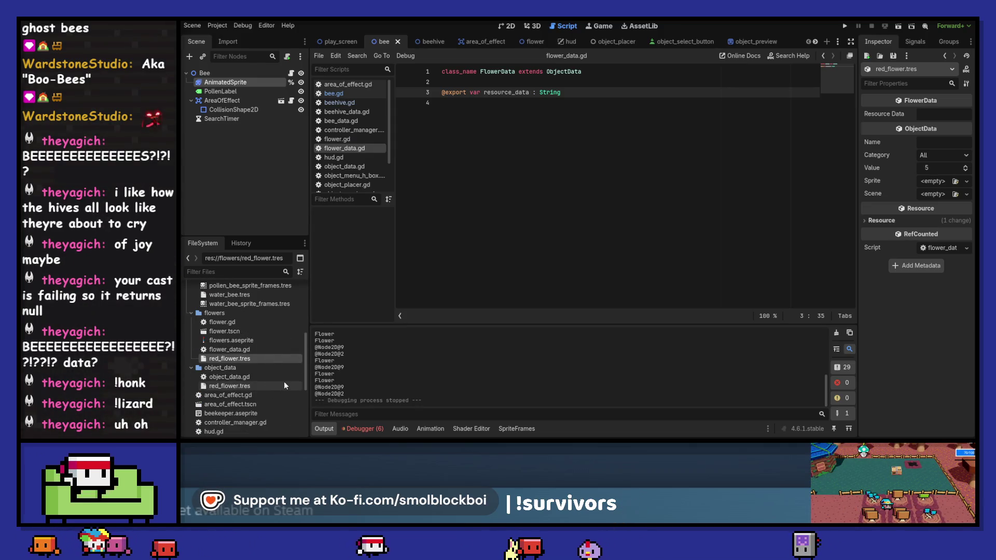
left_click(282, 387)
Copy the old Name 'Red Flower' and Category 'Flowers' into the new flowers/red_flower.tres
right_click(876, 114)
left_click(888, 123)
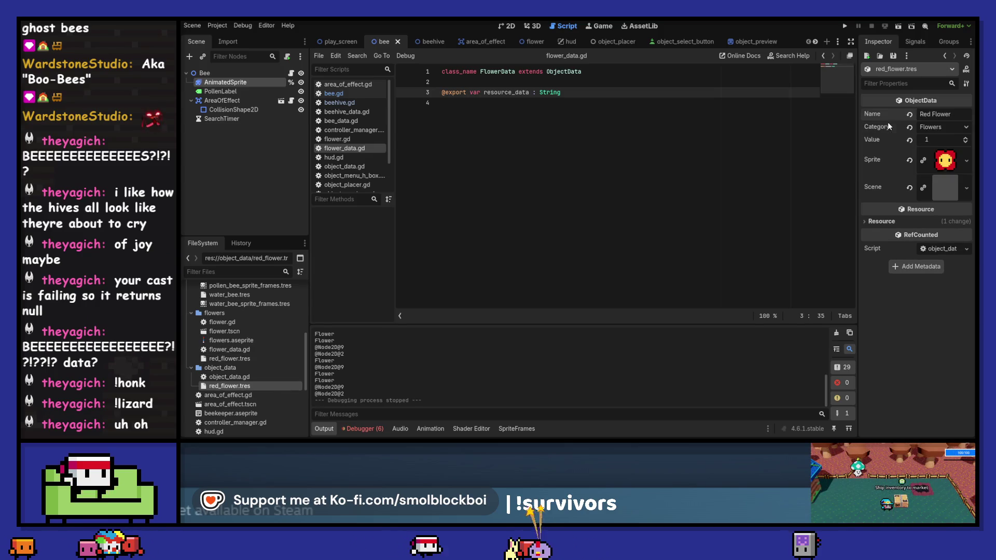
left_click(264, 358)
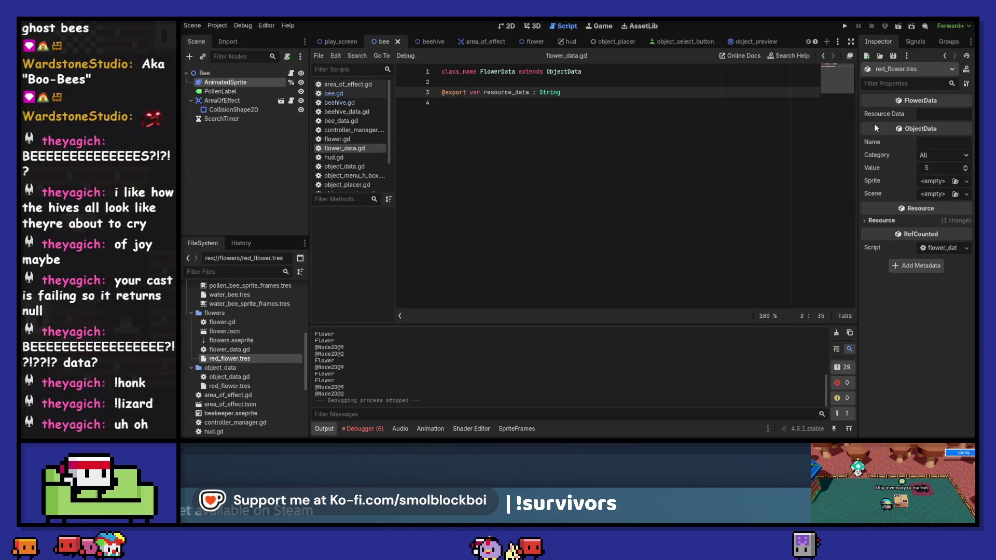
right_click(877, 141)
left_click(880, 159)
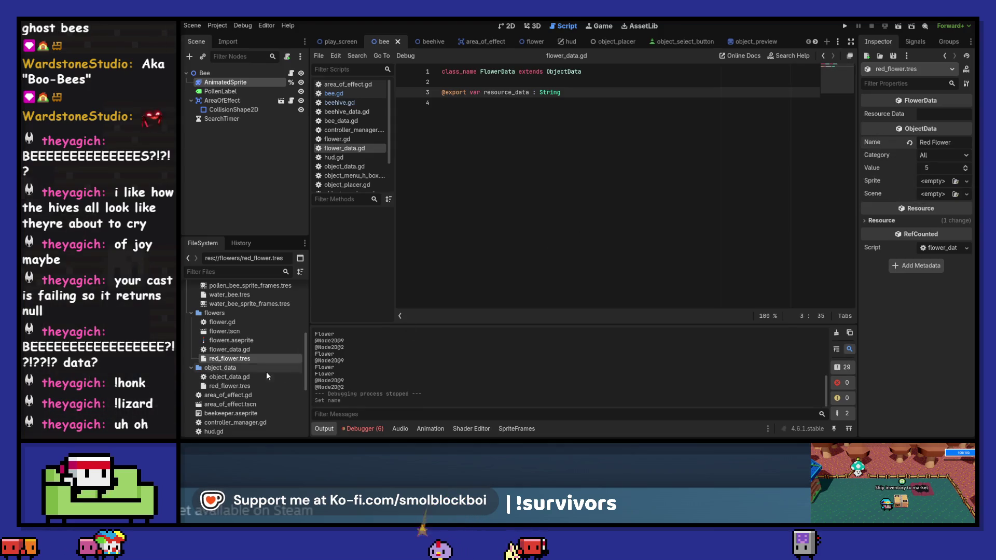
left_click(245, 389)
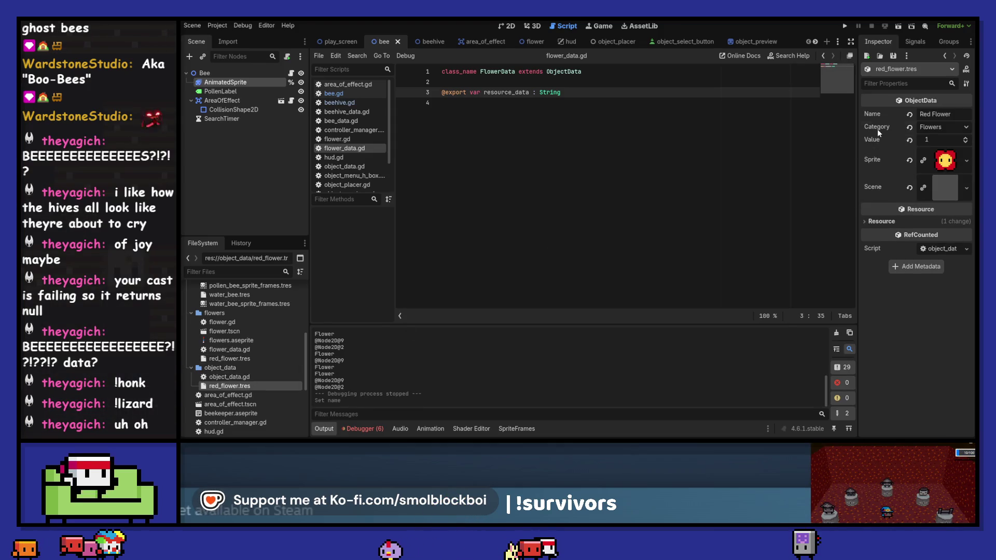
right_click(878, 132)
left_click(887, 138)
left_click(245, 359)
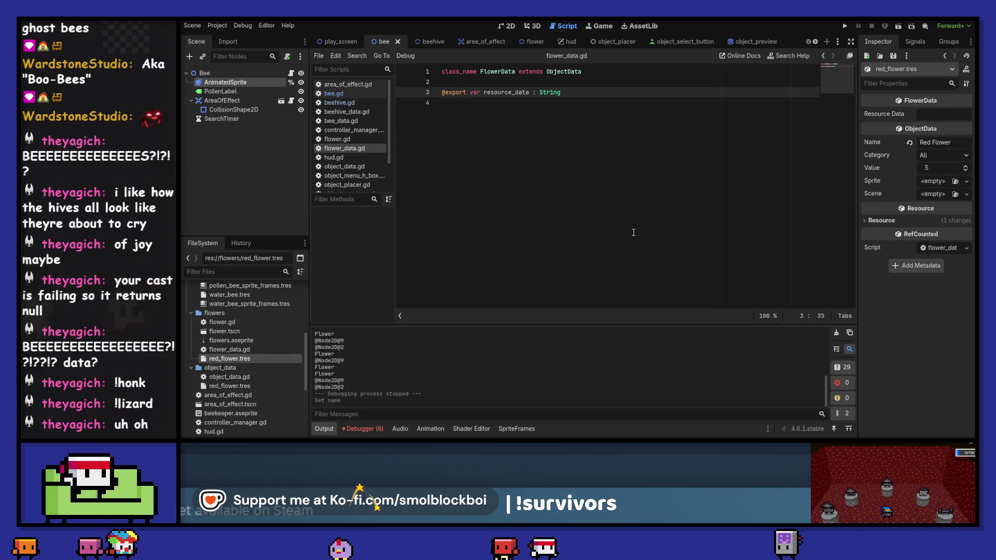
right_click(888, 154)
left_click(884, 167)
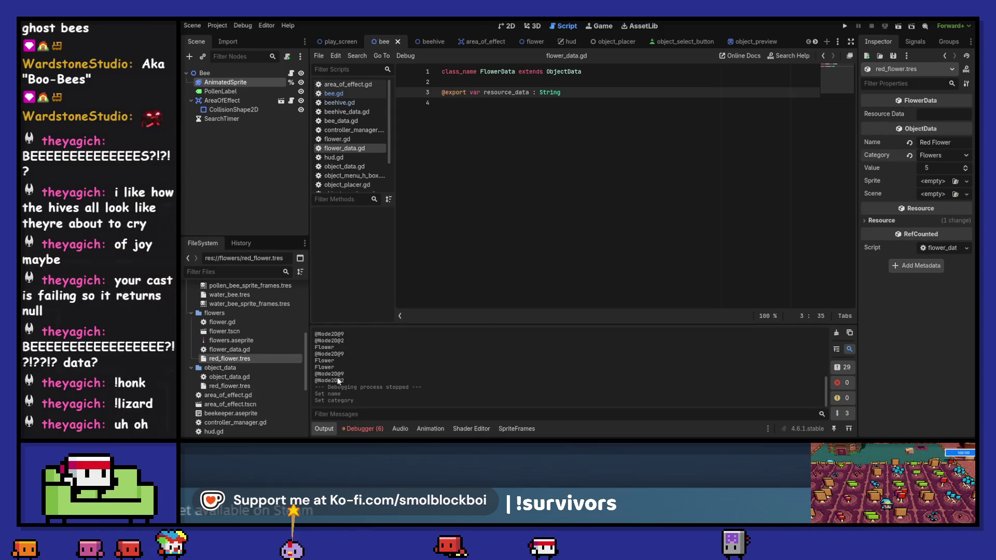
Copy the old Value 1 and the red flower sprite into the new resource
left_click(263, 386)
right_click(879, 137)
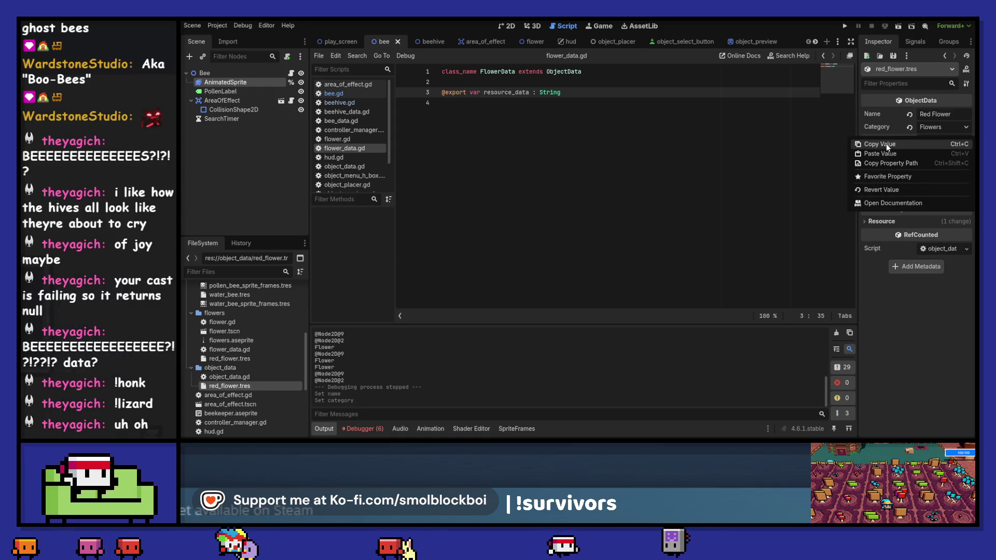
left_click(886, 145)
left_click(225, 358)
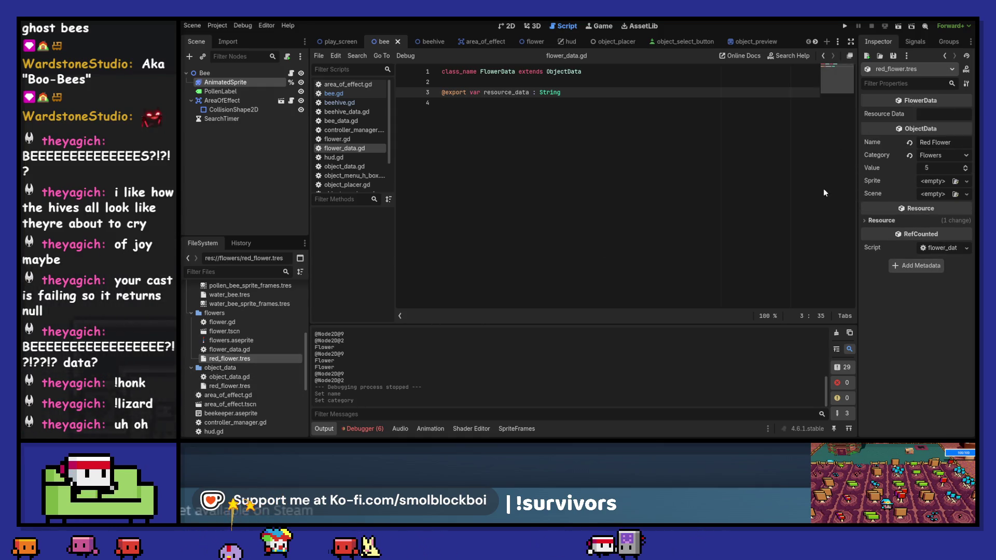
right_click(879, 171)
left_click(891, 185)
left_click(229, 386)
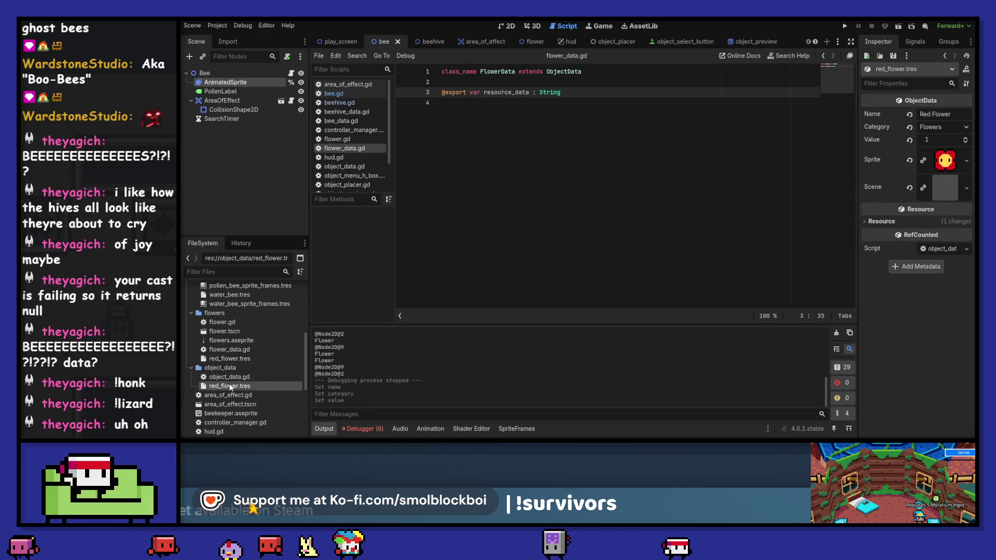
right_click(868, 166)
key("Escape")
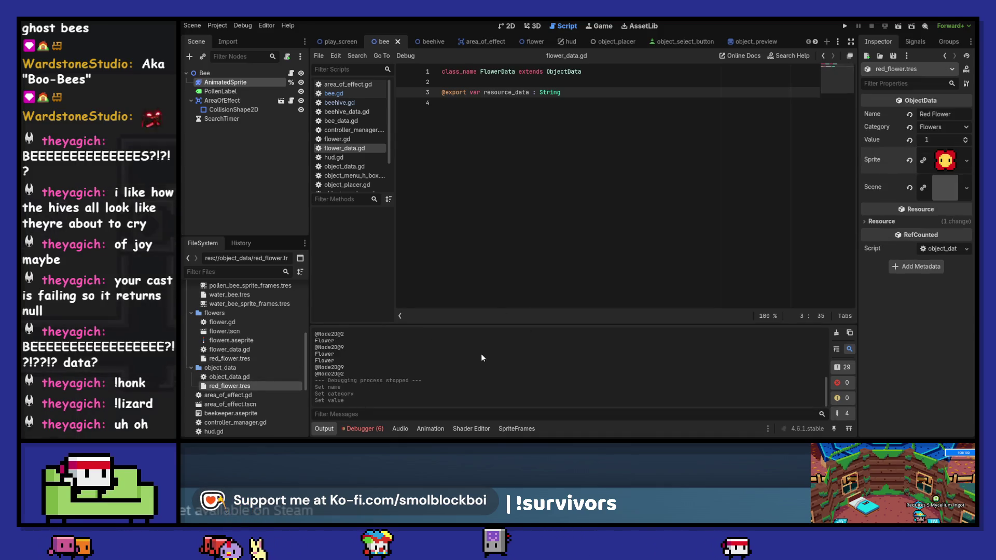
left_click(226, 358)
right_click(860, 180)
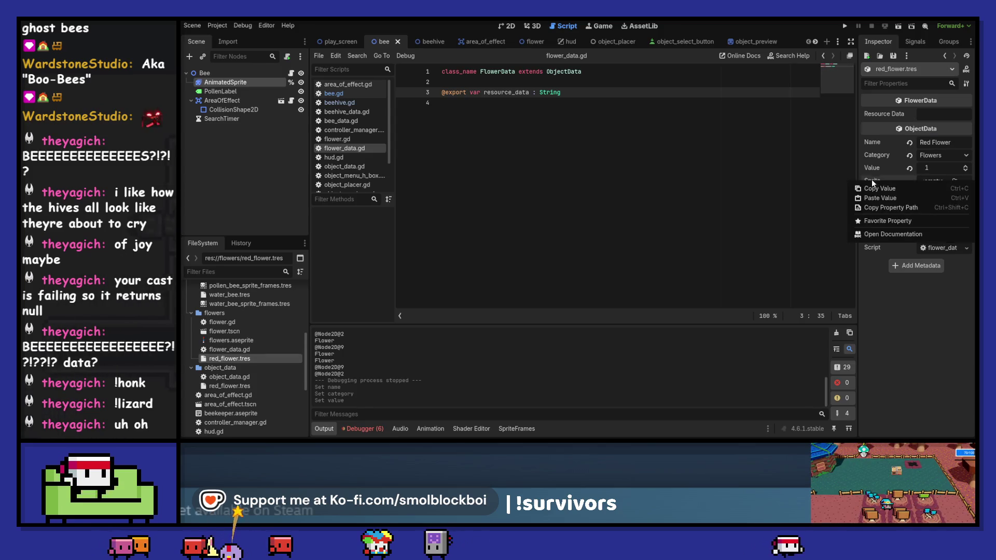
left_click(888, 202)
Carry over the Scene value, then request deletion of the old object_data/red_flower.tres
left_click(225, 386)
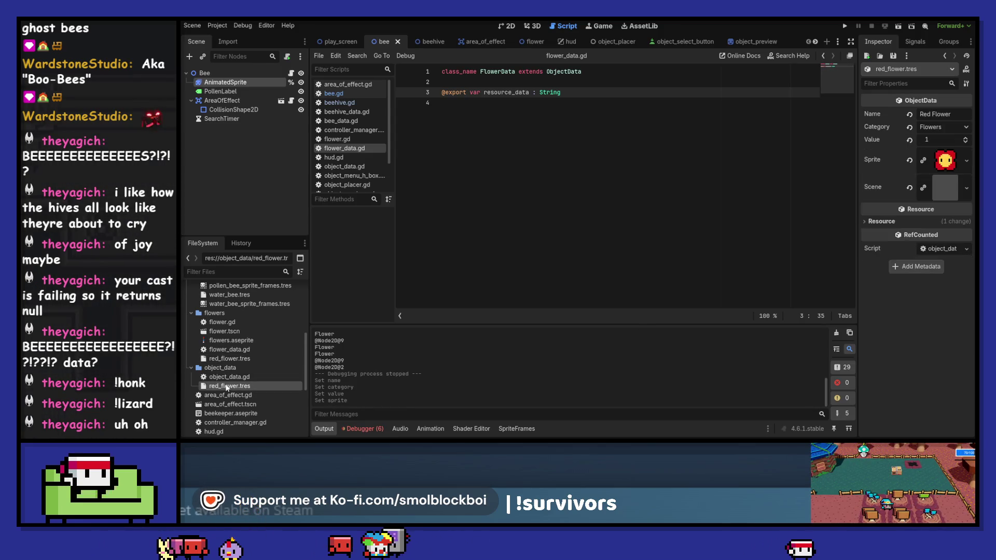
right_click(890, 189)
key("Escape")
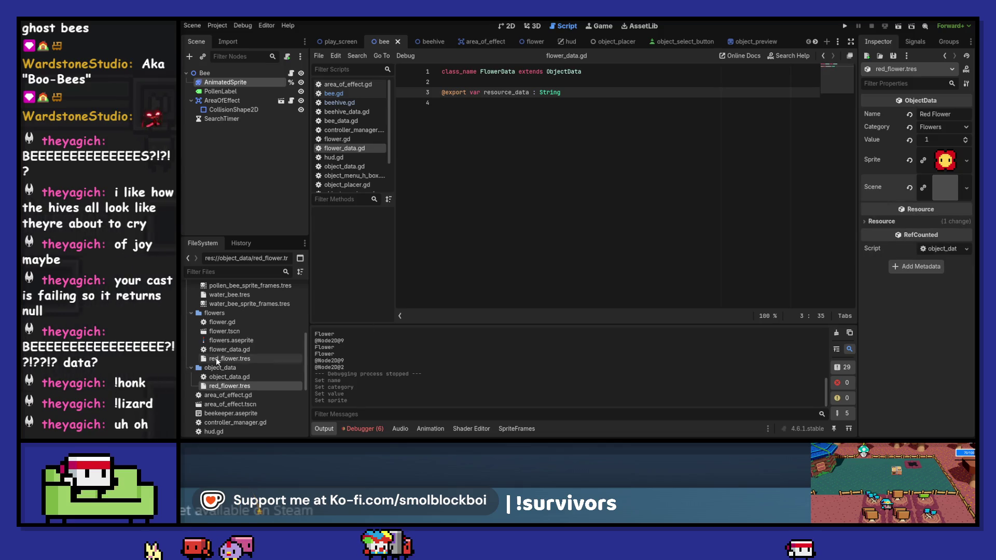
left_click(217, 360)
right_click(879, 210)
left_click(885, 223)
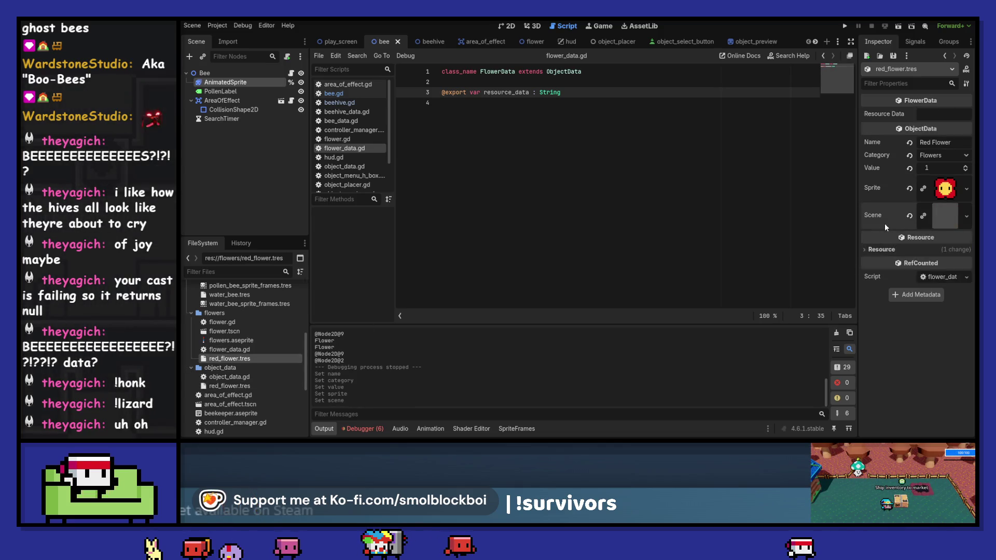
left_click(243, 386)
key("Delete")
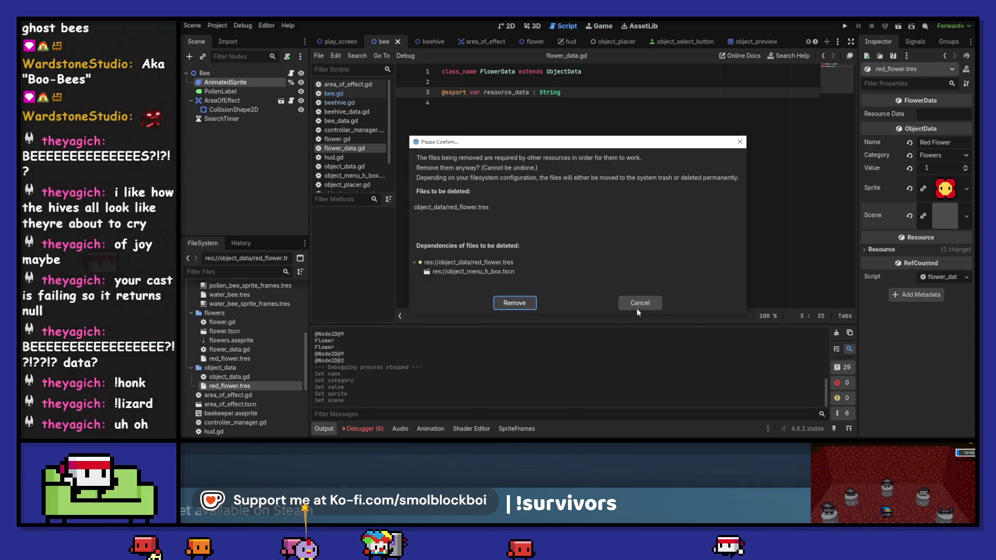
Cancel the deletion, assign the new red_flower.tres as Object Data in object_menu_h_box, and save
left_click(457, 273)
left_click(639, 301)
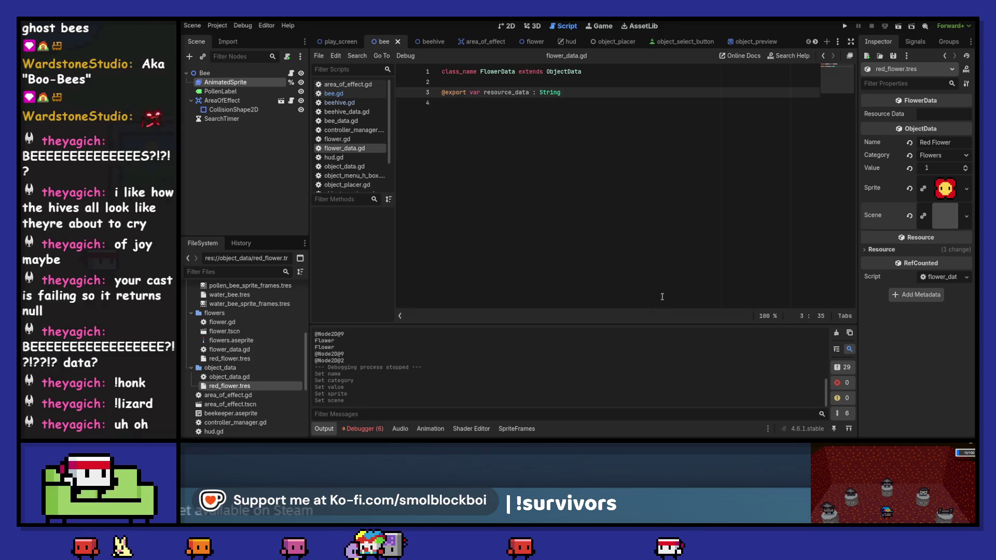
scroll(752, 35, "down", 2)
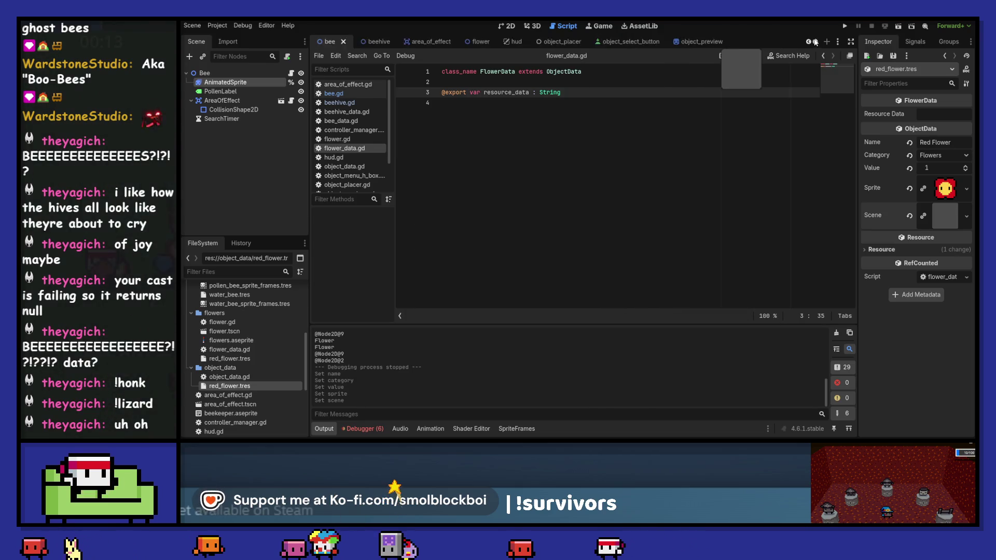
left_click(730, 41)
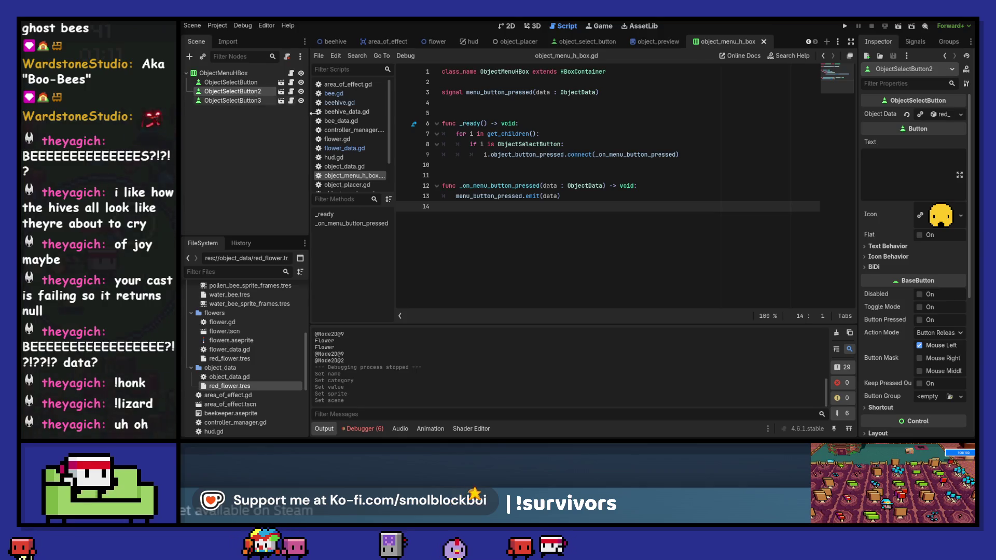
mouse_move(228, 358)
left_mouse_down()
mouse_move(786, 232)
mouse_move(938, 114)
left_mouse_up()
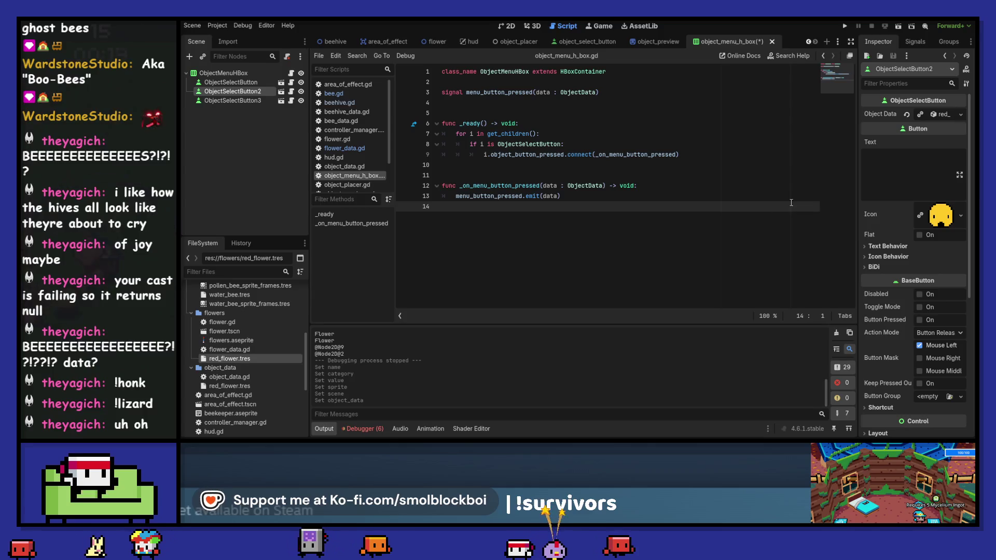
key("ctrl+s")
Delete the old object_data/red_flower.tres and open the flowers copy
left_click(249, 388)
key("Delete")
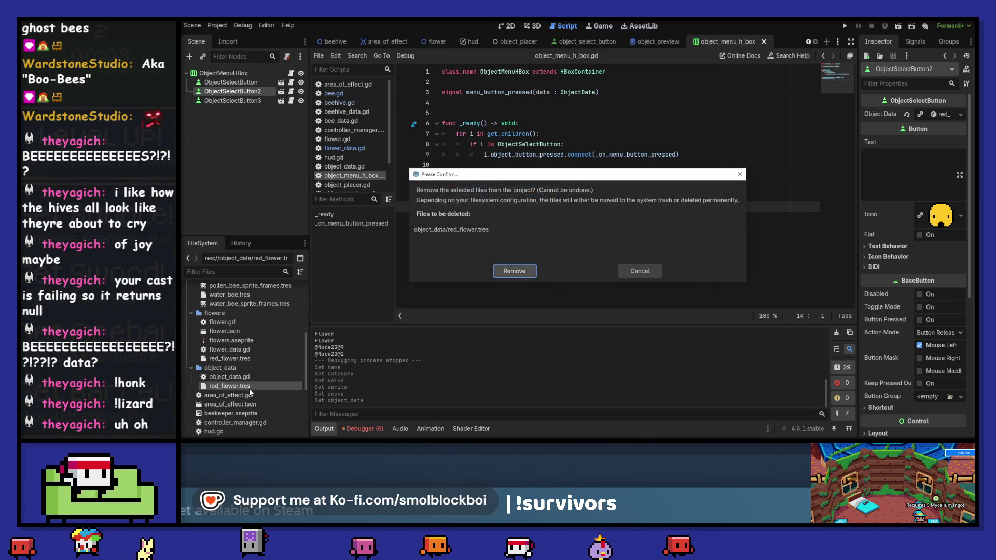
key("Return")
left_click(260, 358)
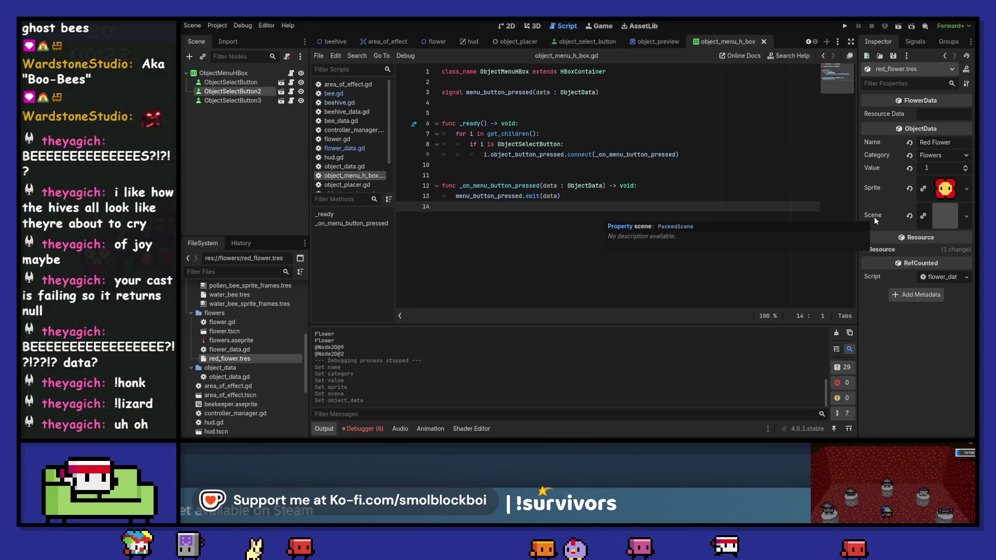
Clear the Output log and save the scene
left_click(836, 333)
key("ctrl+s")
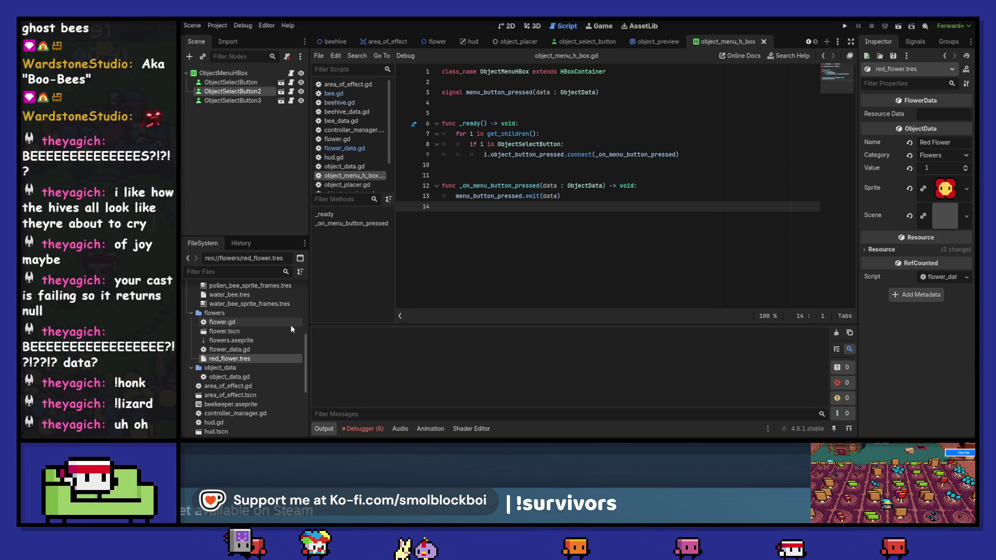
scroll(263, 366, "up", 5)
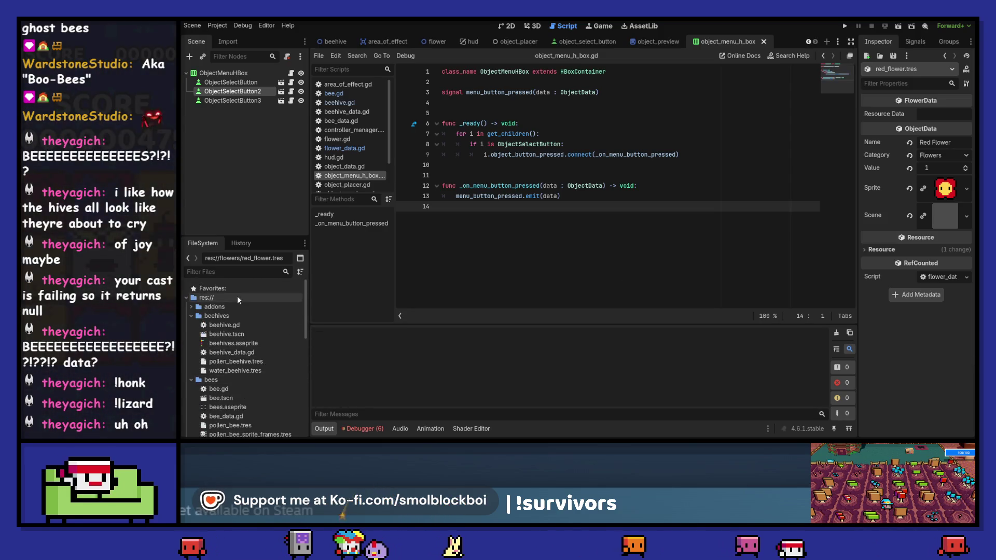
Create a new folder named 'objects' at the project root
right_click(238, 297)
mouse_move(271, 305)
left_click(413, 308)
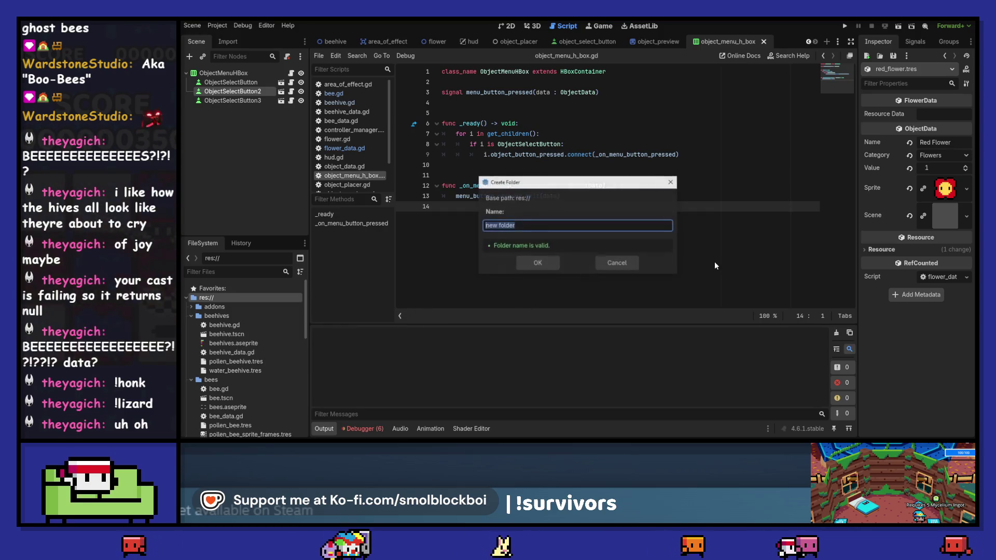
type("objects")
key("Return")
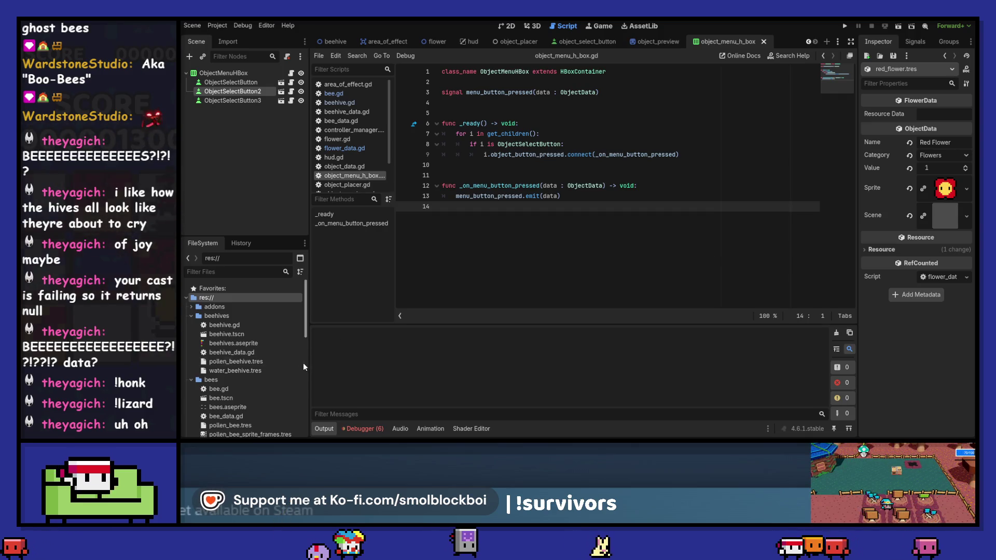
scroll(301, 362, "down", 5)
Create a script item_data.gd inheriting Resource inside the new folder
right_click(245, 366)
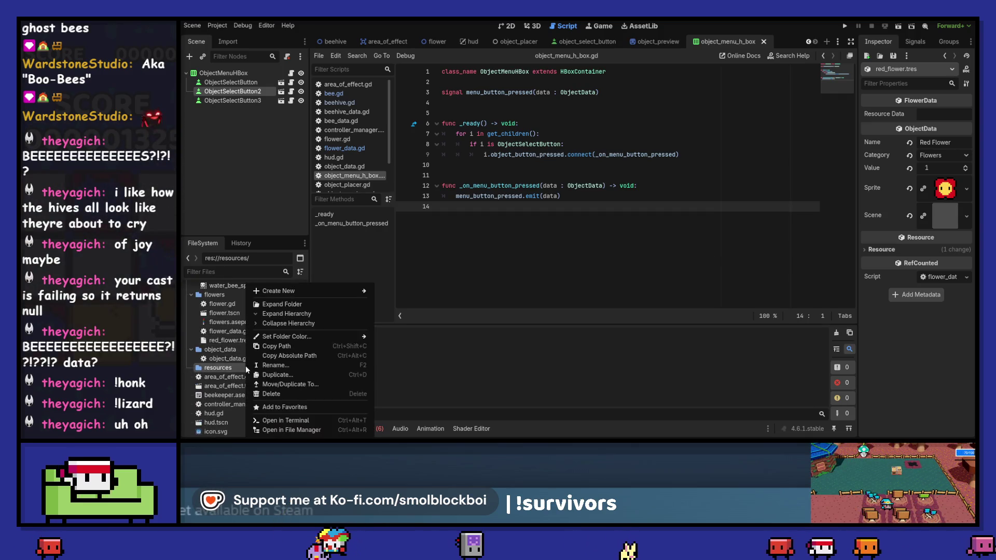
mouse_move(279, 291)
left_click(405, 310)
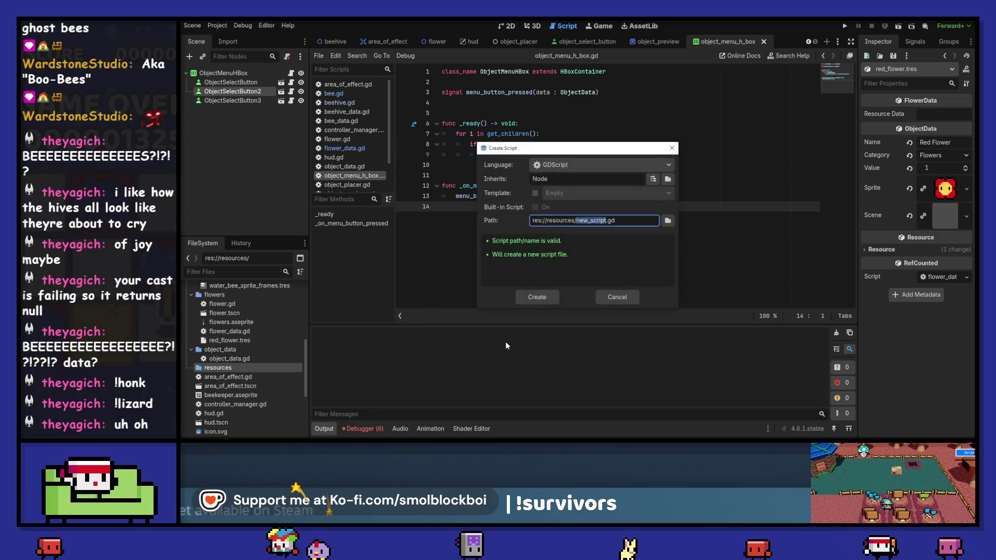
type("re")
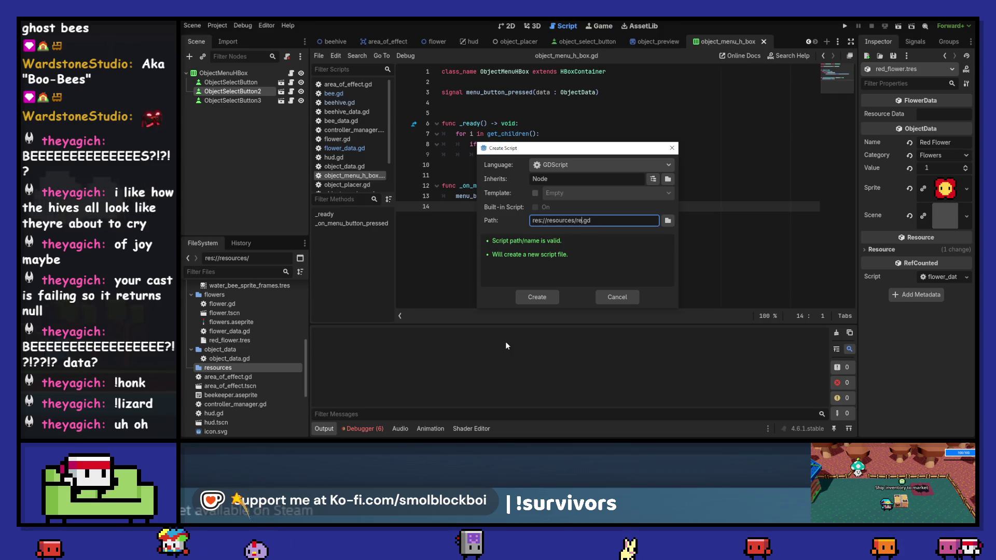
type("source_data")
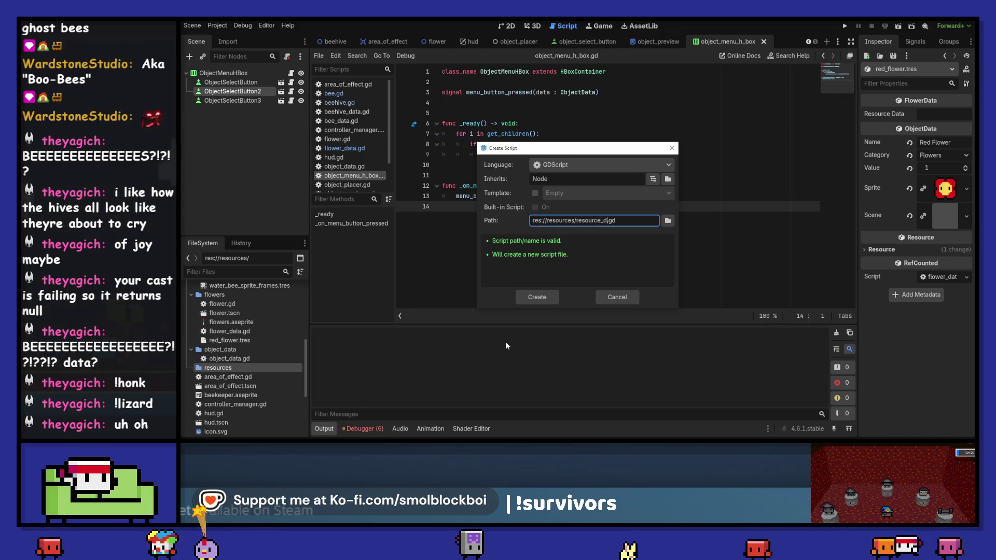
key("ctrl+shift+Left")
type("gather")
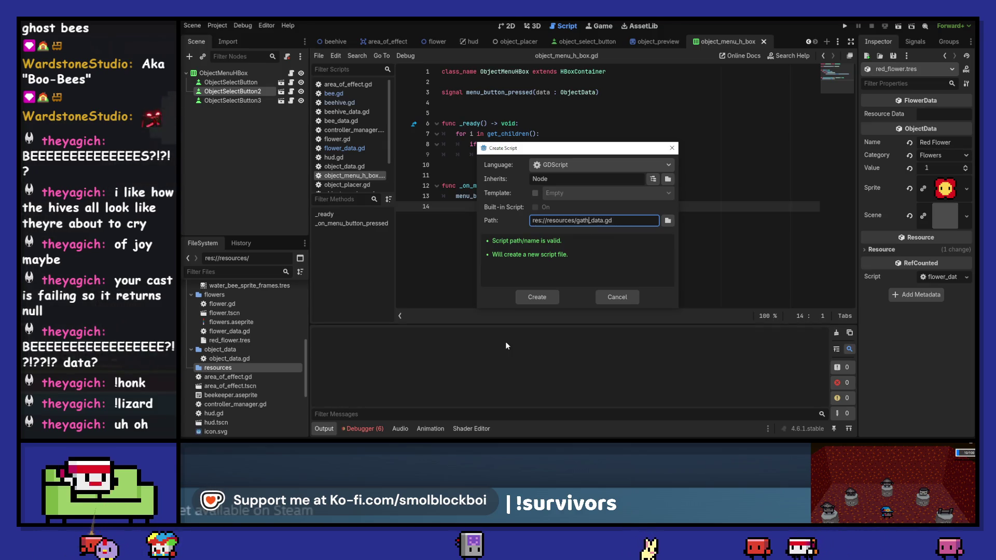
key("ctrl+shift+Left")
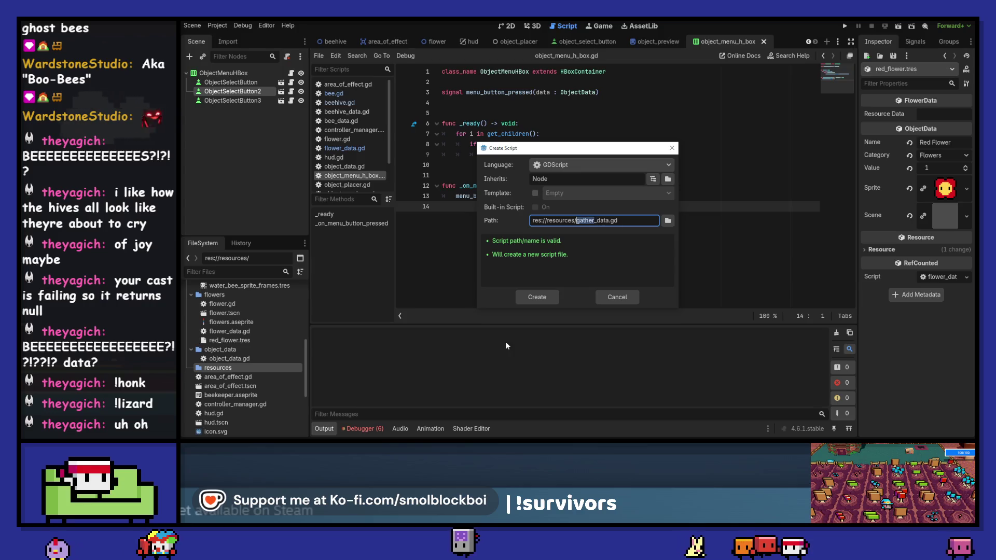
type("material")
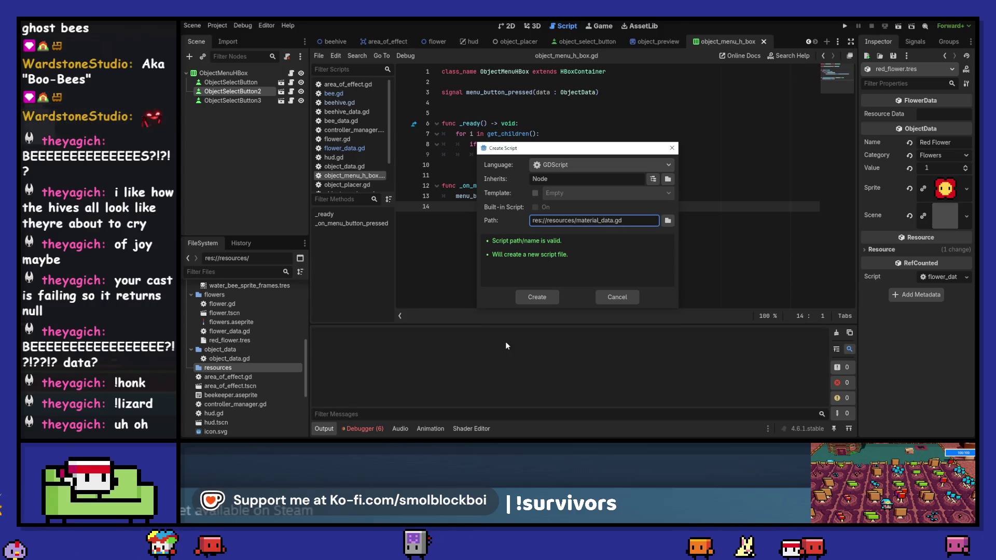
double_click(589, 178)
type("Resource")
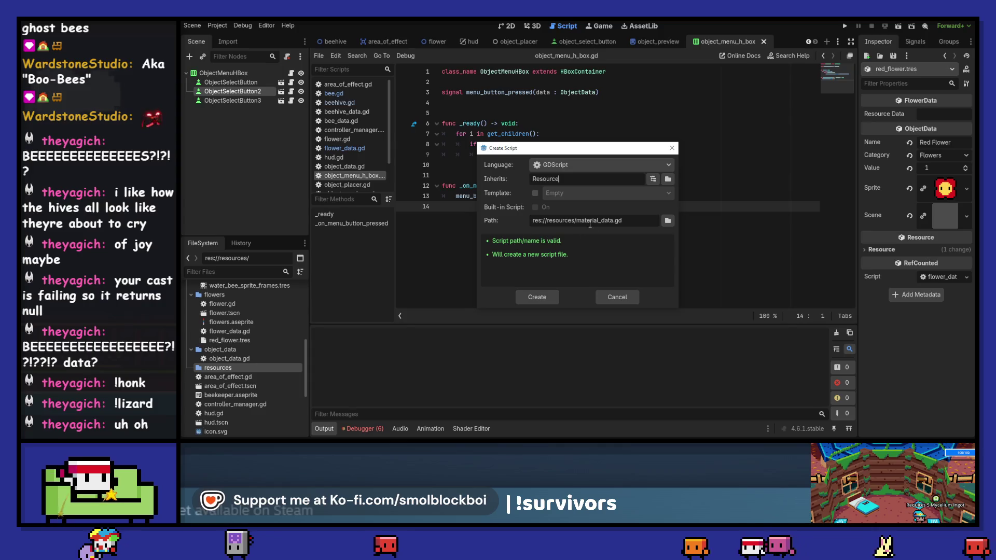
left_click_drag(599, 221, 583, 222)
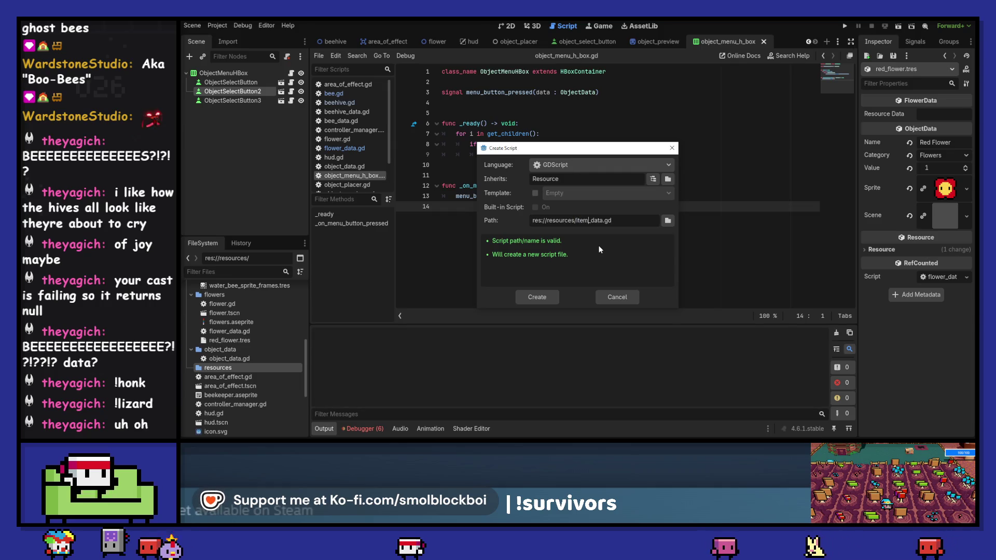
key("Return")
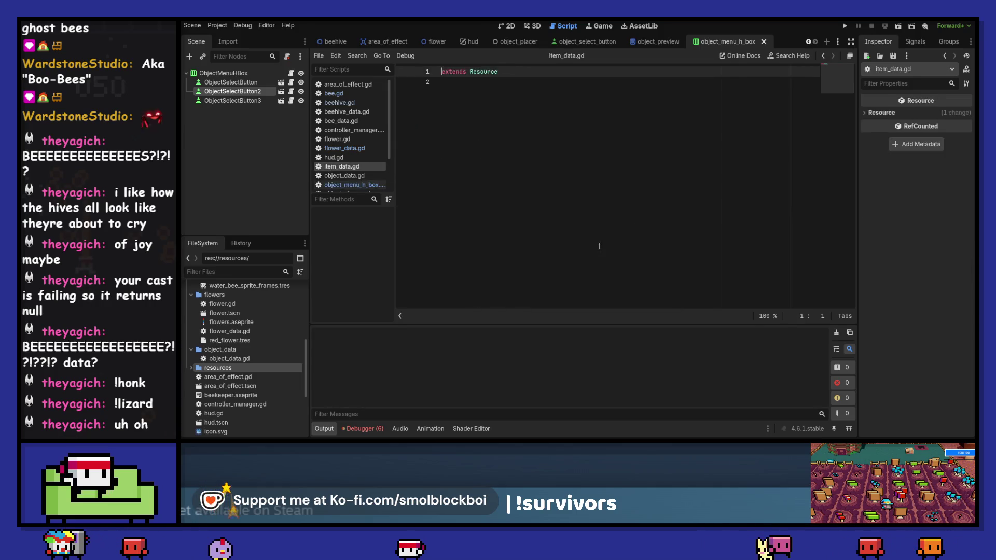
Declare class_name ItemData, rename the folder to items, and add an exported name field
type("_name ItemData ")
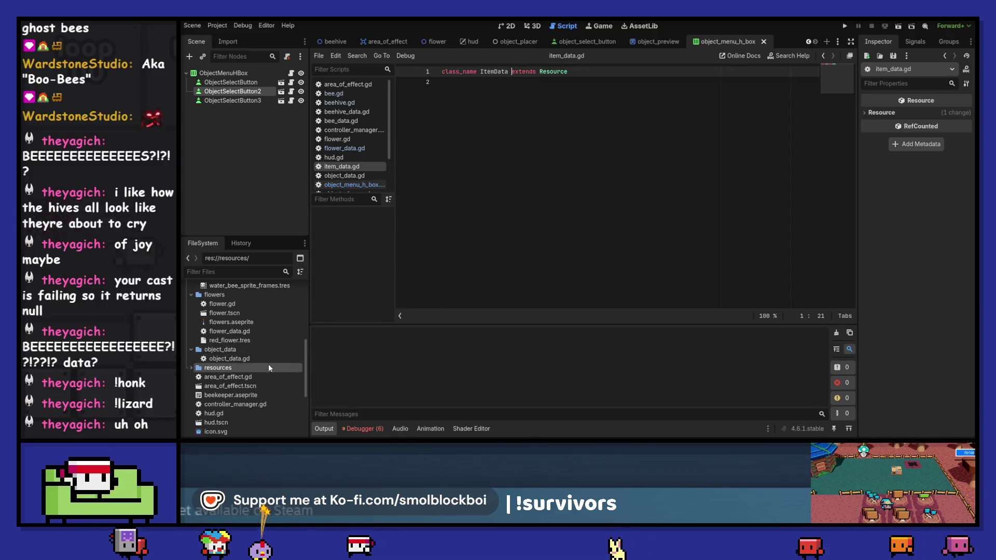
type("items")
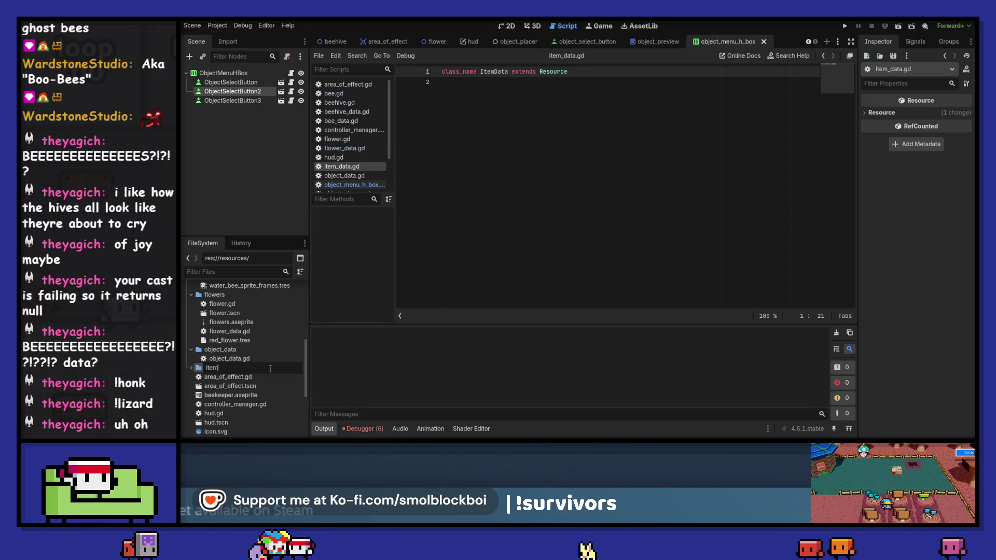
key("Return")
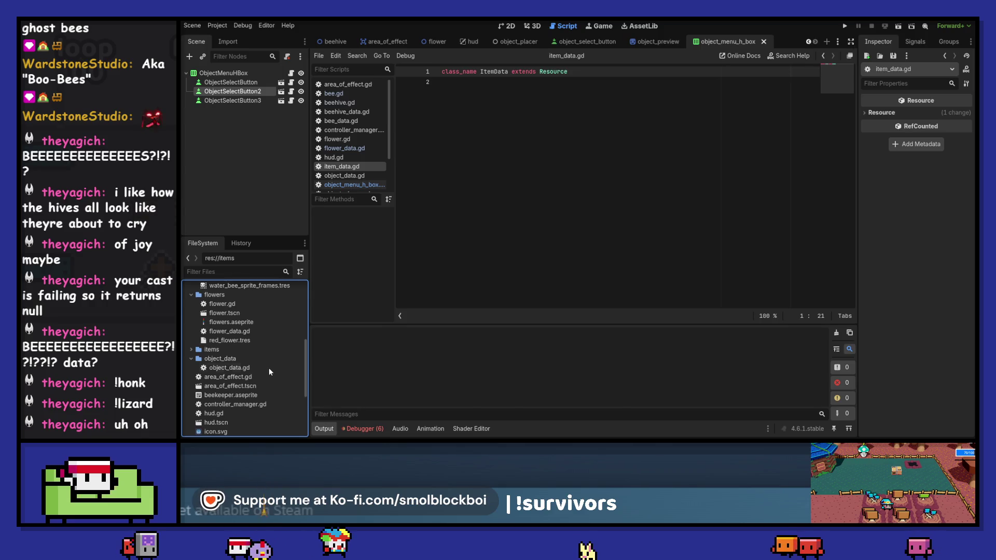
left_click(564, 202)
key("Return")
type("@exp")
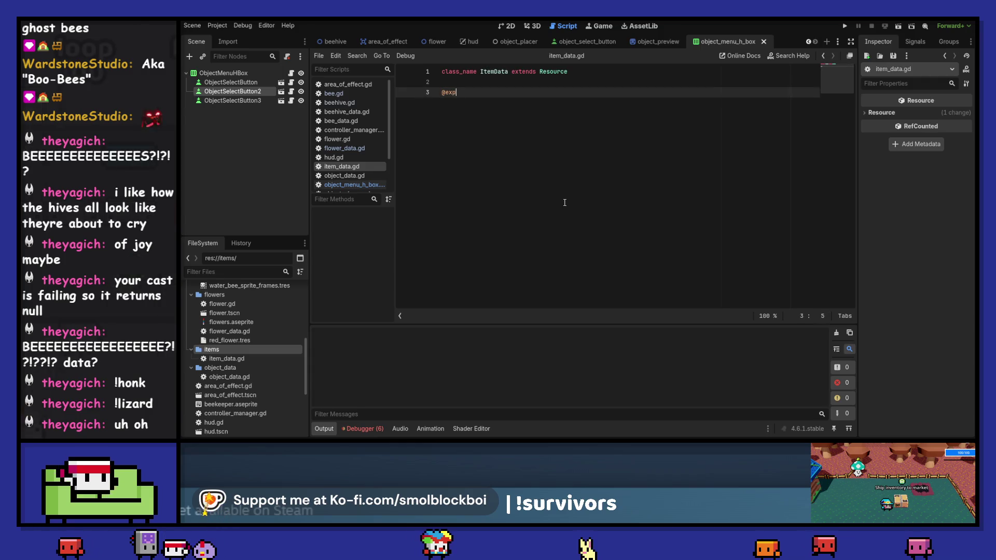
type(" na")
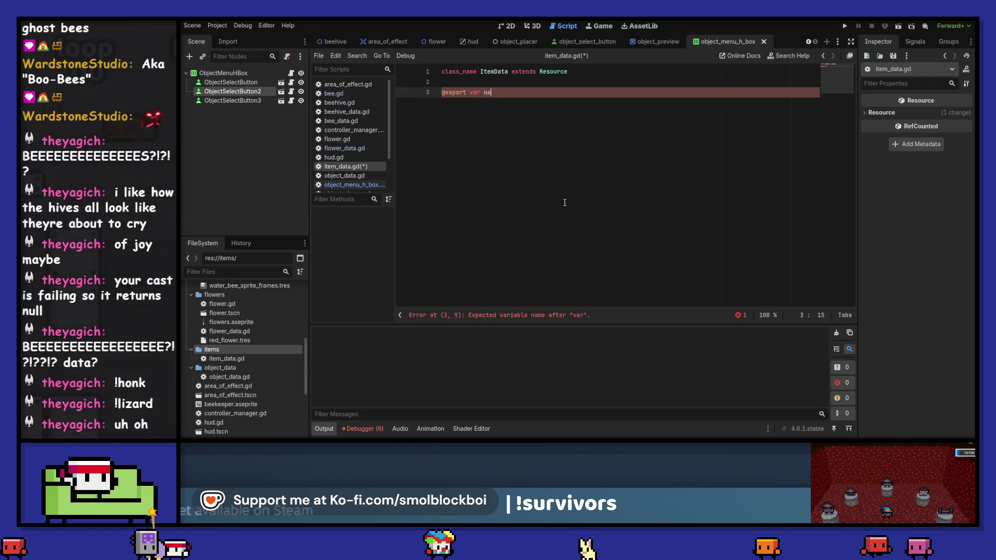
type("g")
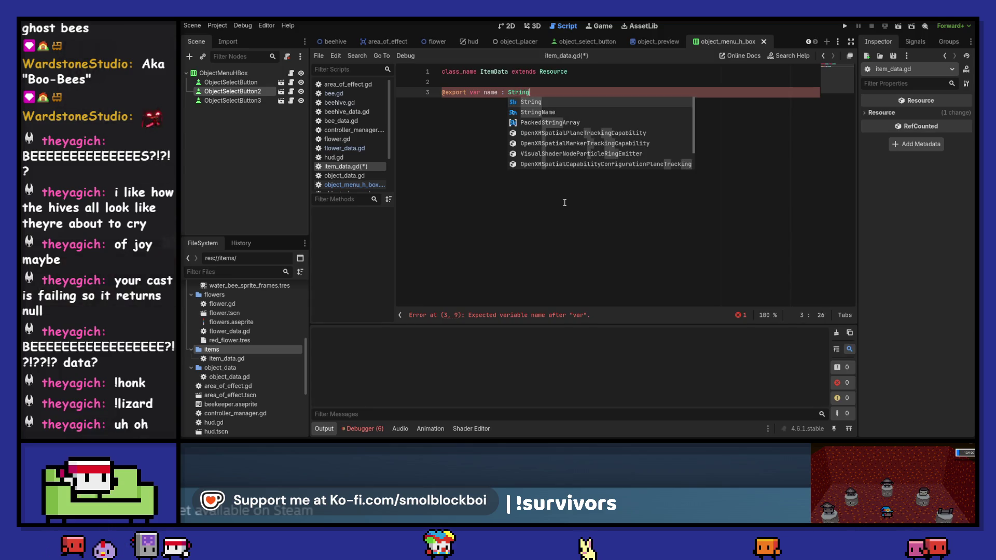
key("ctrl+s")
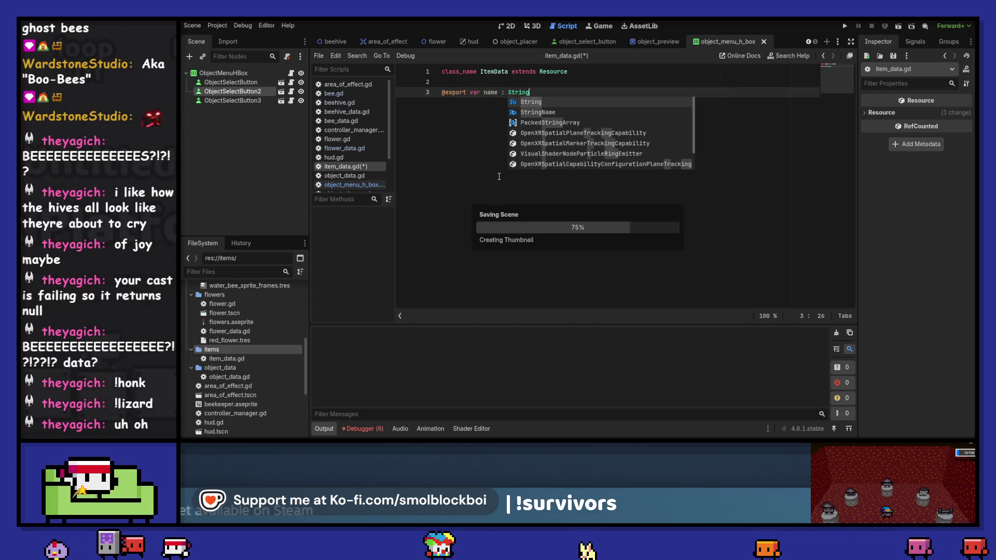
Add a Categories enum with POLLEN and WATER to item_data.gd
left_click(235, 341)
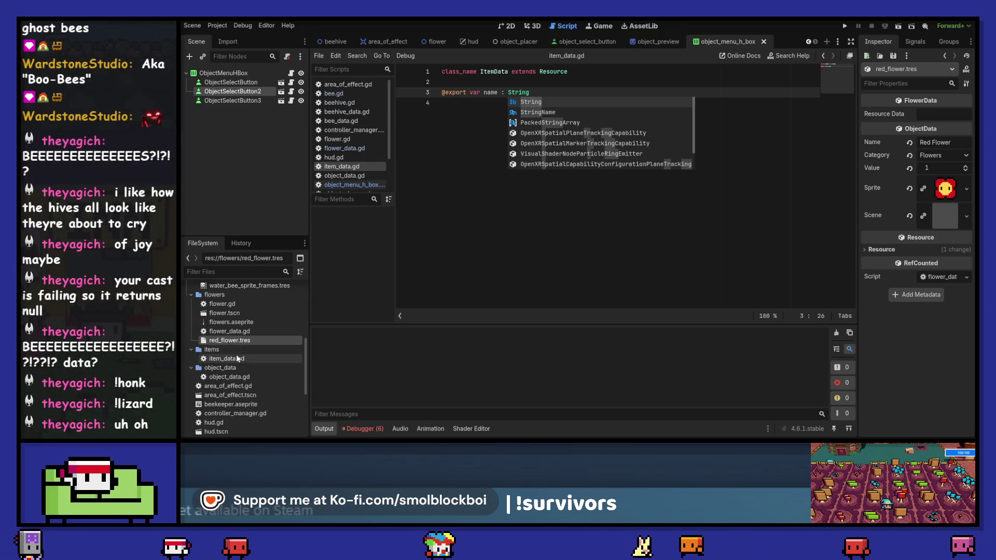
left_click(237, 358)
left_click(573, 275)
key("Return")
type("enum ")
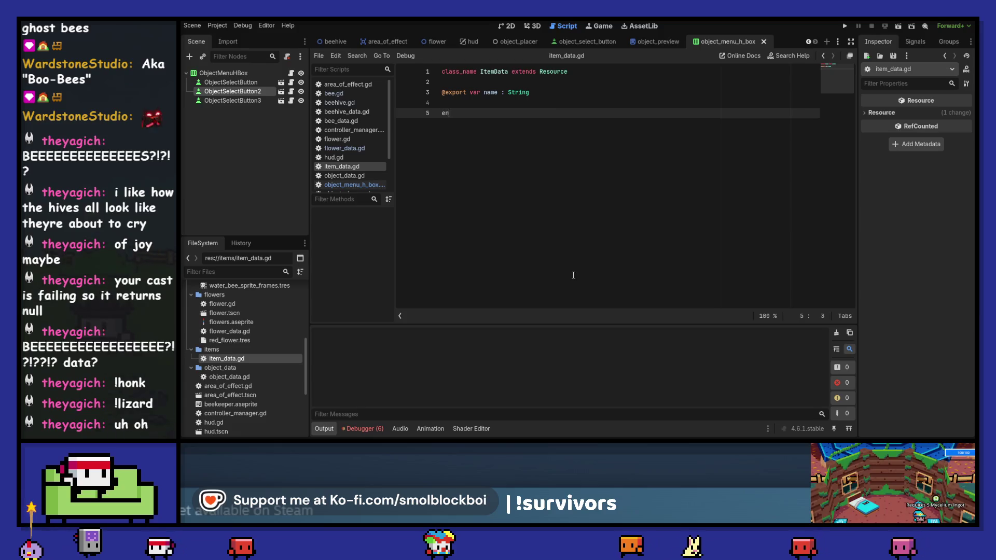
type("Category")
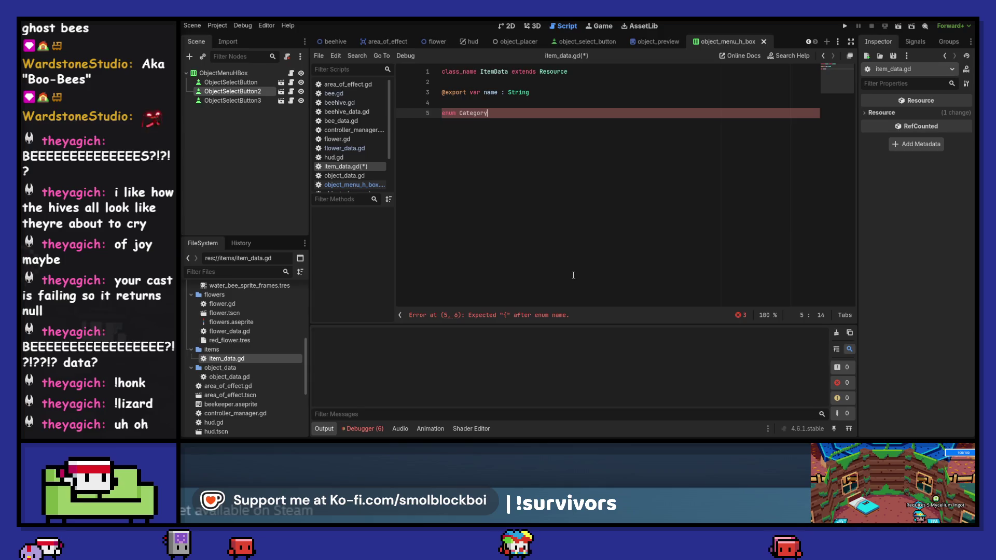
key("BackSpace")
type("ies {POLLEN, WATER")
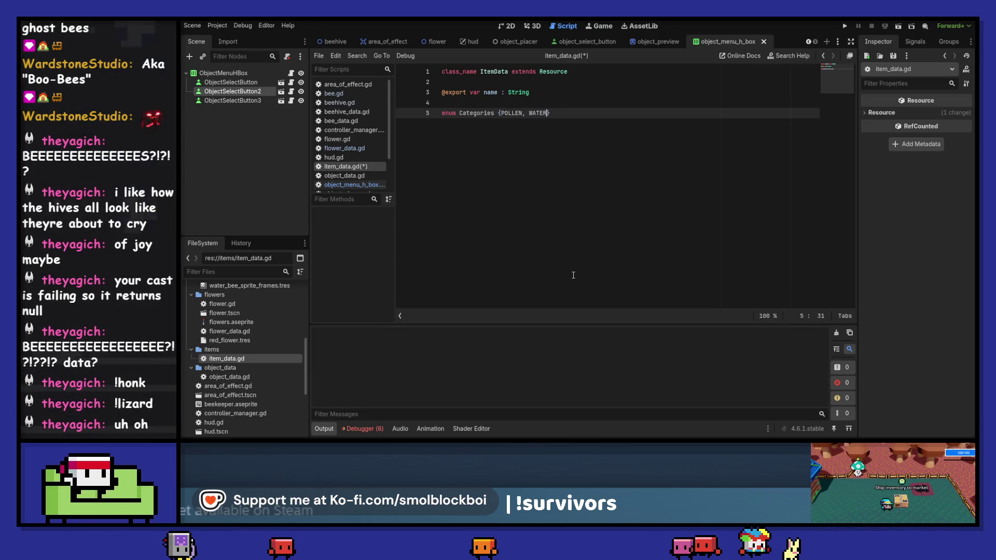
key("Right")
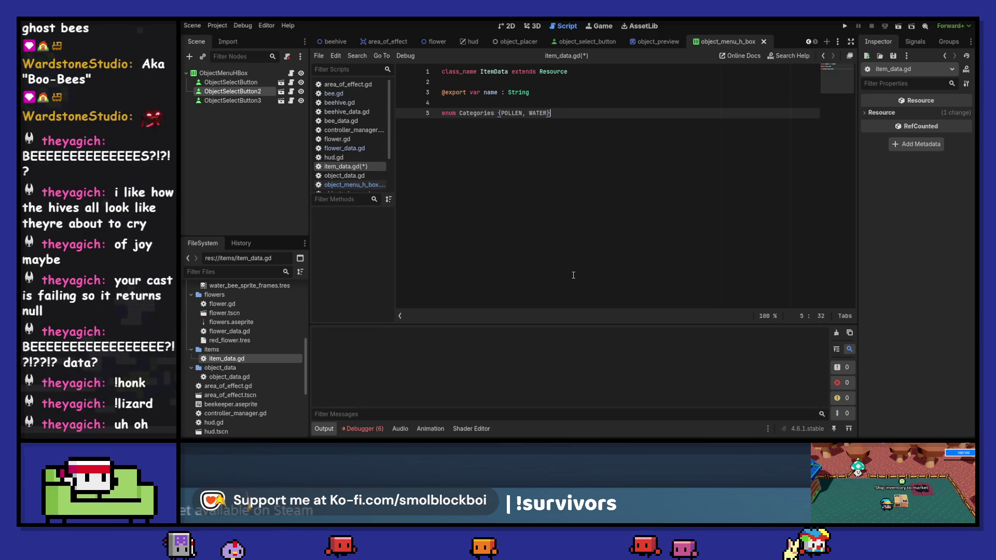
key("Return")
key("Return")
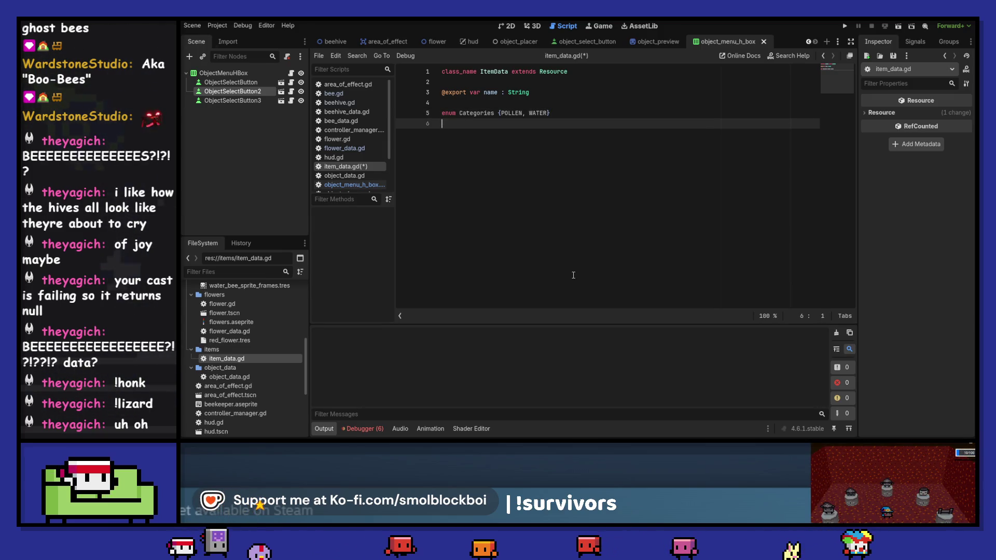
type("@export var cate")
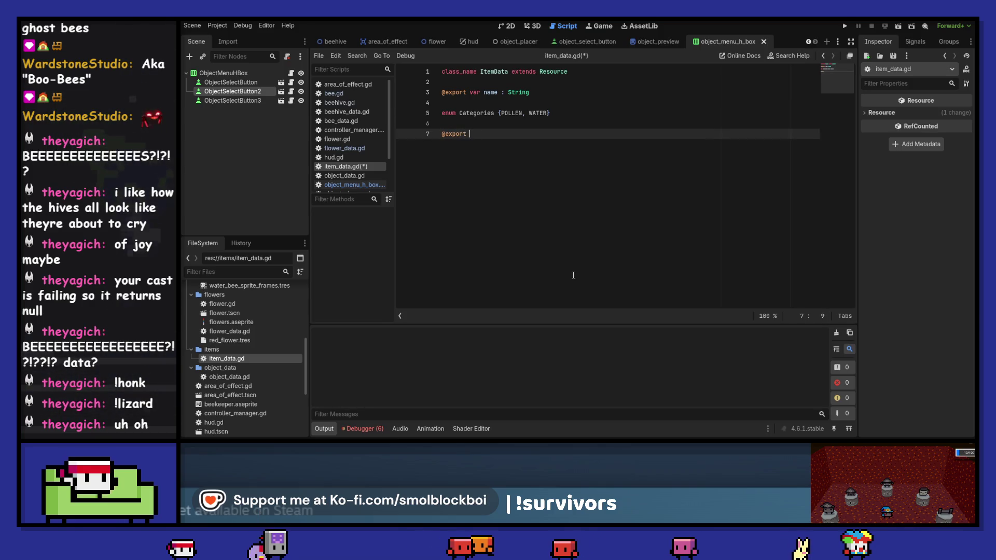
type("gory :")
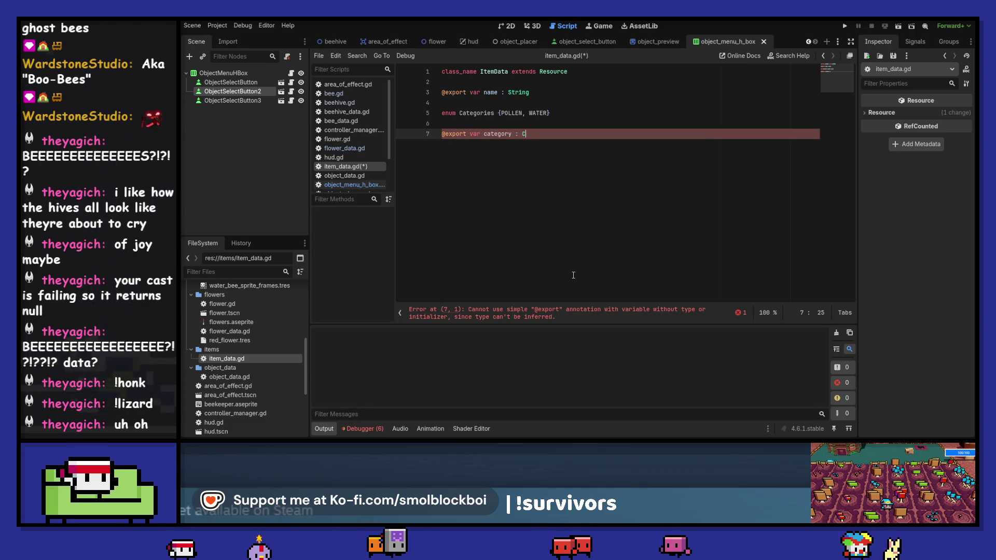
type(" C")
key("Return")
key("ctrl+s")
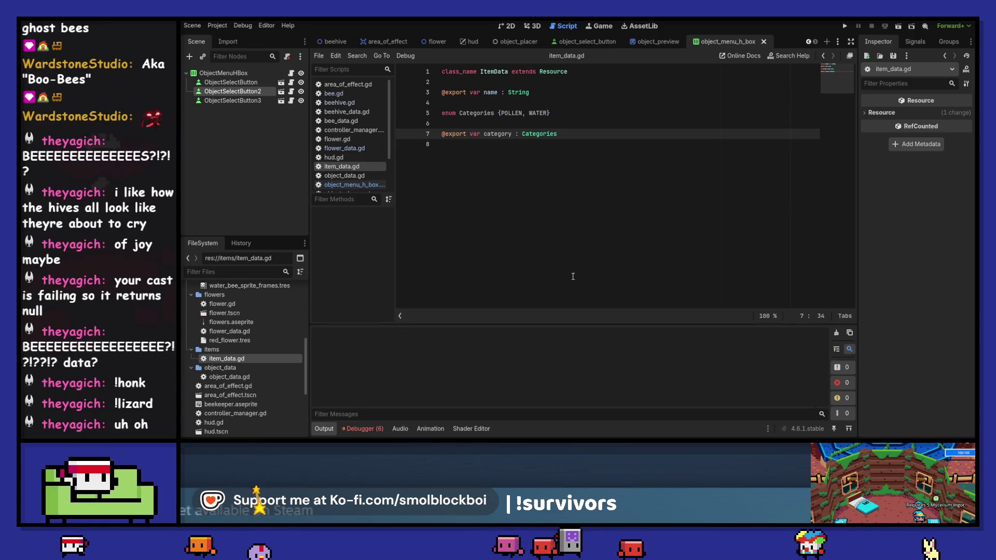
Create an ItemData resource in the items folder and save it as pollen_item.tres
left_click(248, 349)
right_click(248, 349)
left_click(568, 177)
right_click(220, 351)
mouse_move(260, 290)
left_click(384, 322)
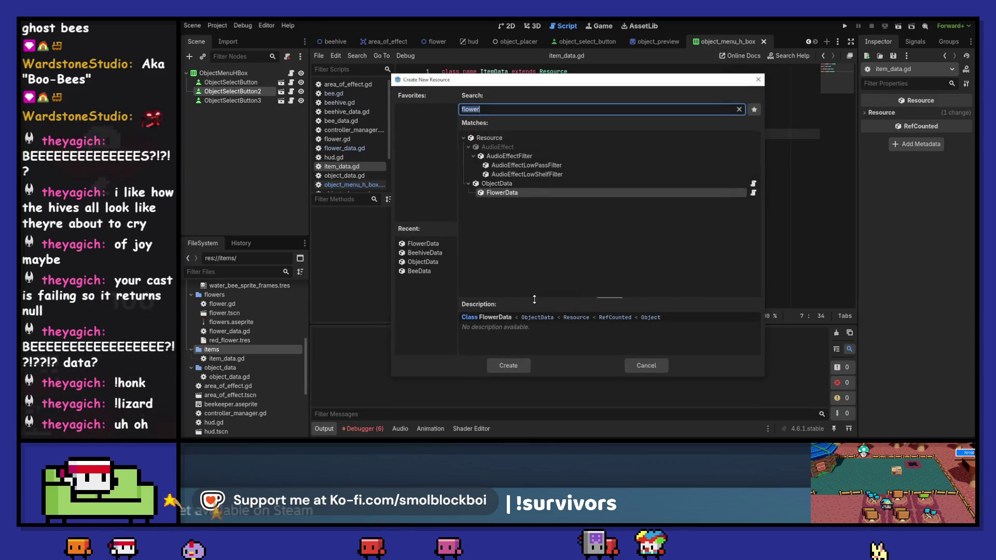
type("item")
key("Return")
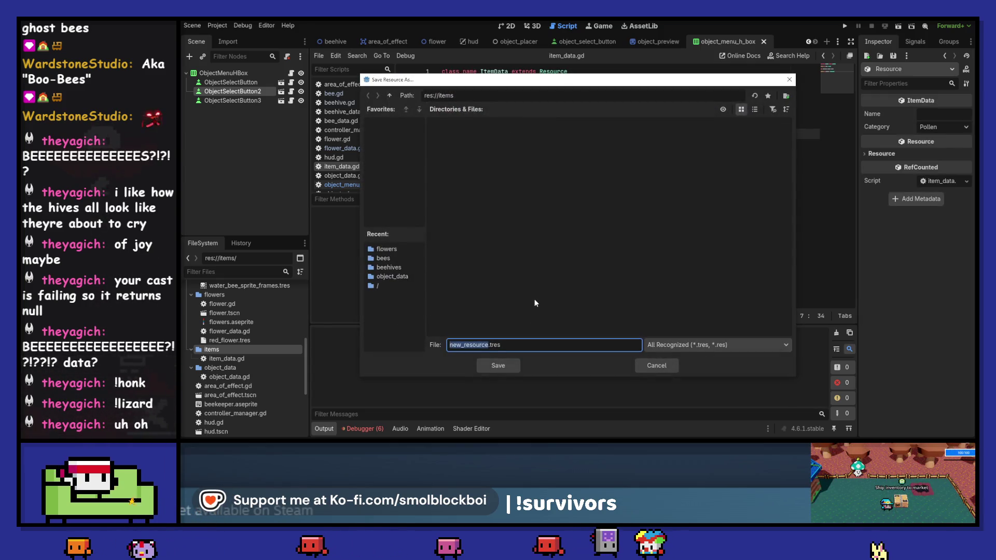
type("pollen_item")
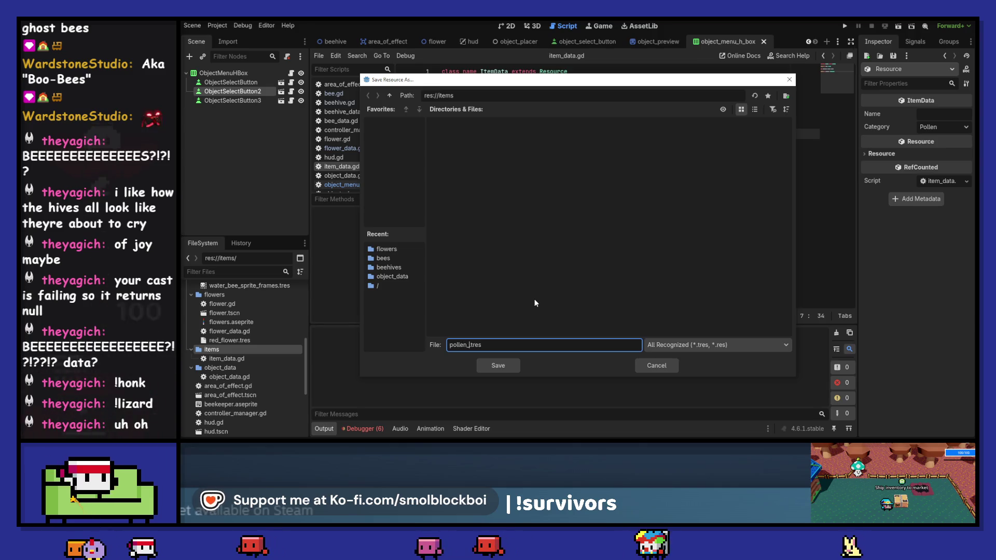
key("Return")
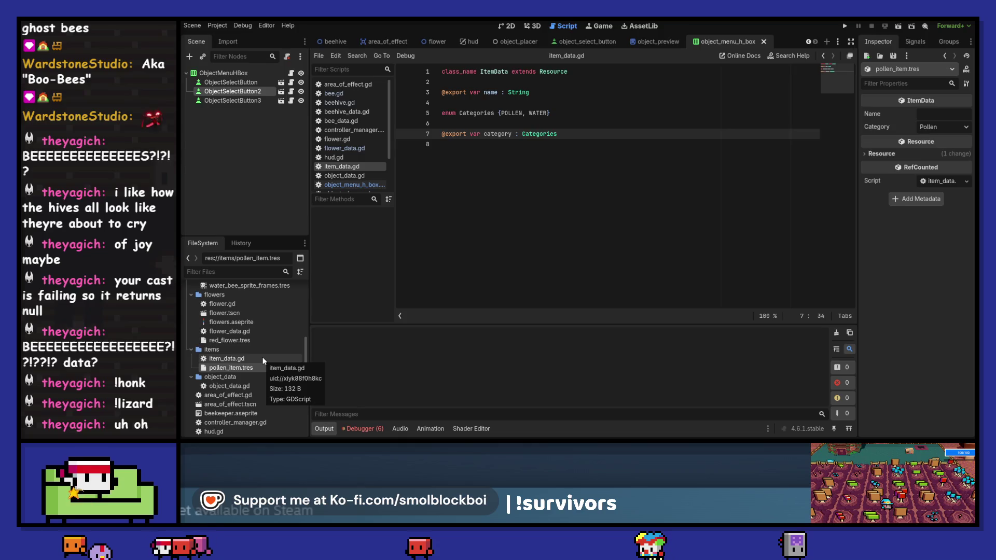
left_click(262, 357)
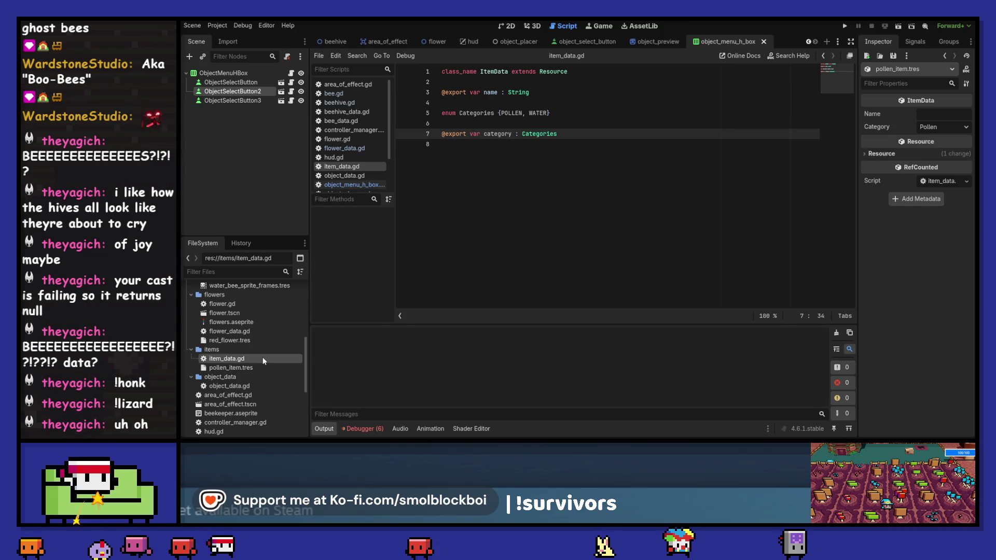
left_click(477, 102)
key("Down")
key("Down")
key("BackSpace")
key("Up")
key("Return")
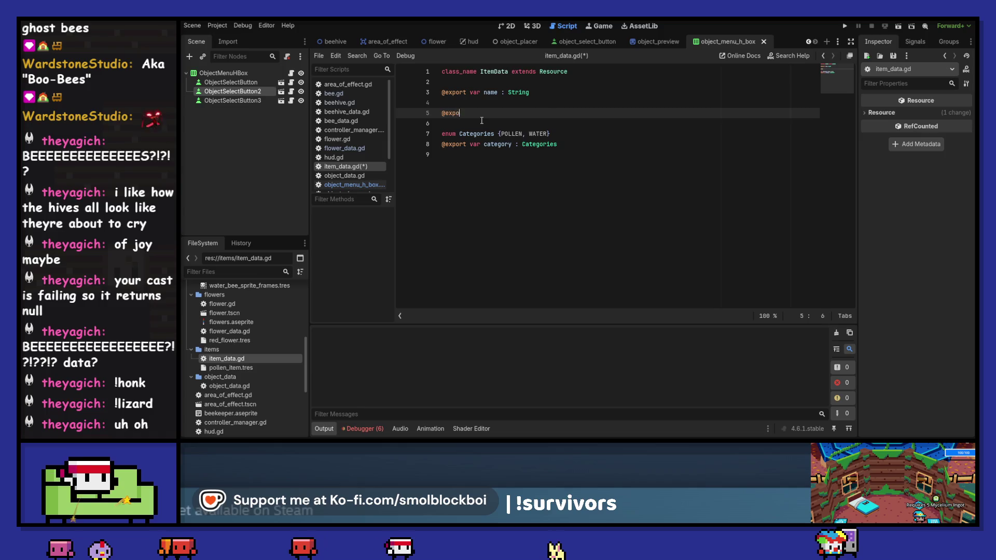
type("ar sprite : ")
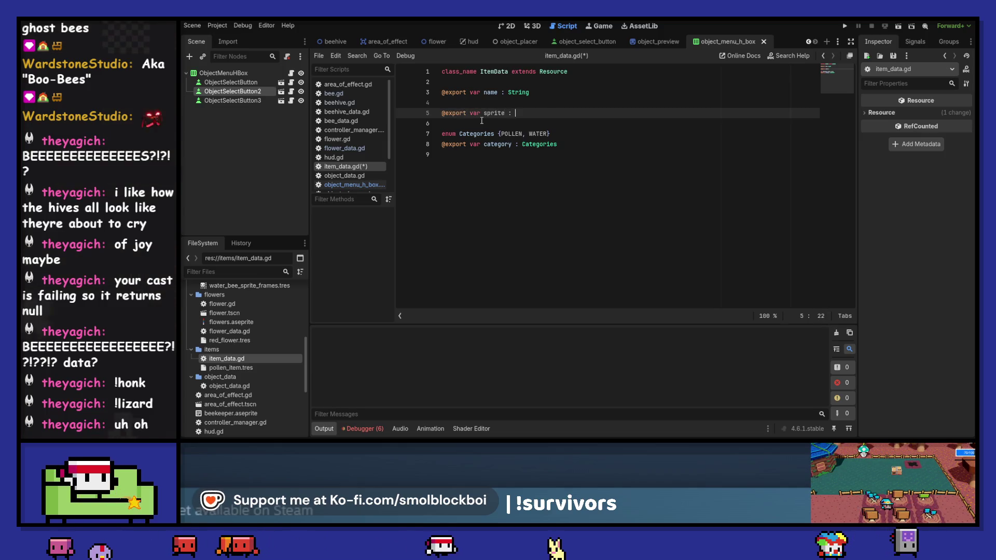
type("TEdx")
key("BackSpace")
key("BackSpace")
key("BackSpace")
type("exture")
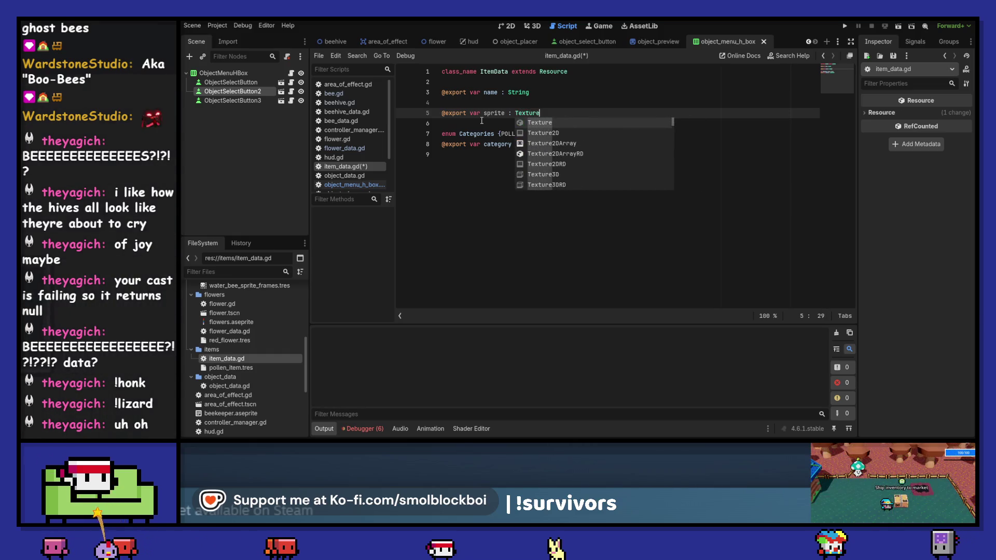
type("3D")
key("BackSpace")
key("BackSpace")
type("2D")
key("Escape")
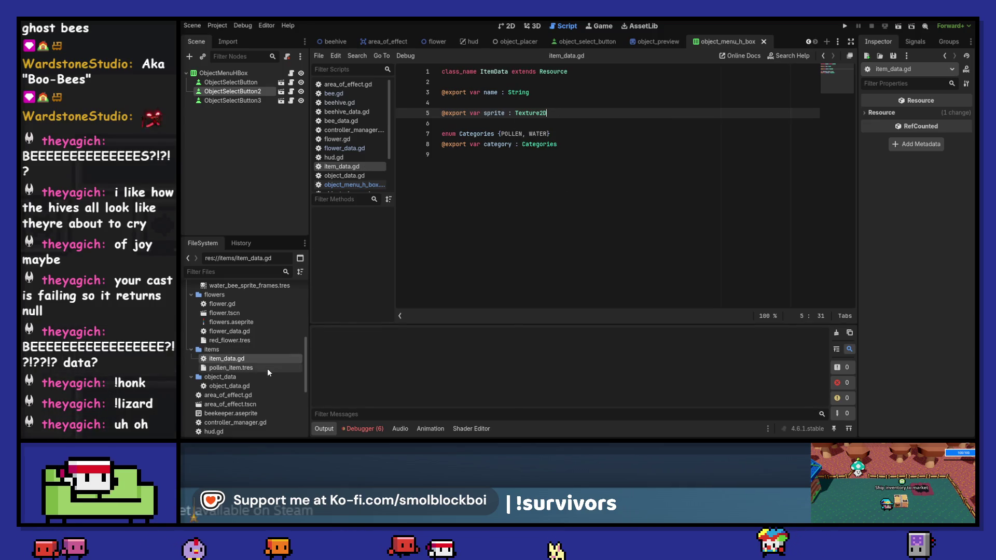
left_click(266, 368)
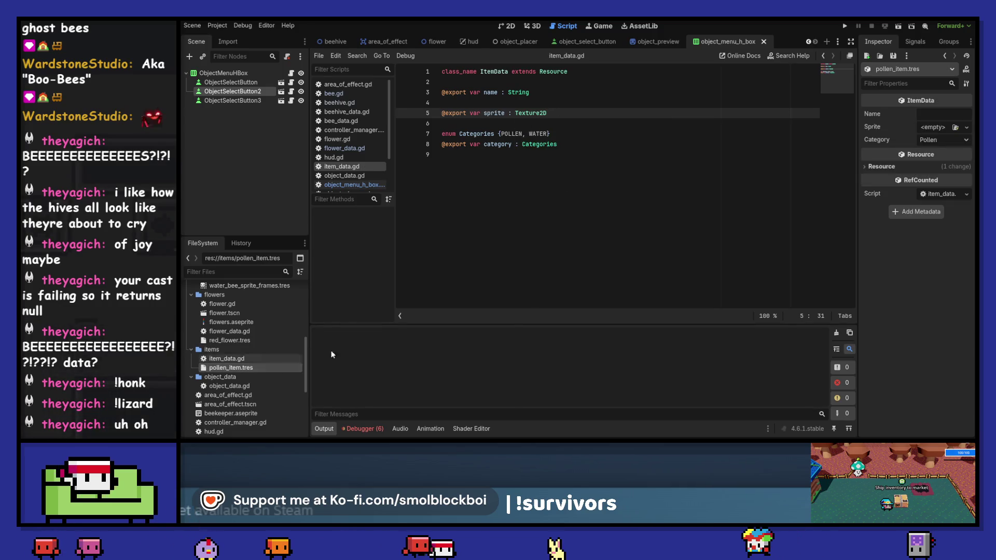
Set the Pollen item's Sprite to a new AtlasTexture
left_click(966, 127)
left_click(888, 198)
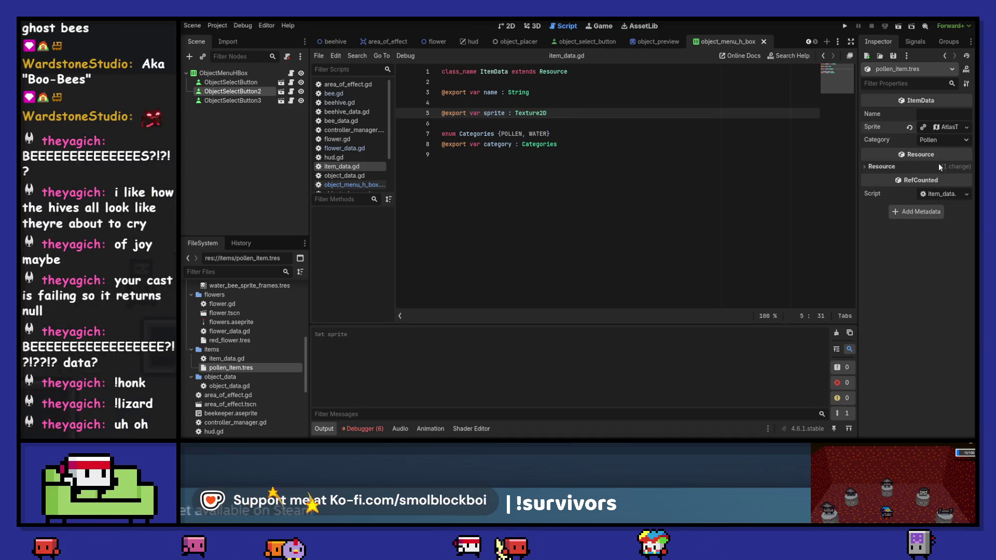
left_click(918, 301)
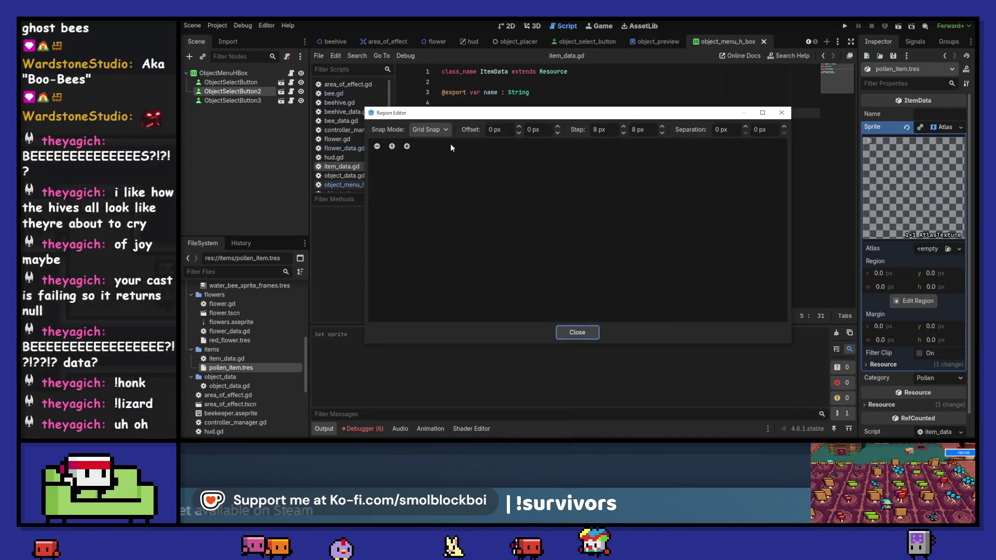
key("Escape")
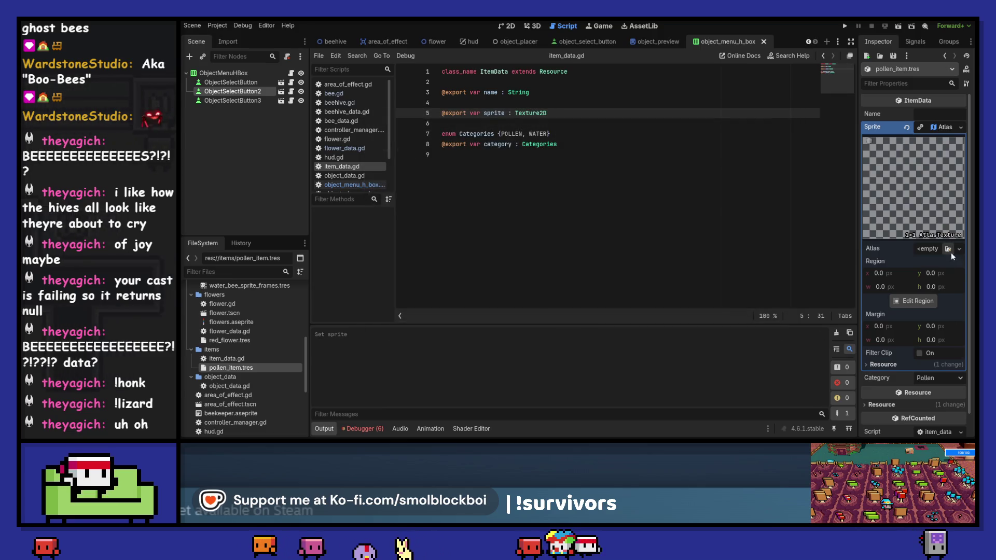
left_click(948, 249)
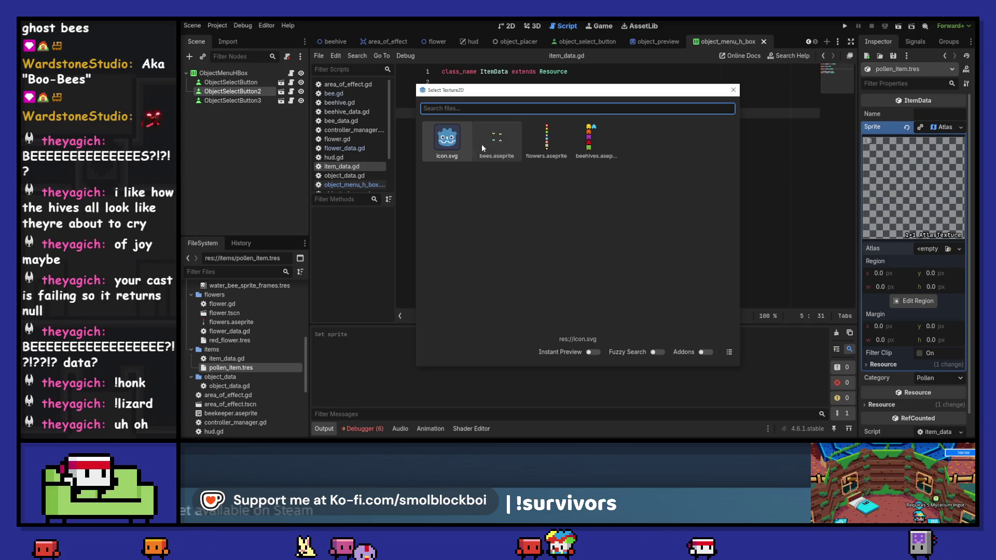
left_click(737, 91)
scroll(272, 353, "down", 3)
Move items.aseprite into the items folder and reimport it as an Aseprite Texture
left_click(250, 384)
left_click_drag(250, 384, 249, 335)
left_click(559, 243)
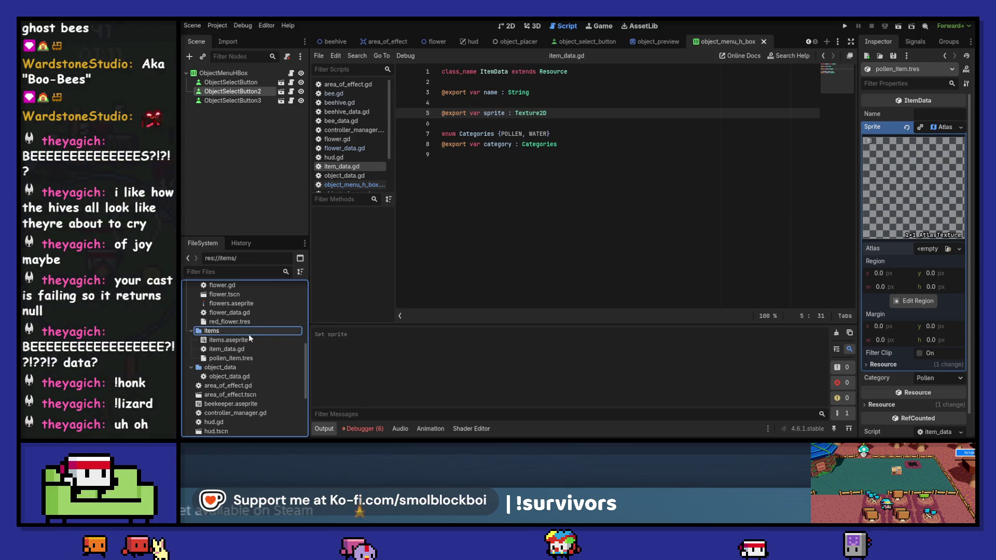
left_click(248, 340)
left_click(228, 42)
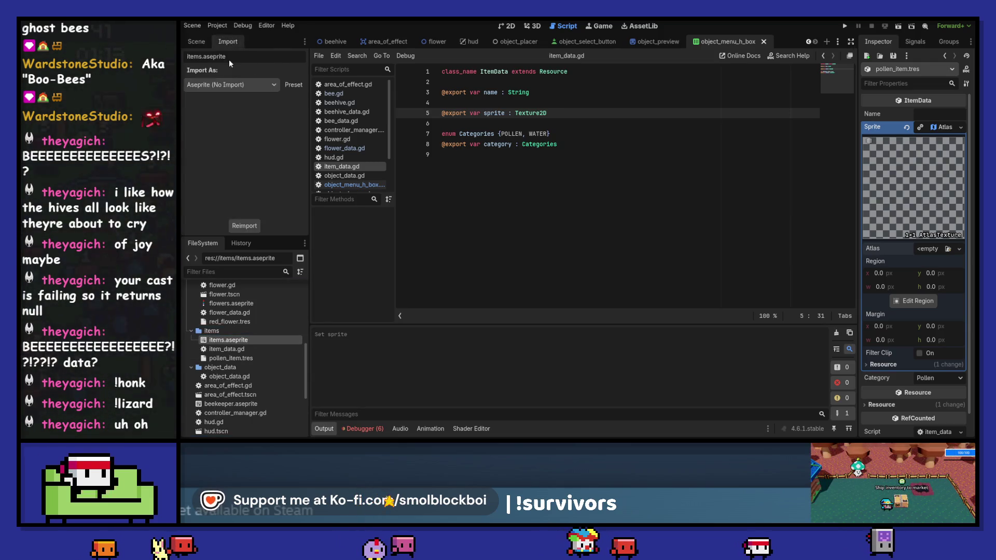
left_click(228, 83)
left_click(228, 119)
left_click(239, 227)
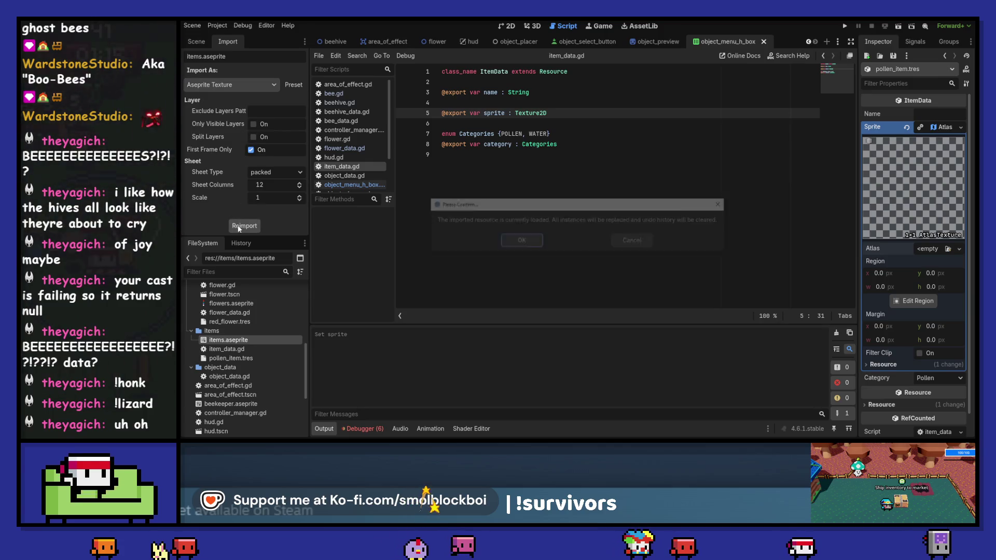
left_click(531, 242)
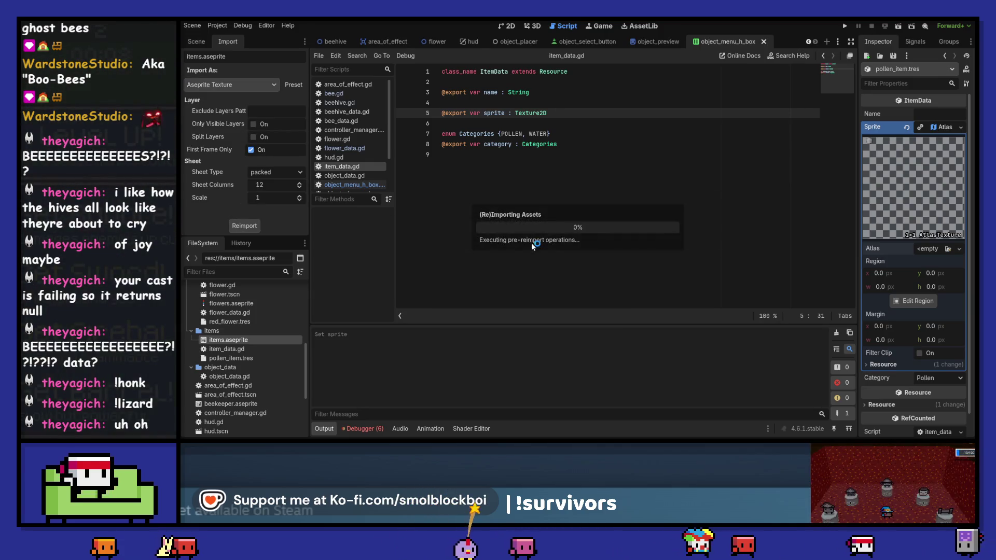
left_click(200, 41)
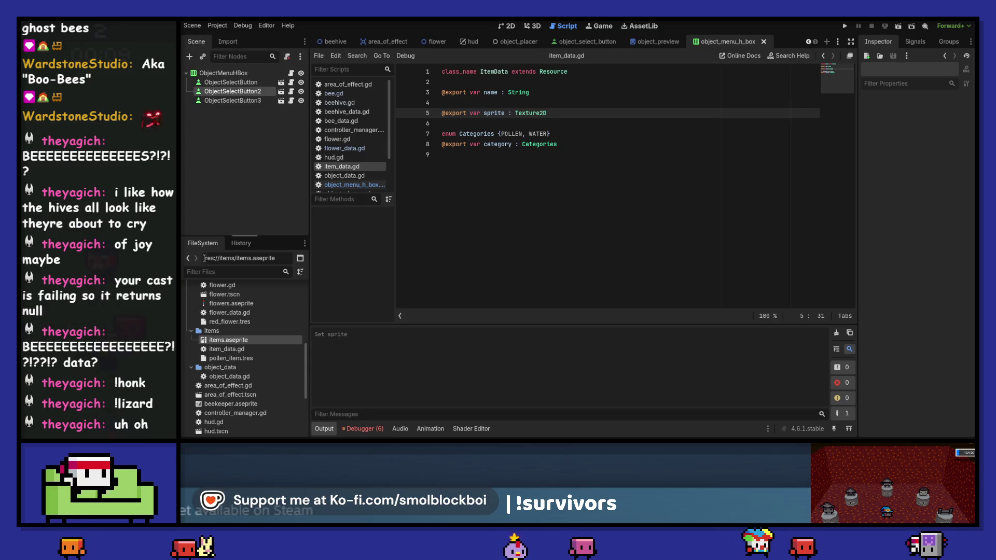
Use items.aseprite as the atlas and mark the 16x16 yellow pollen icon as region
left_click(249, 358)
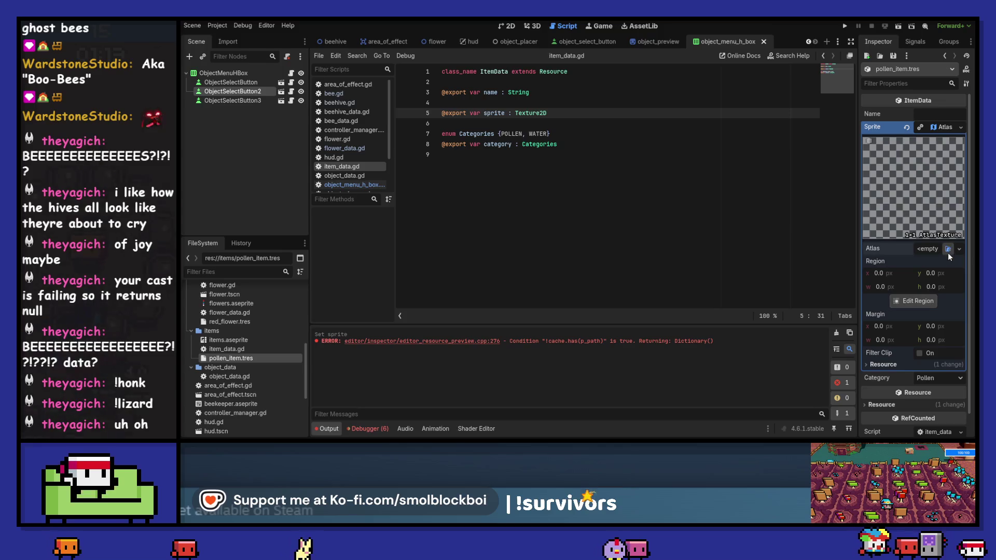
left_click(948, 250)
left_click(542, 138)
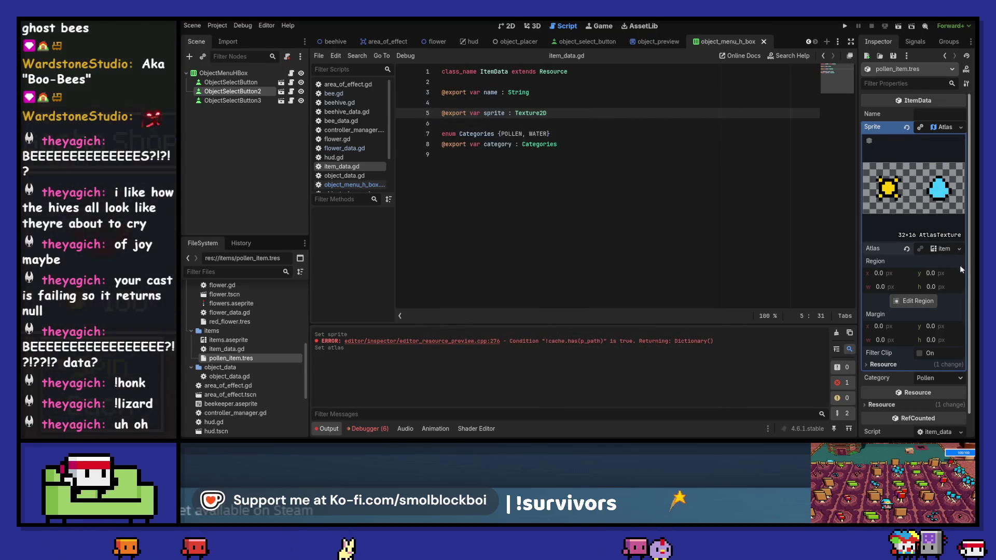
left_click(915, 304)
scroll(579, 228, "up", 5)
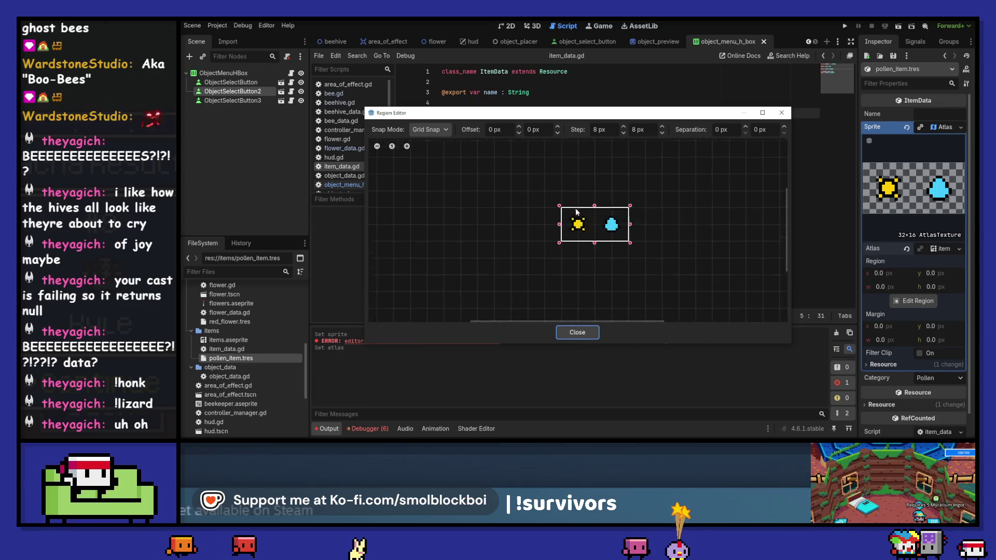
left_click_drag(578, 229, 595, 266)
left_click(587, 332)
key("ctrl+s")
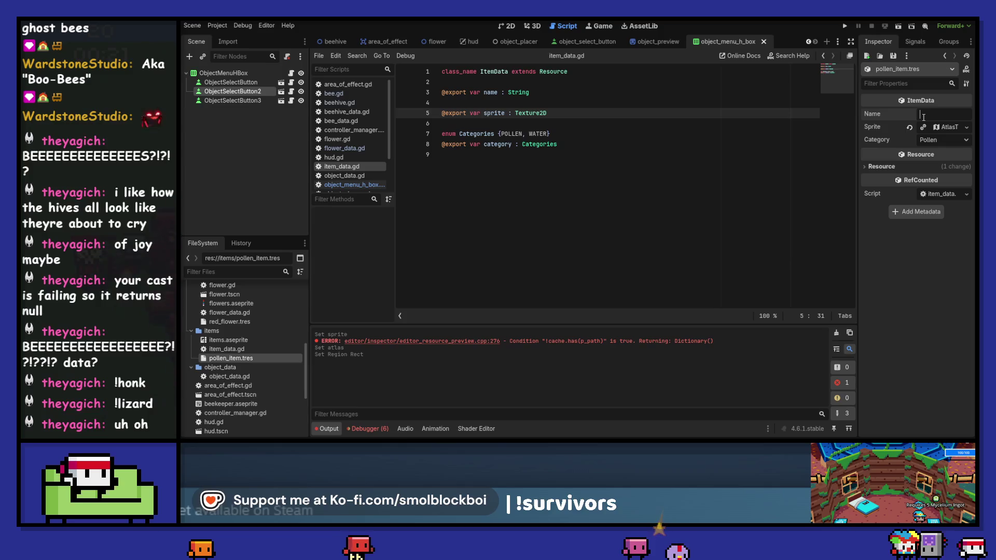
Name the item Pollen, keep category Pollen, save, and clear the output log
type("ollen")
key("ctrl+s")
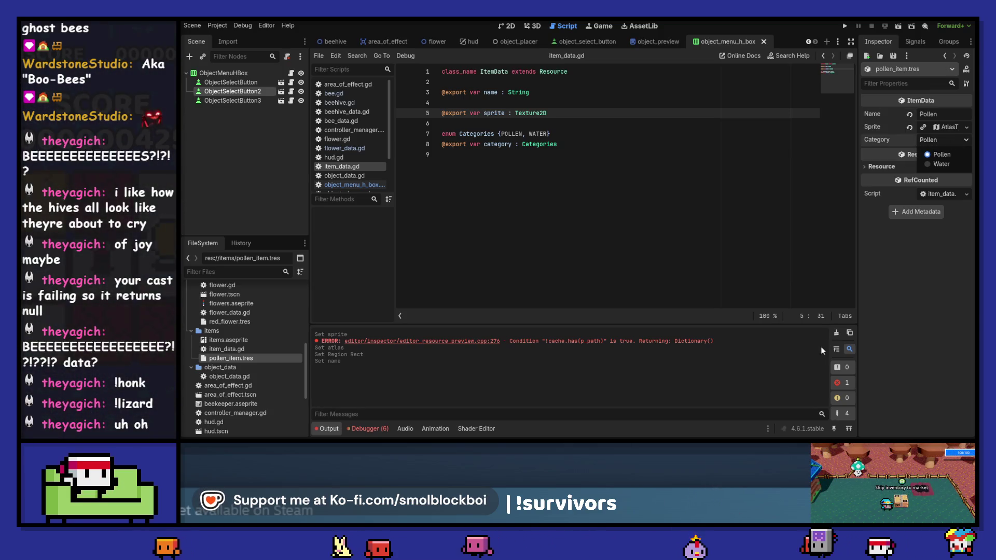
left_click(919, 267)
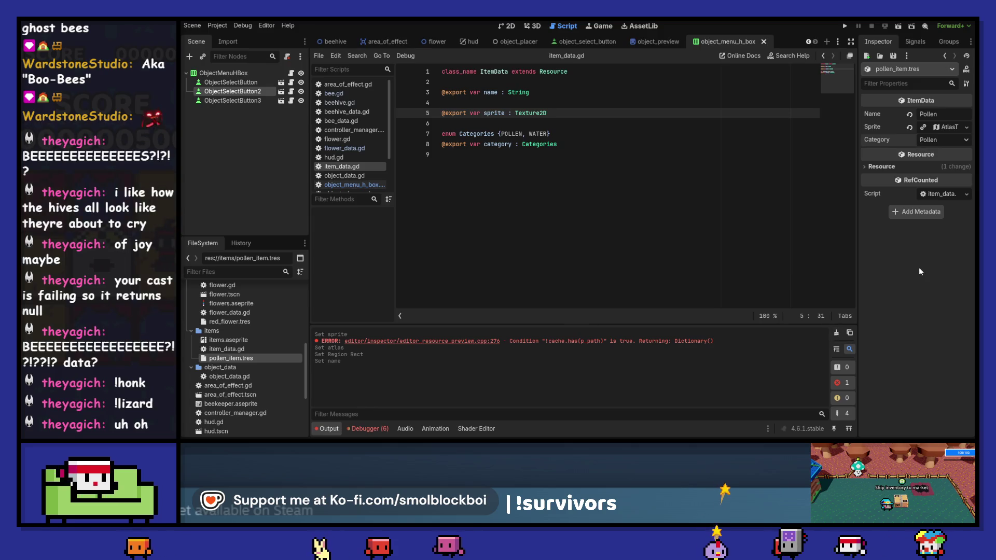
left_click(836, 333)
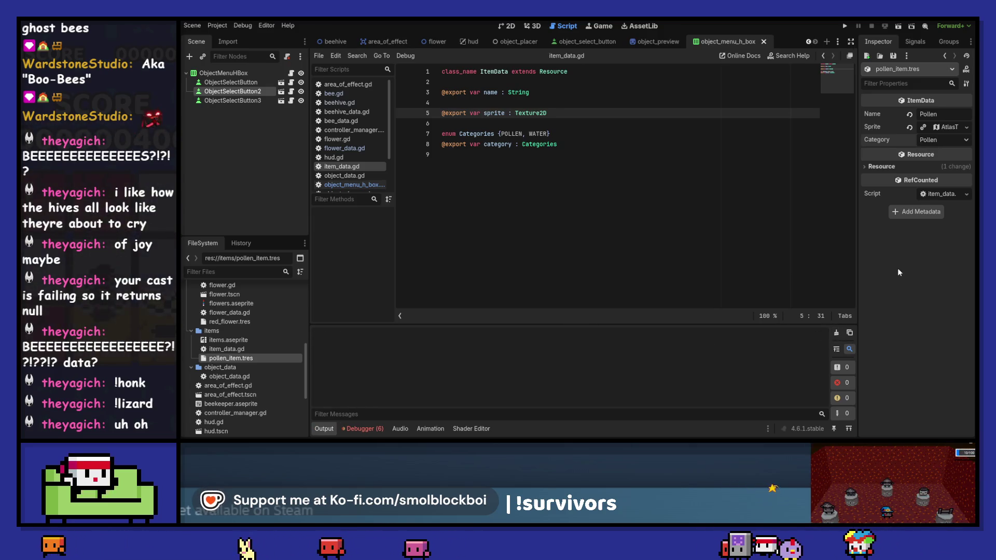
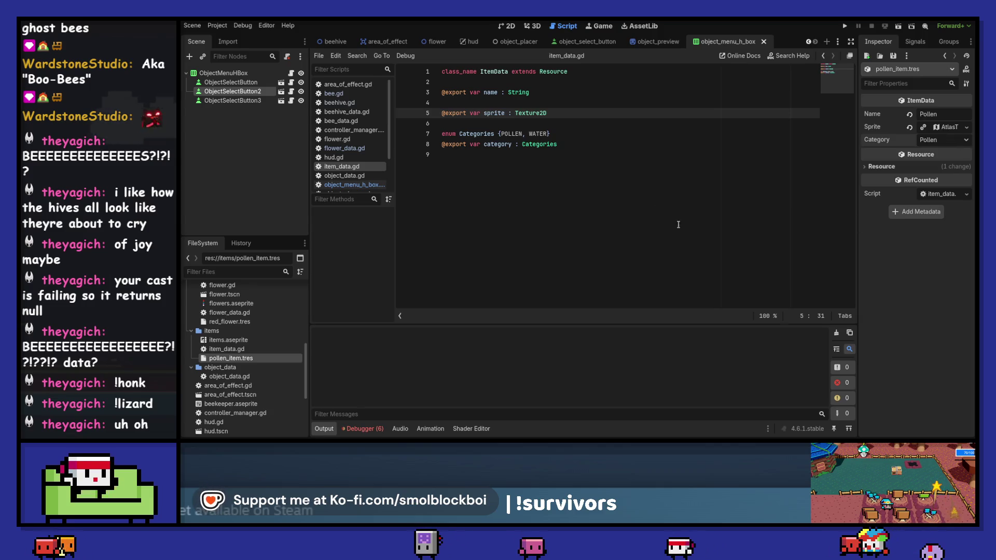
Compare the Sprite texture settings of pollen_item.tres and red_flower.tres in the Inspector, then open the Project menu
left_click(596, 185)
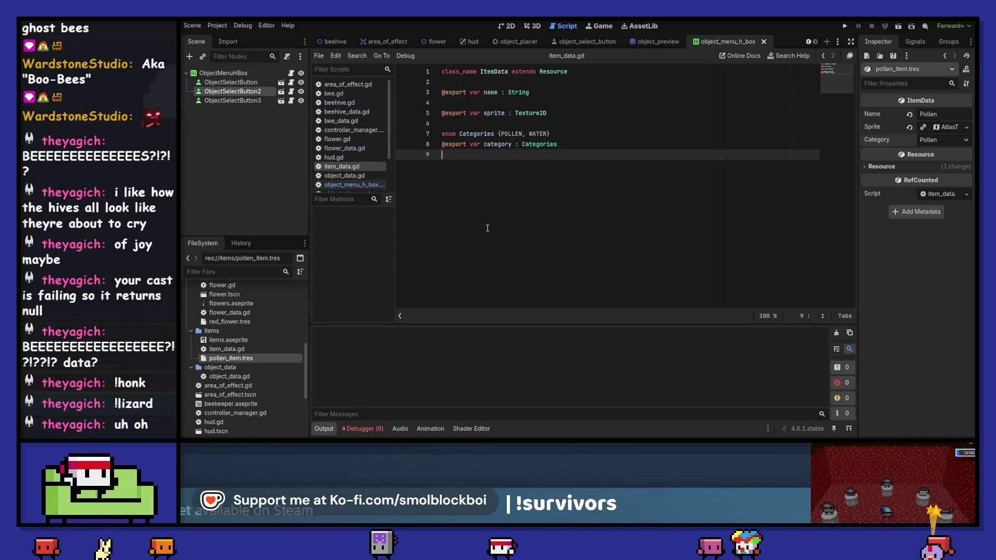
left_click(945, 127)
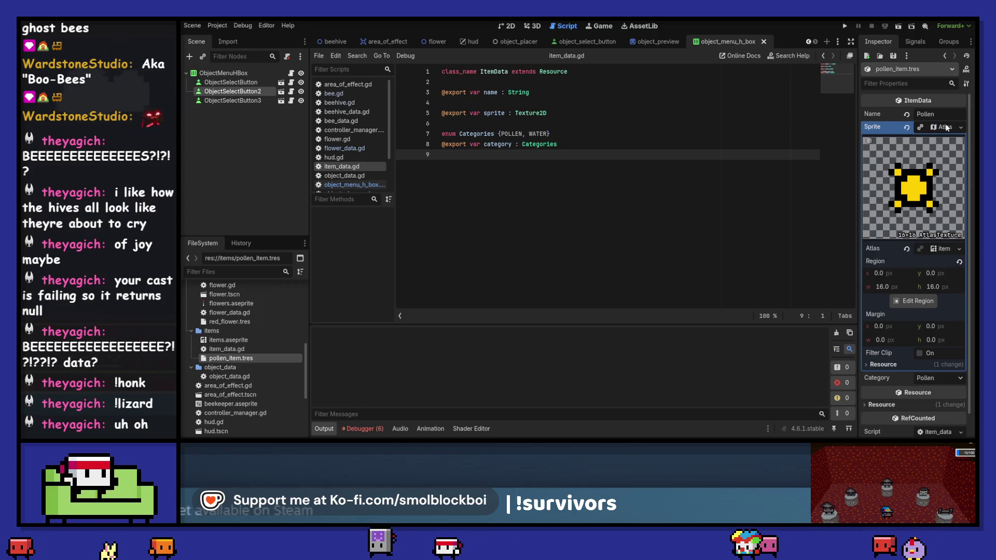
left_click(945, 127)
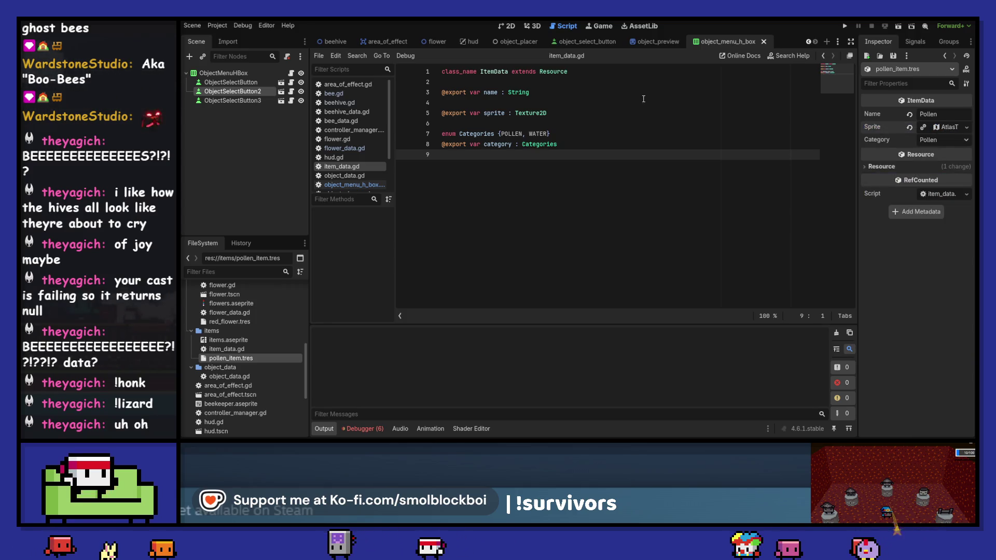
left_click(216, 92)
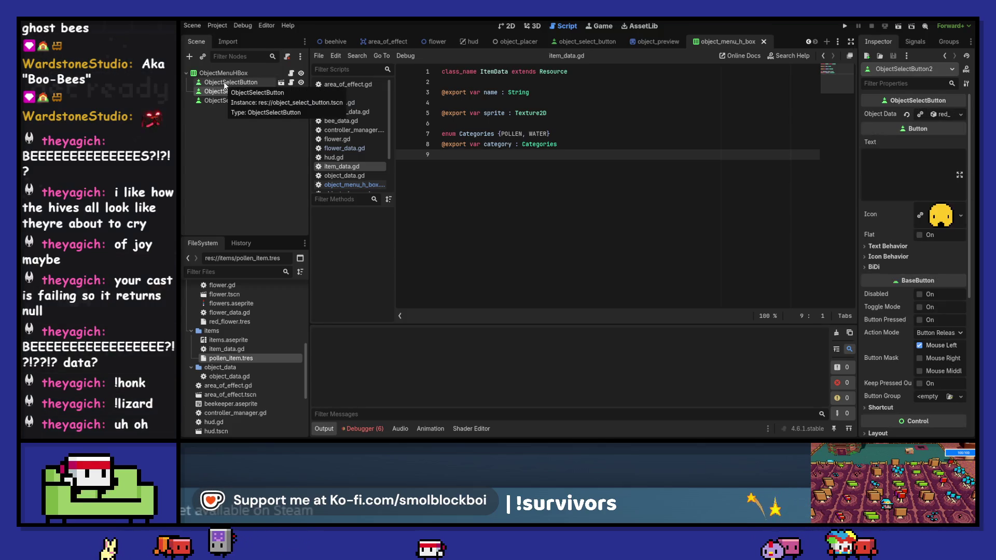
left_click(243, 359)
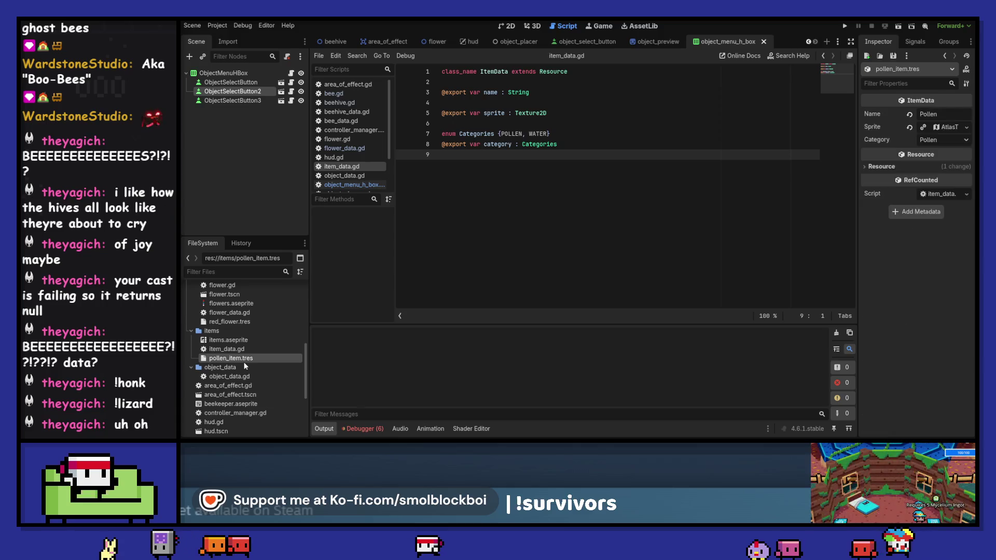
left_click(238, 323)
left_click(941, 189)
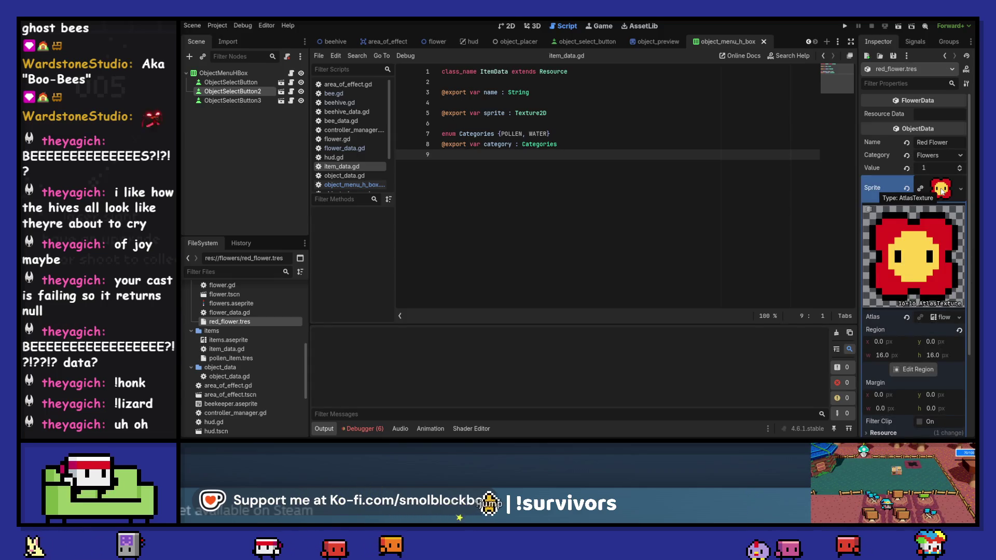
left_click(246, 359)
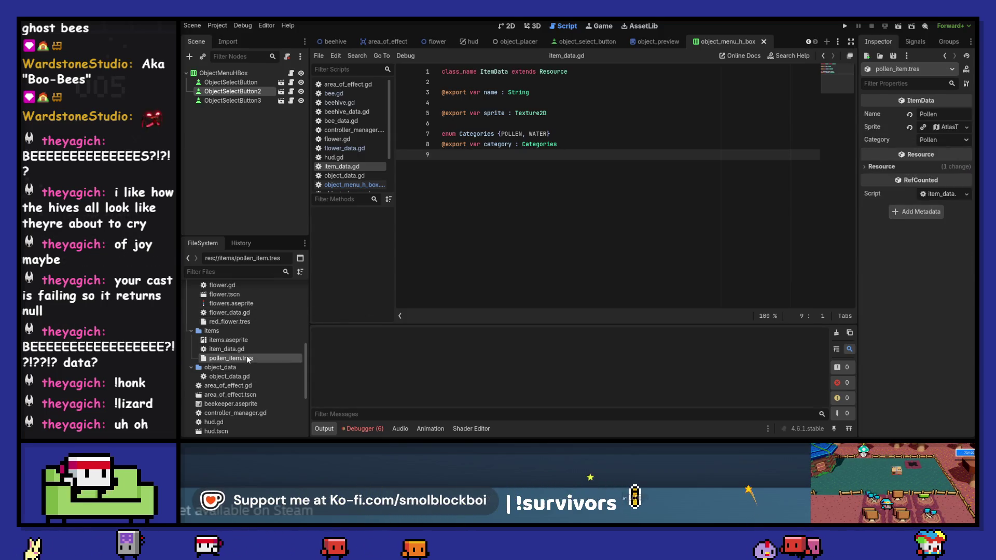
left_click(218, 25)
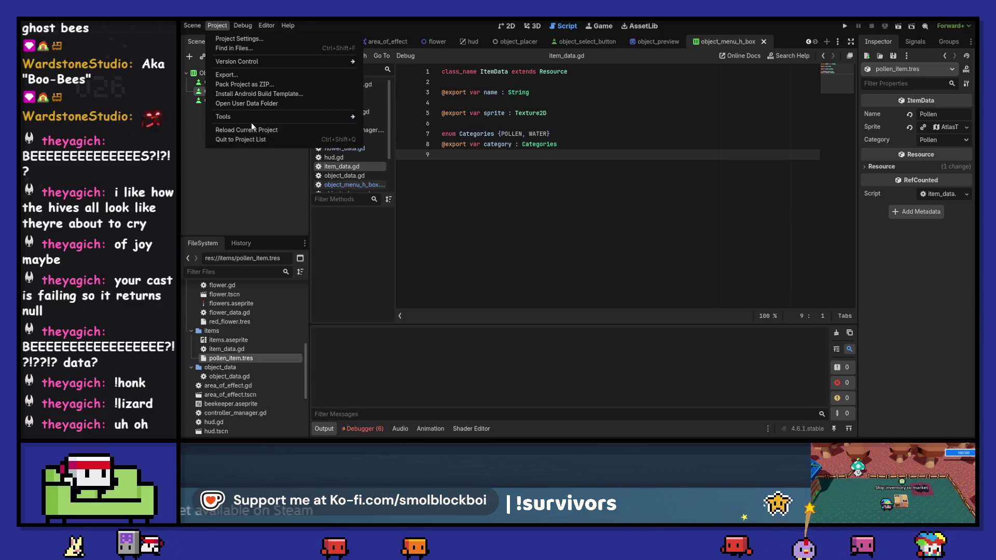
Reload the project, expand the pollen_beehive.tres and beehive.tscn missing-dependency references, and close the error
left_click(251, 122)
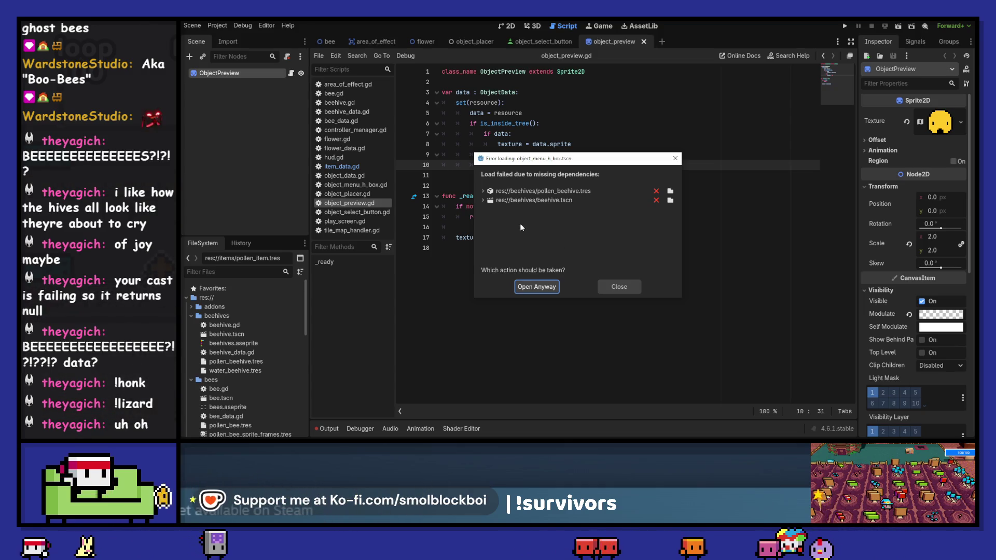
left_click(484, 191)
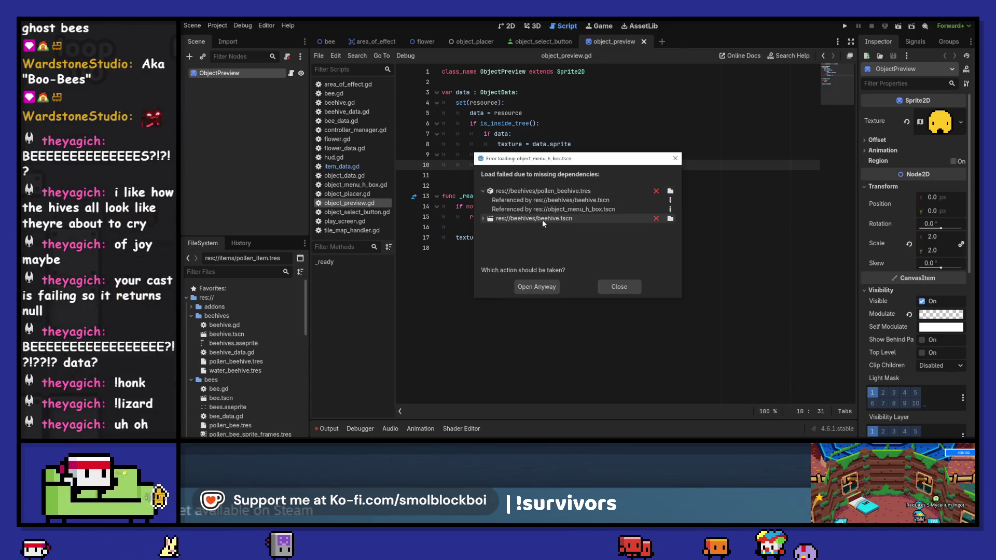
left_click(482, 218)
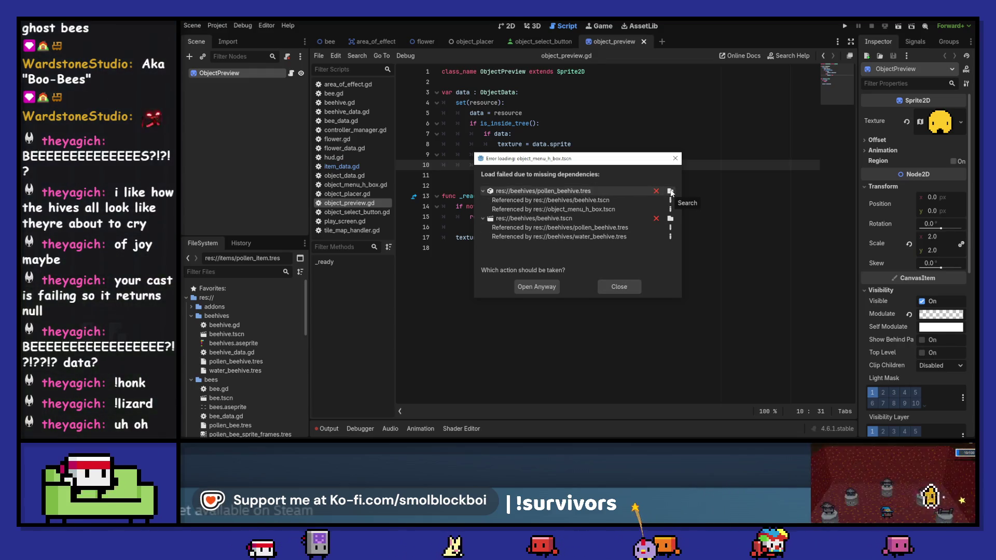
left_click(622, 287)
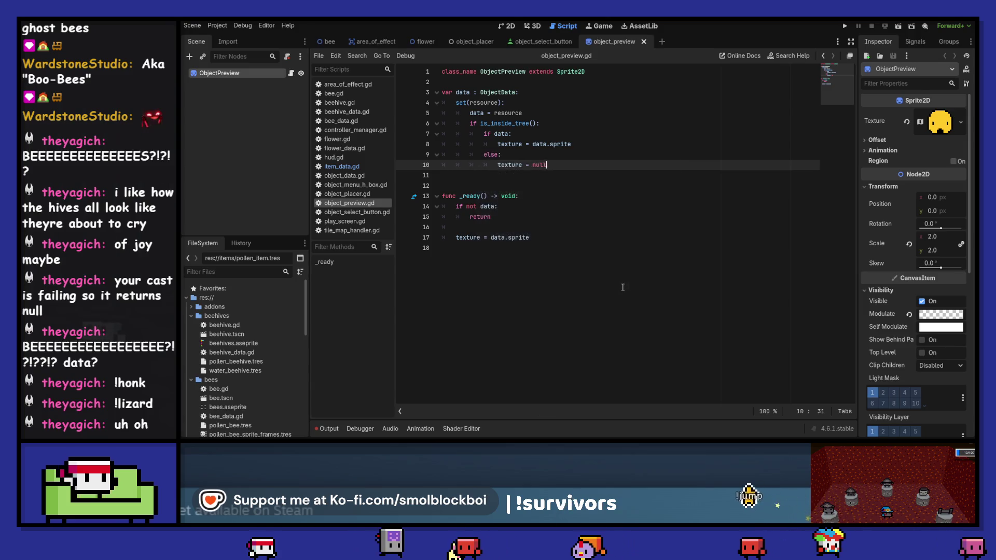
double_click(250, 336)
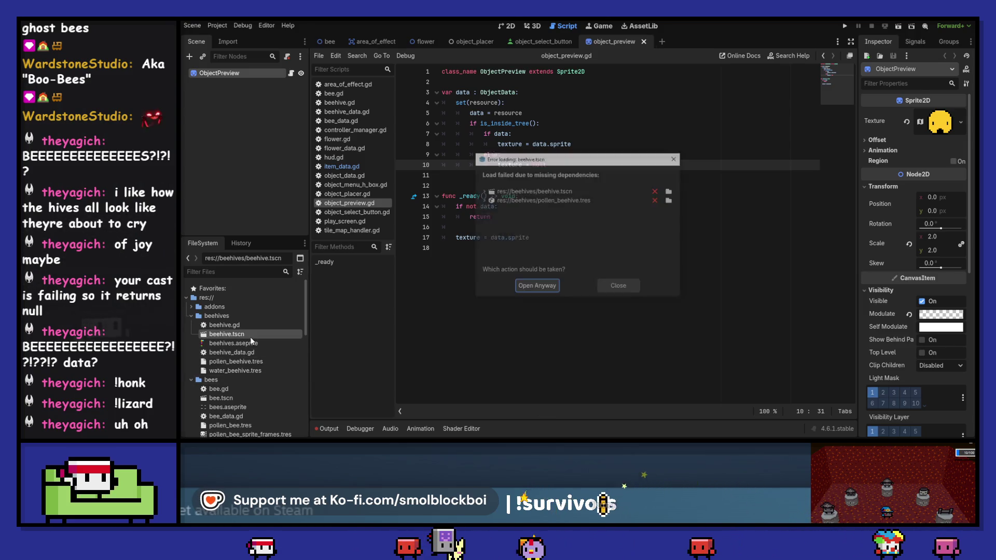
left_click(670, 193)
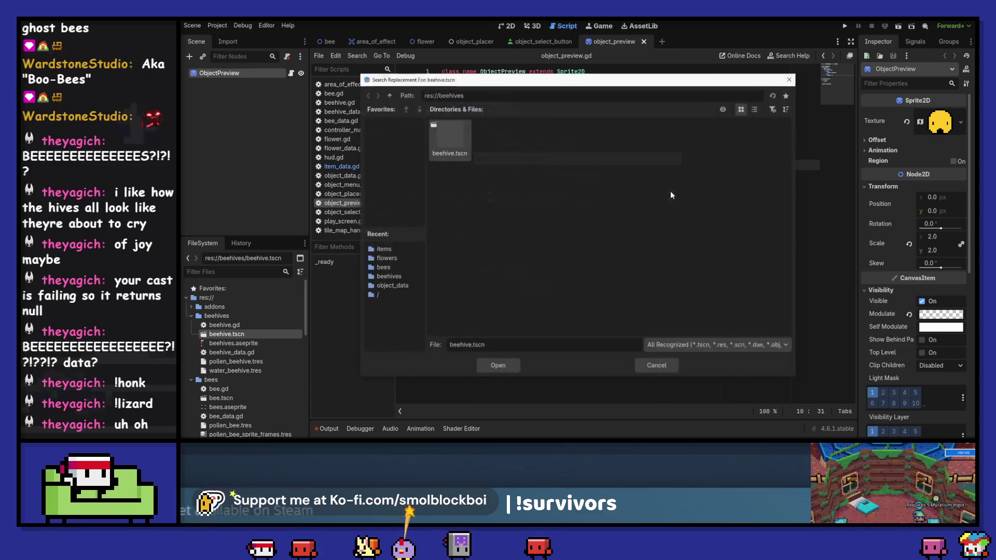
left_click(499, 367)
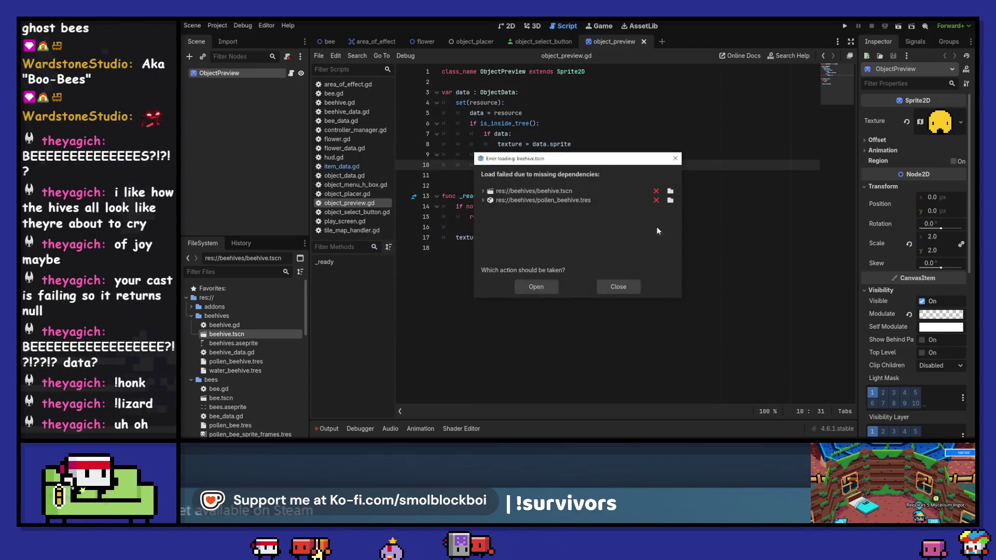
left_click(670, 201)
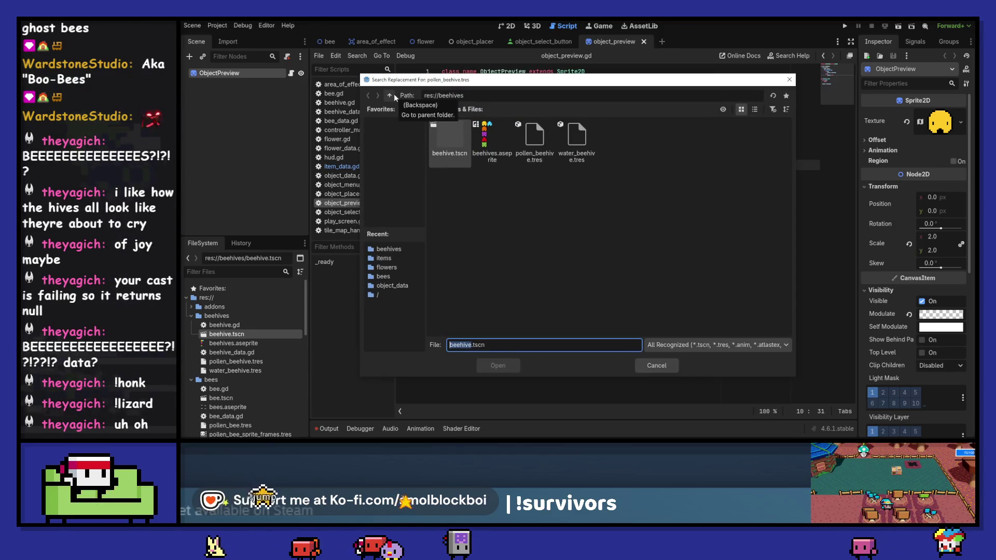
left_click(537, 132)
left_click(505, 365)
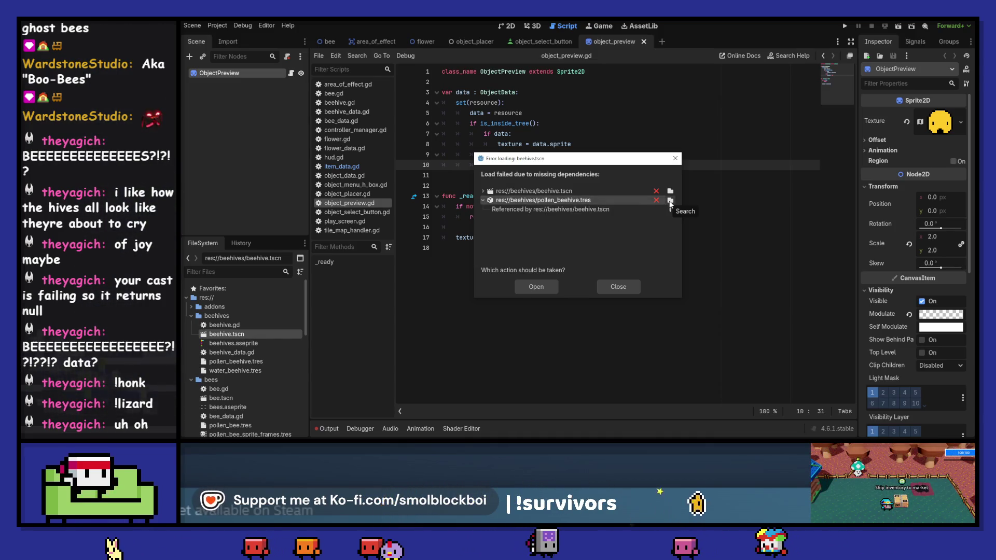
left_click(671, 208)
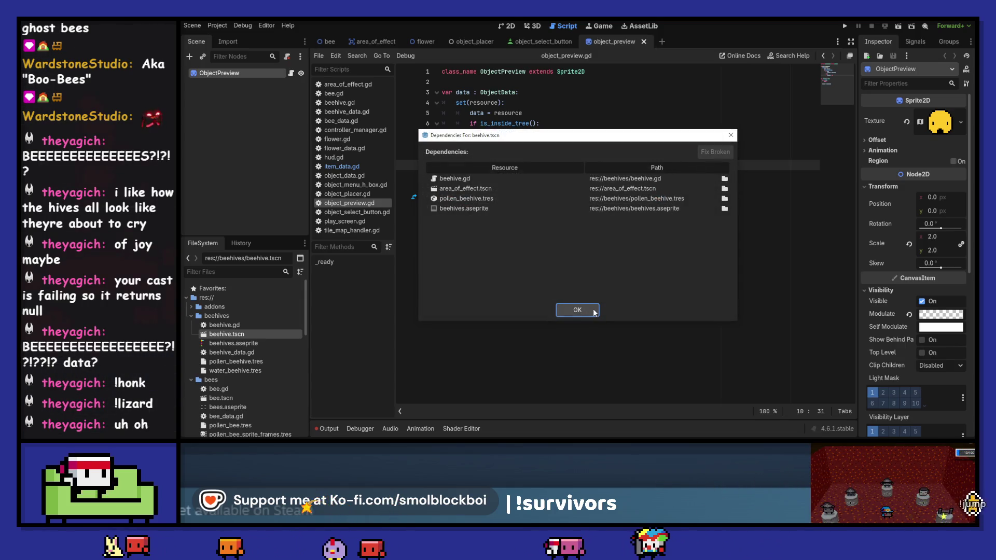
left_click(594, 312)
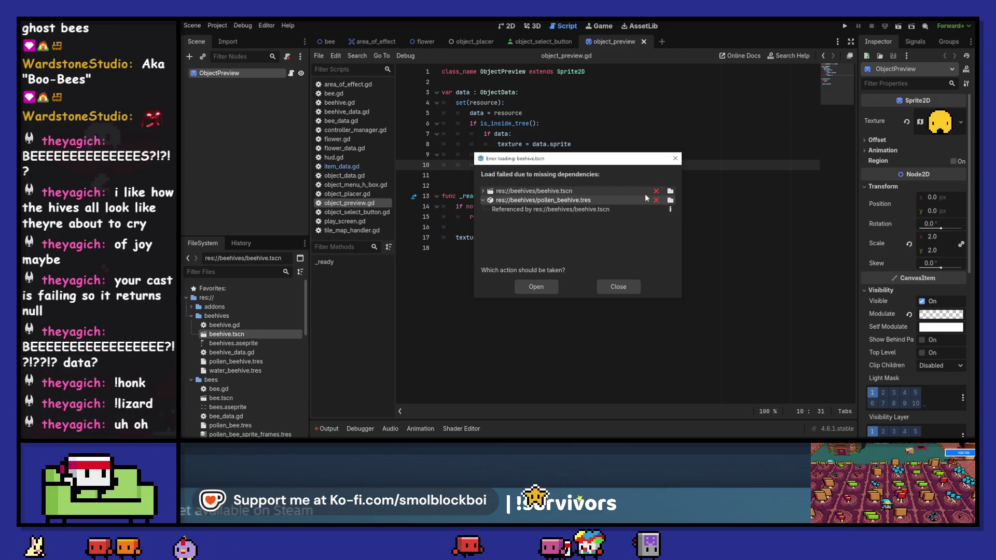
left_click(490, 193)
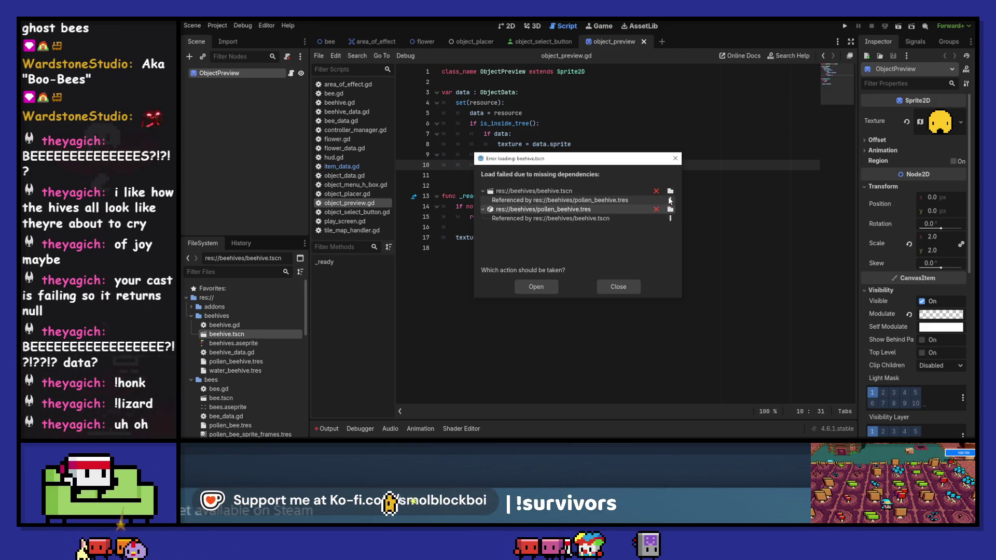
left_click(670, 200)
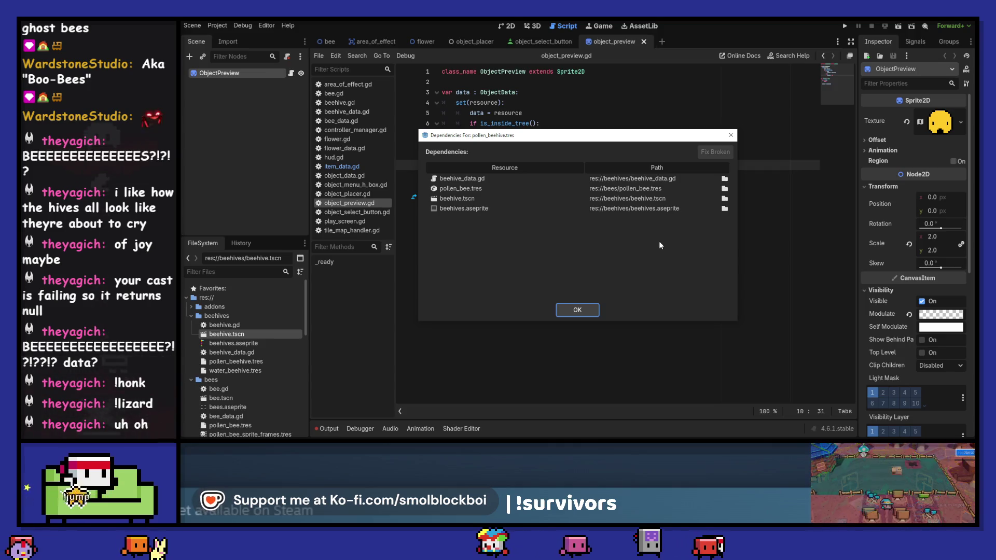
left_click(645, 197)
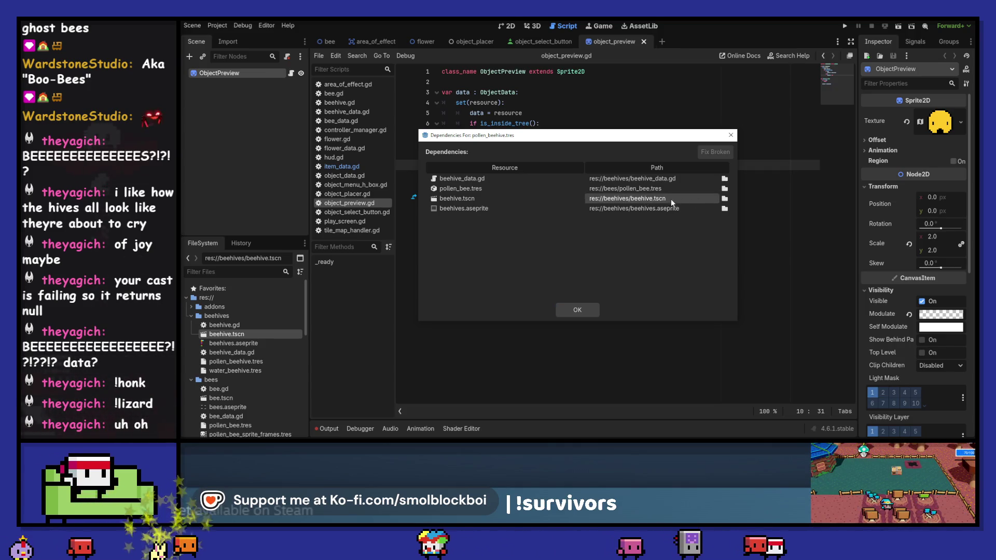
left_click(590, 311)
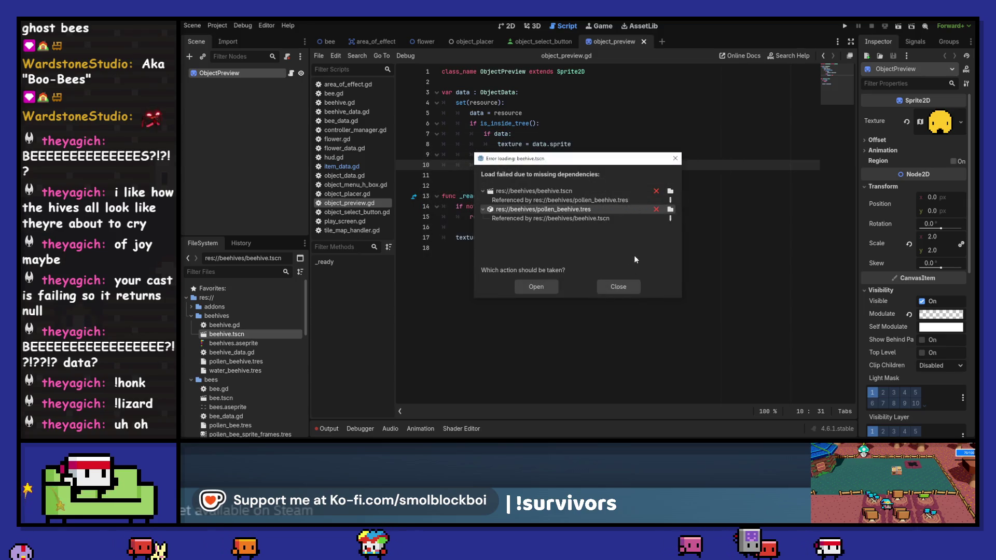
left_click(544, 287)
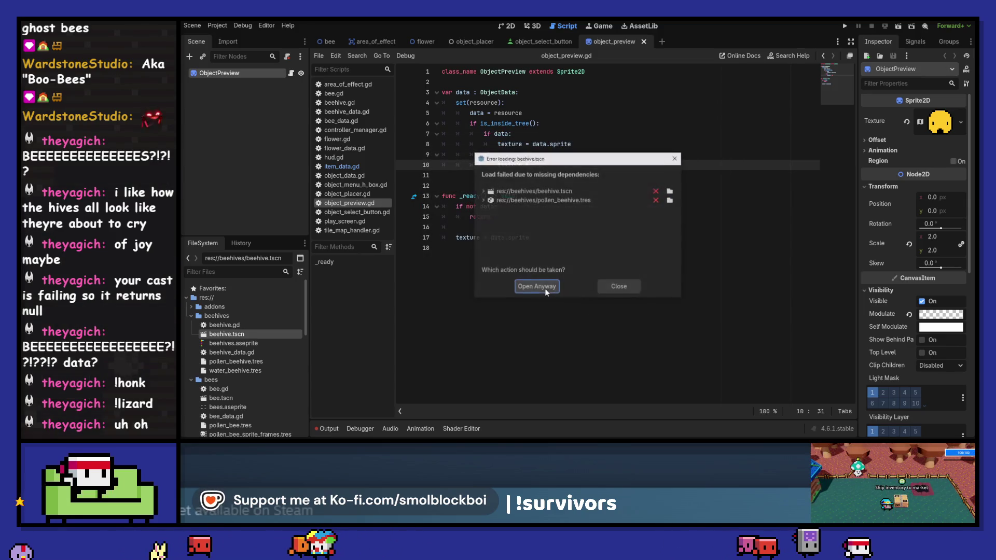
left_click(618, 286)
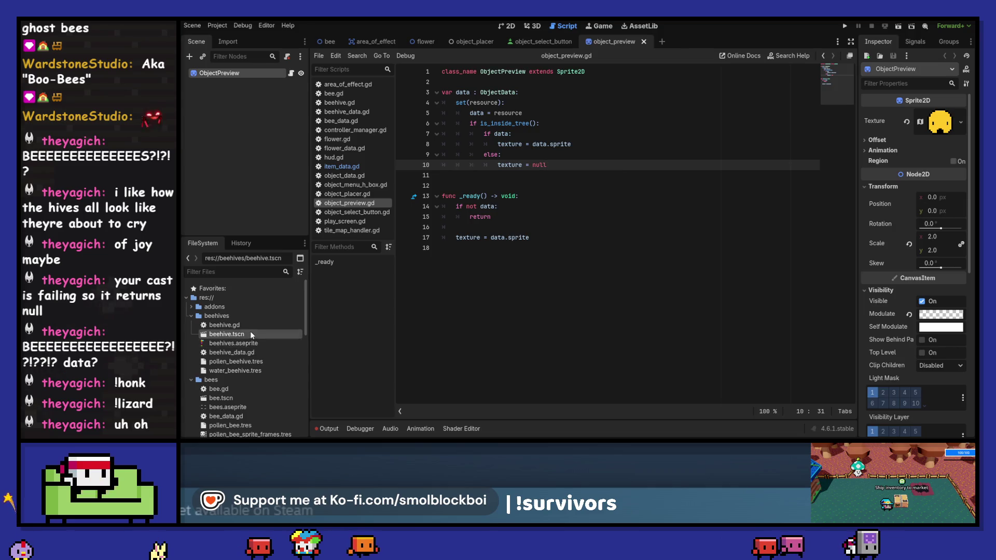
left_click(505, 26)
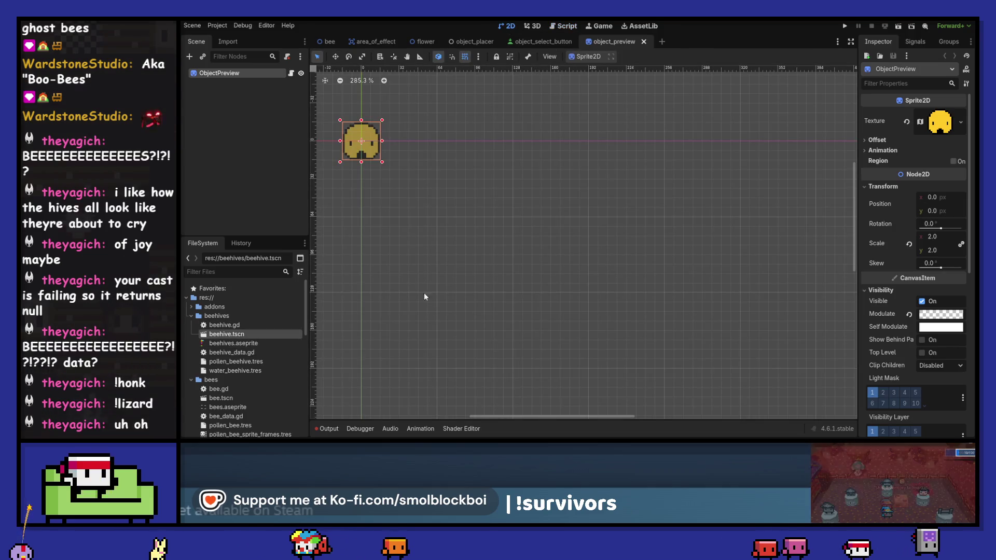
Select water_beehive.tres, show the Output log, open beehive_data.gd, and retry opening beehive.tscn
left_click(247, 370)
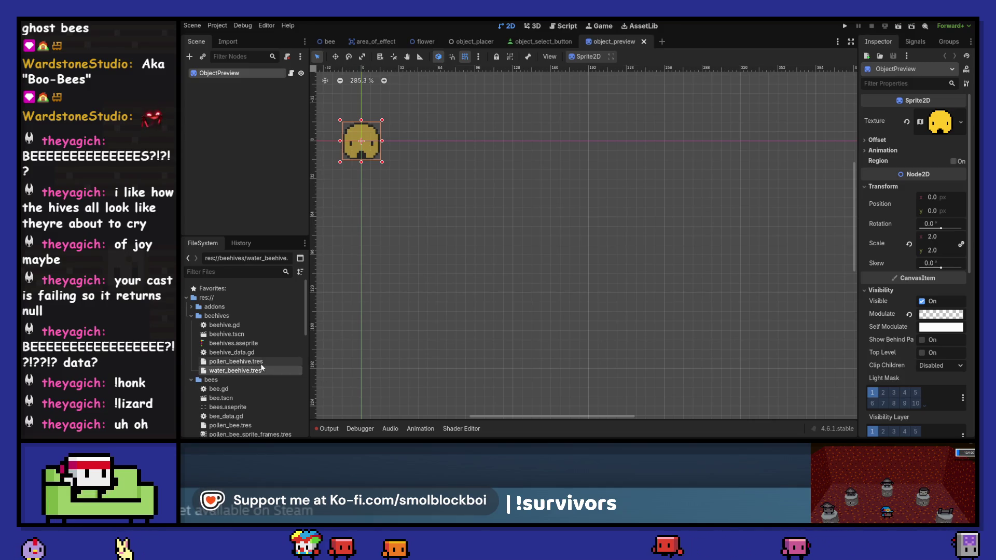
left_click(327, 428)
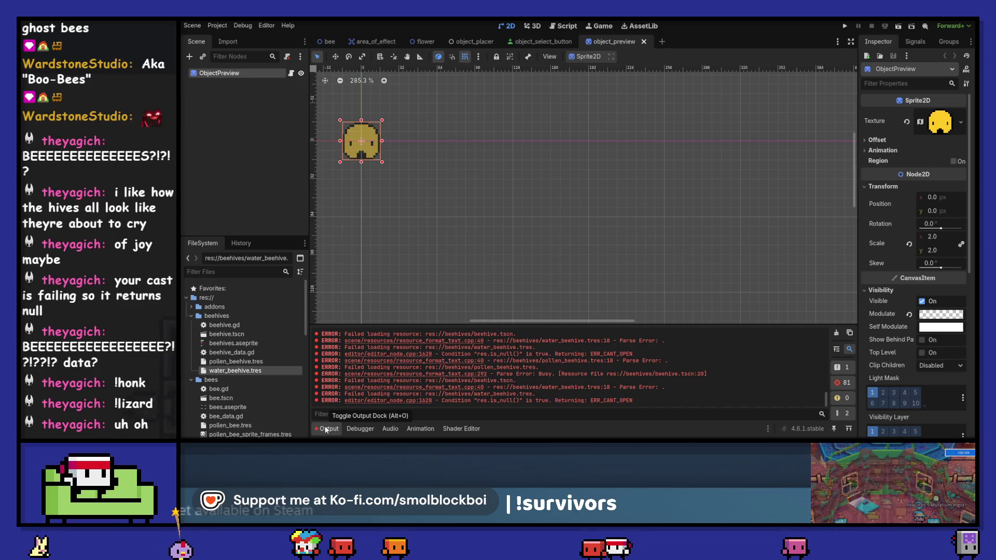
double_click(248, 352)
left_click(253, 361)
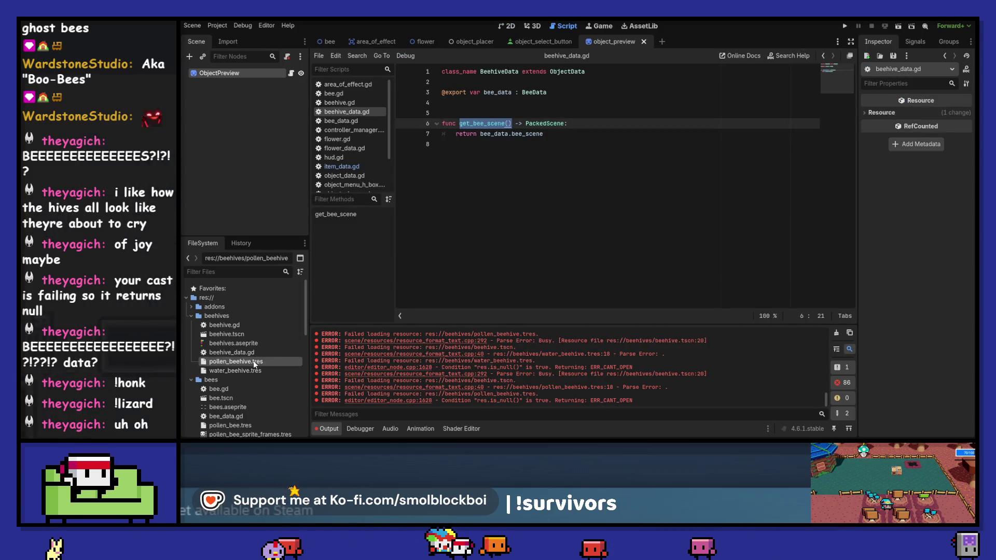
double_click(241, 334)
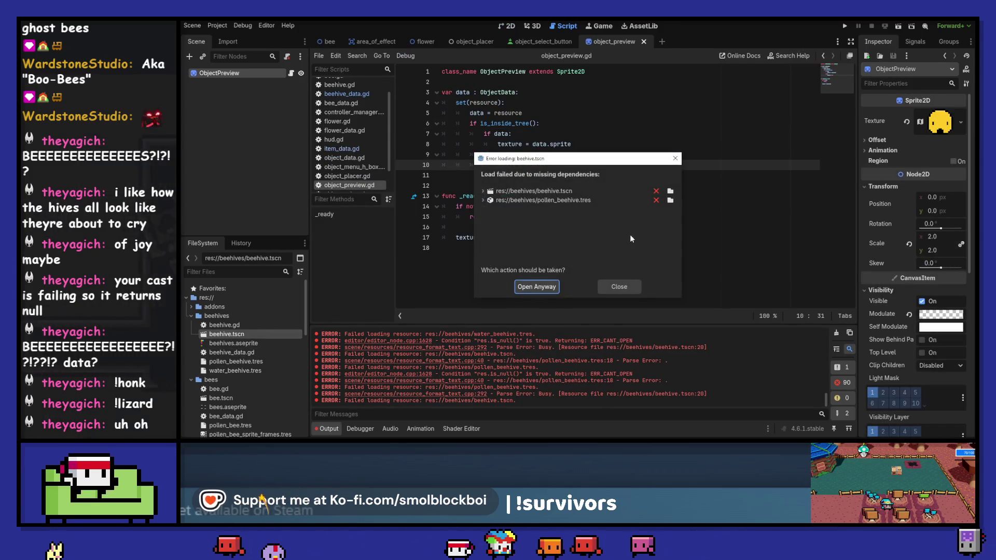
Repoint the missing beehive.tscn reference to beehive.tscn and list pollen_beehive.tres's dependencies
left_click(484, 190)
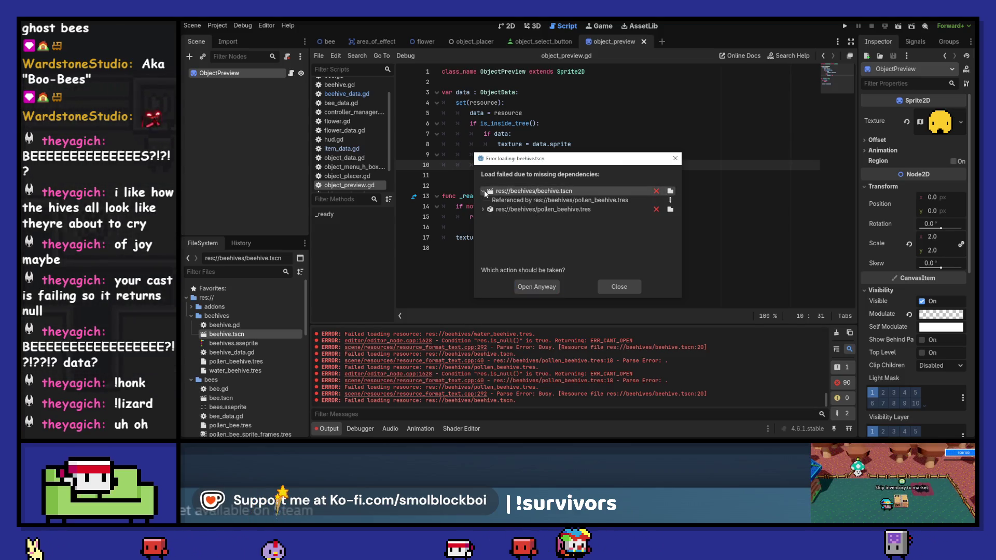
left_click(669, 192)
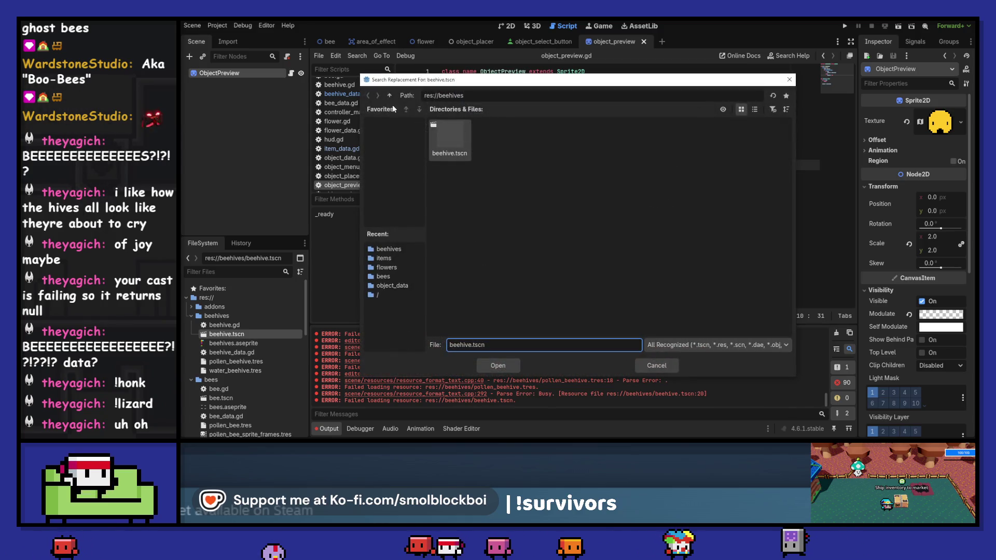
double_click(448, 138)
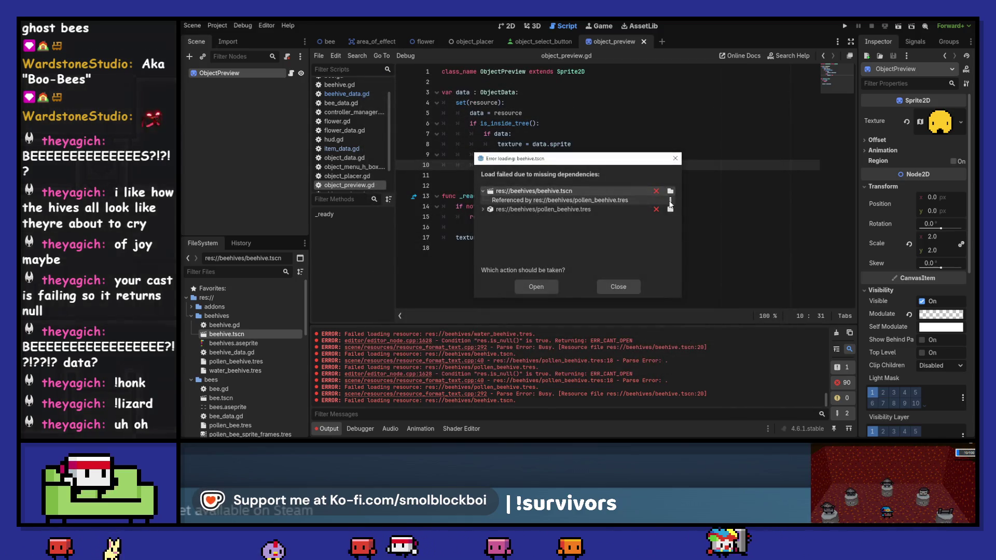
left_click(670, 201)
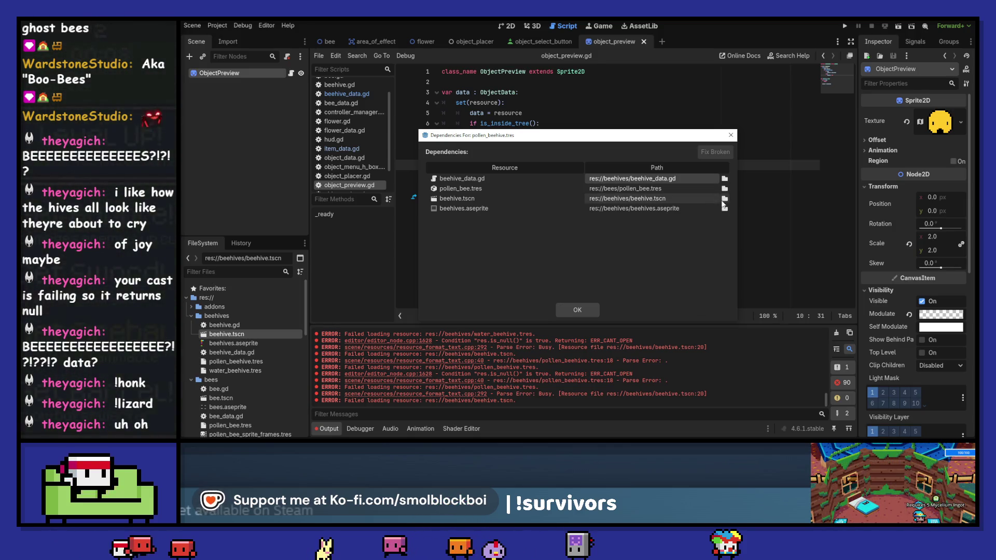
Remap pollen_beehive.tres's dependencies: beehives.aseprite, beehive.tscn, and pollen_bee.tres to res://bees/bee.tscn
left_click(724, 209)
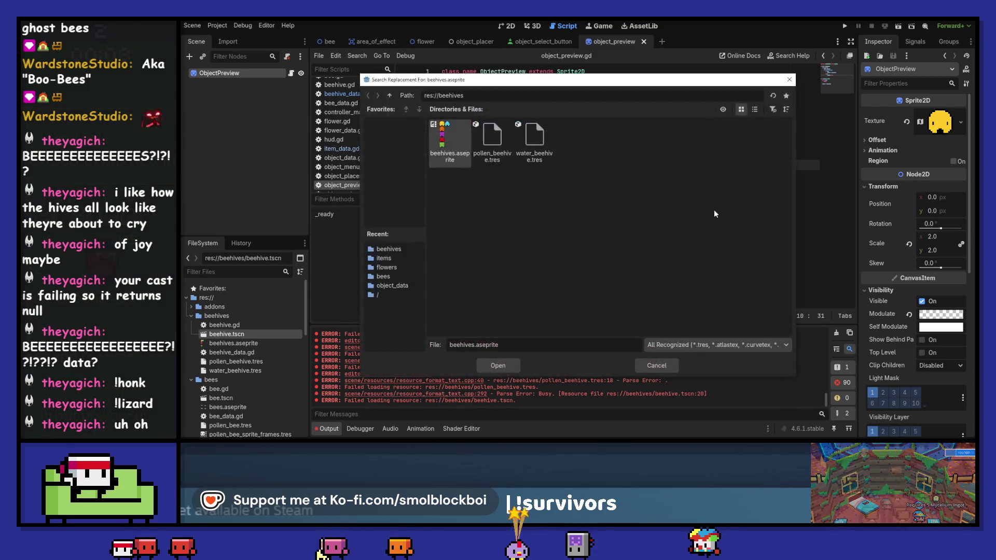
double_click(443, 137)
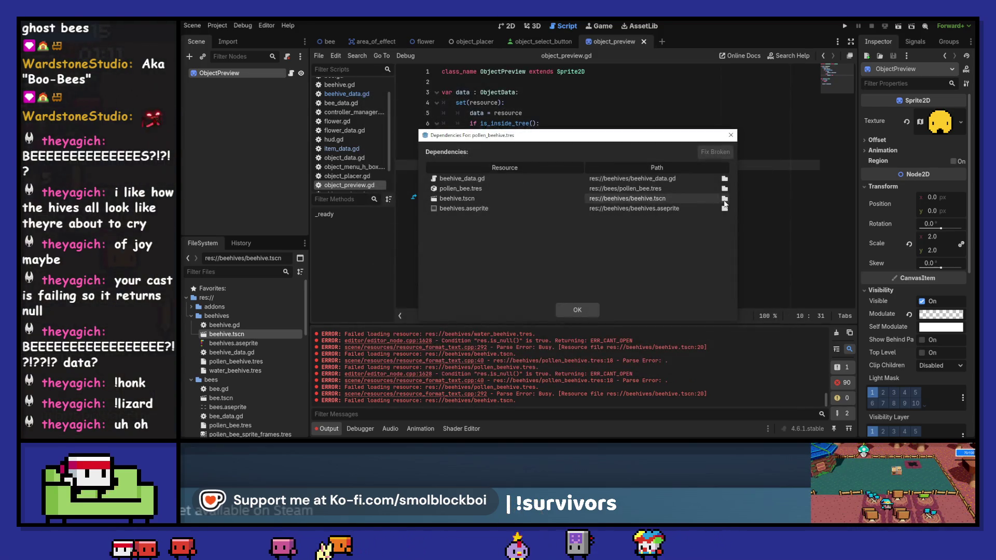
left_click(726, 198)
double_click(452, 137)
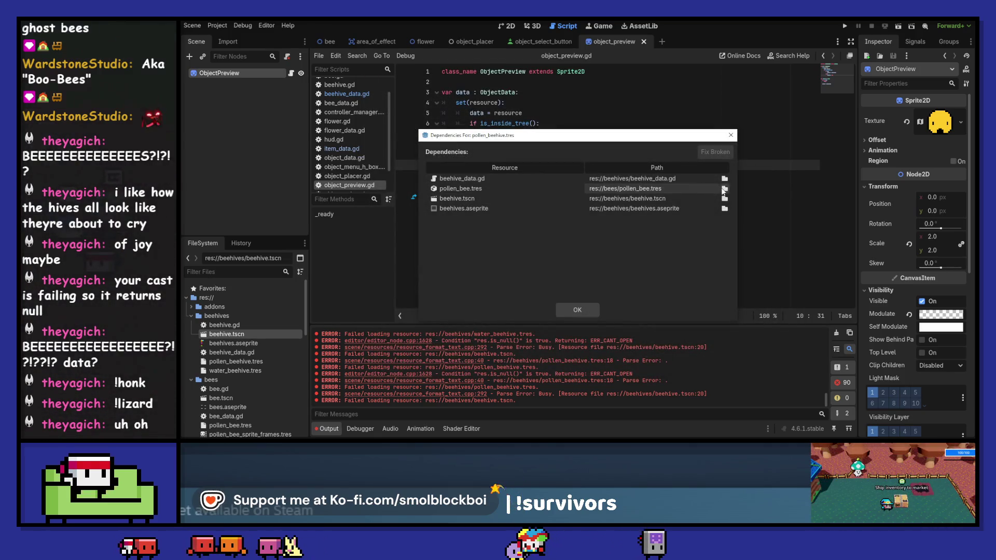
left_click(724, 188)
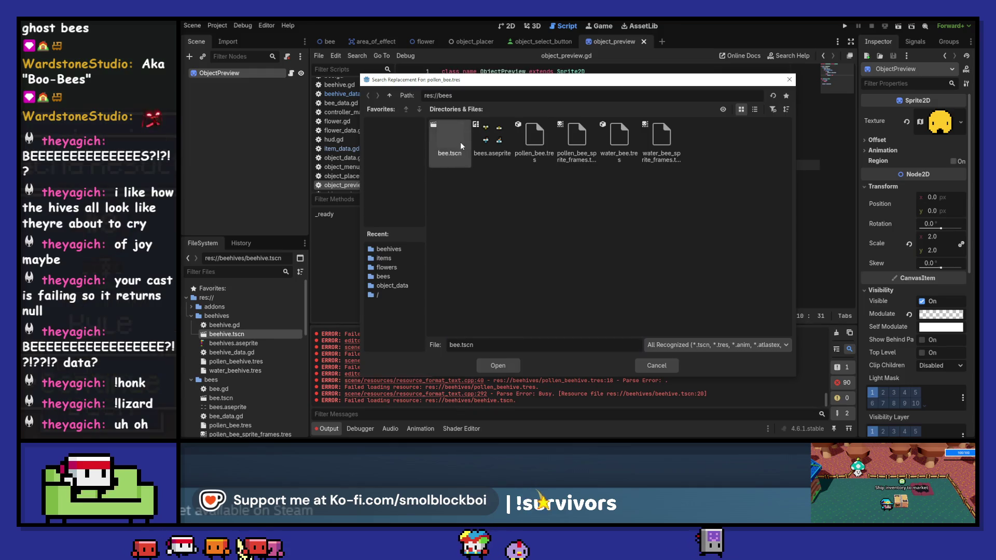
double_click(460, 141)
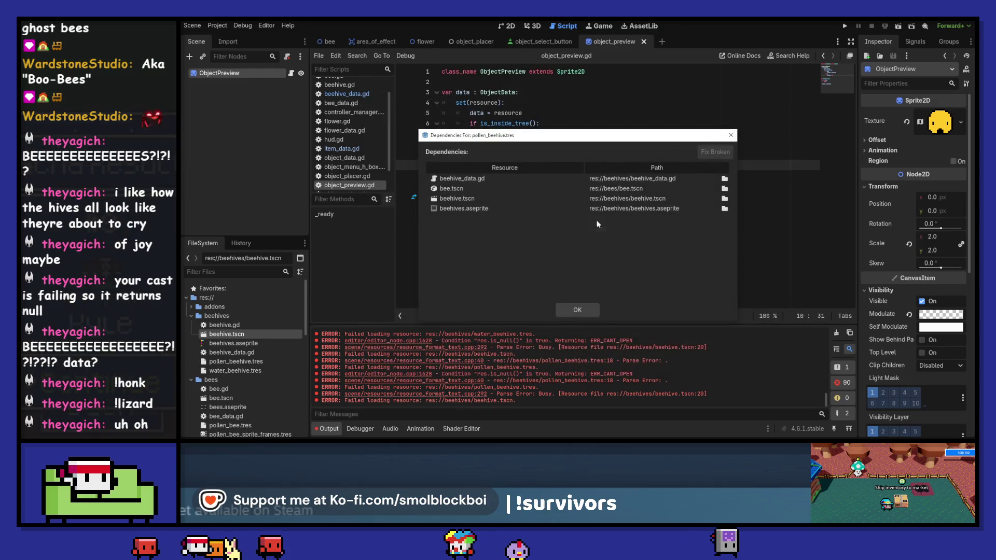
Abandon the beehive_data.gd replacement and re-review the beehive.tscn and pollen_beehive.tres dependency lists
left_click(724, 179)
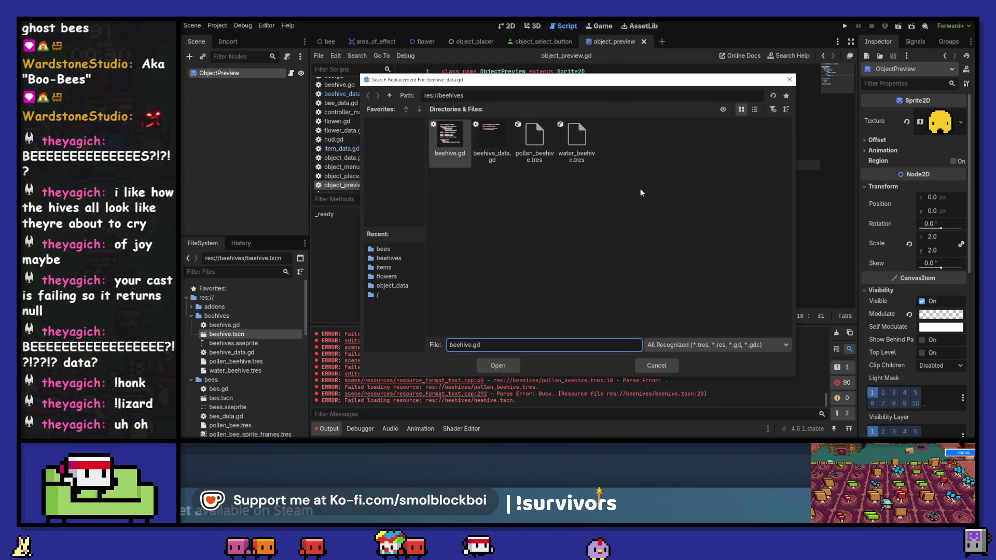
left_click_drag(610, 82, 635, 233)
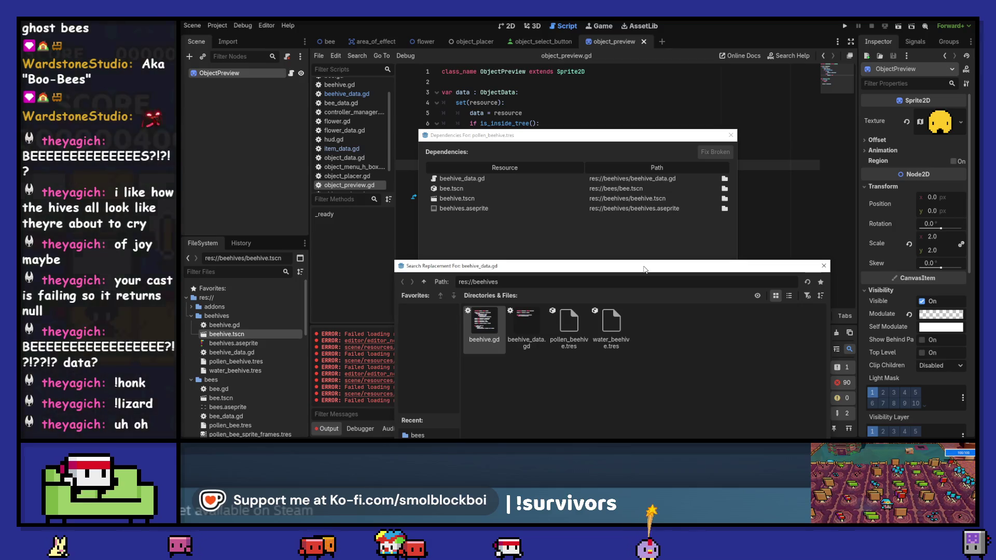
key("Escape")
key("Escape")
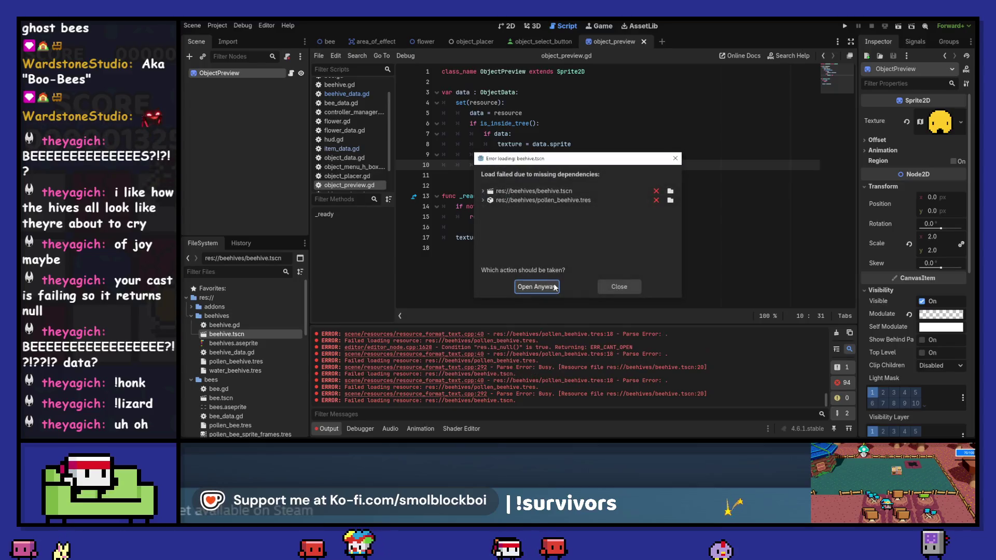
left_click(481, 200)
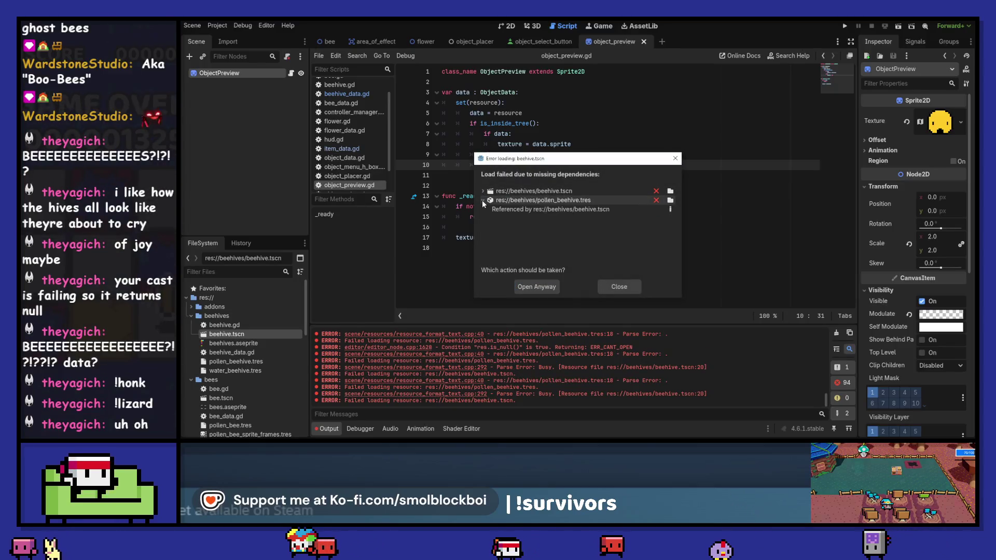
left_click(670, 209)
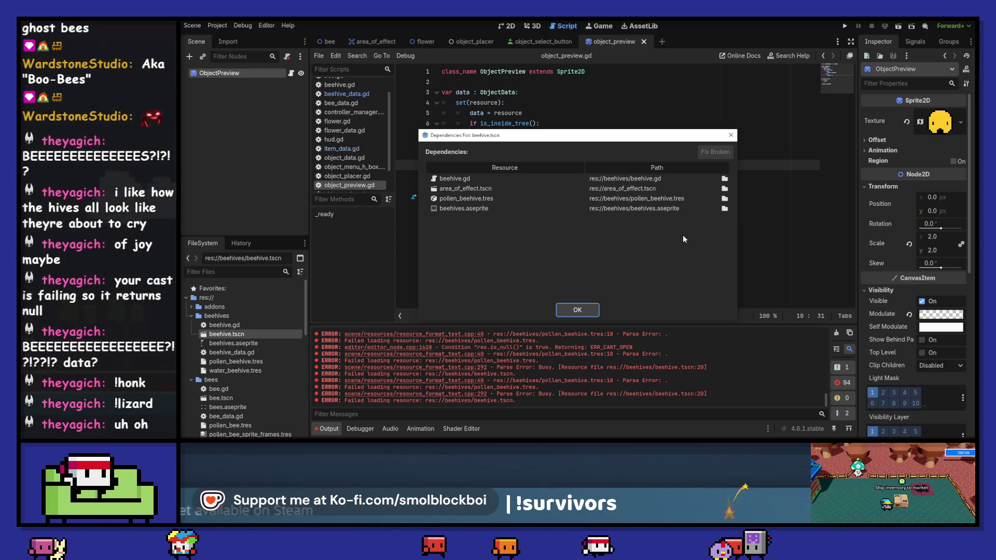
left_click(581, 310)
left_click(670, 201)
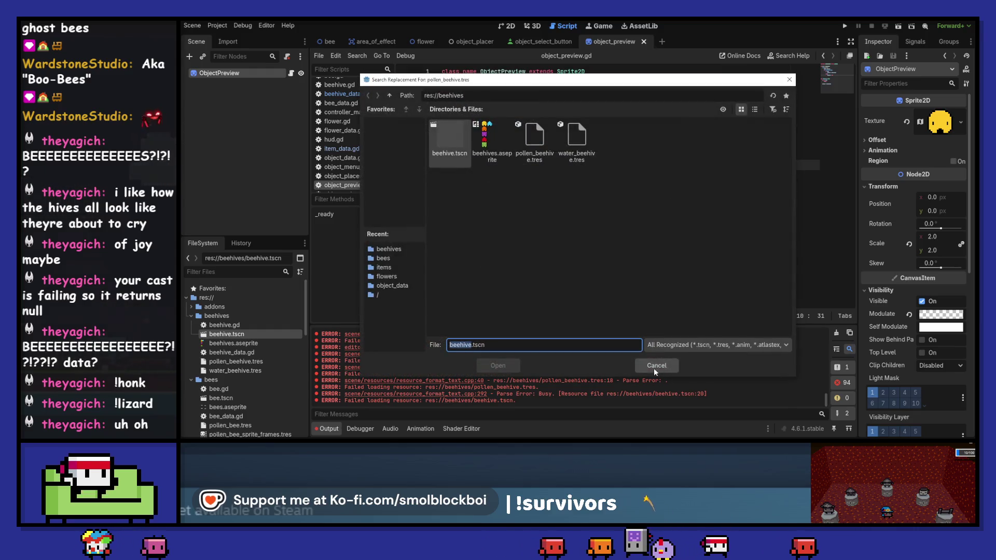
left_click(656, 367)
left_click(536, 286)
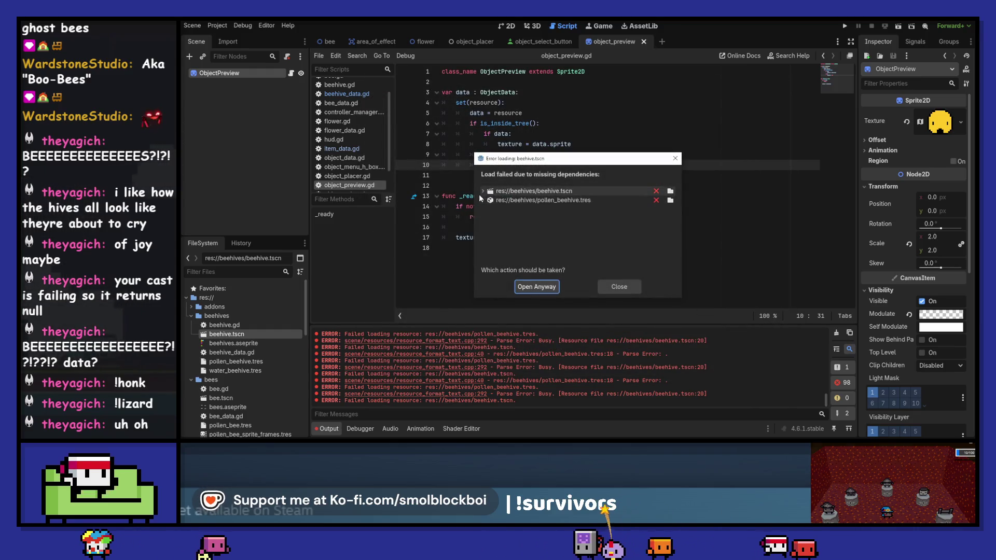
left_click(670, 208)
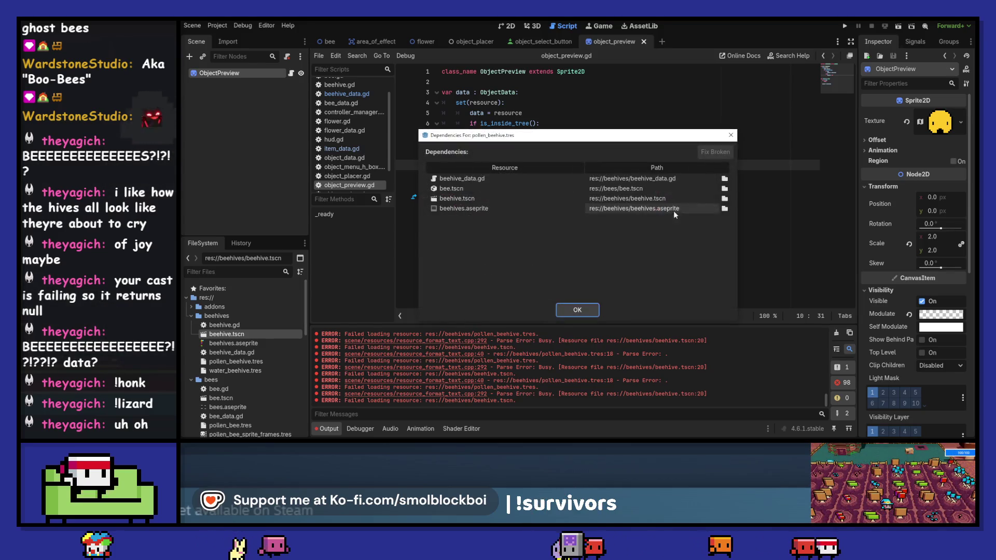
left_click(596, 310)
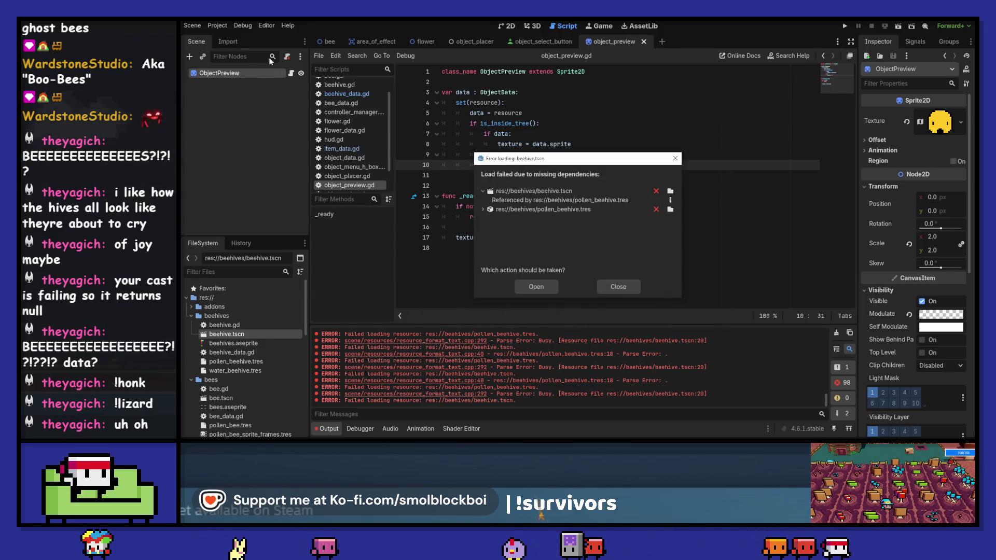
Dismiss the beehive loading error and reload the current project
left_click(617, 288)
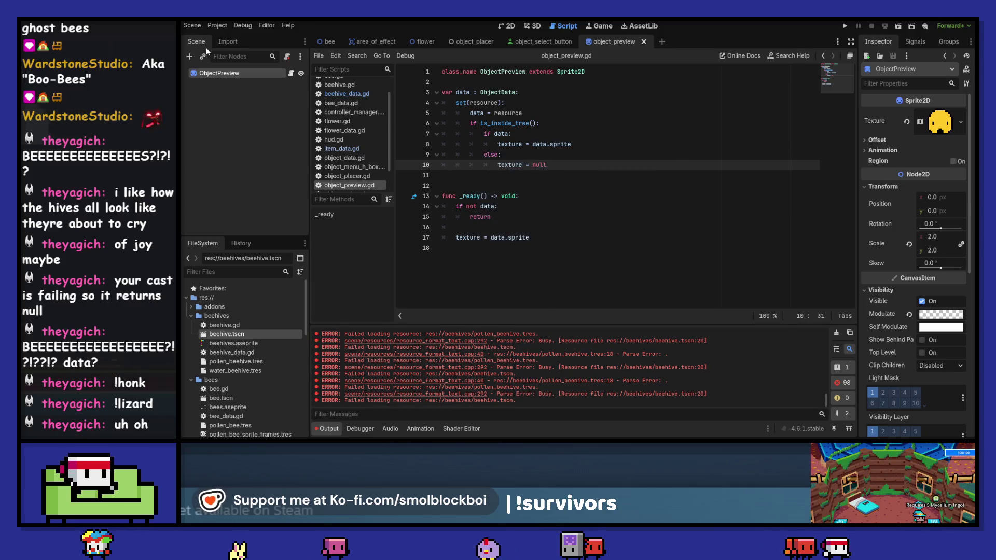
left_click(223, 27)
left_click(247, 126)
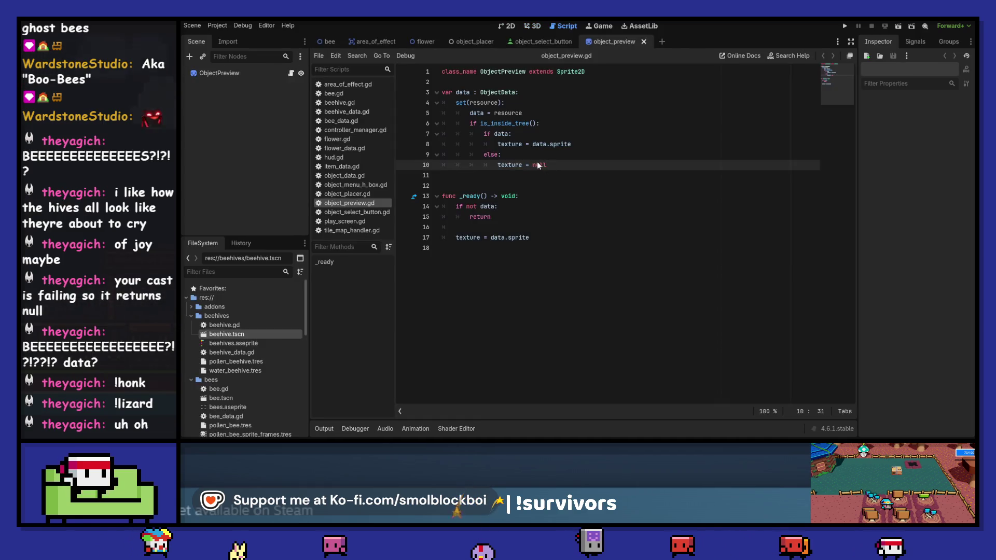
Open beehive.tscn anyway, acknowledge its load failures, retry once more, and show the Output log
double_click(263, 337)
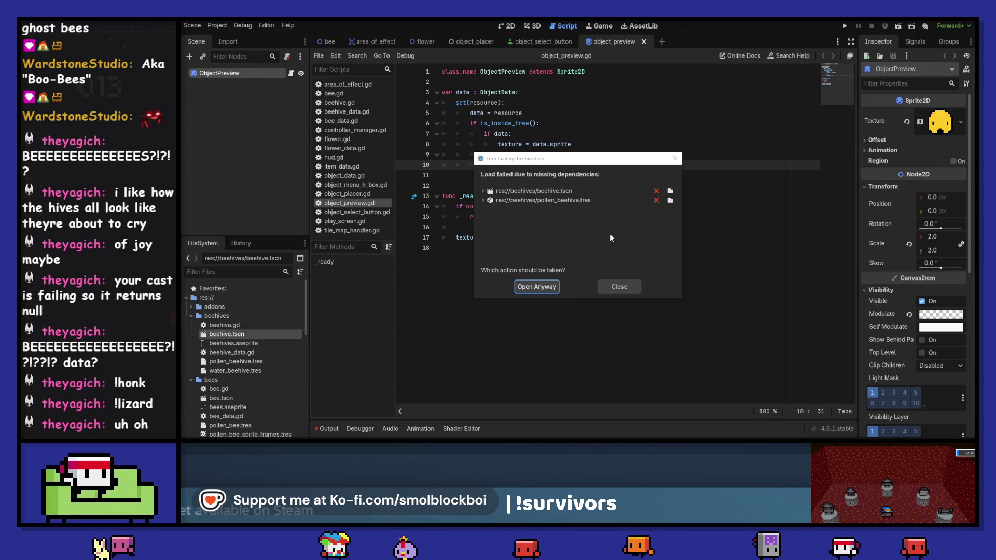
left_click(555, 286)
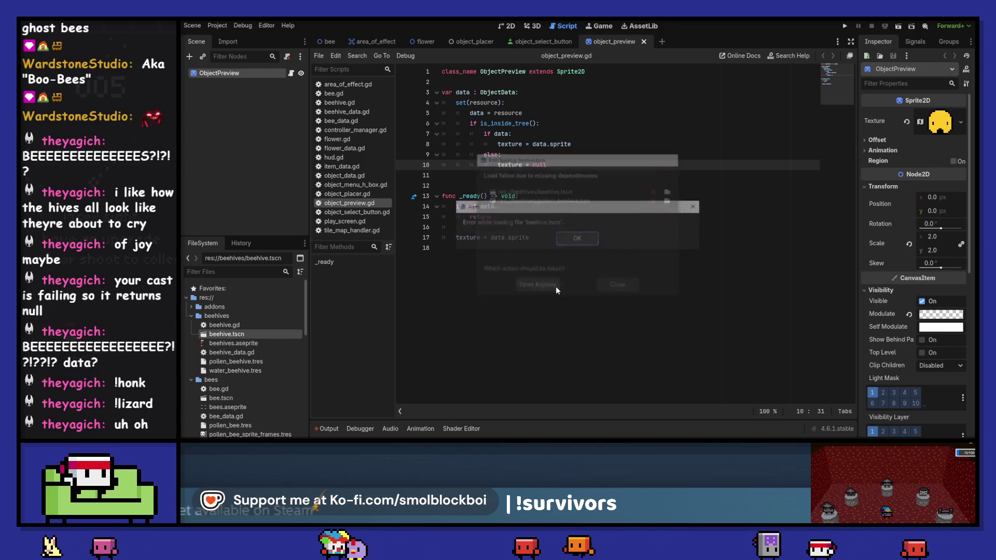
left_click(580, 238)
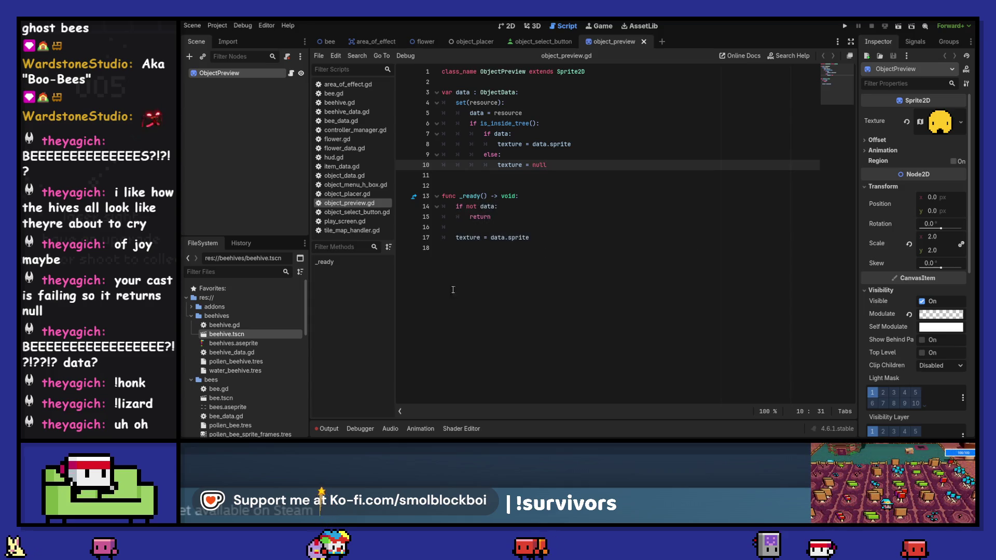
double_click(262, 332)
left_click(601, 289)
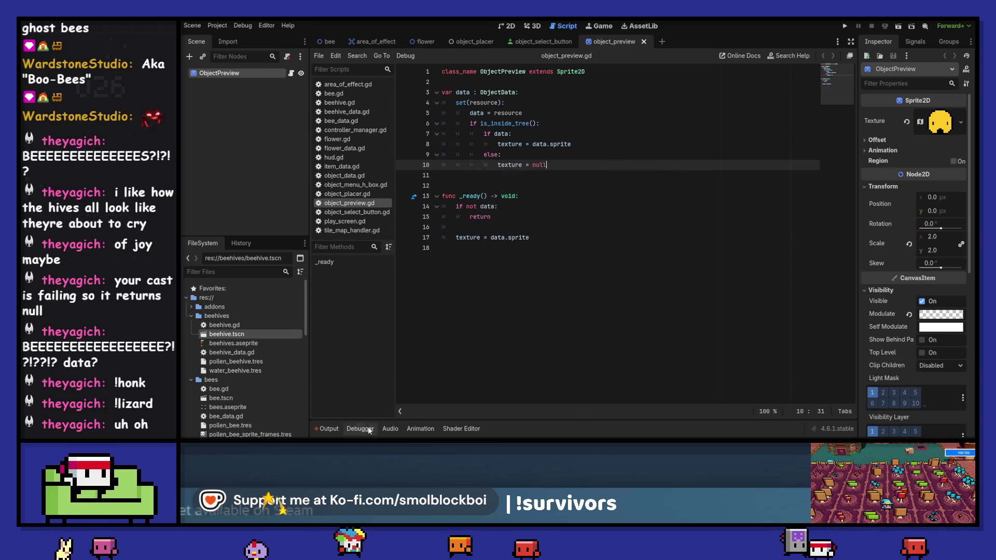
left_click(329, 427)
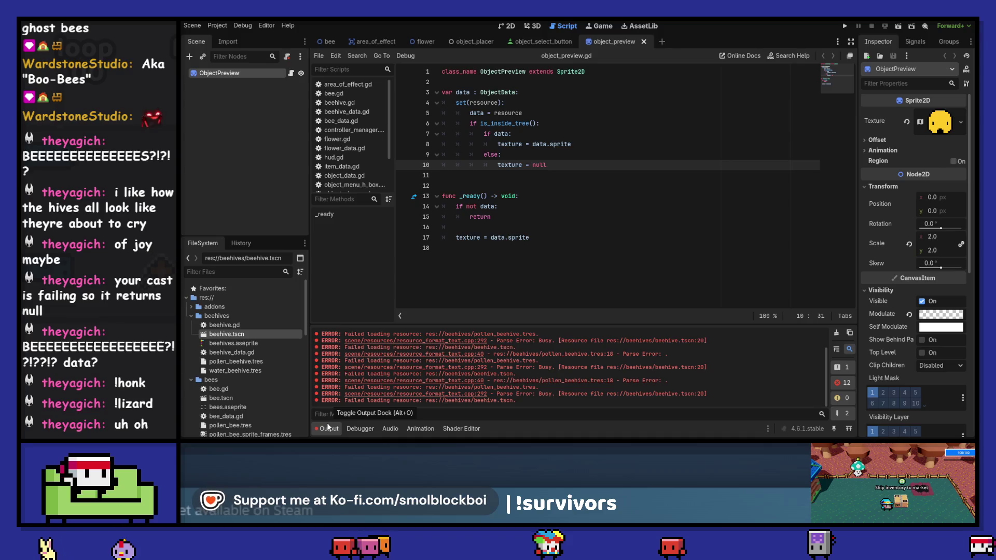
Read pollen_beehive.tres, beehive_data.gd, beehive.gd and bee.gd, then open bee.tscn
double_click(232, 361)
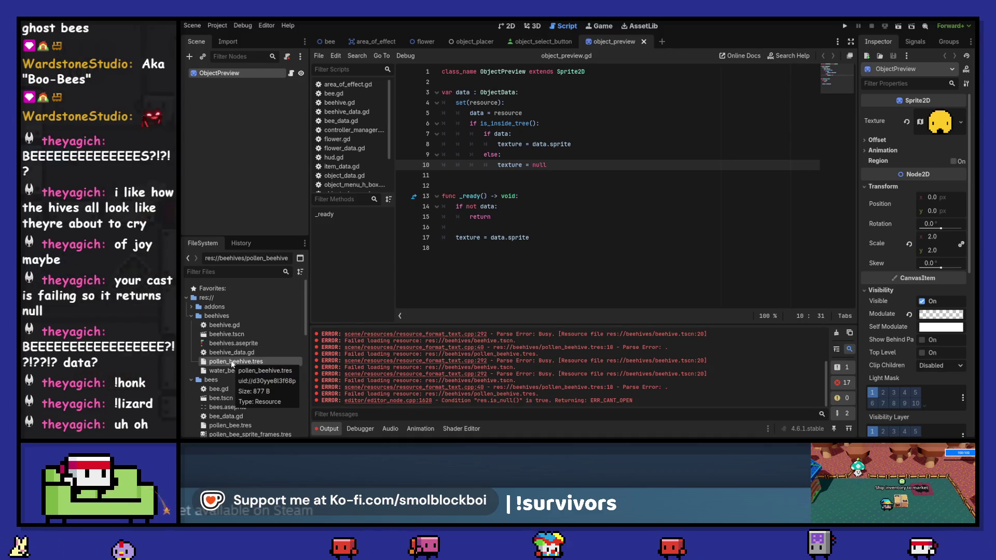
double_click(231, 353)
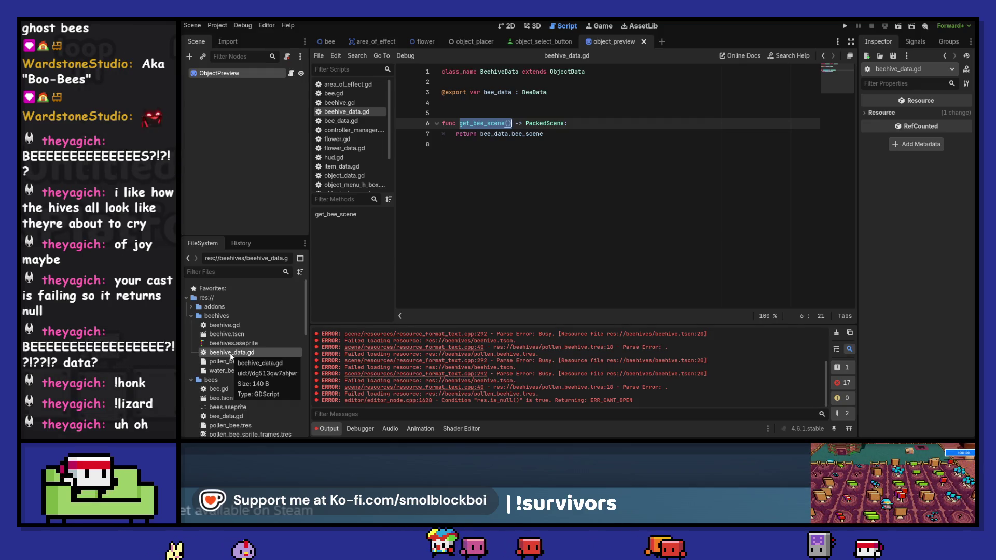
double_click(227, 325)
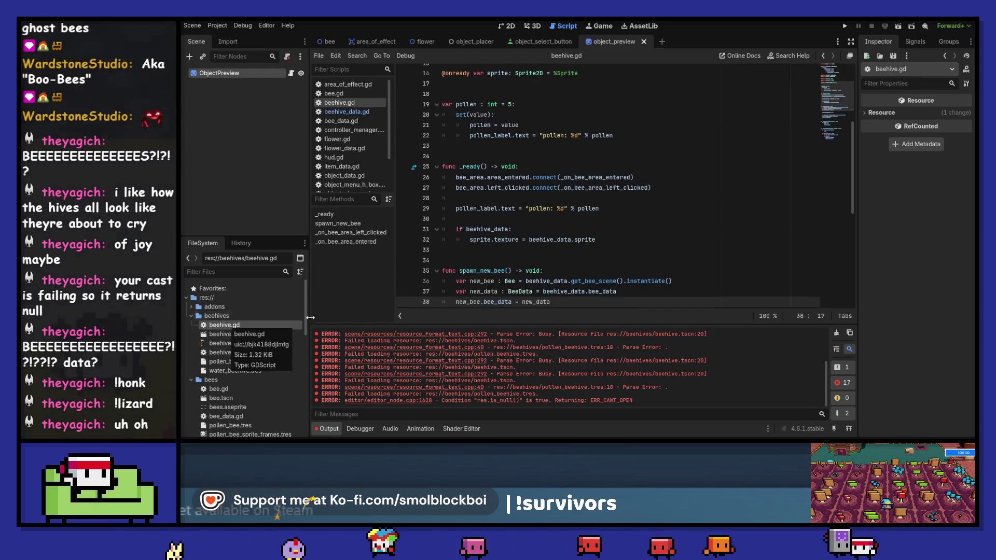
scroll(601, 234, "up", 5)
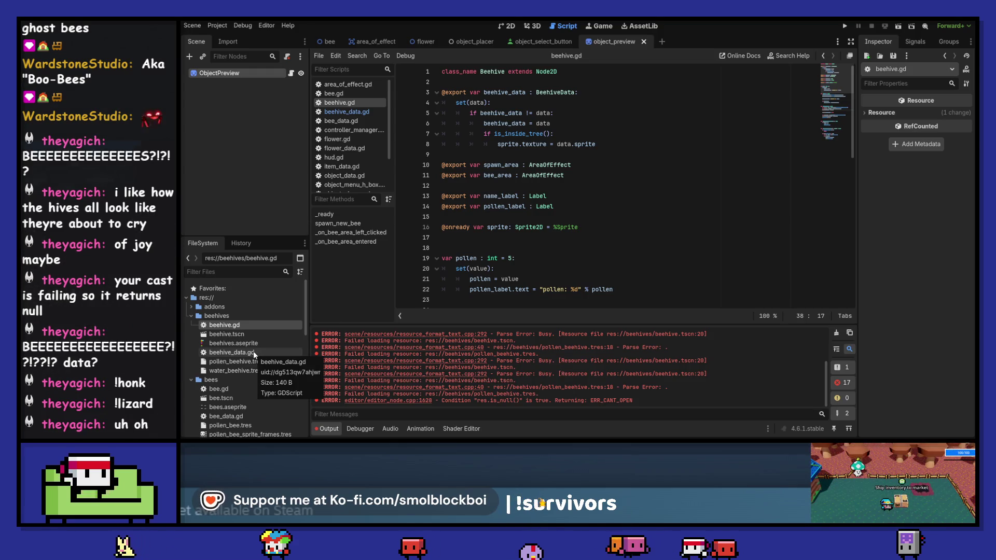
double_click(245, 388)
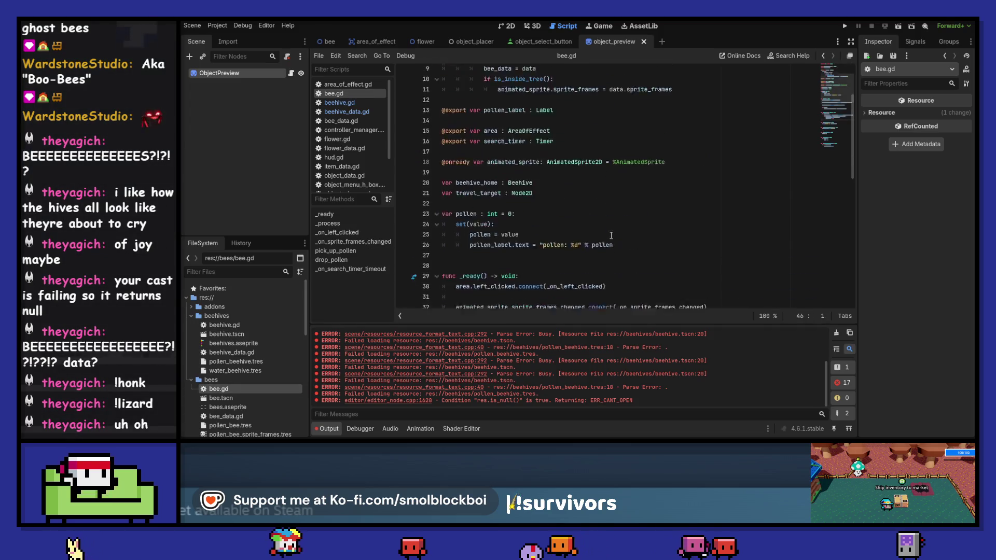
scroll(610, 236, "up", 3)
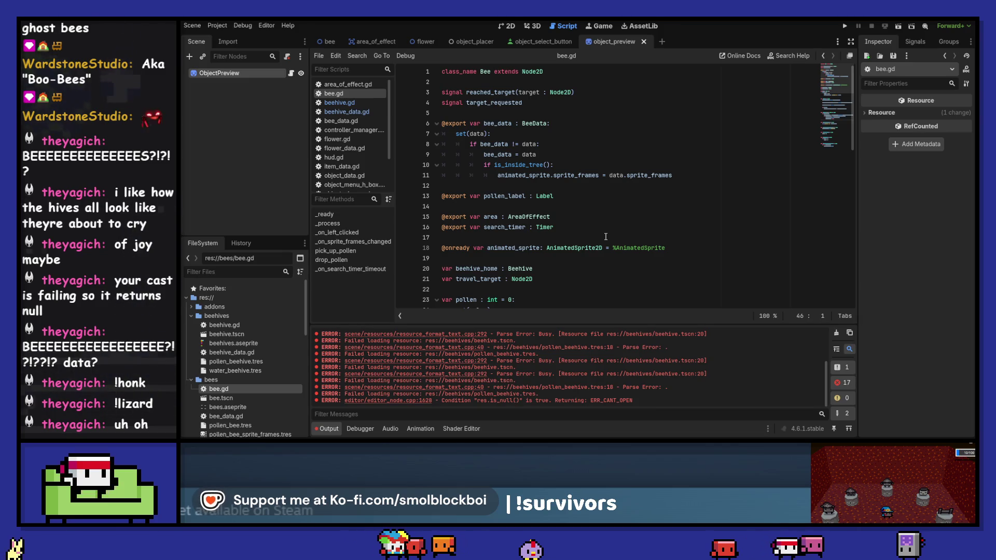
double_click(258, 397)
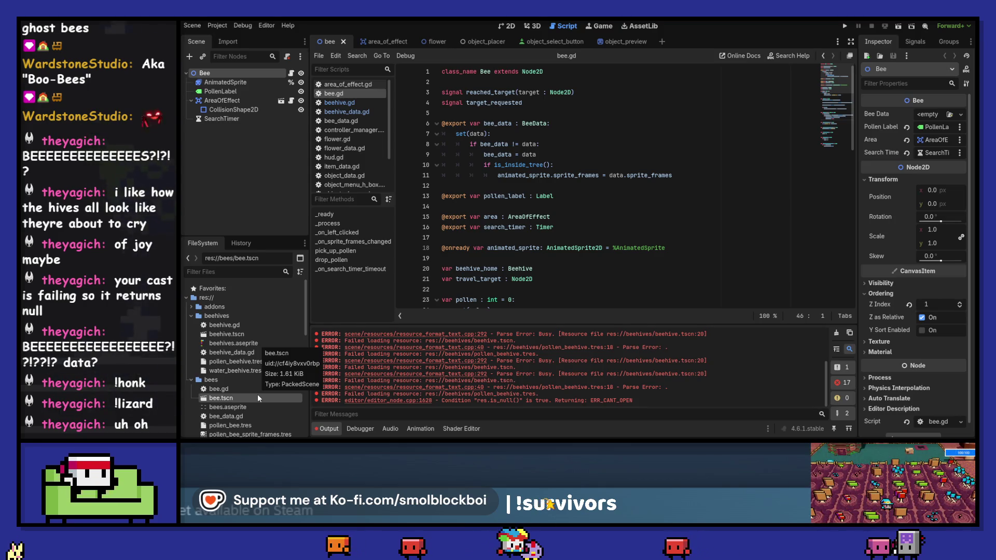
Open beehive.tscn, expand its beehive.tscn and pollen_beehive.tres missing entries, and list pollen_beehive.tres's dependencies
double_click(228, 334)
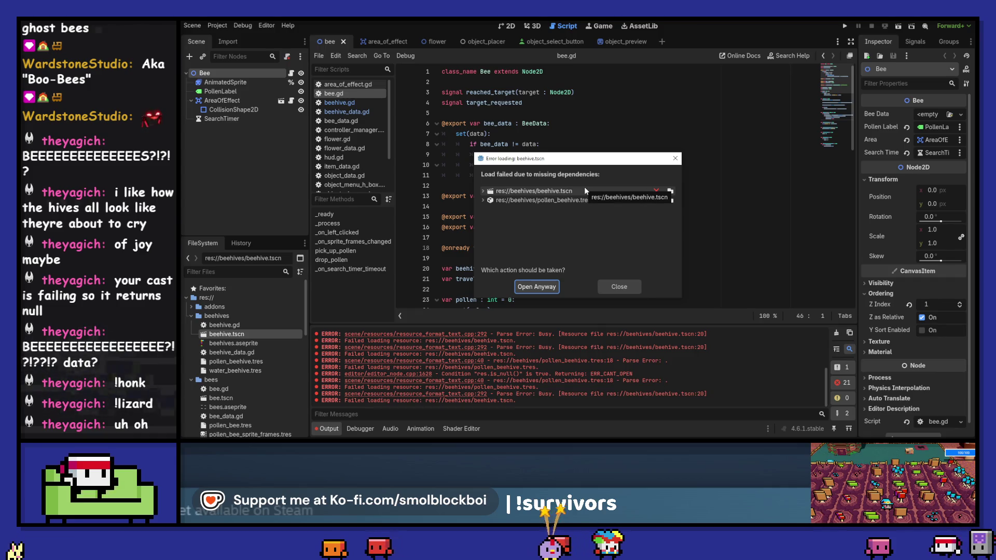
left_click(483, 191)
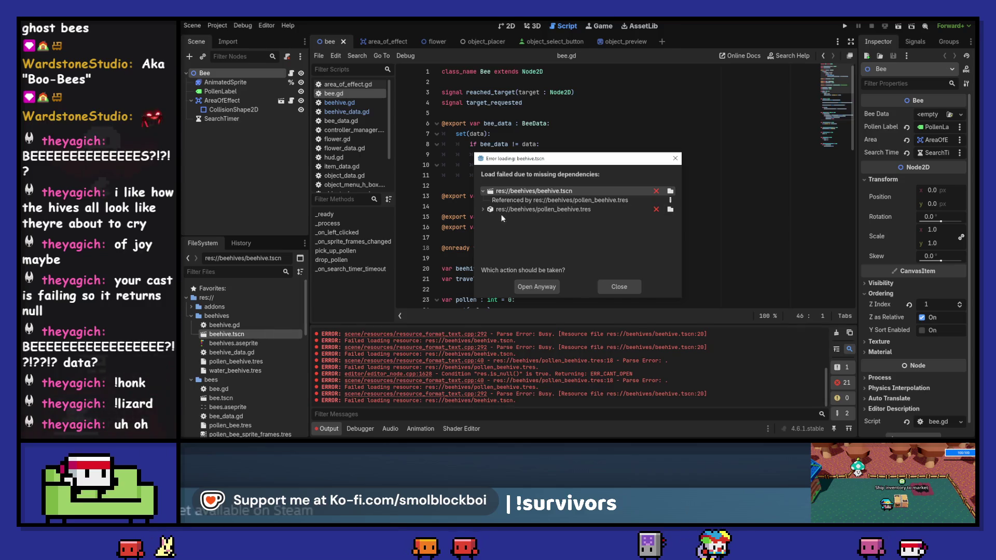
left_click(483, 208)
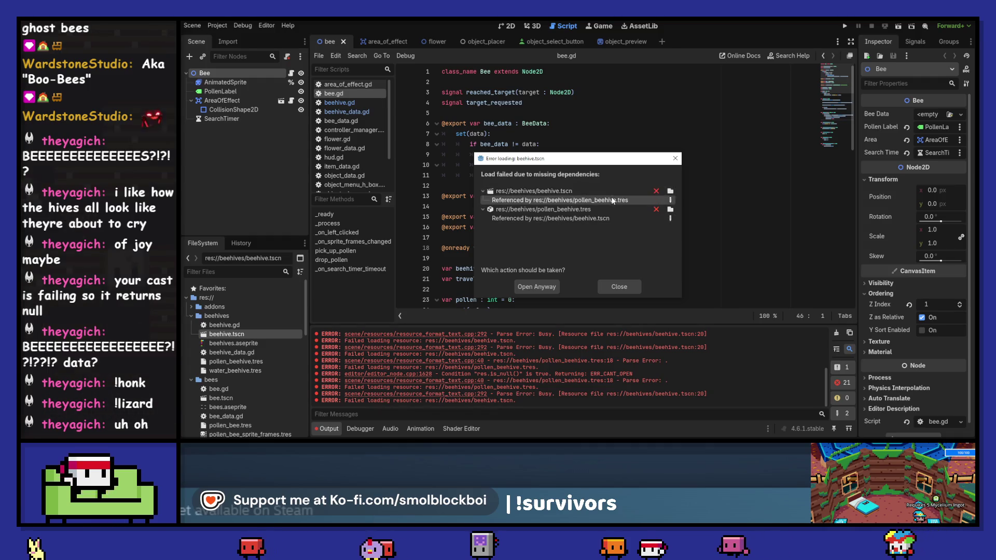
left_click(670, 200)
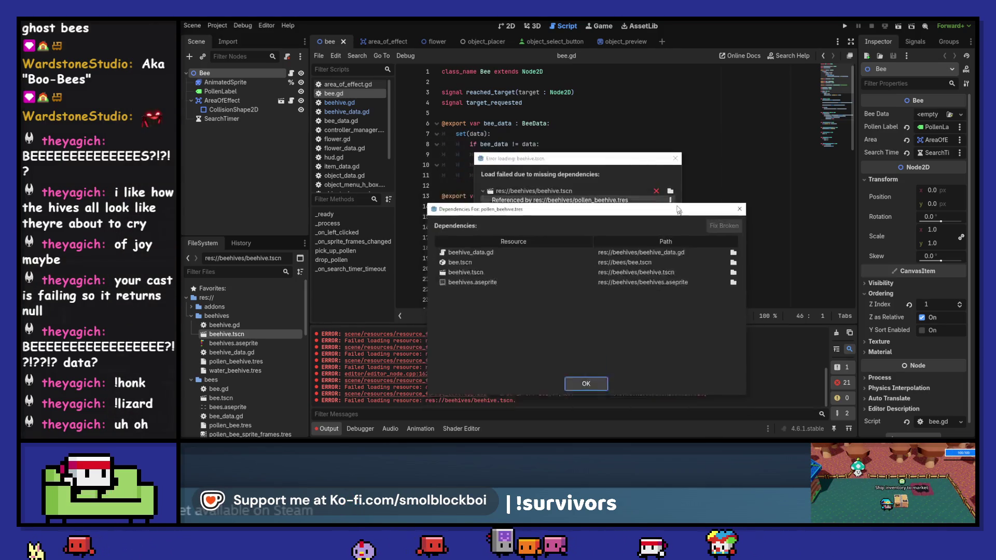
Re-link pollen_beehive.tres's beehive.tscn dependency to beehive.tscn and confirm the change
left_click(684, 213)
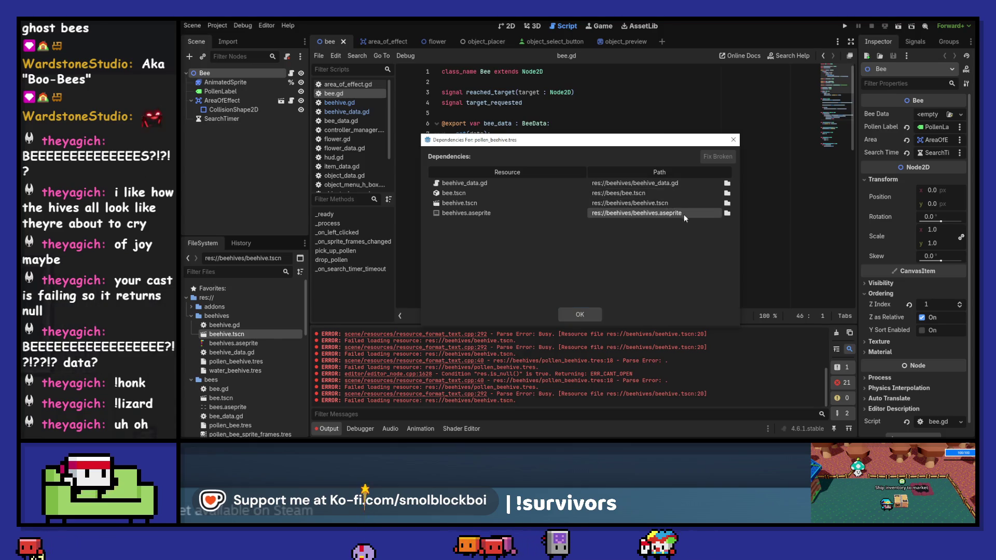
left_click_drag(703, 142, 705, 307)
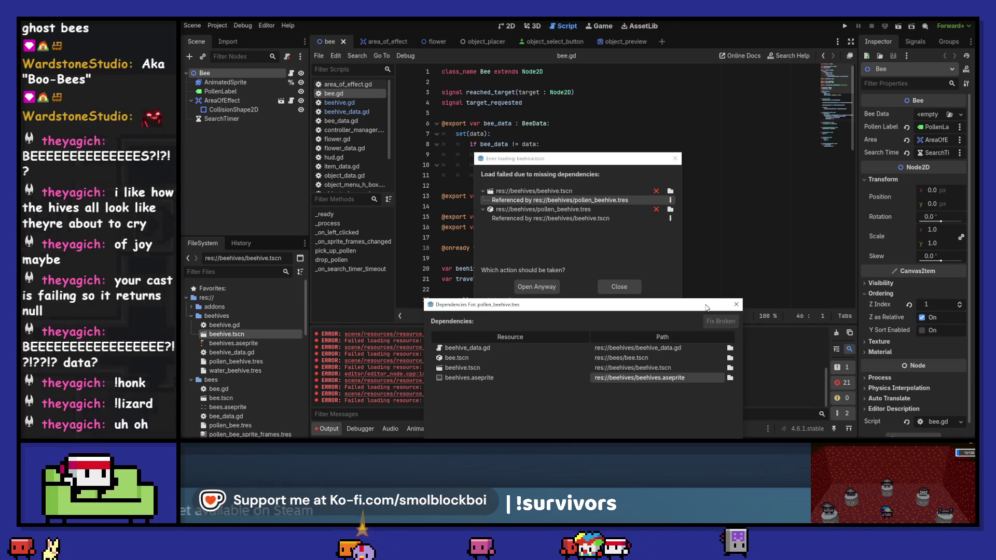
left_click_drag(705, 307, 718, 165)
left_click(741, 226)
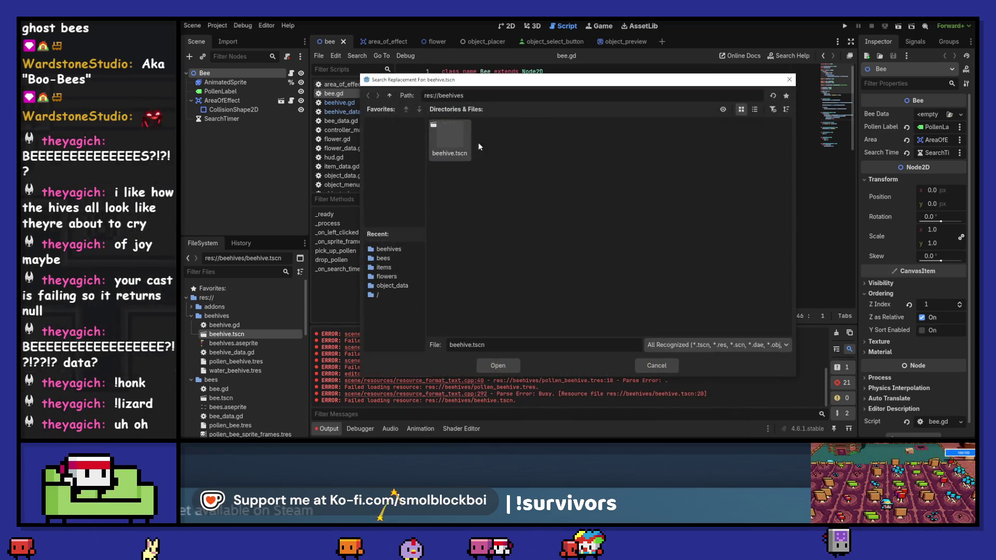
double_click(465, 141)
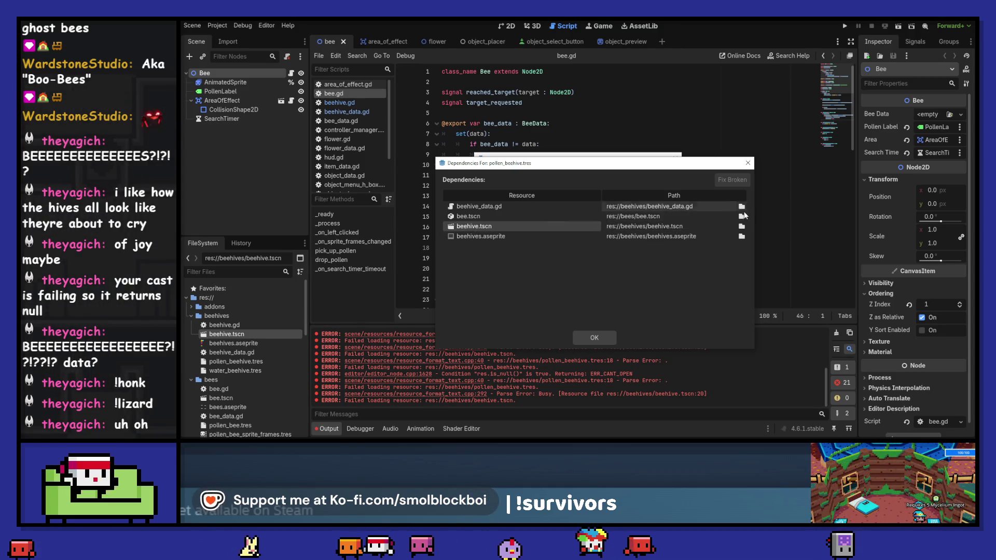
left_click(592, 337)
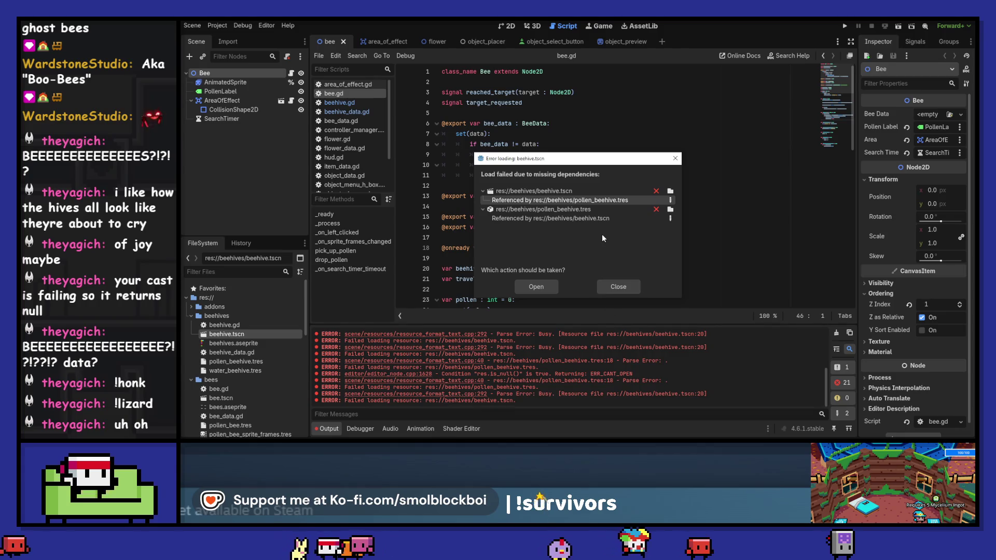
Re-link beehive.tscn's dependency to pollen_beehive.tres, retry opening, and close the persisting load error
left_click(615, 208)
left_click(670, 219)
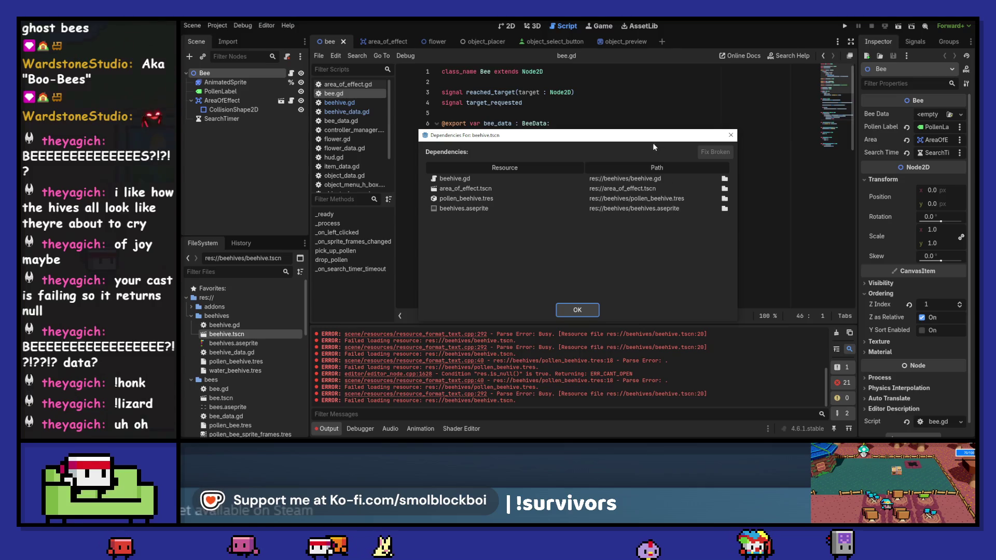
left_click_drag(659, 135, 682, 273)
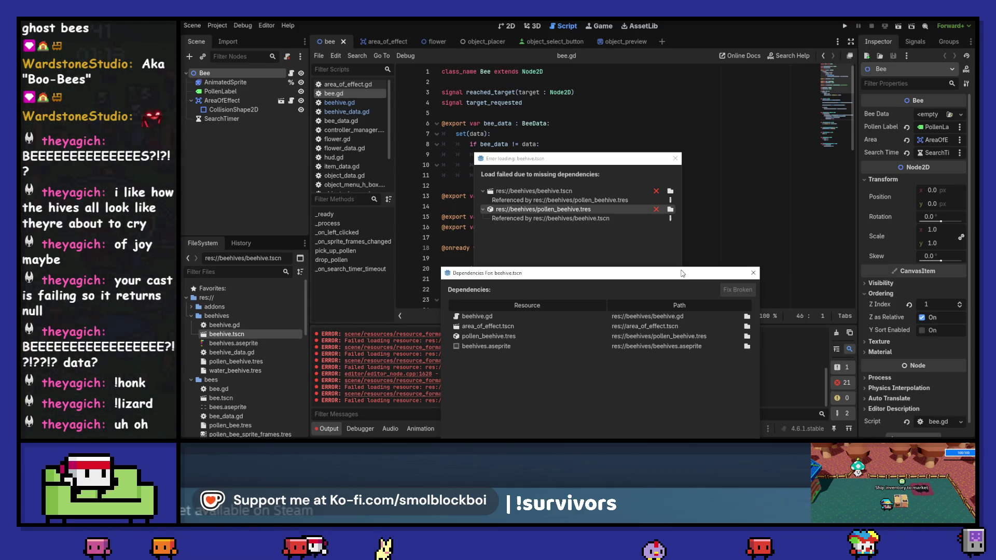
left_click_drag(682, 273, 672, 143)
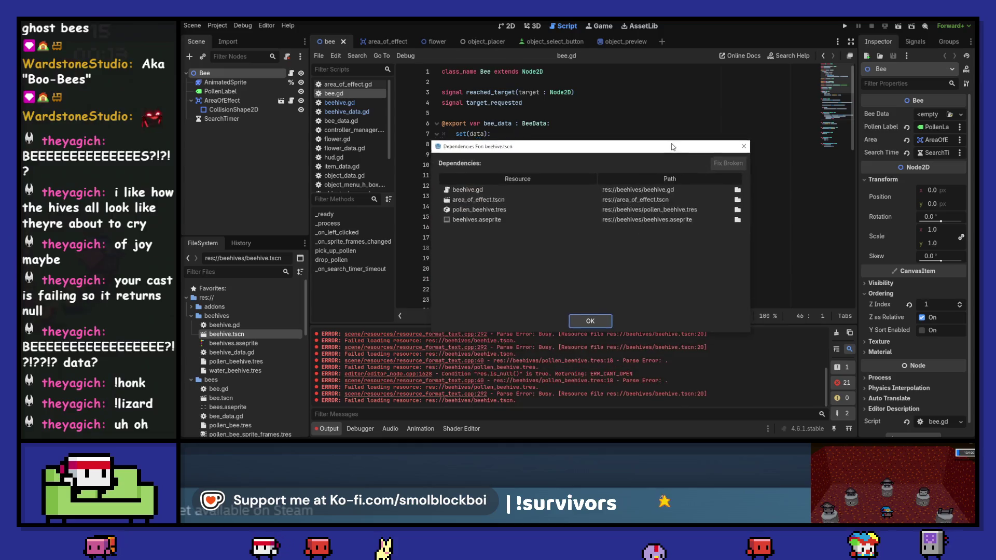
left_click(737, 208)
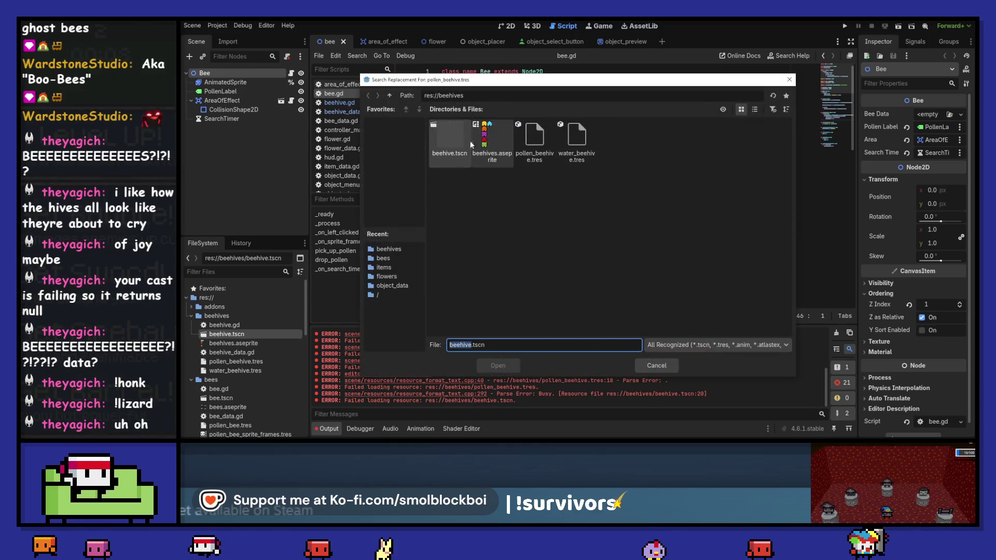
double_click(537, 141)
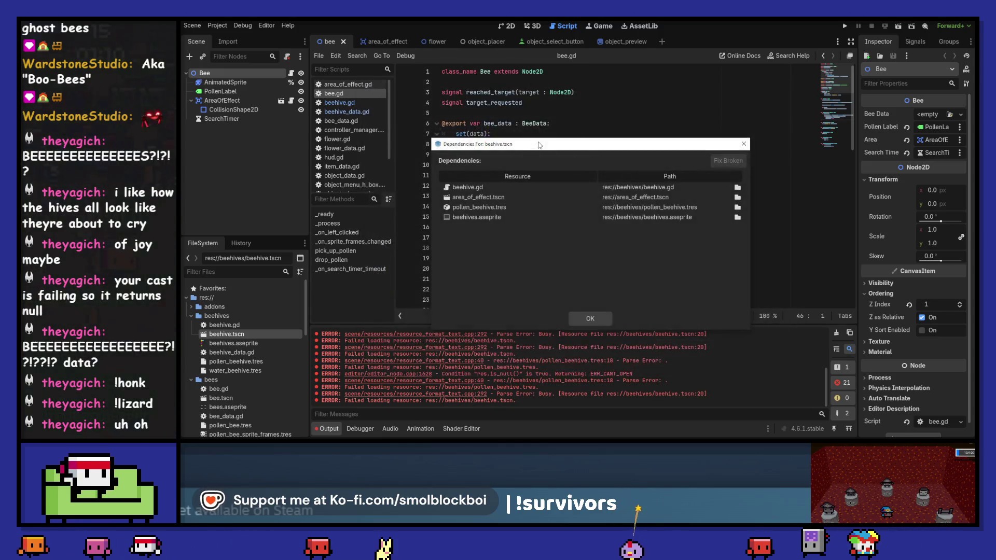
left_click(586, 319)
left_click(537, 289)
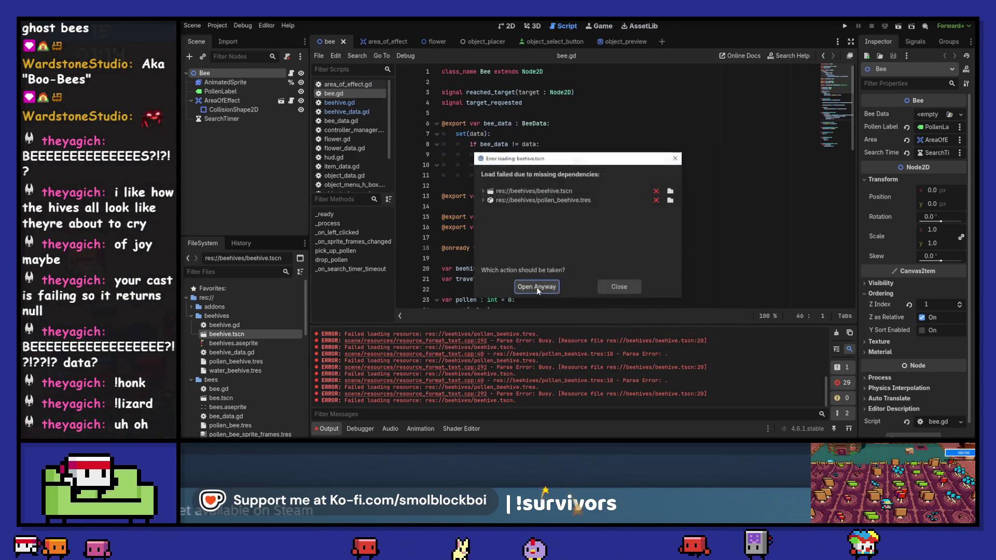
left_click(617, 290)
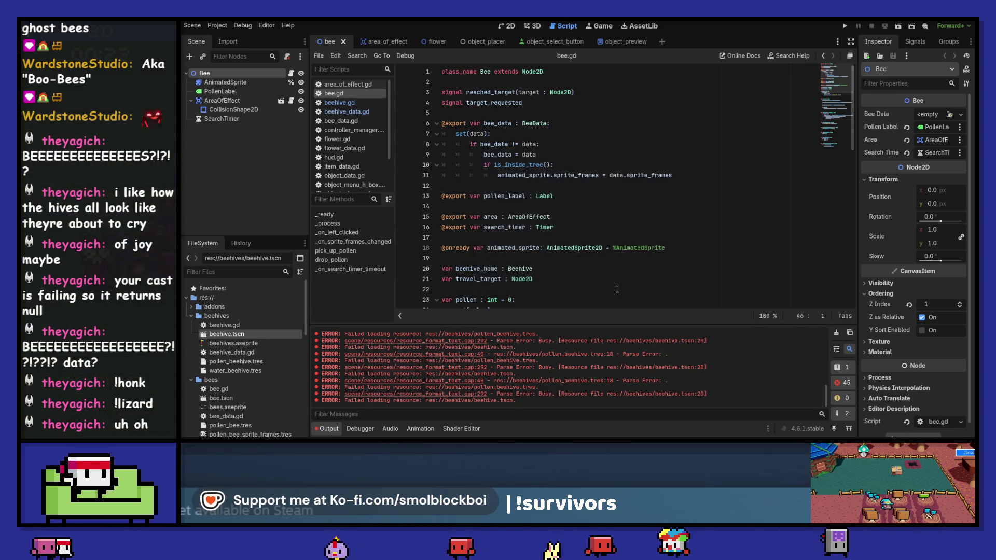
Comment out lines 3–8 of beehive.gd (beehive_data export and setter) with Ctrl+K and save
double_click(224, 326)
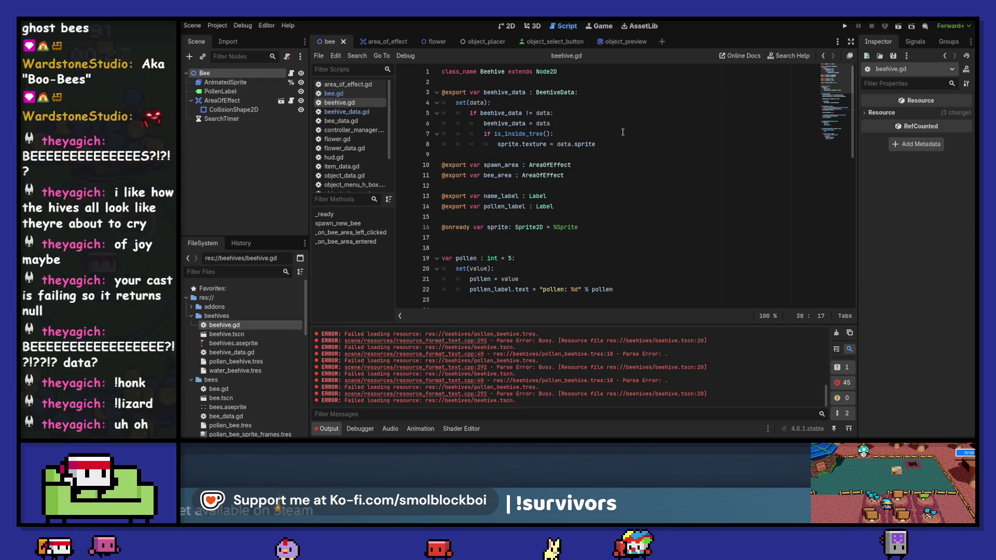
left_click_drag(631, 144, 608, 90)
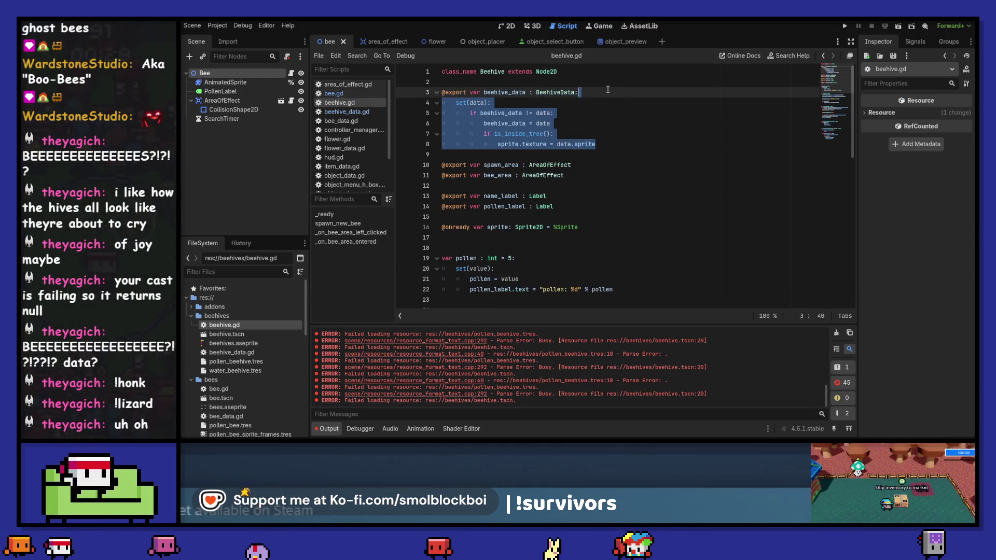
key("ctrl+k")
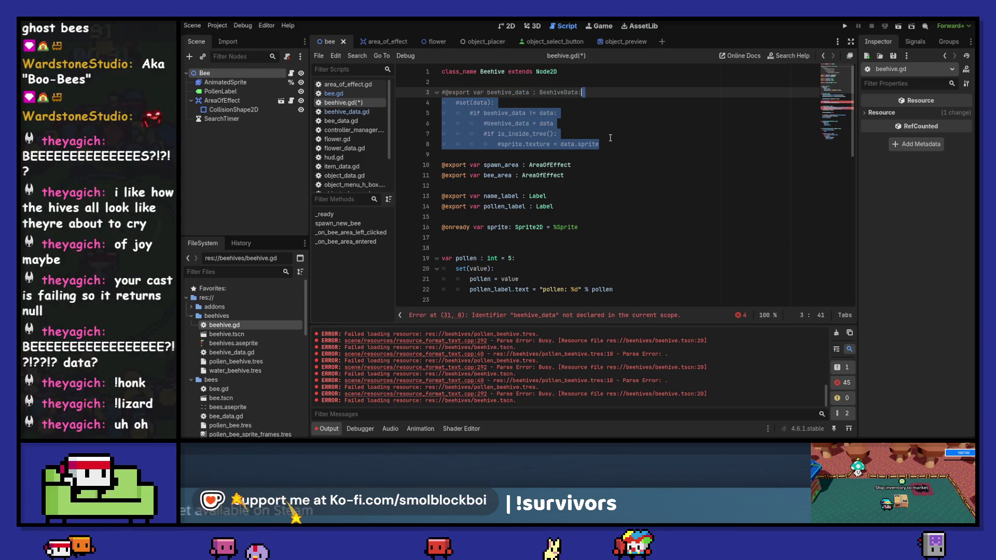
scroll(610, 137, "down", 3)
key("ctrl+s")
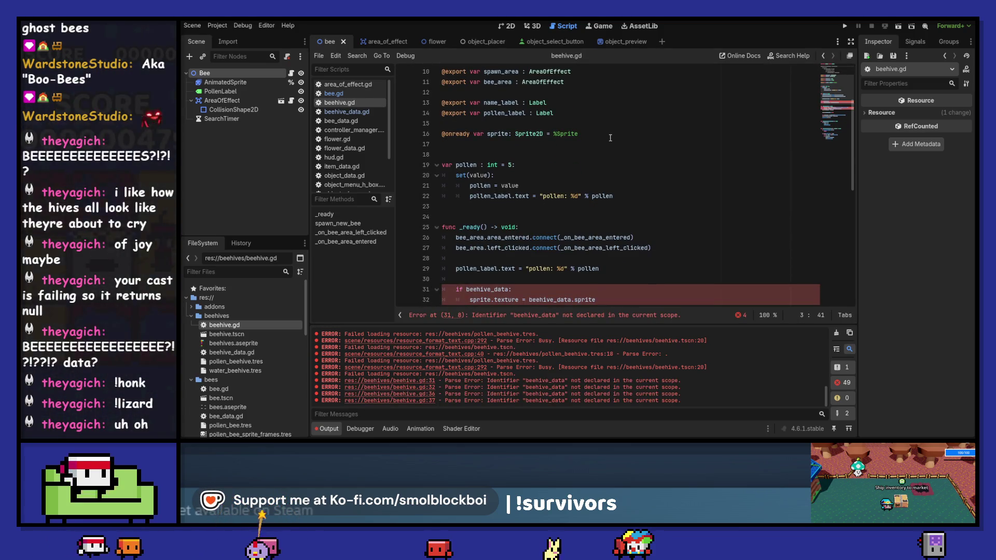
scroll(610, 208, "down", 3)
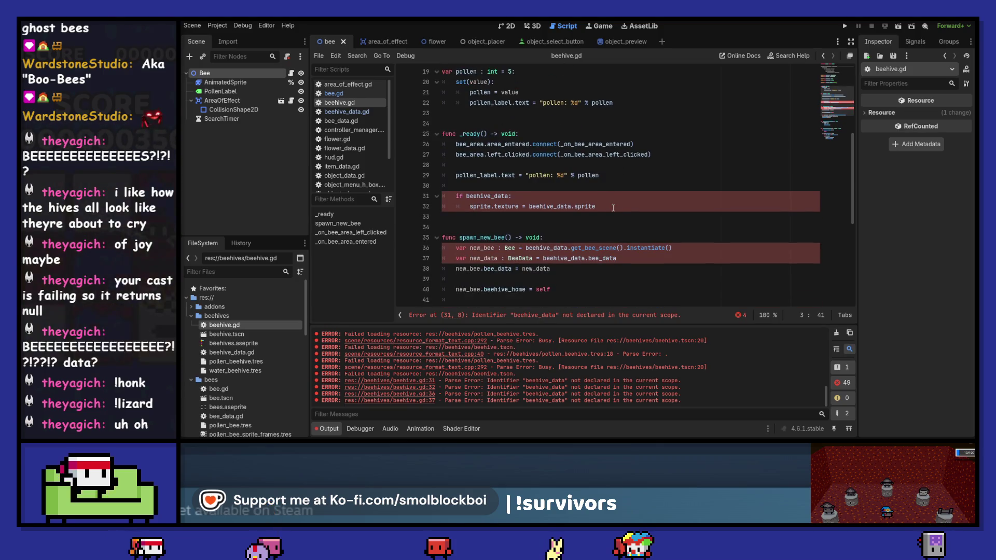
scroll(611, 207, "down", 3)
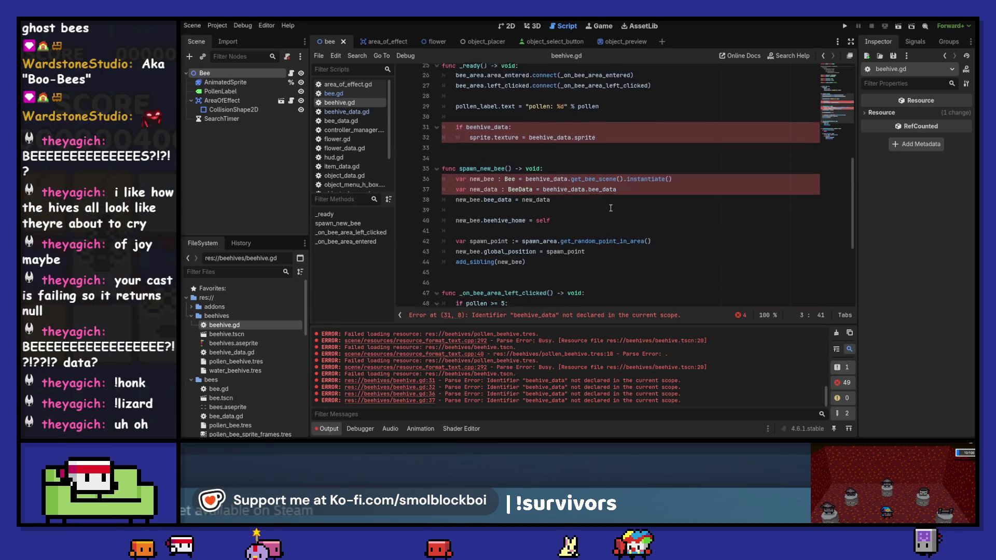
Retry opening beehive.tscn twice, dismissing each load error
double_click(244, 334)
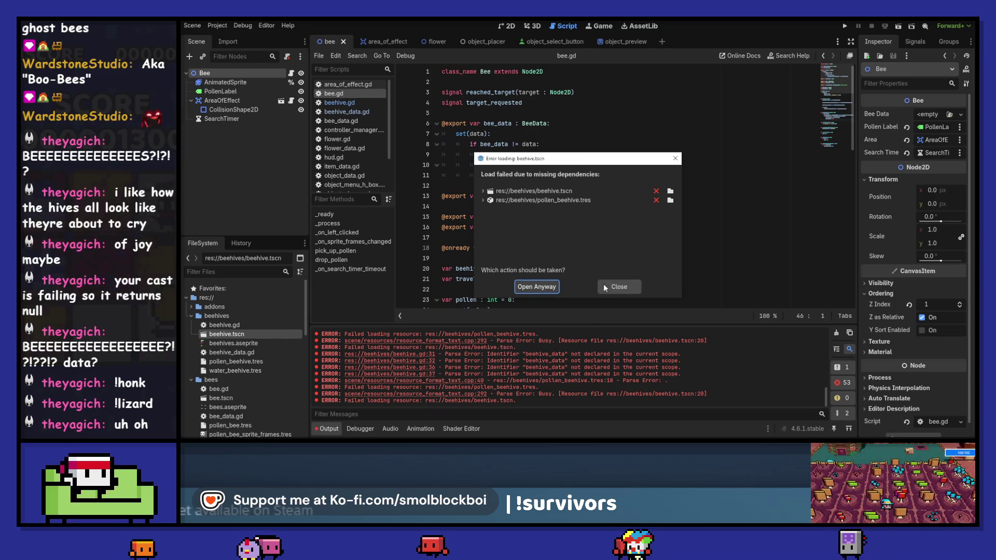
left_click(603, 285)
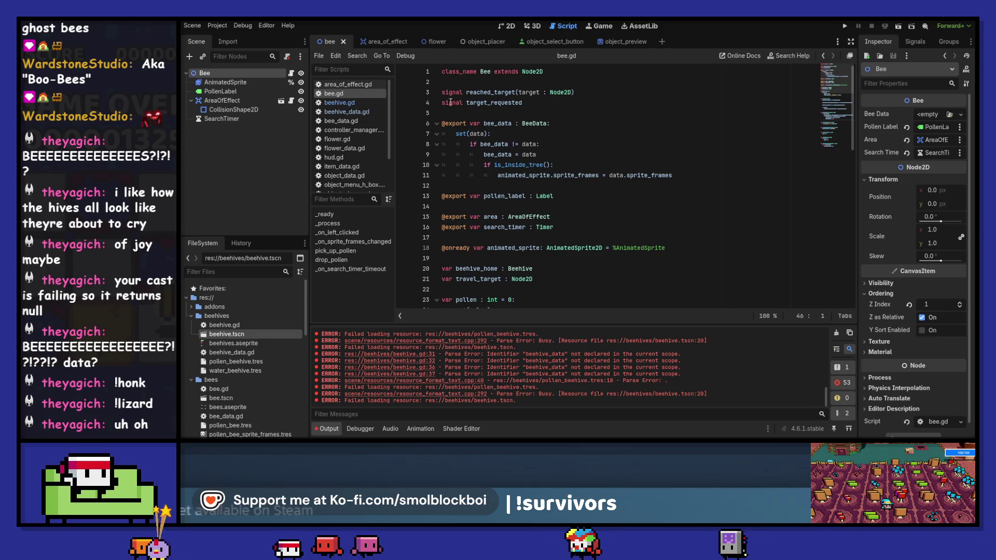
double_click(244, 334)
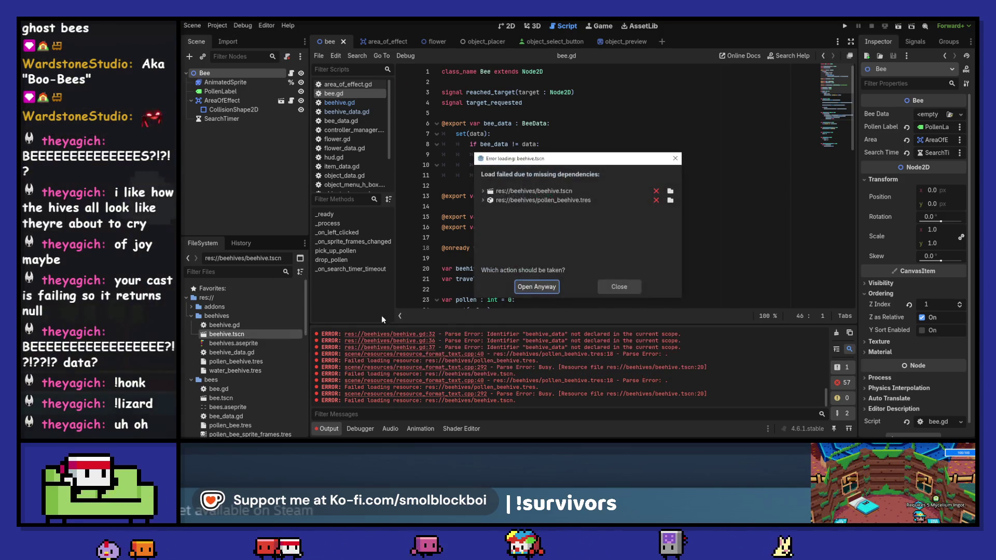
left_click(615, 288)
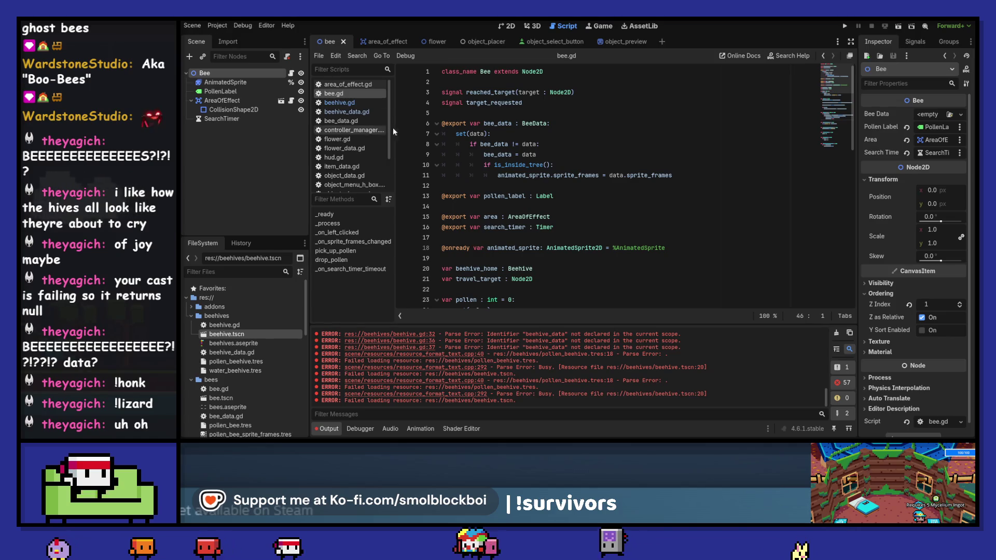
Undo and reapply the comment-out of the beehive_data block in beehive.gd, then open the Project menu
left_click(359, 103)
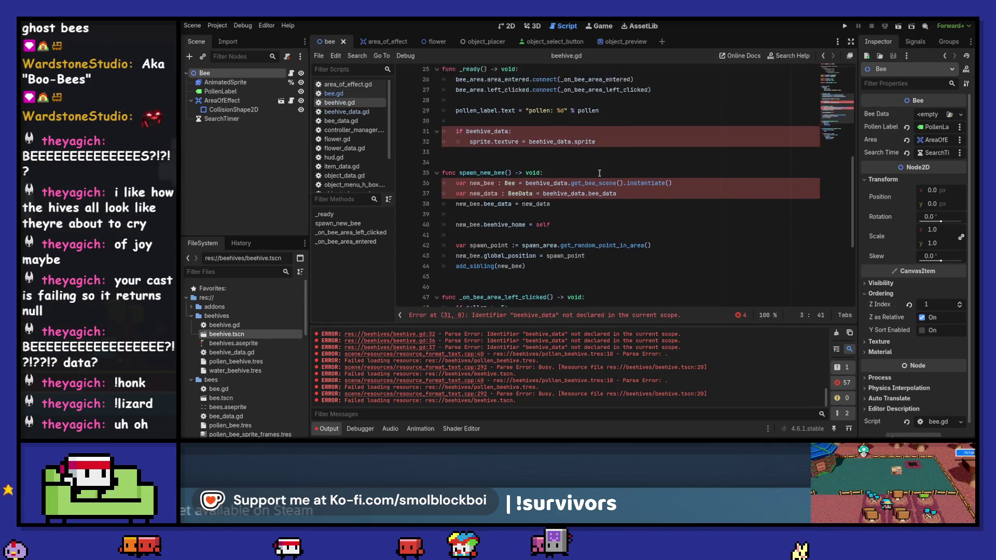
key("ctrl+z")
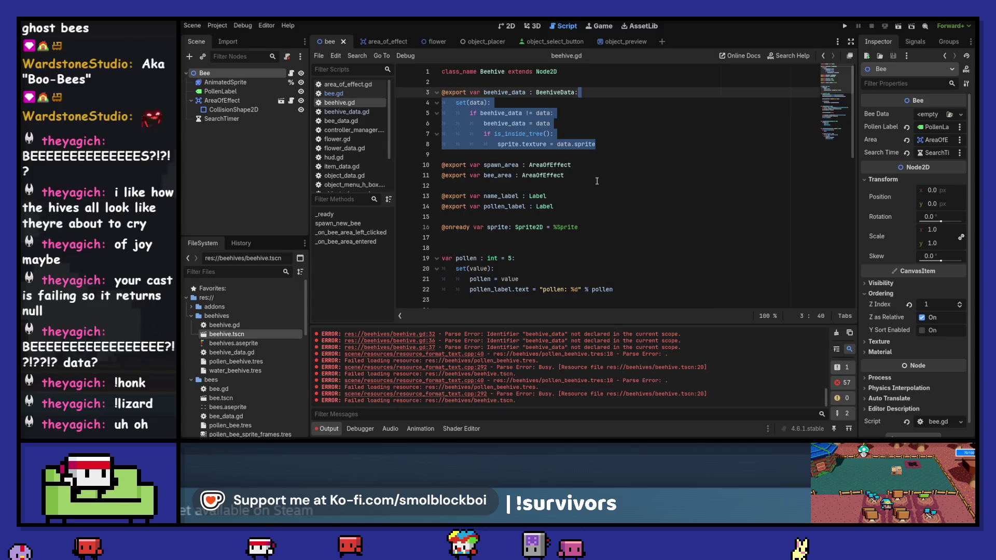
key("ctrl+k")
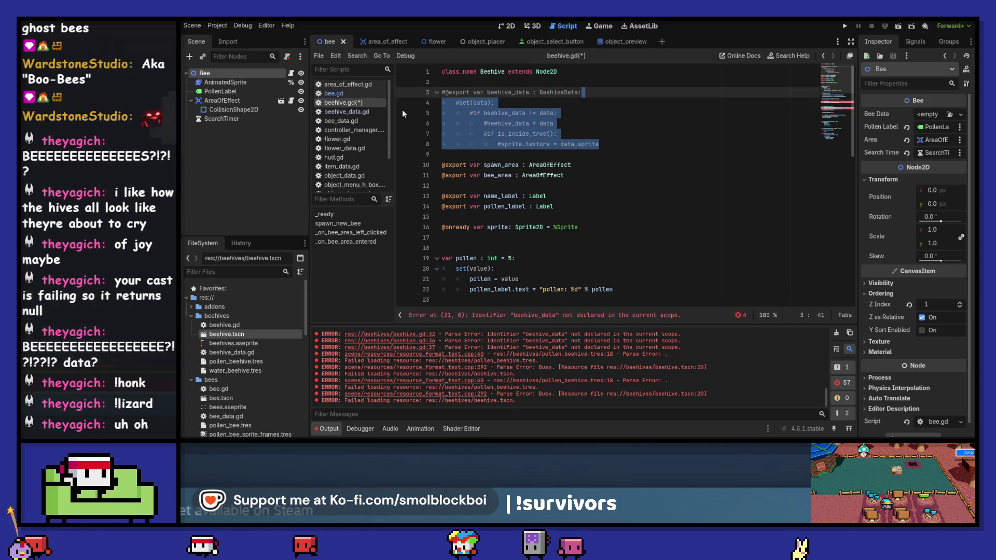
left_click(217, 25)
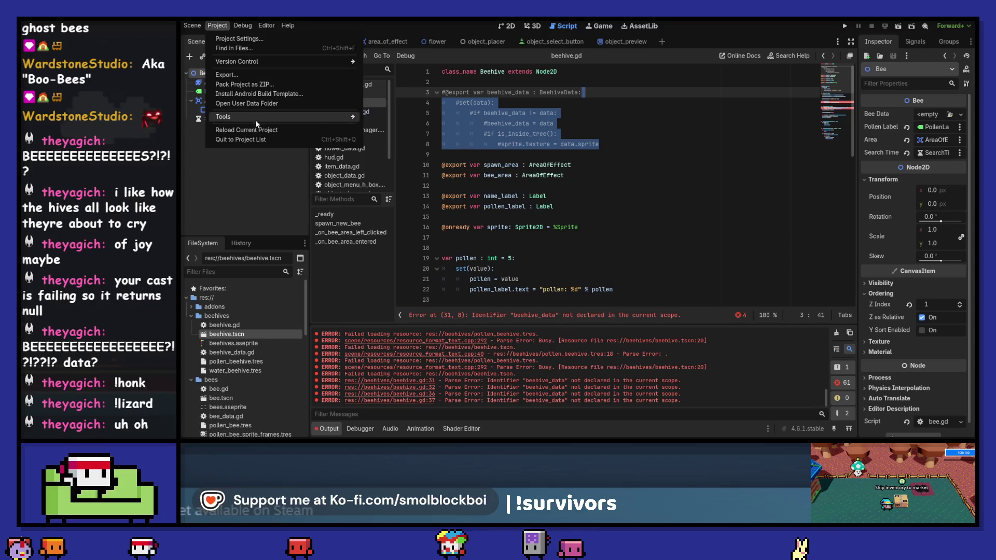
Reload the project and show the Output log reporting beehive_data undeclared in beehive.gd
left_click(257, 130)
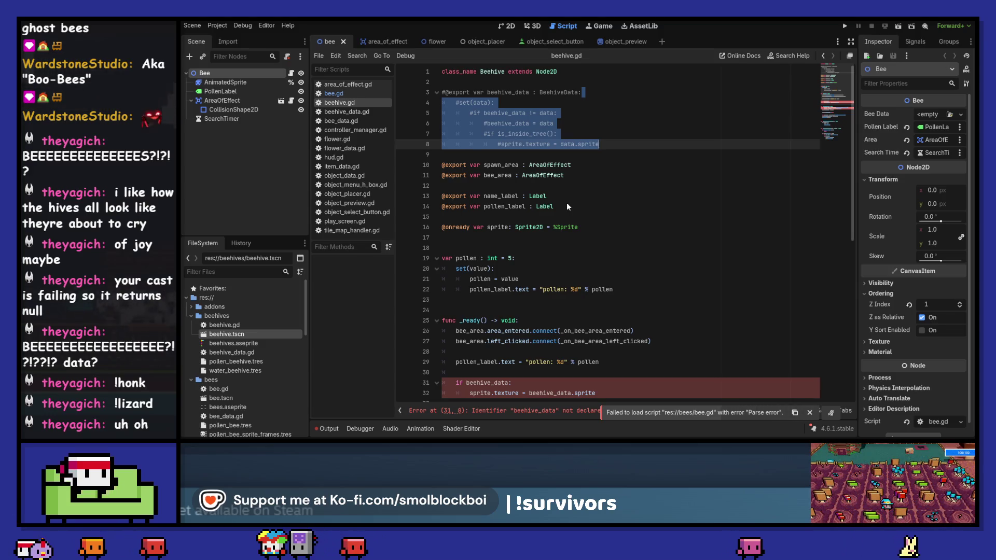
left_click(326, 429)
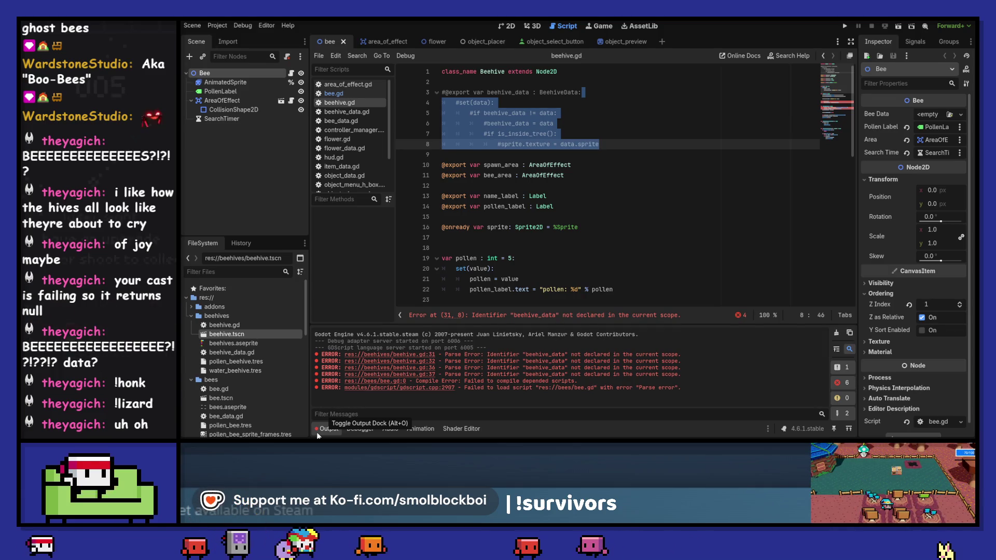
Review the bee_data export declaration in bee.gd and the bee_data.gd script
double_click(219, 389)
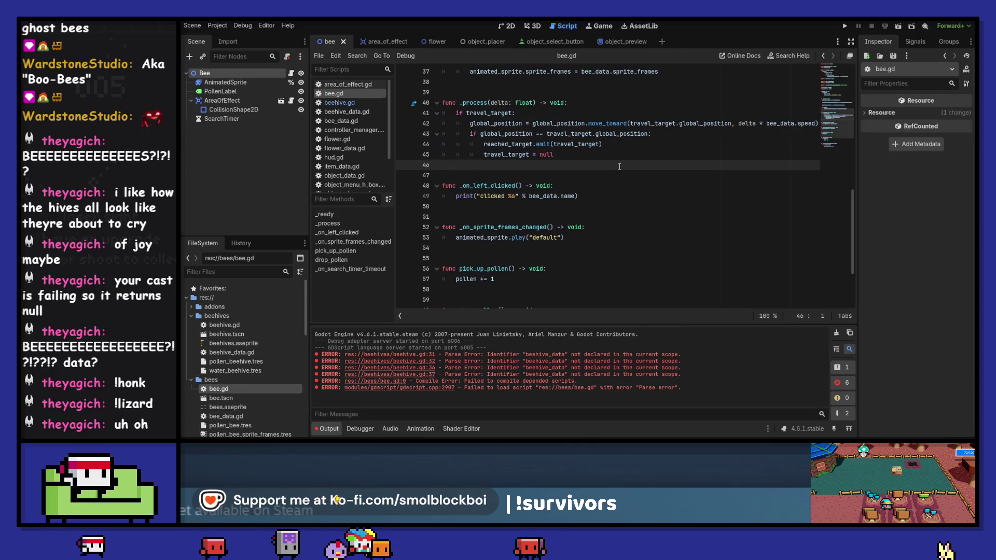
scroll(619, 166, "up", 10)
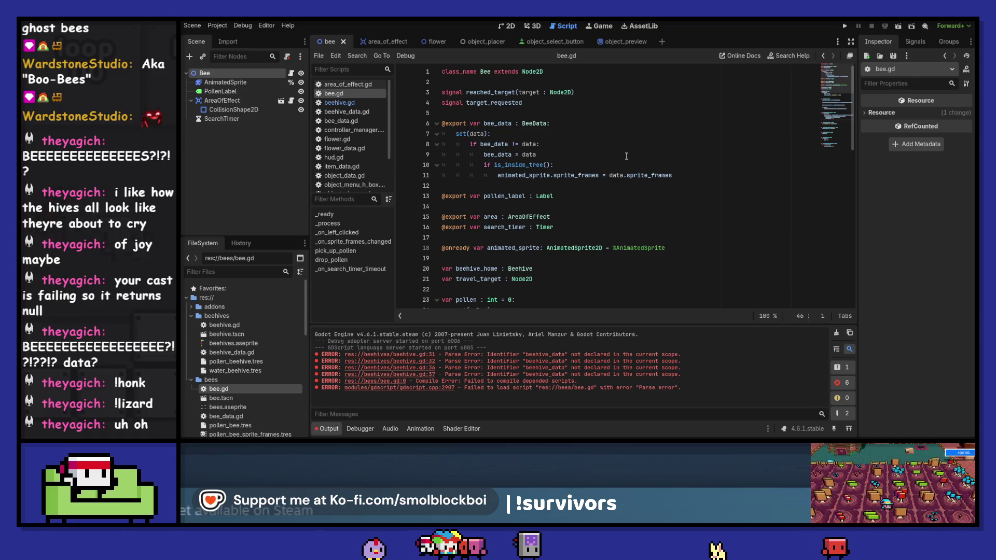
left_click(534, 123)
scroll(255, 326, "down", 2)
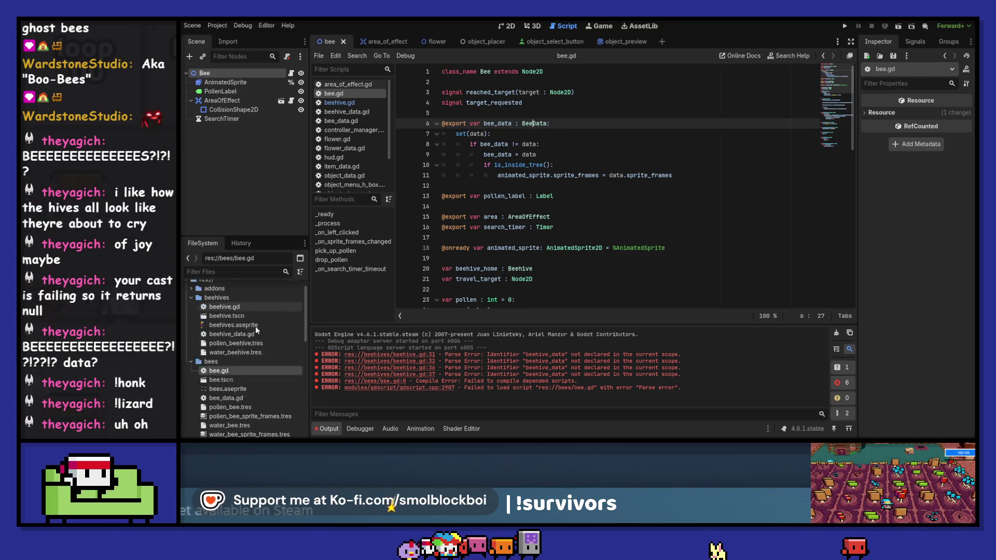
double_click(241, 381)
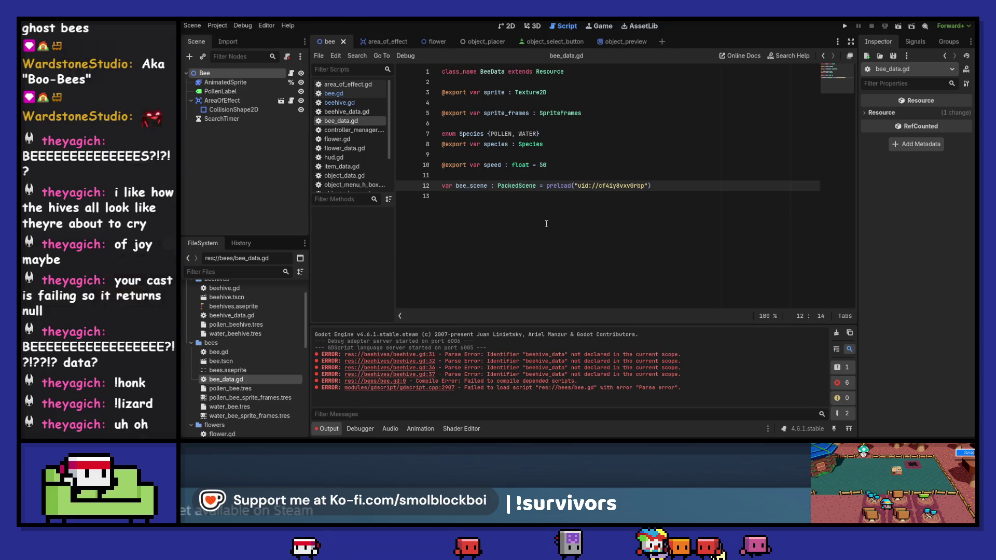
Inspect pollen_bee.tres, then try opening beehive.tscn, which fails on missing dependencies
left_click(259, 386)
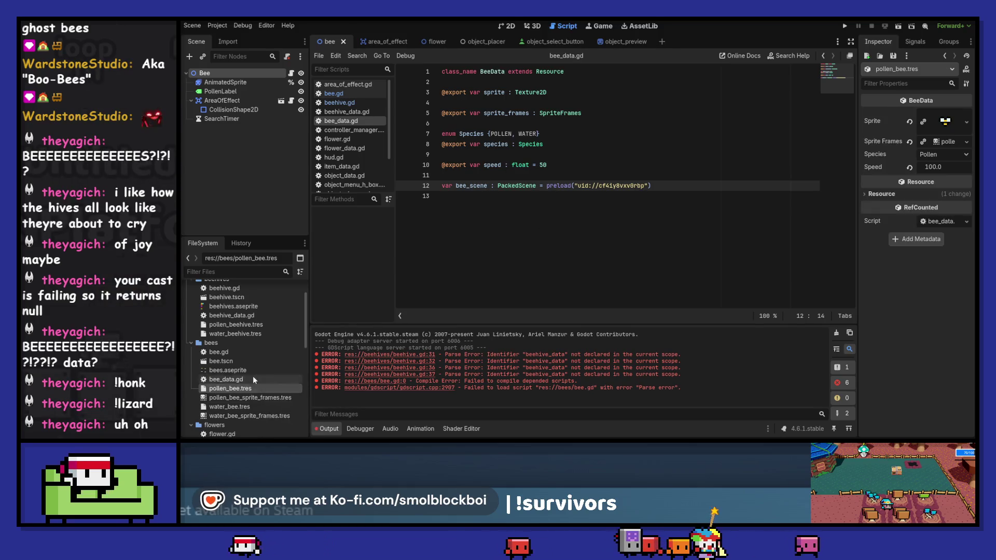
scroll(244, 342, "up", 2)
double_click(240, 337)
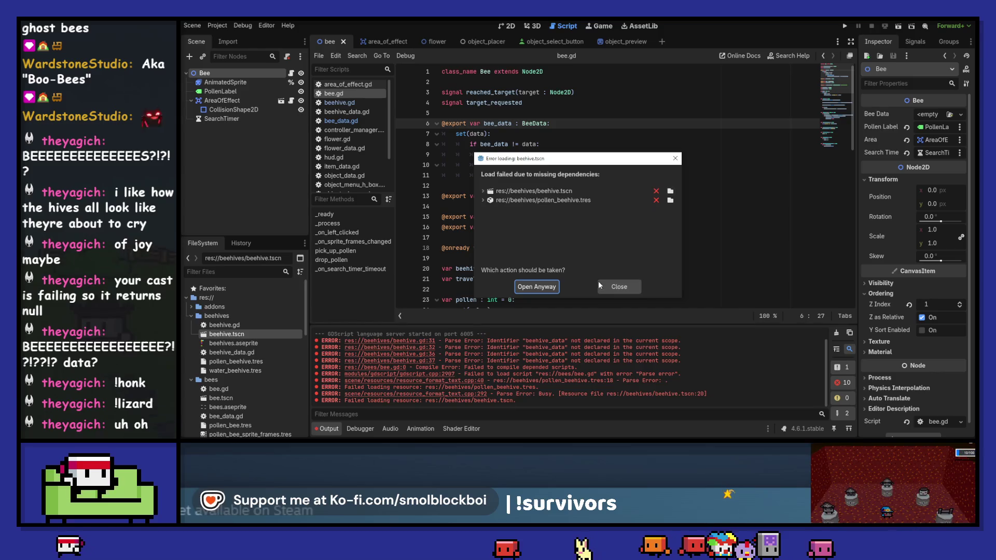
Dismiss the loading error and look over the beehive.gd script
left_click(627, 288)
double_click(266, 327)
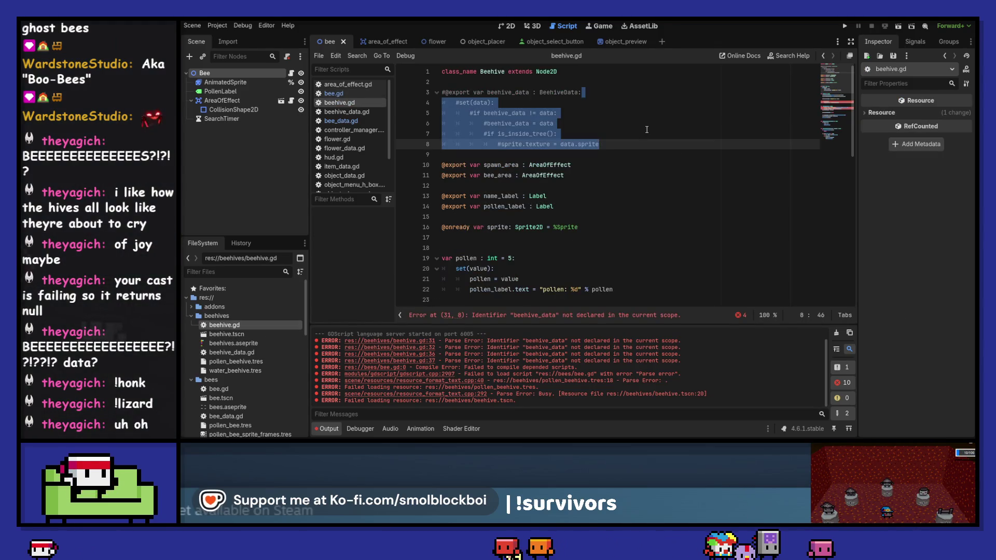
left_click(624, 144)
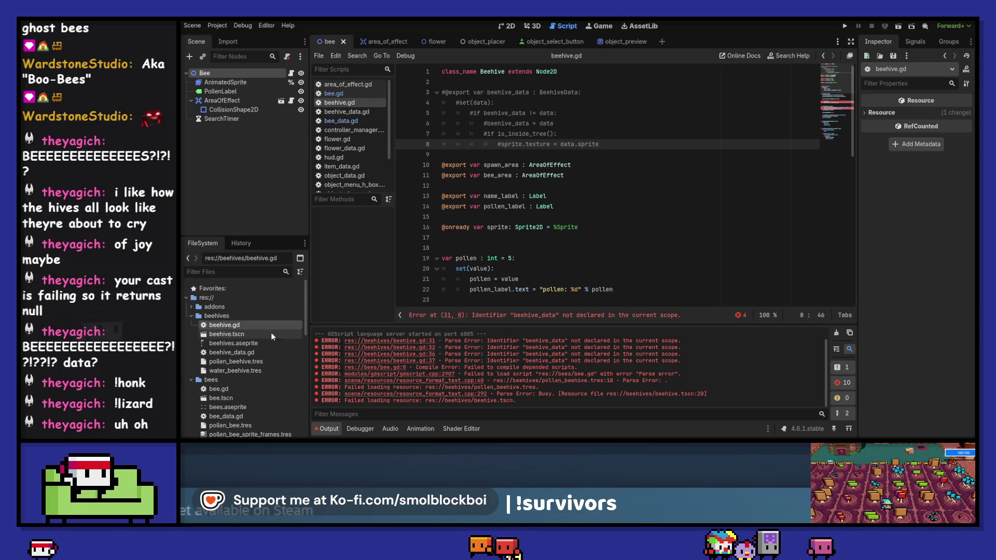
Reopen beehive.tscn, confirm it and pollen_beehive.tres reference each other, then view beehive_data.gd
double_click(271, 334)
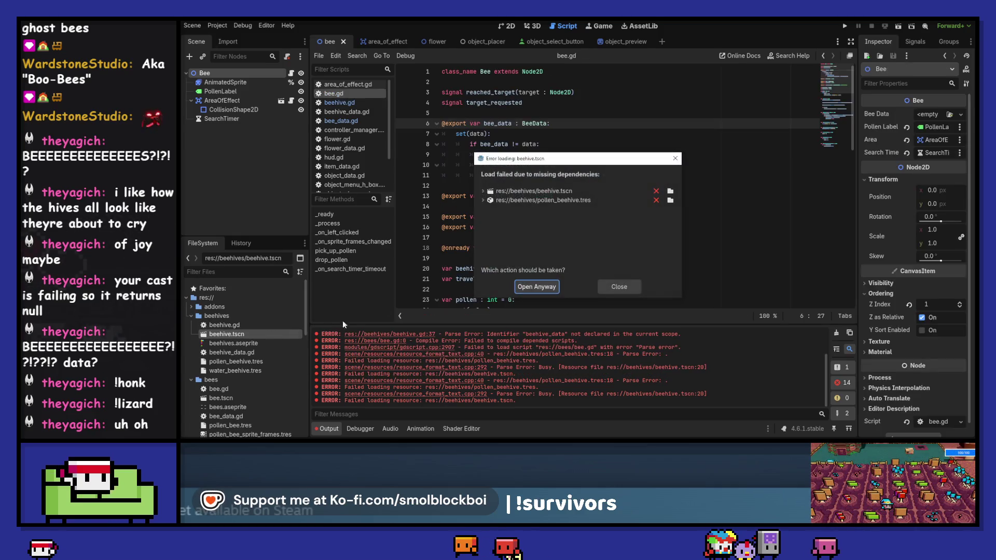
left_click(484, 201)
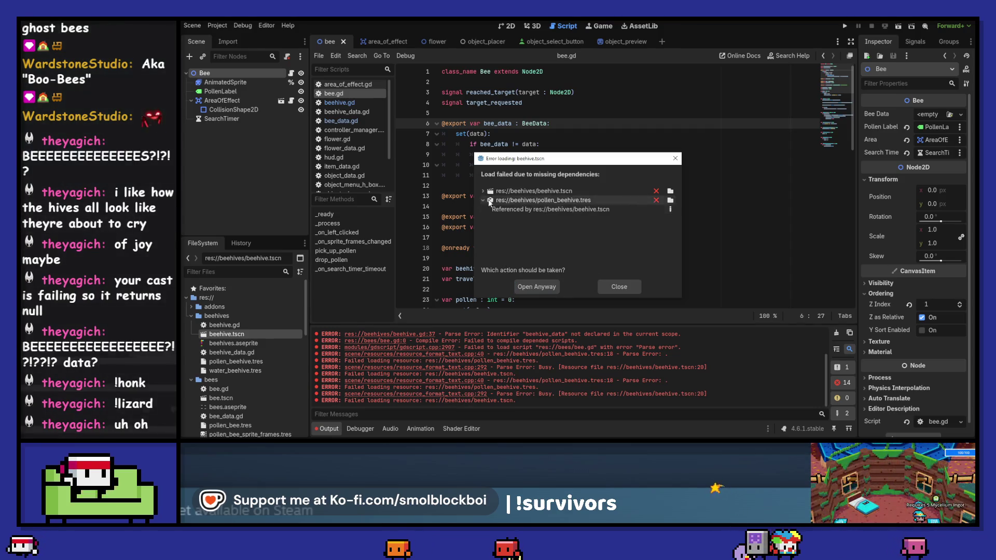
left_click(483, 191)
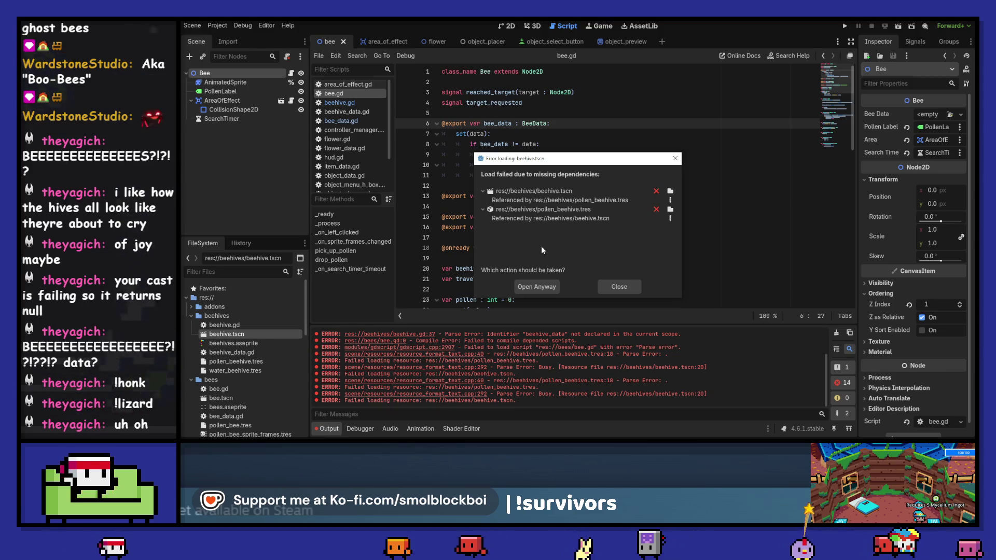
left_click(619, 288)
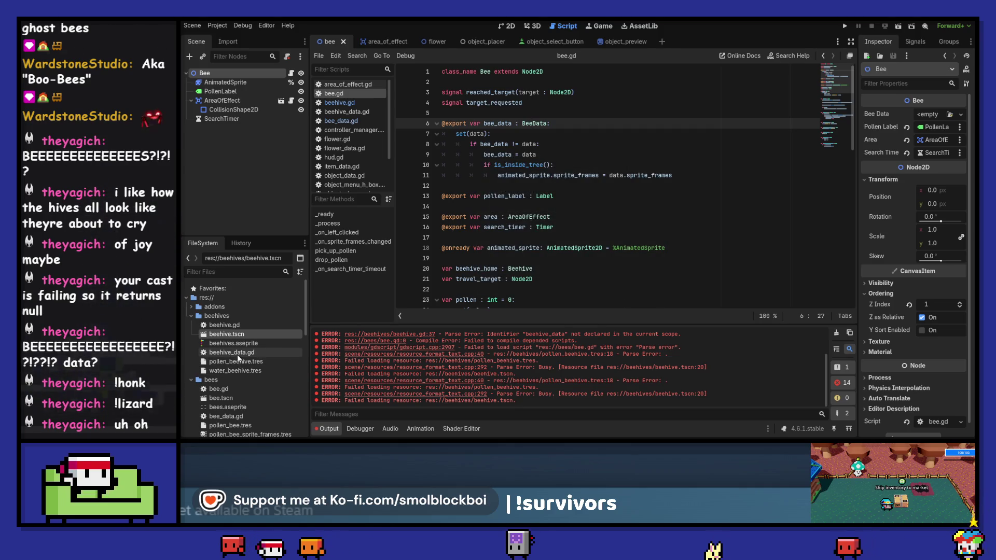
double_click(239, 354)
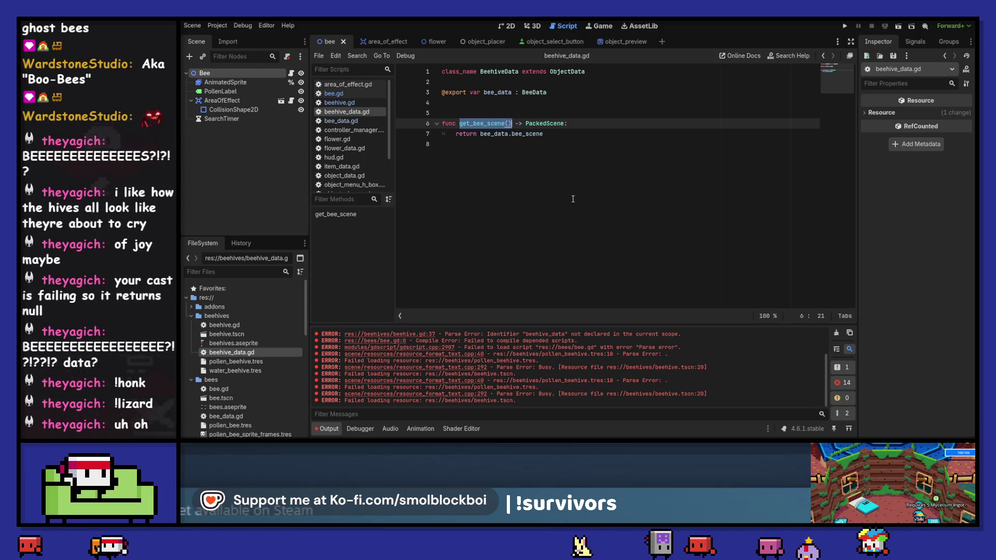
Clear the Output dock and reopen beehive.tscn for a fresh missing-dependencies error
left_click(835, 333)
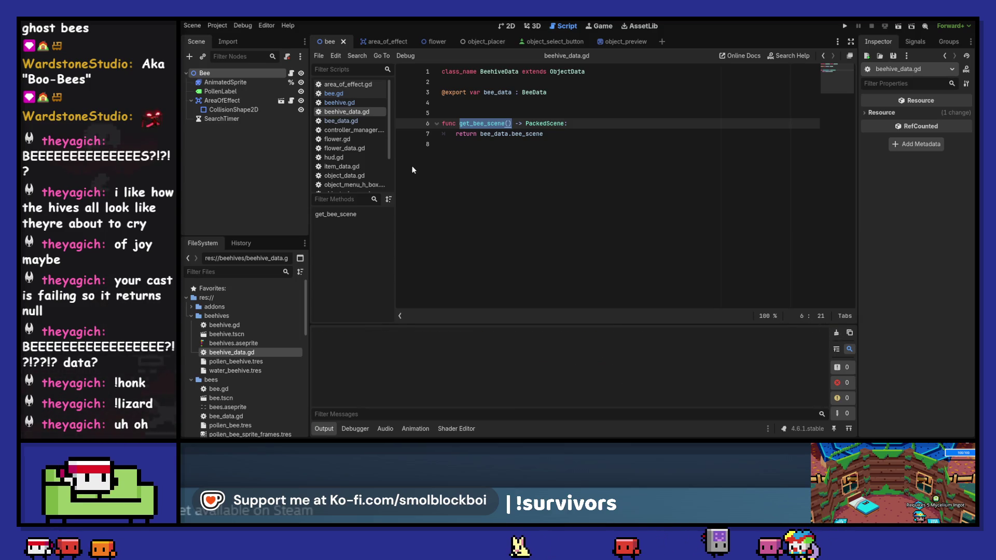
left_click(260, 335)
double_click(260, 333)
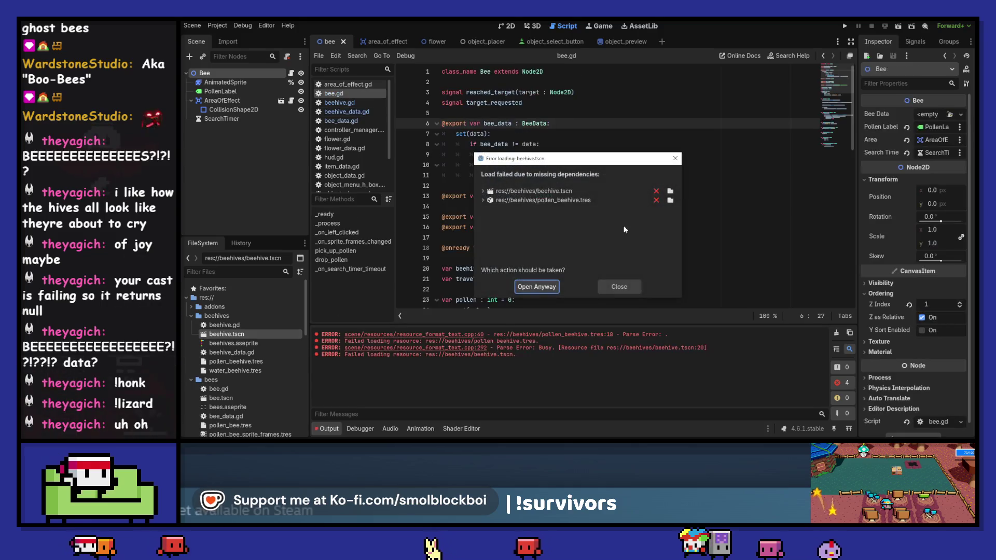
Expand the beehive.tscn and pollen_beehive.tres references, cancel a replacement search, and show beehive.tscn's dependencies
left_click(483, 192)
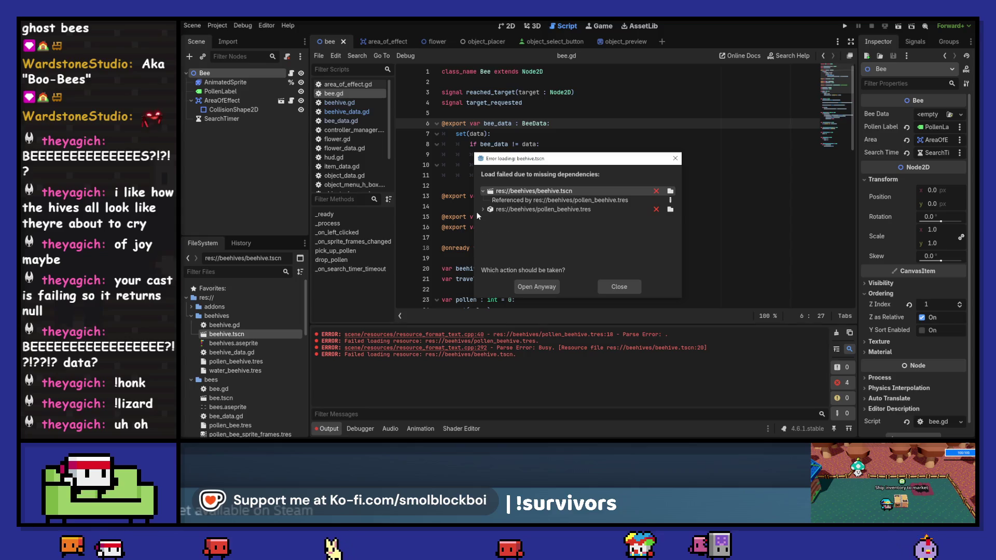
left_click(483, 209)
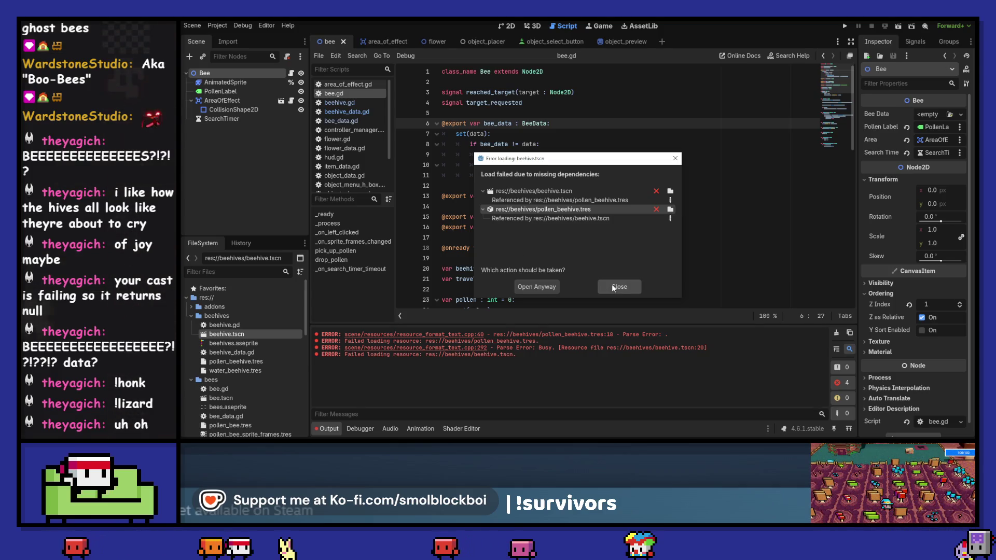
left_click(667, 210)
left_click(655, 364)
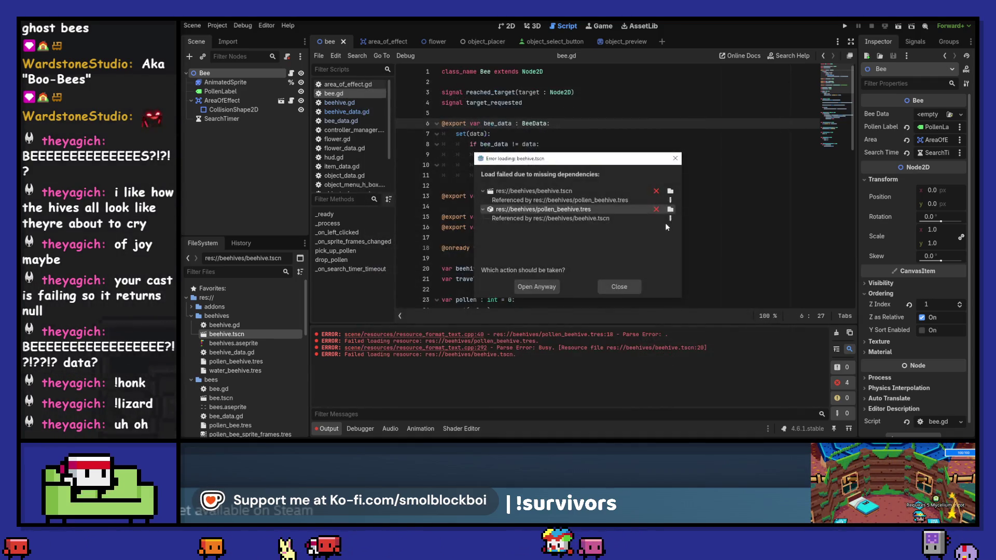
left_click(670, 220)
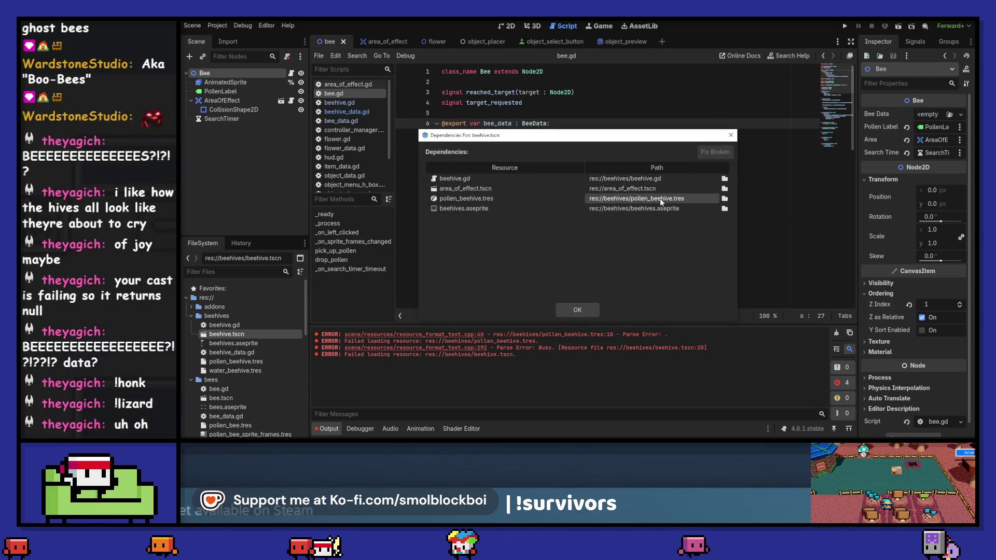
Replace the pollen_beehive.tres dependency with beehives/water_beehive.tres and retry loading the scene
left_click(724, 198)
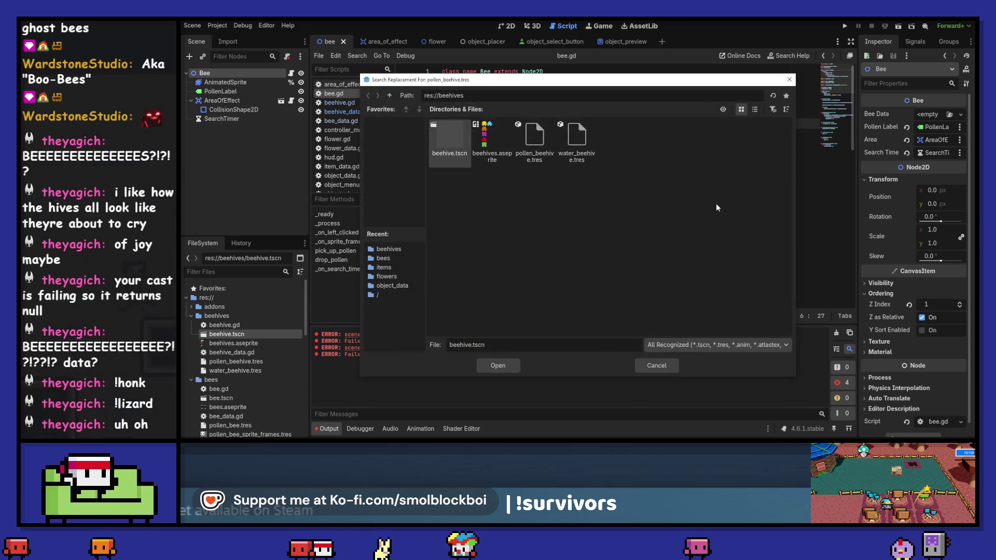
left_click(390, 96)
left_click(493, 142)
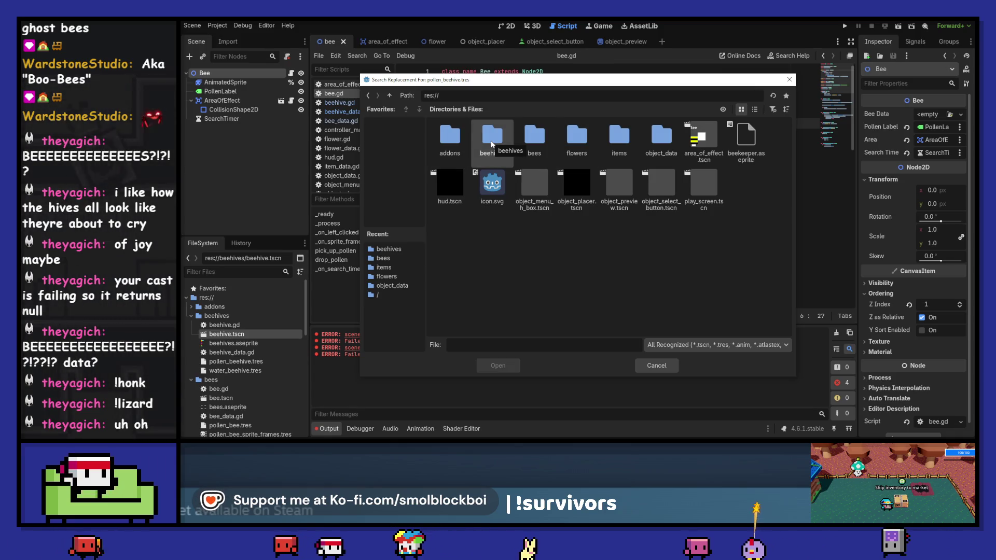
double_click(492, 144)
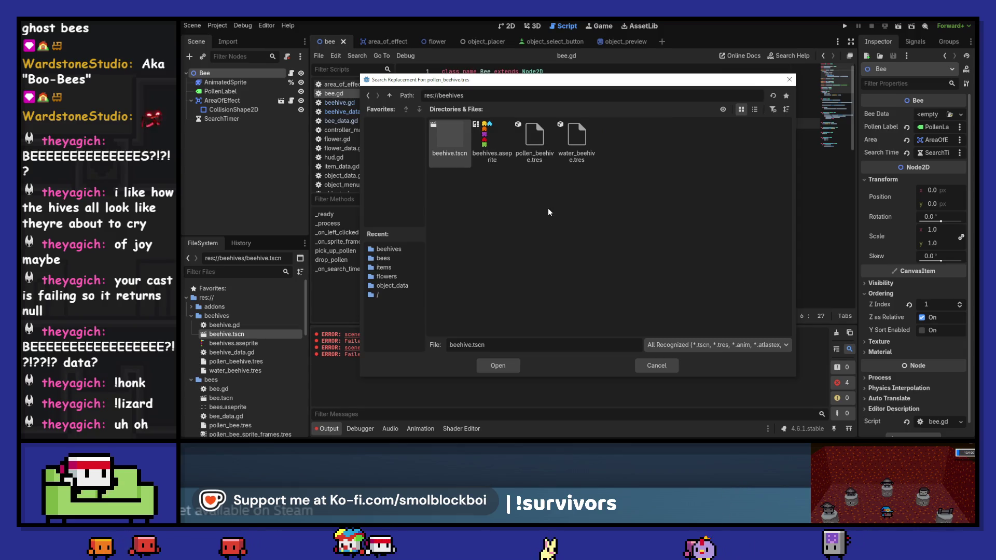
double_click(577, 135)
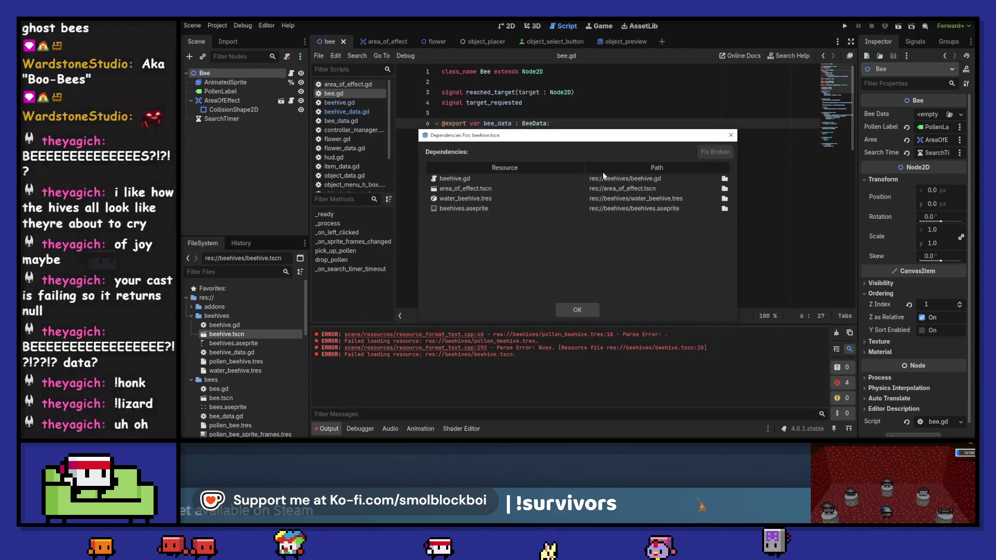
left_click(586, 311)
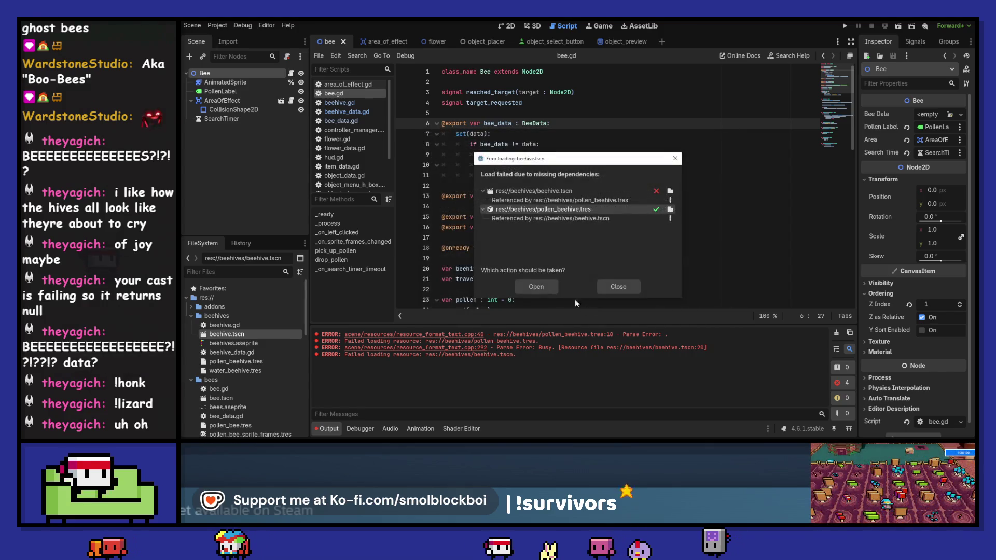
left_click(551, 288)
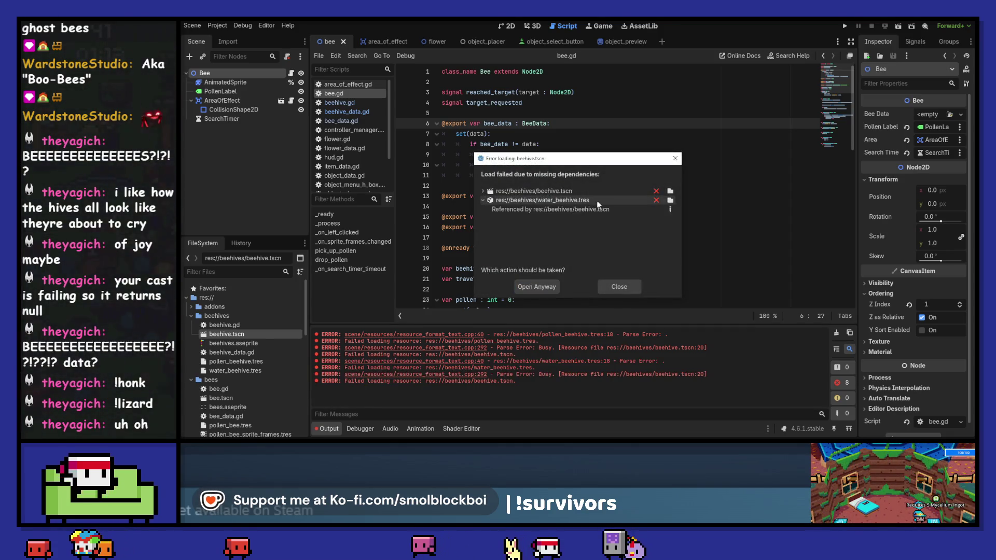
Pick replacement files for the missing water_beehive.tres and beehive.tscn dependencies
left_click(670, 201)
double_click(536, 139)
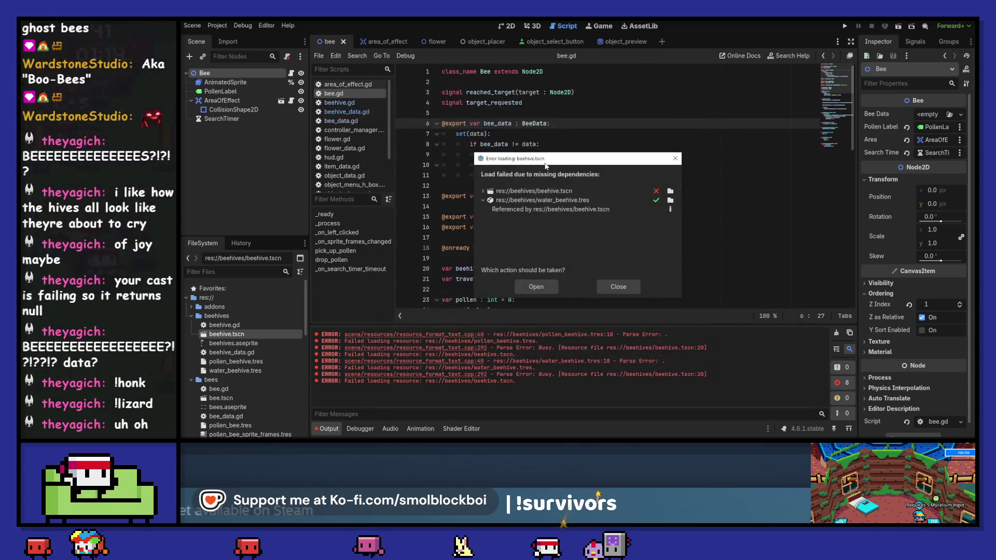
left_click(670, 192)
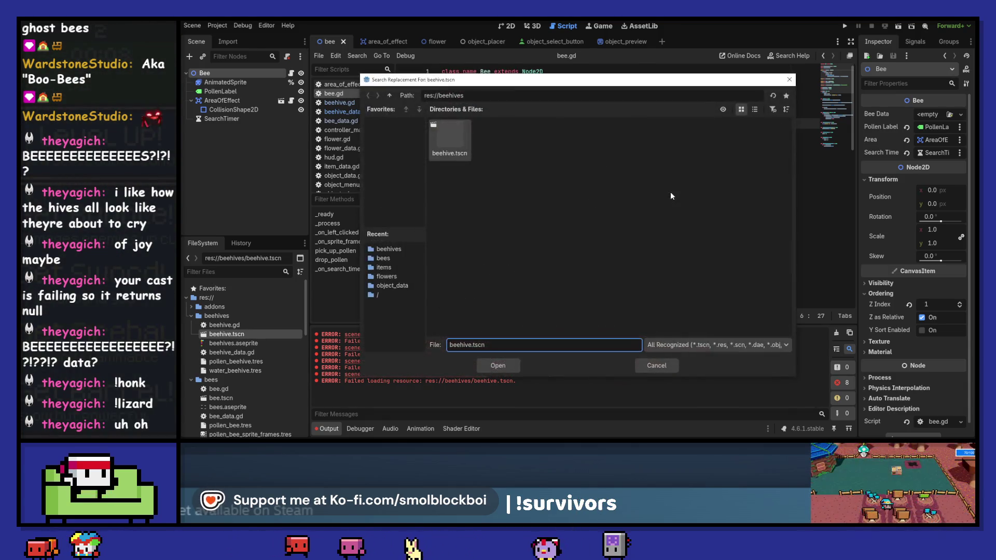
left_click(447, 145)
double_click(446, 142)
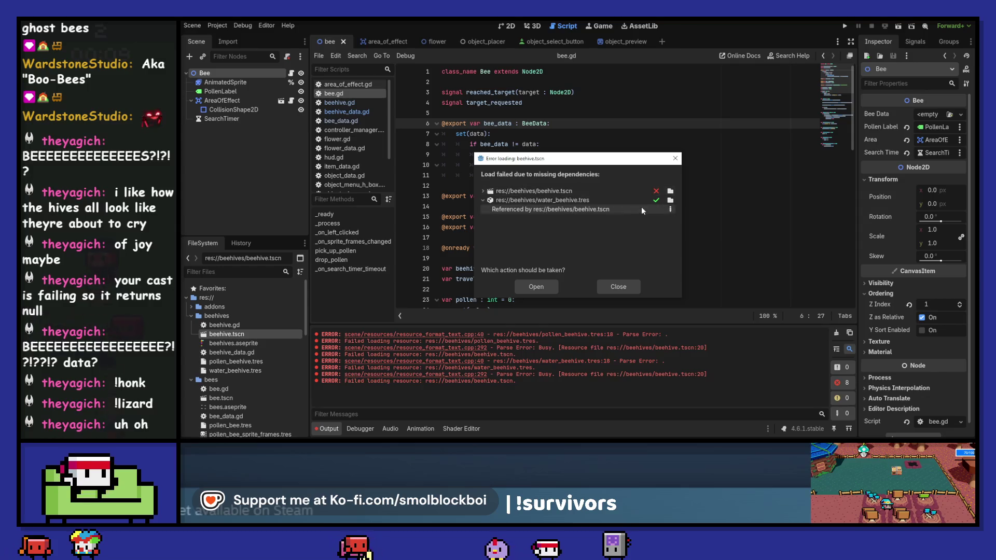
Point the beehive.tscn dependency to res://beehives/beehive.tscn, confirm, and close the warning
left_click(667, 194)
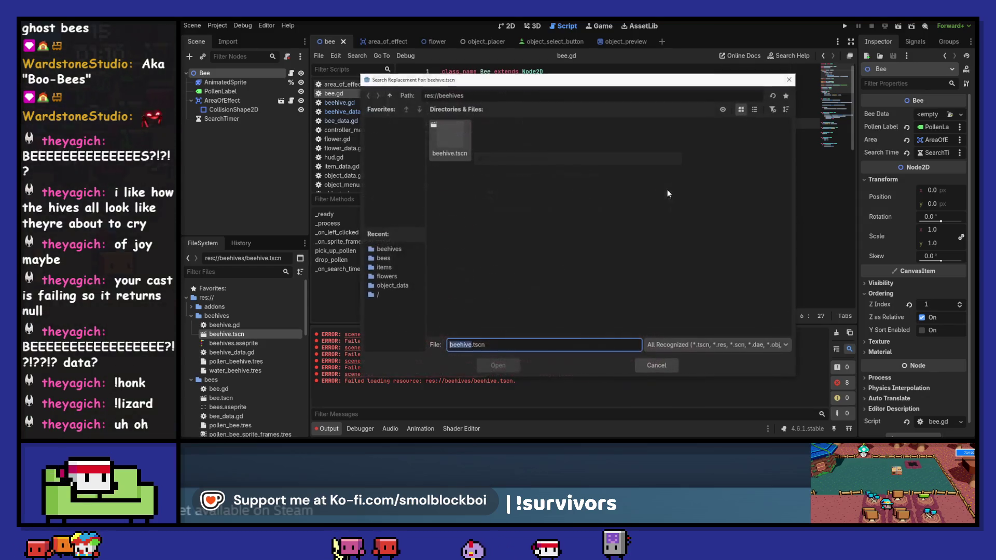
left_click(387, 96)
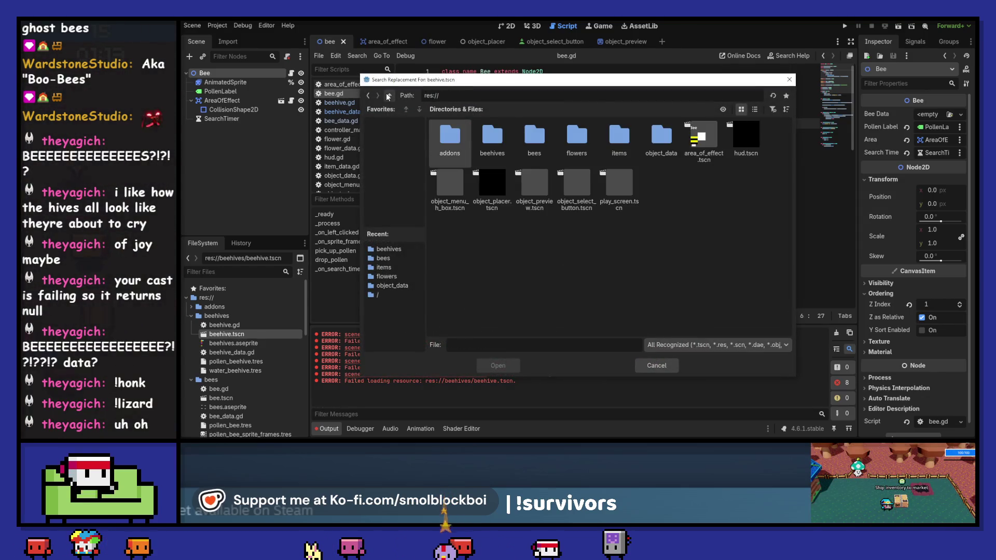
double_click(478, 161)
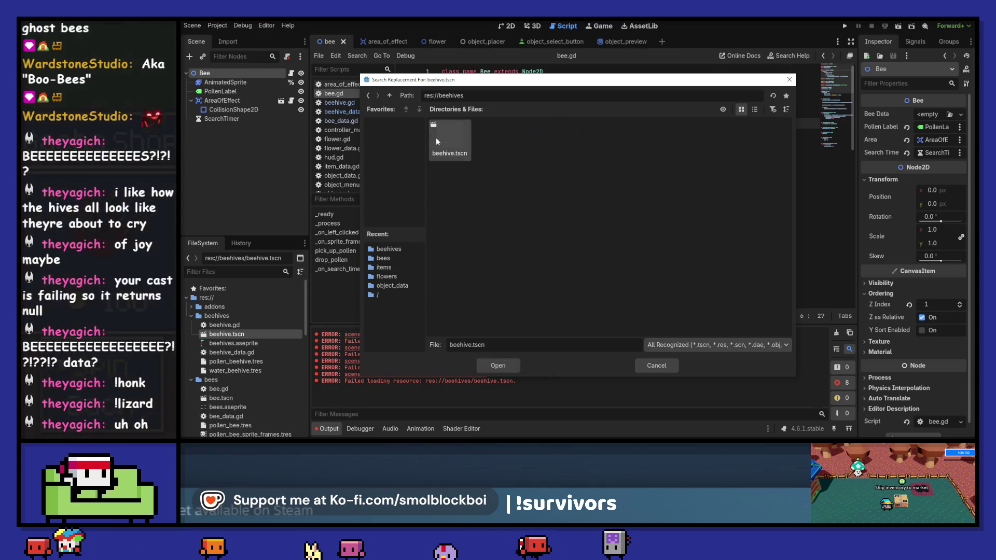
double_click(436, 138)
left_click(538, 287)
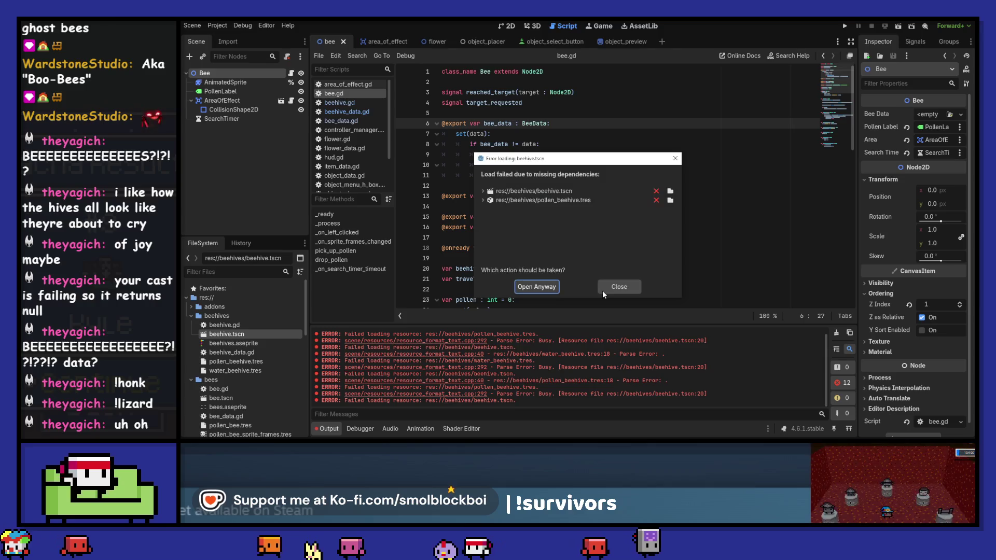
left_click(621, 287)
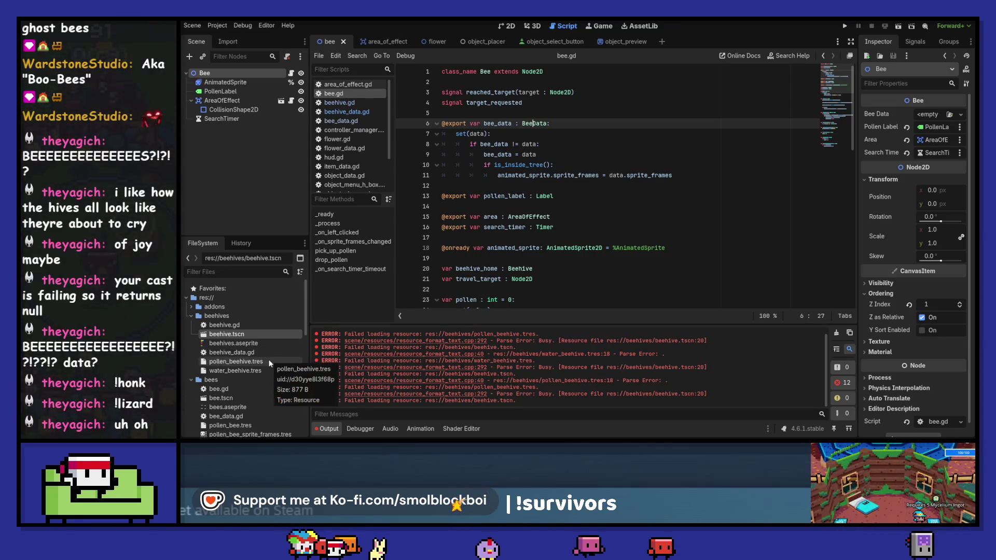
Delete pollen_beehive.tres, then retry beehive.tscn and dismiss the load failure
left_click(268, 361)
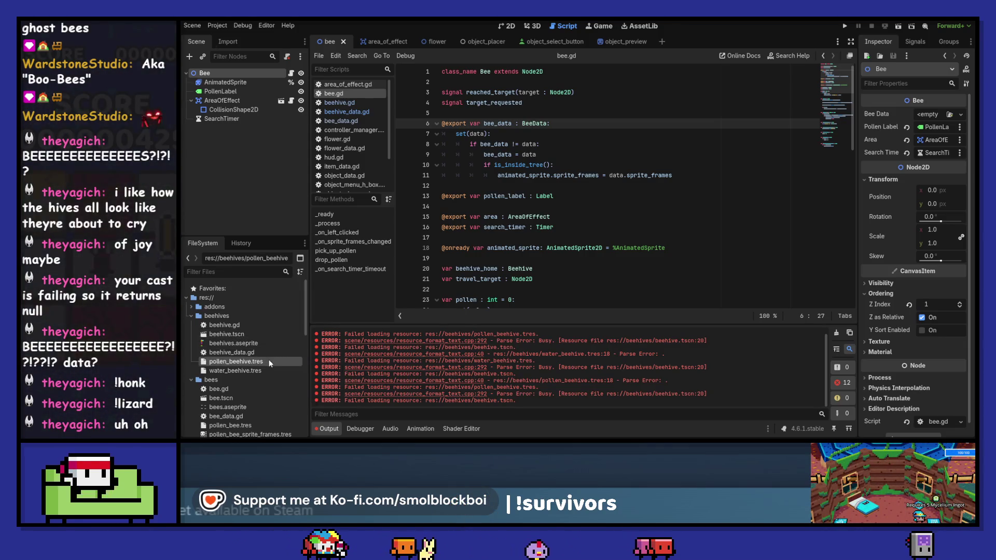
key("Delete")
key("Return")
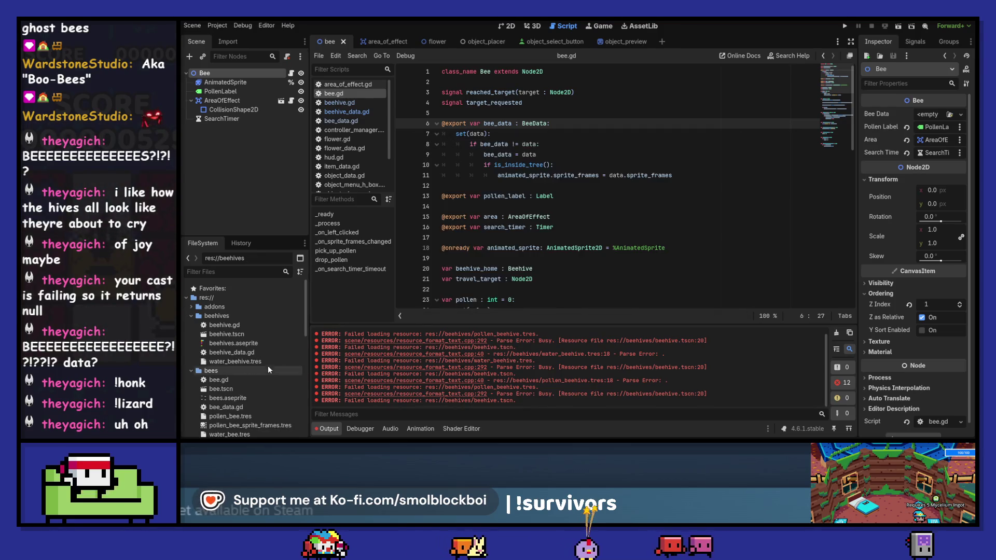
double_click(260, 334)
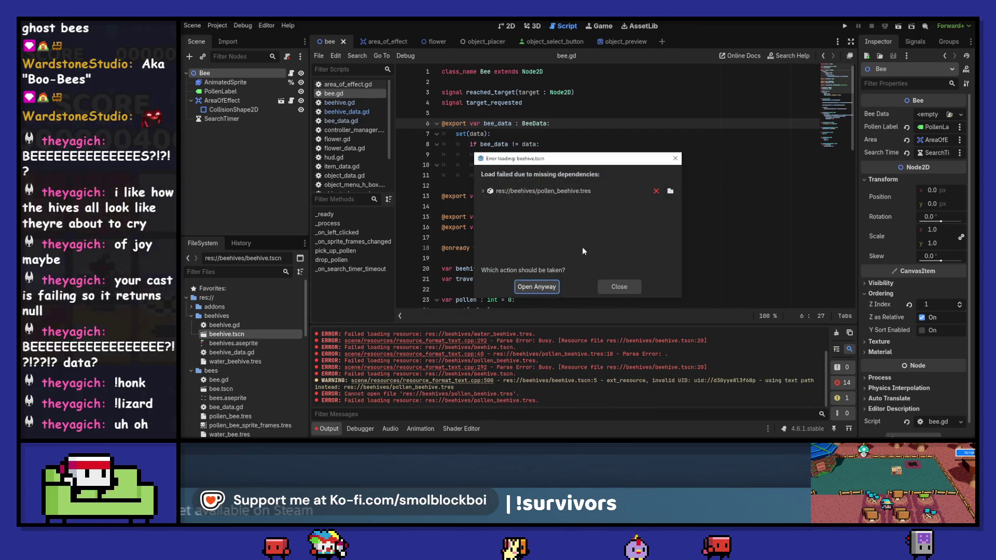
left_click(483, 191)
left_click(615, 286)
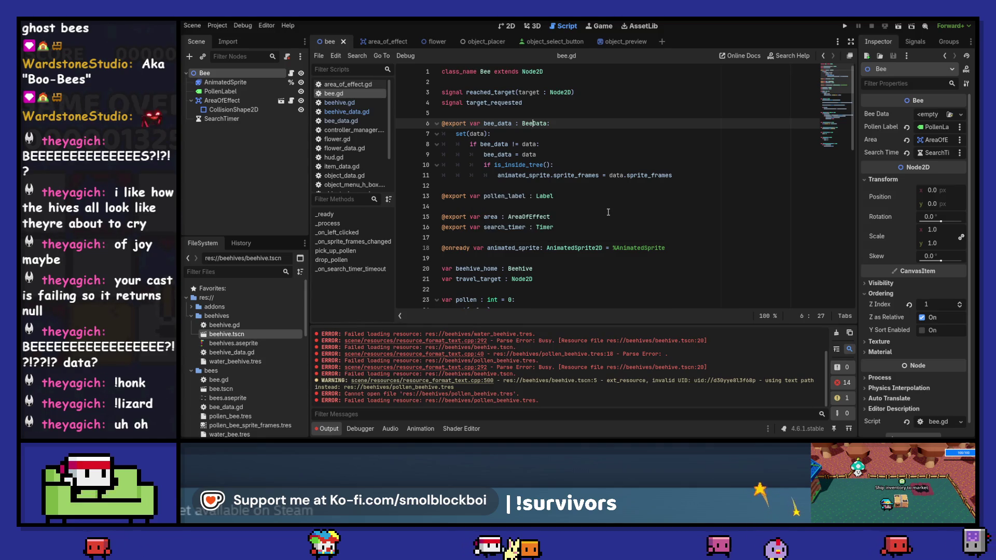
Reopen beehive.tscn and check its dependency list, where pollen_beehive.tres shows as broken
double_click(250, 334)
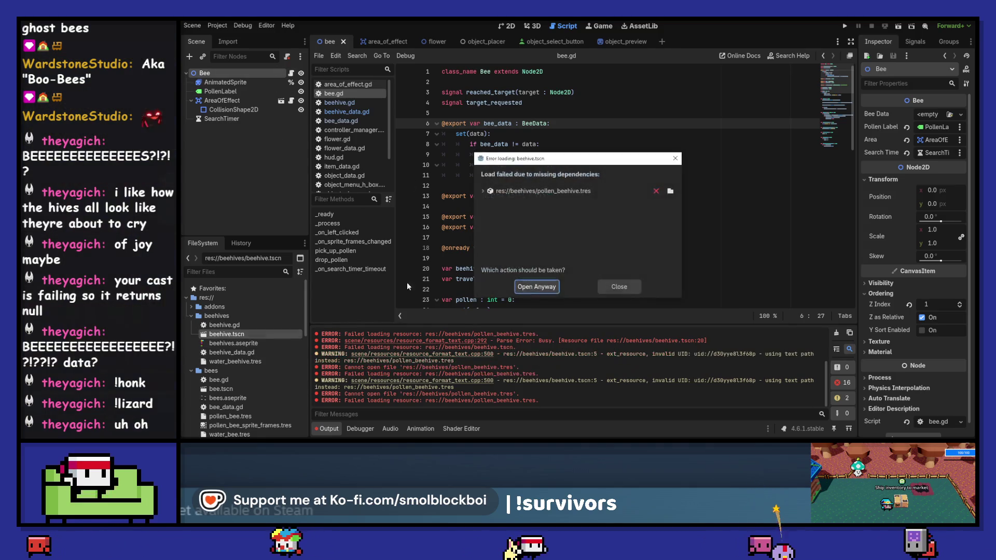
left_click(484, 192)
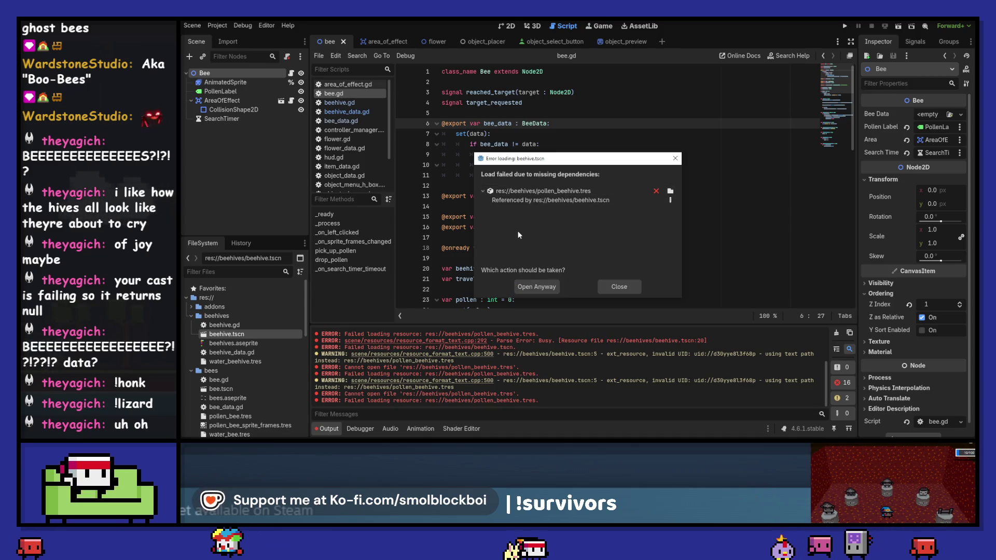
left_click(669, 201)
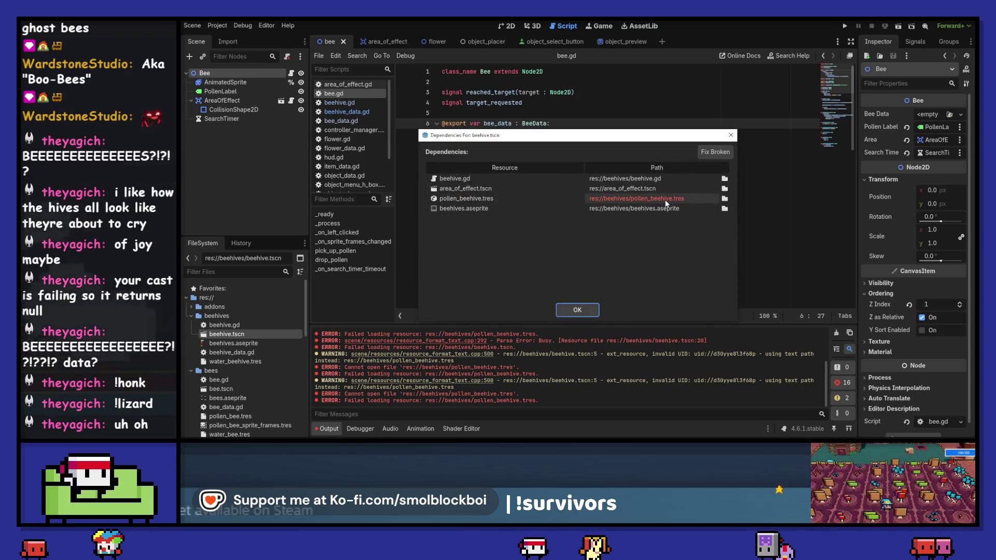
left_click(665, 203)
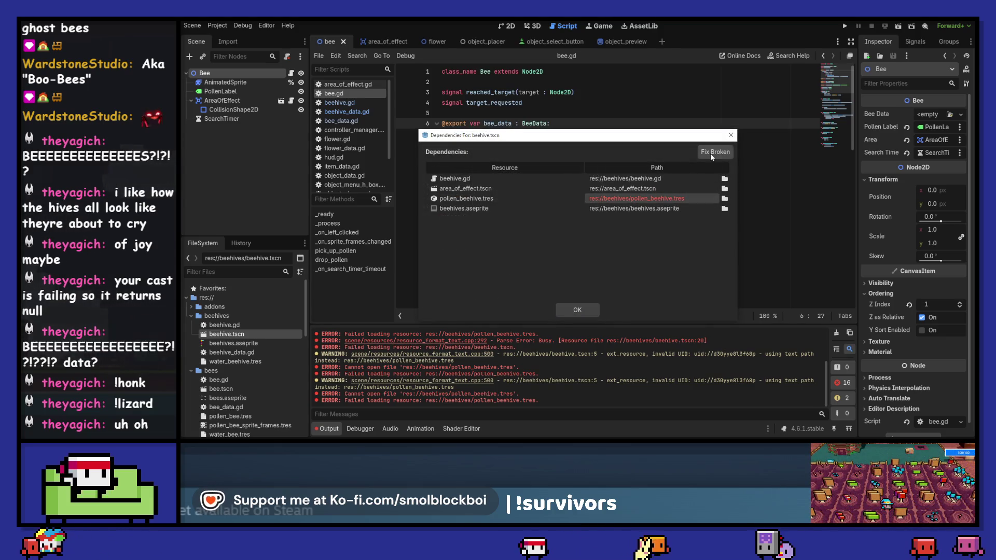
left_click(598, 307)
Duplicate water_beehive.tres, rename the copy to pollen_beehive.tres, and open it
left_click(622, 285)
left_click(267, 352)
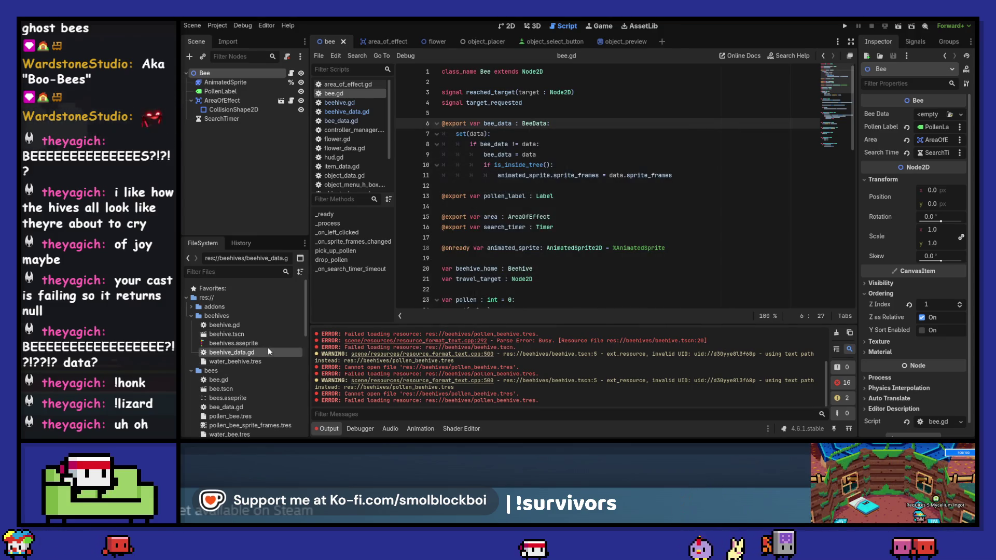
right_click(268, 352)
key("Escape")
left_click(258, 362)
key("ctrl+d")
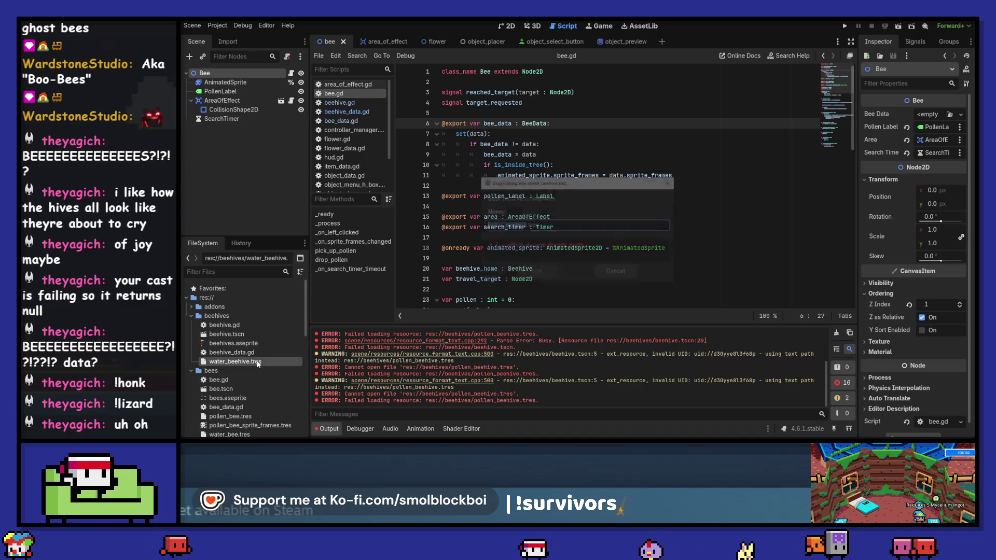
left_click_drag(501, 226, 441, 226)
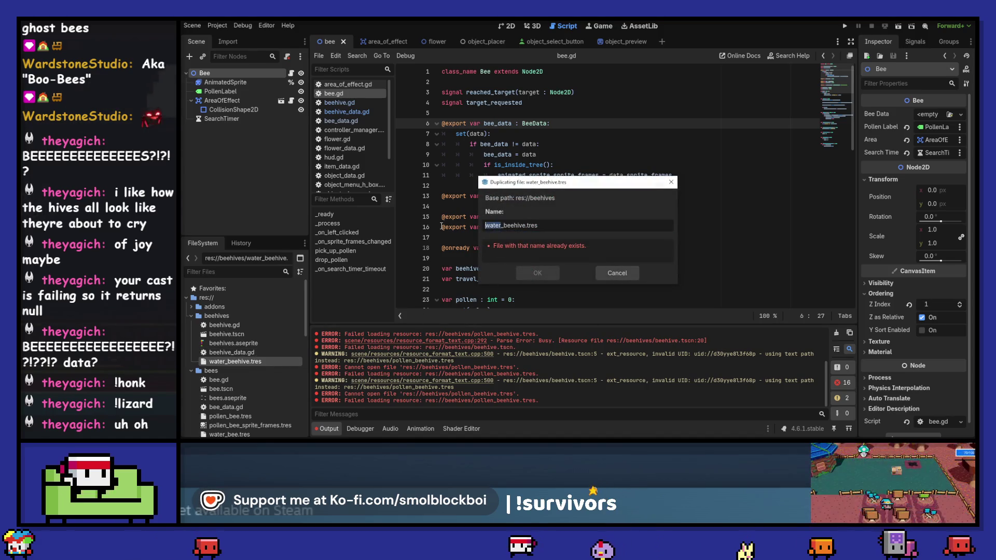
type("pollen")
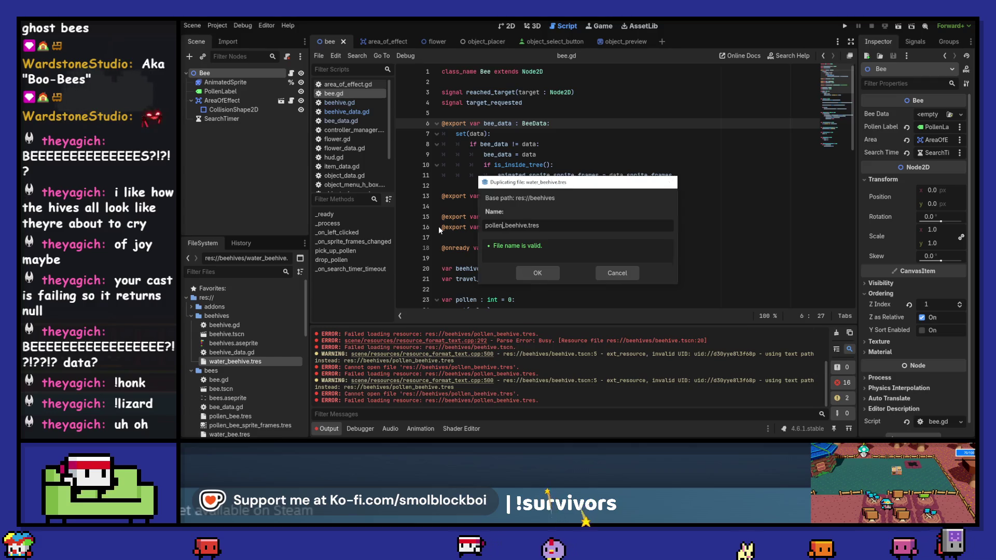
key("Return")
double_click(260, 362)
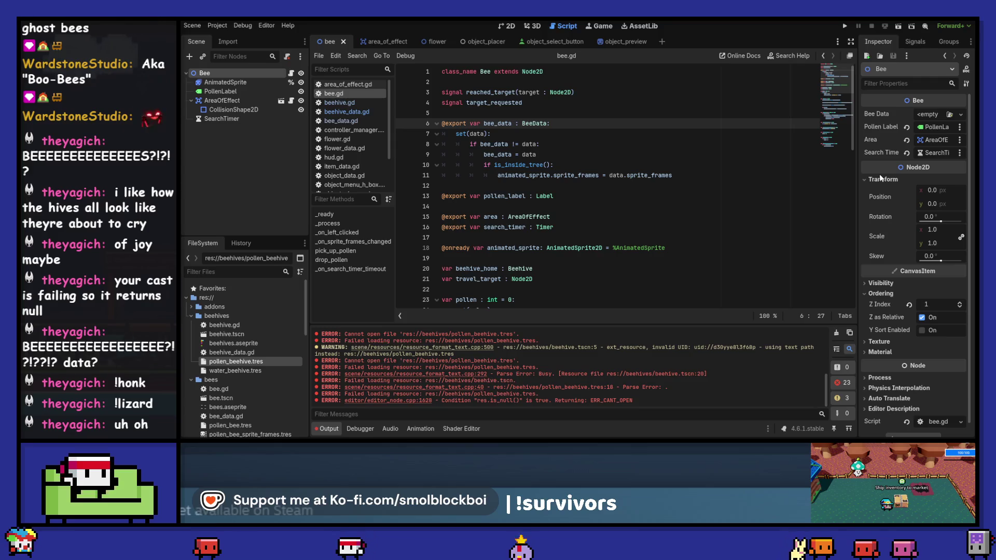
Open pollen_beehive.tres and retry beehive.tscn, which still fails on pollen_beehive.tres
double_click(279, 360)
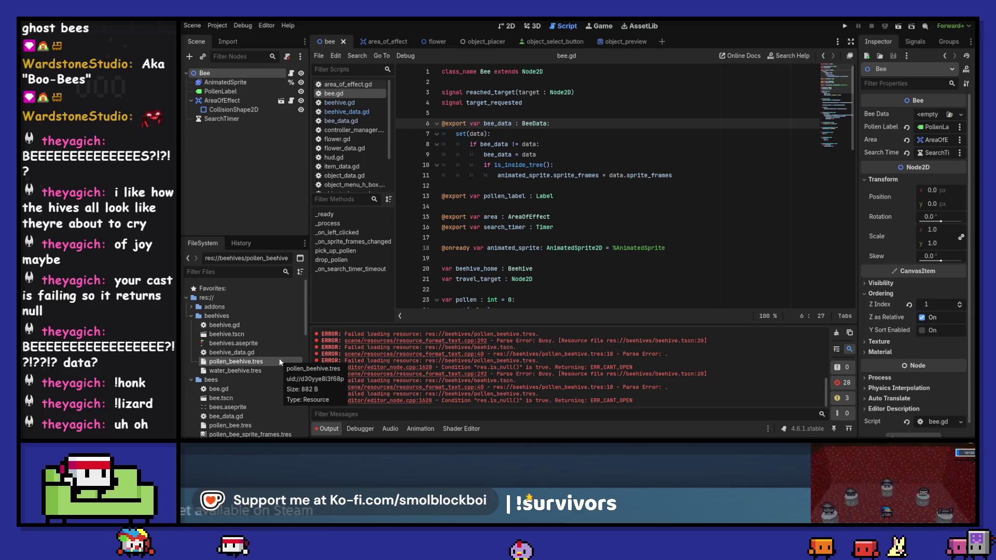
double_click(227, 335)
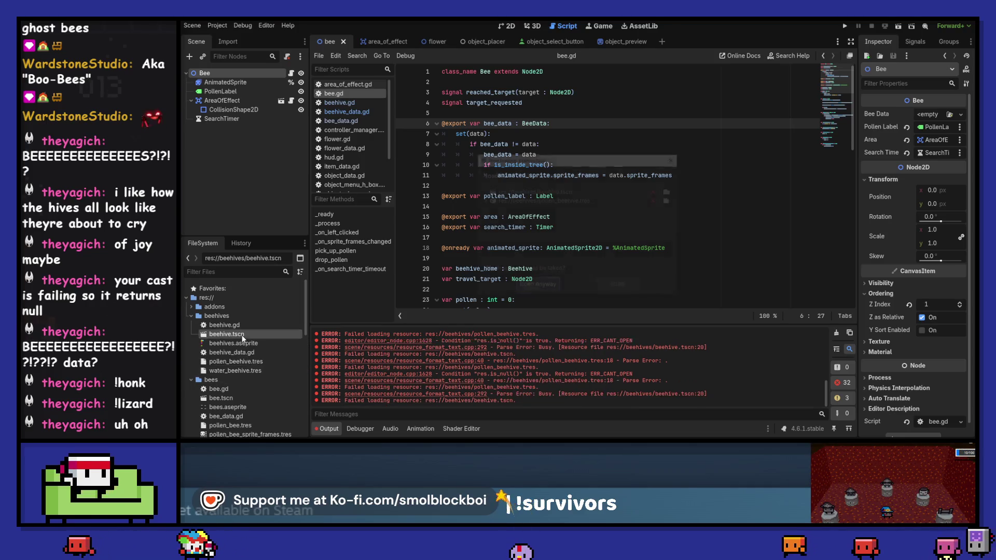
left_click(483, 199)
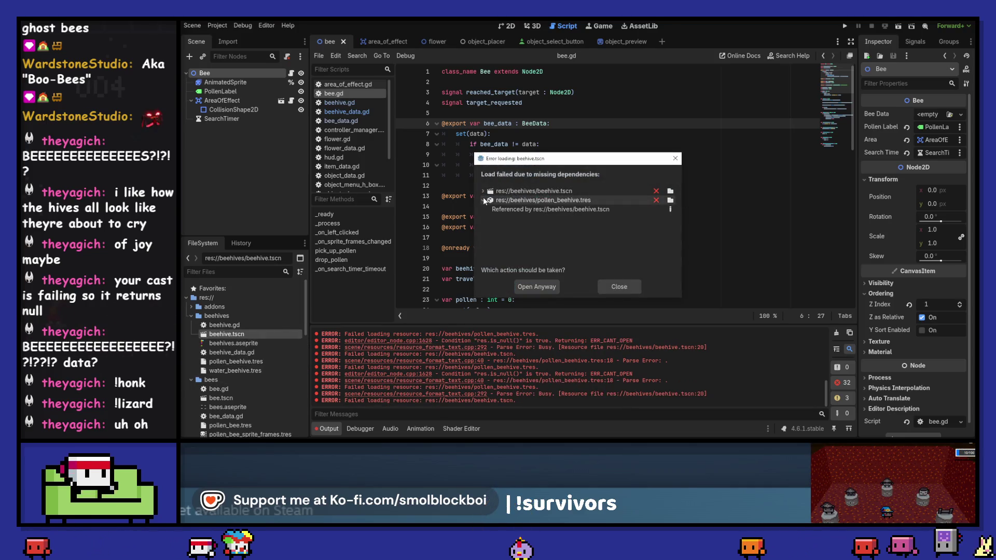
left_click(618, 287)
Reload the project via Project > Reload Current Project and select bee.tscn
left_click(217, 25)
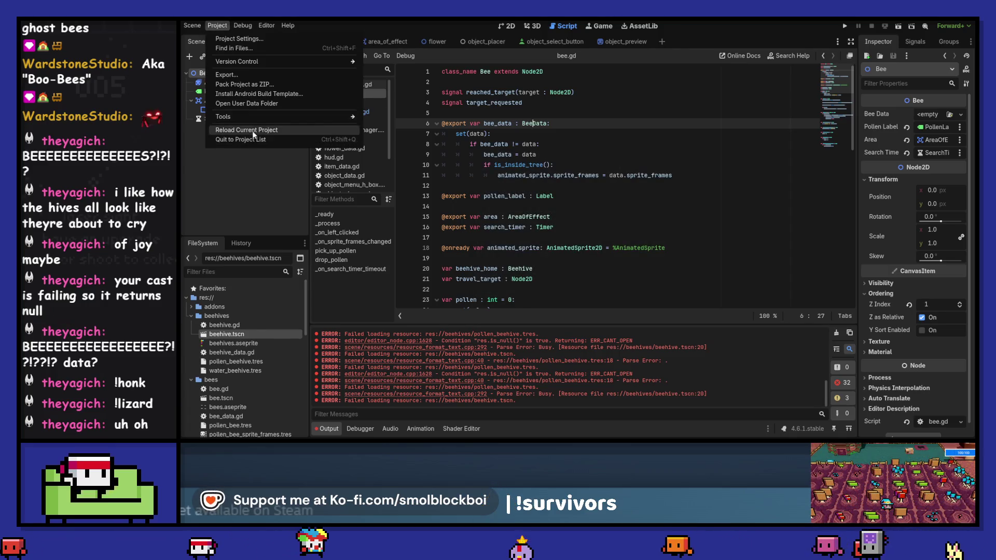
left_click(247, 130)
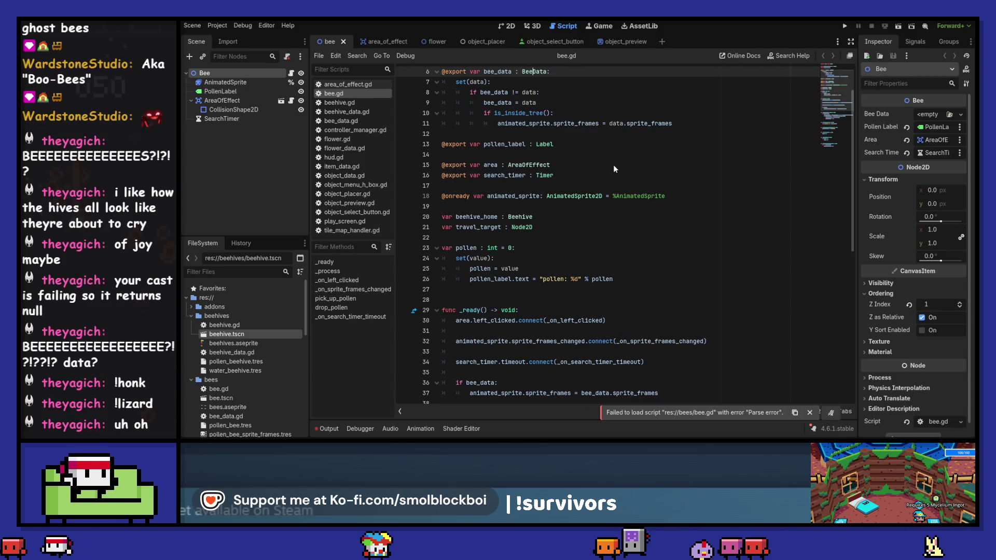
left_click(247, 398)
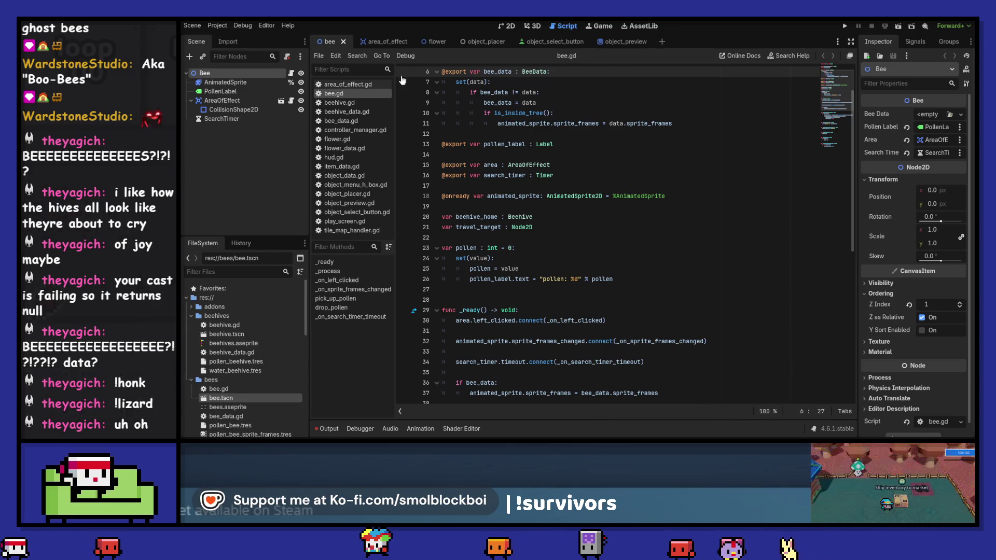
Reopen bee.gd and run the game
left_click(343, 41)
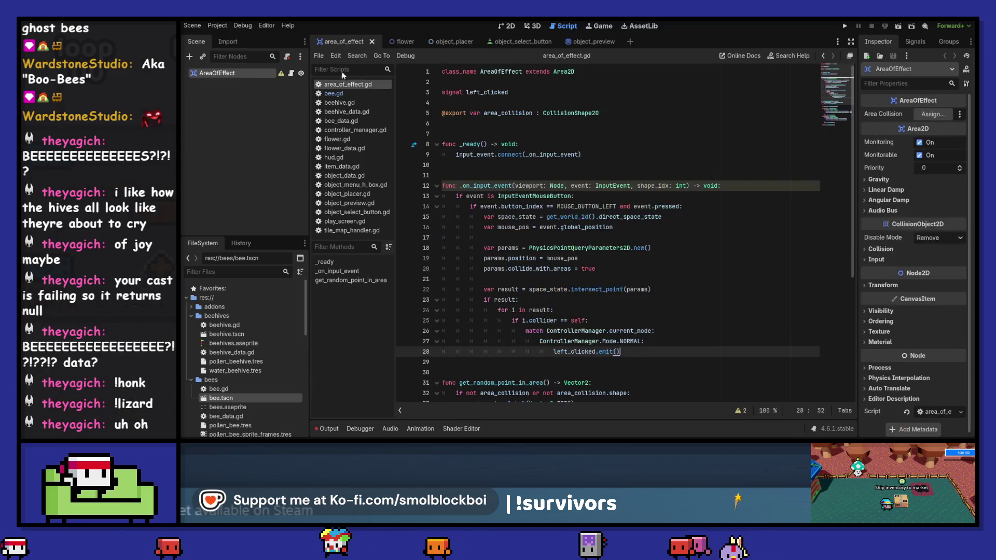
double_click(225, 398)
left_click(238, 388)
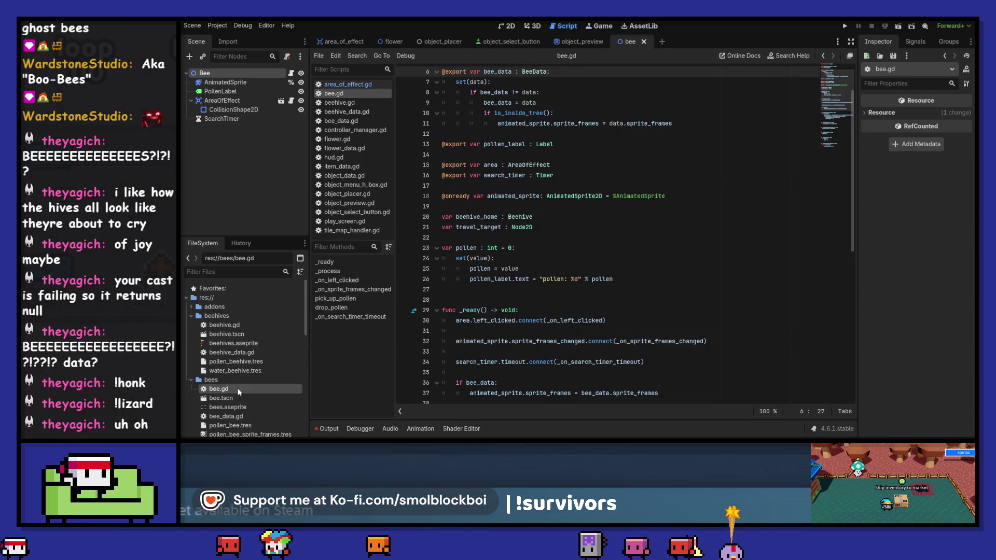
scroll(500, 150, "up", 2)
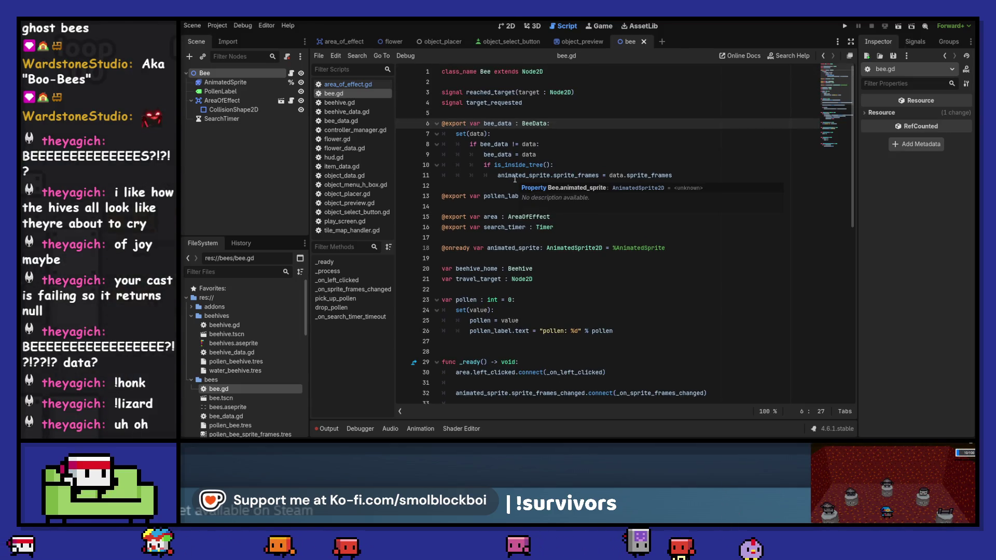
left_click(845, 26)
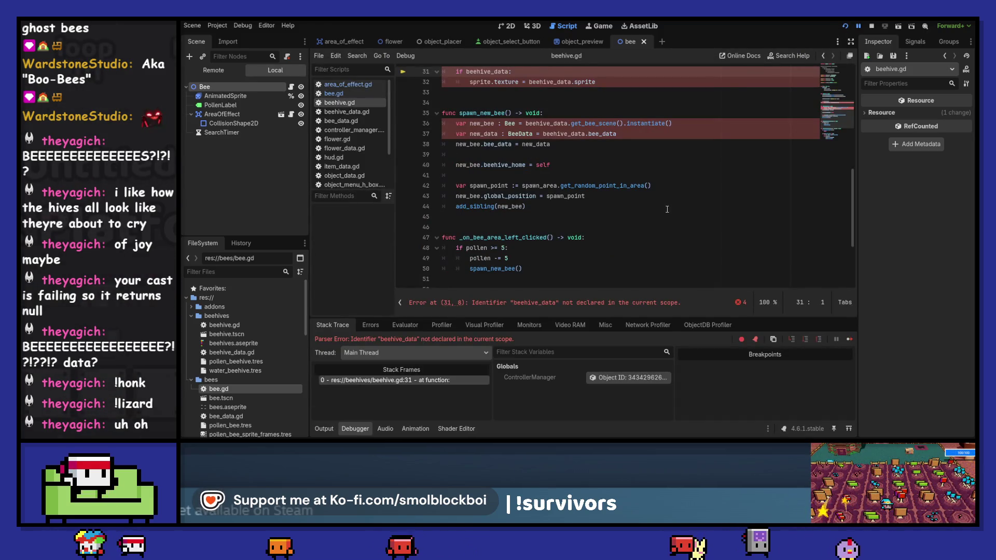
Uncomment lines 3–8 of beehive.gd, rerun, place a water beehive, then stop the game
scroll(667, 209, "up", 2)
scroll(666, 209, "up", 8)
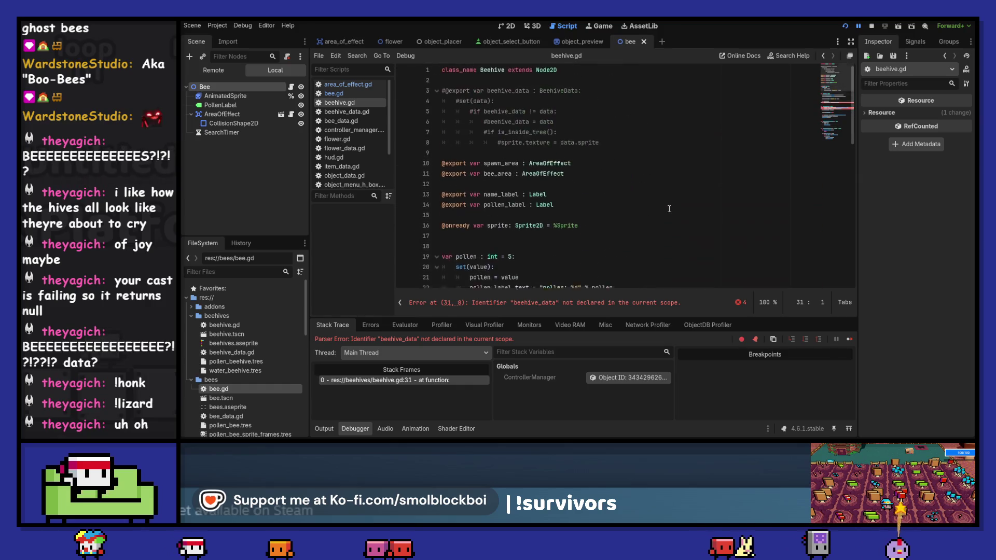
left_click_drag(606, 144, 612, 95)
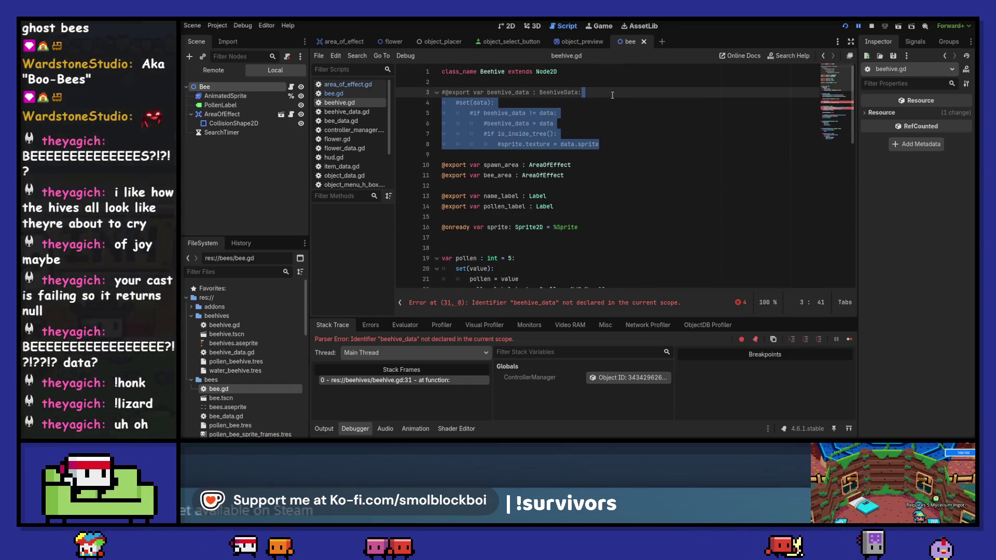
key("ctrl+k")
key("F5")
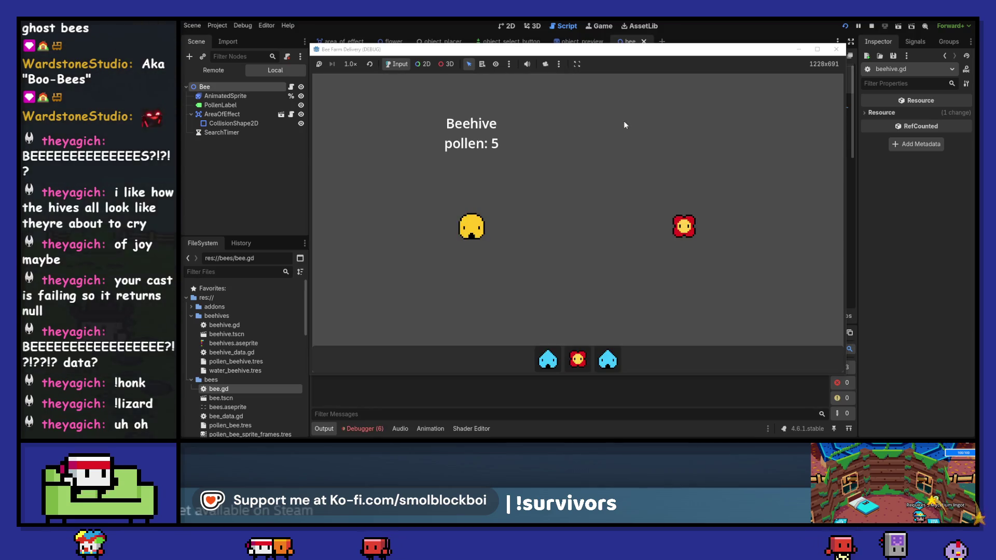
left_click(553, 236)
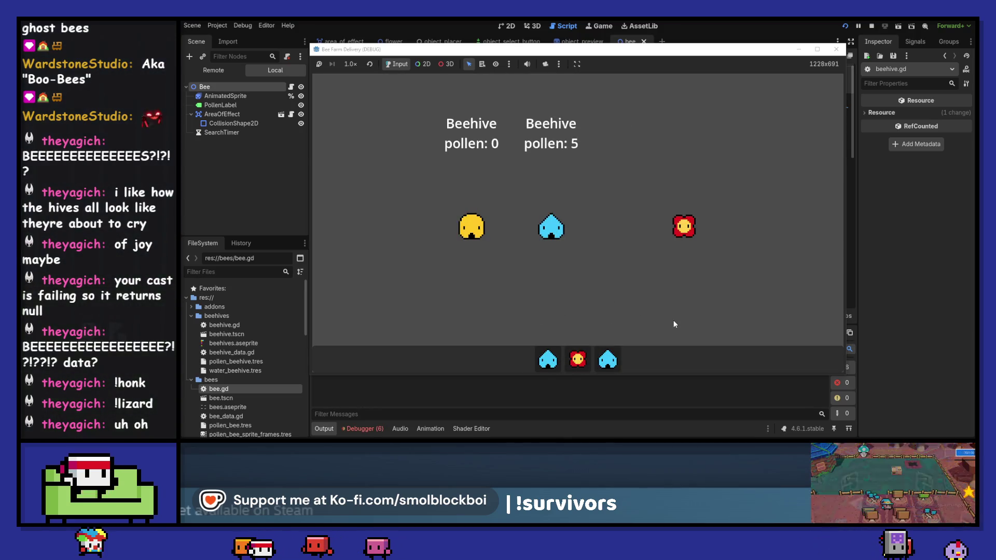
left_click(836, 50)
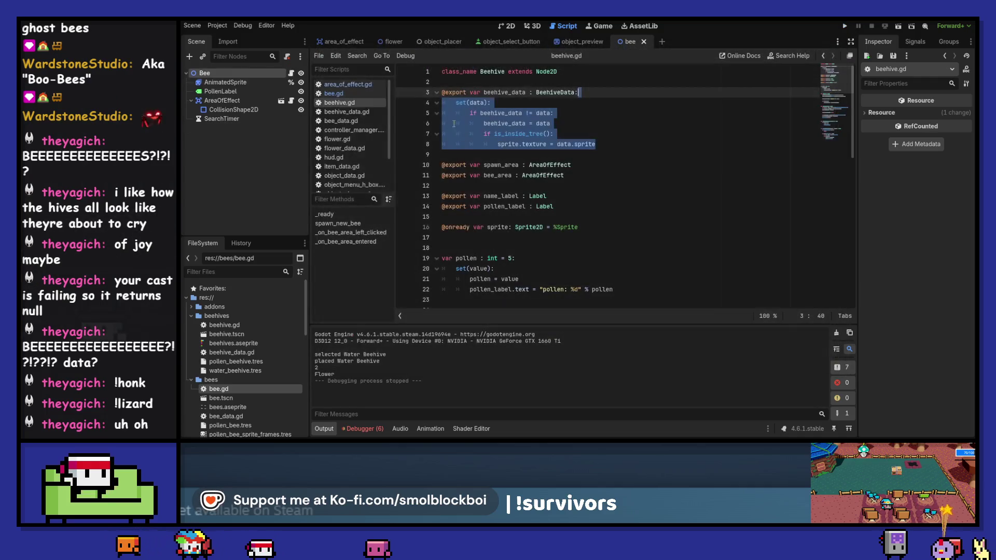
Try opening beehive.tscn and dismiss the missing-dependencies error
double_click(246, 334)
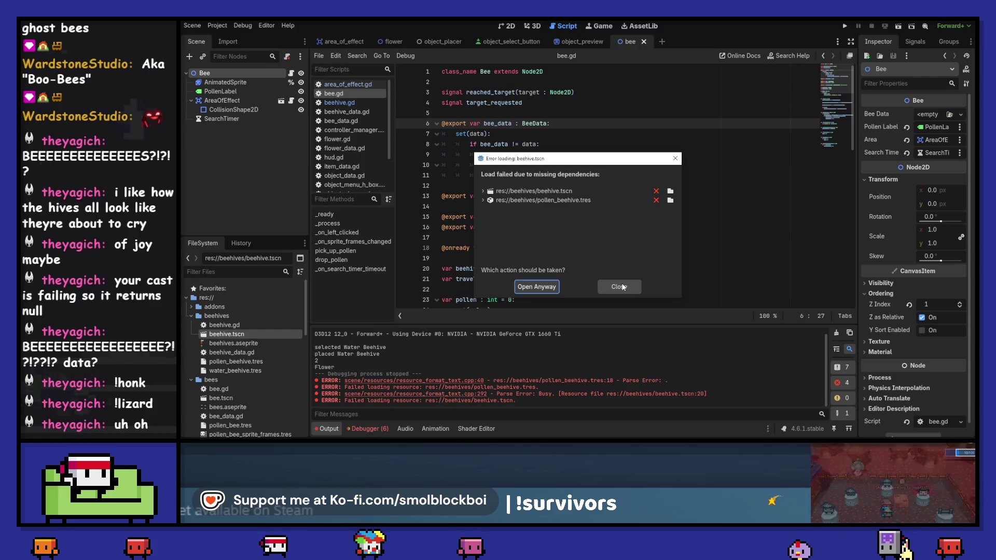
left_click(618, 286)
left_click(359, 103)
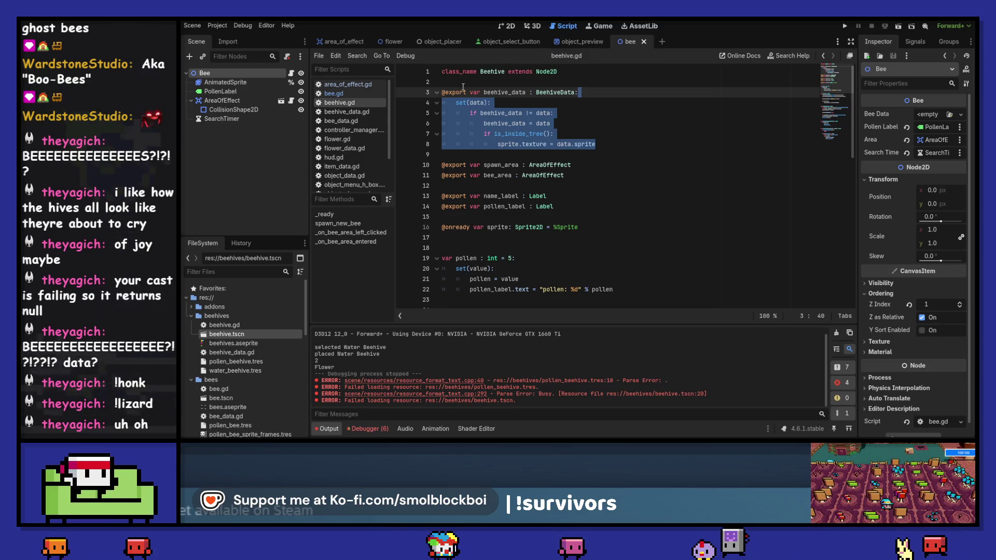
Step back and forth through previously viewed scripts and check the list of open scenes
left_click(823, 55)
left_click(834, 56)
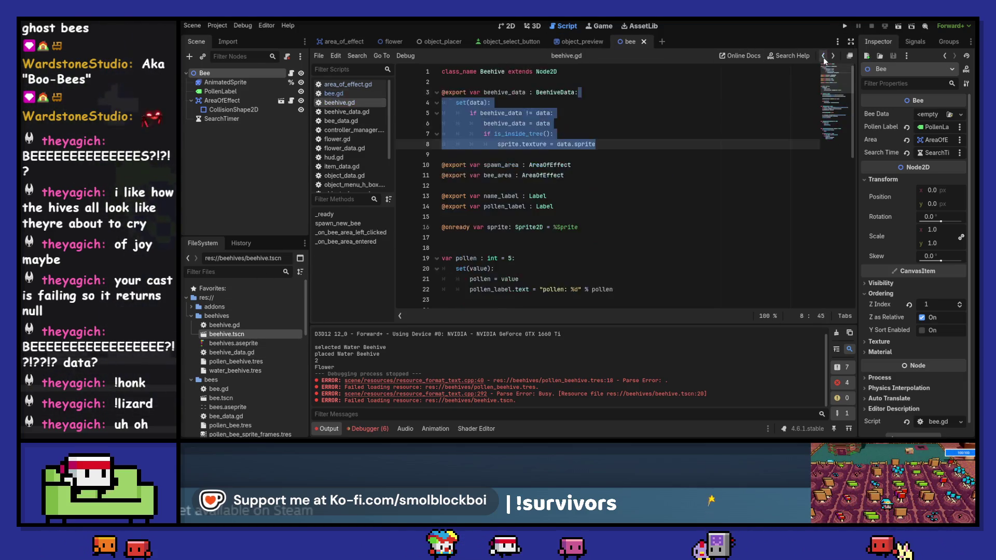
left_click(823, 56)
left_click(833, 56)
left_click(823, 56)
left_click(833, 56)
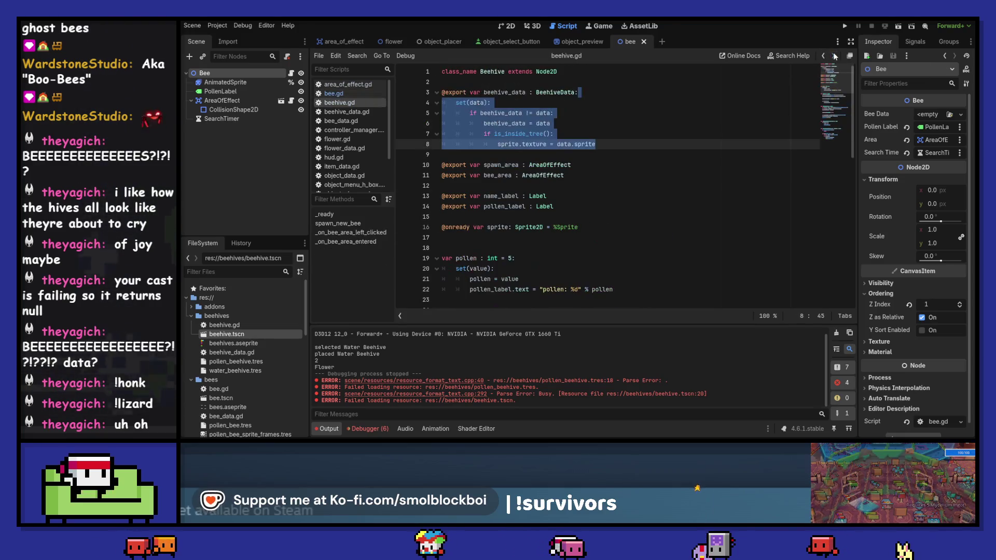
left_click(838, 42)
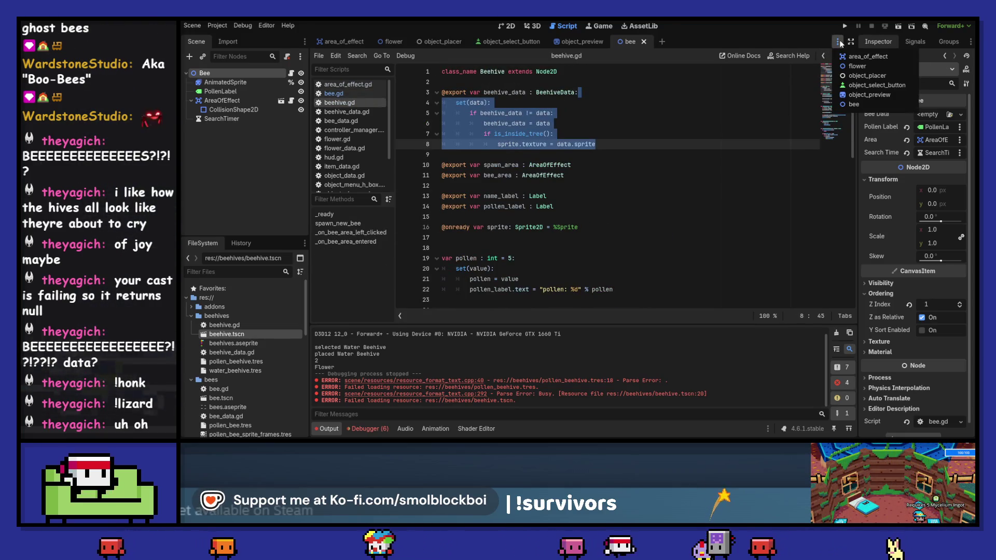
left_click(768, 28)
Retry beehive.tscn, dismiss the same error, and bring up the file's context menu
double_click(227, 334)
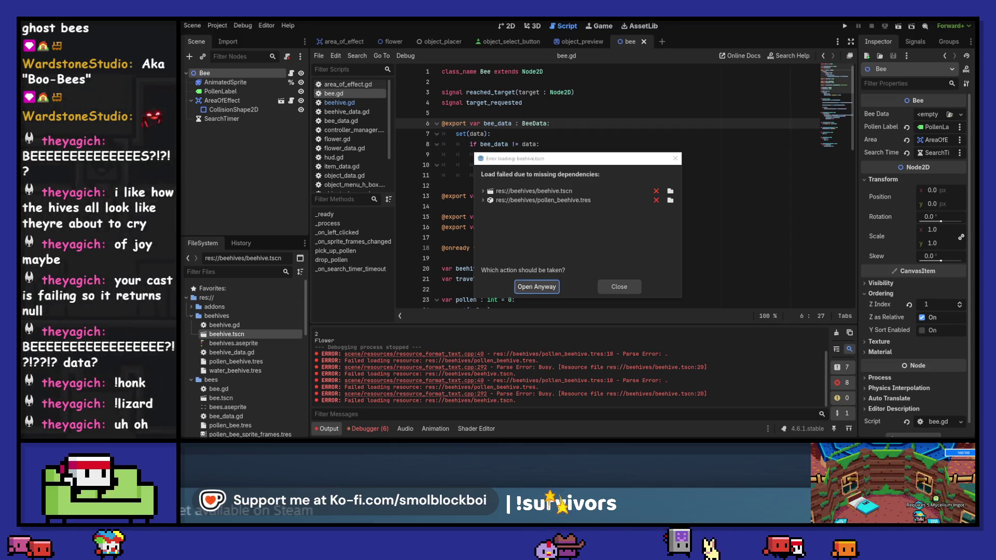
left_click(634, 288)
right_click(236, 336)
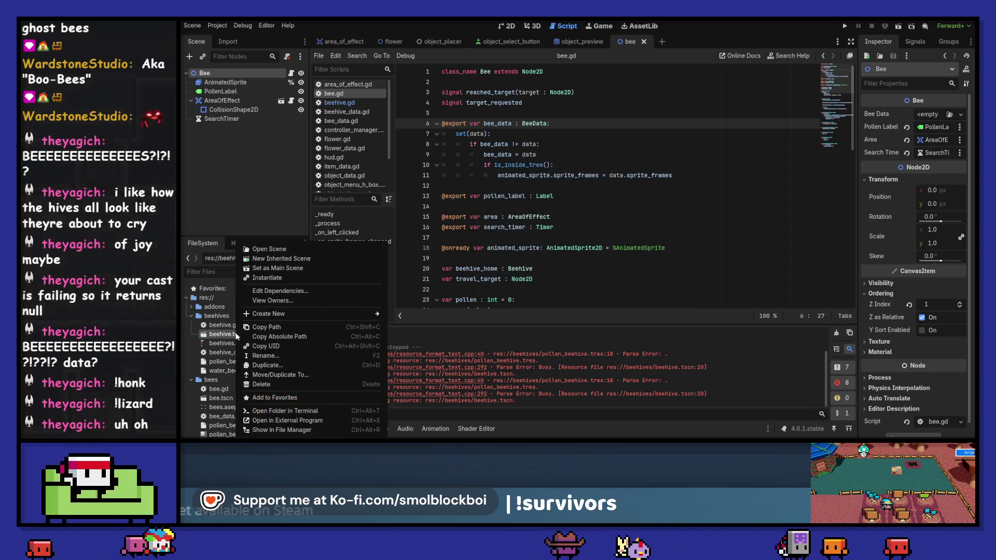
Open beehive.tscn in Sublime Text, delete the Script and PackedScene resource lines, then undo that
left_click(281, 430)
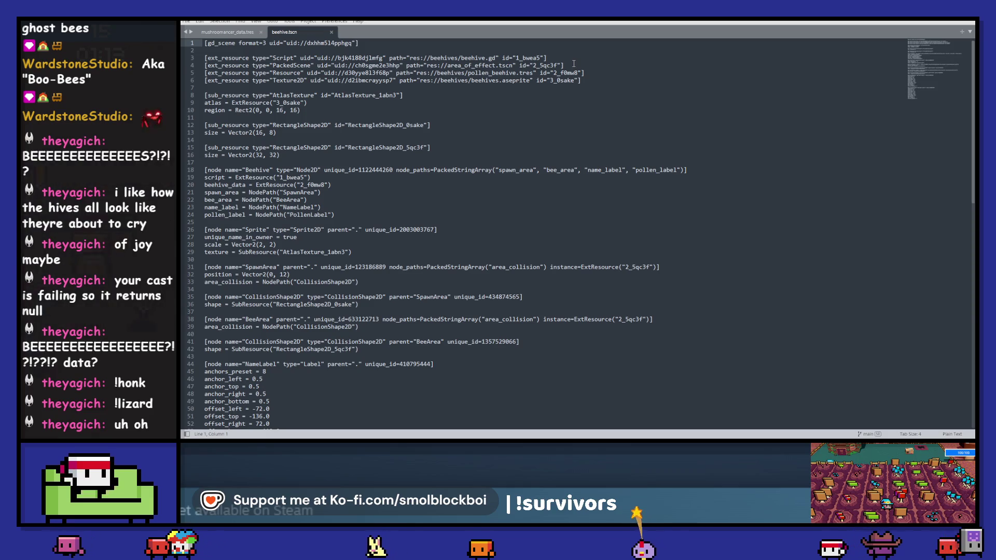
left_click(574, 63)
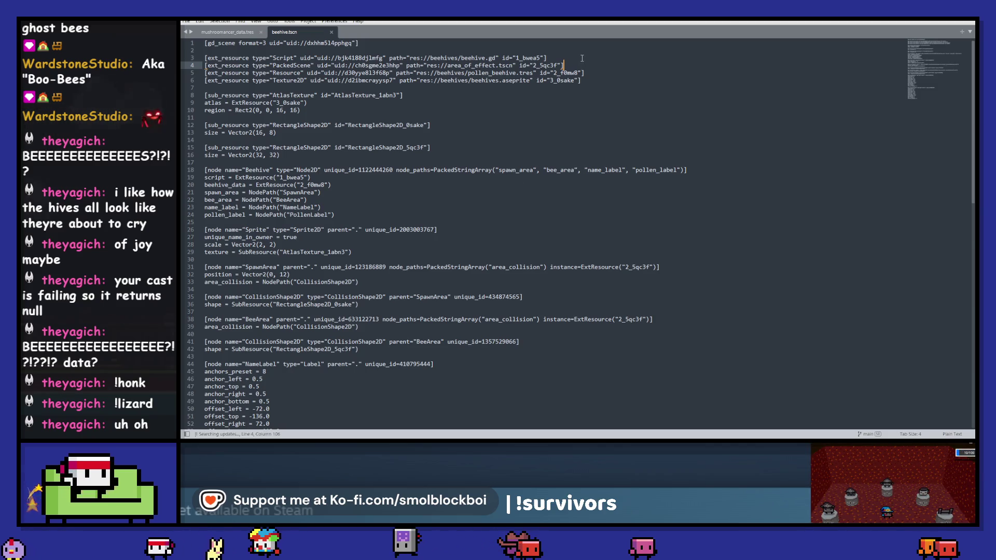
key("shift+Up")
key("shift+Up")
key("BackSpace")
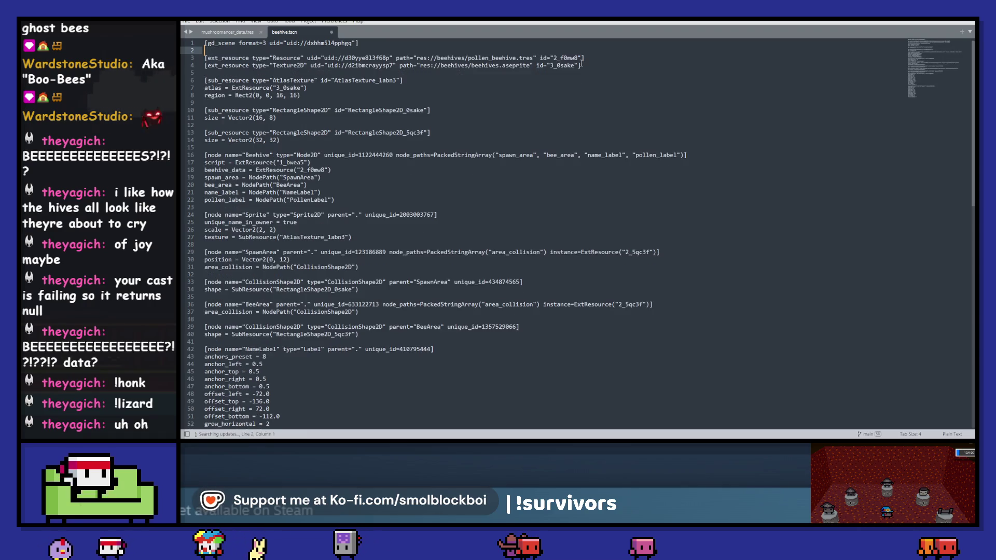
left_click(582, 65)
key("ctrl+z")
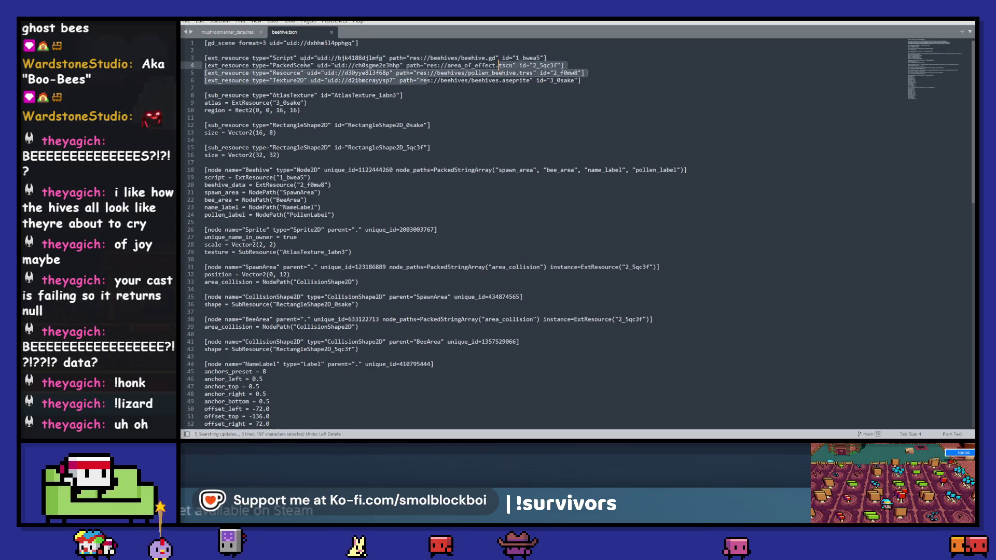
left_click(304, 66)
Delete only the area_of_effect.tscn PackedScene ext_resource line and save beehive.tscn
left_click(610, 63)
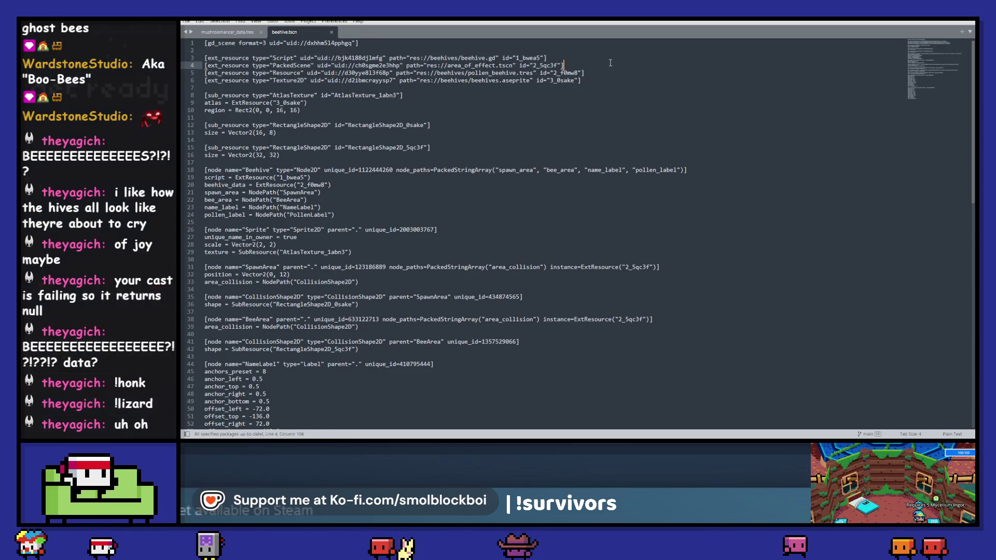
type("sdas")
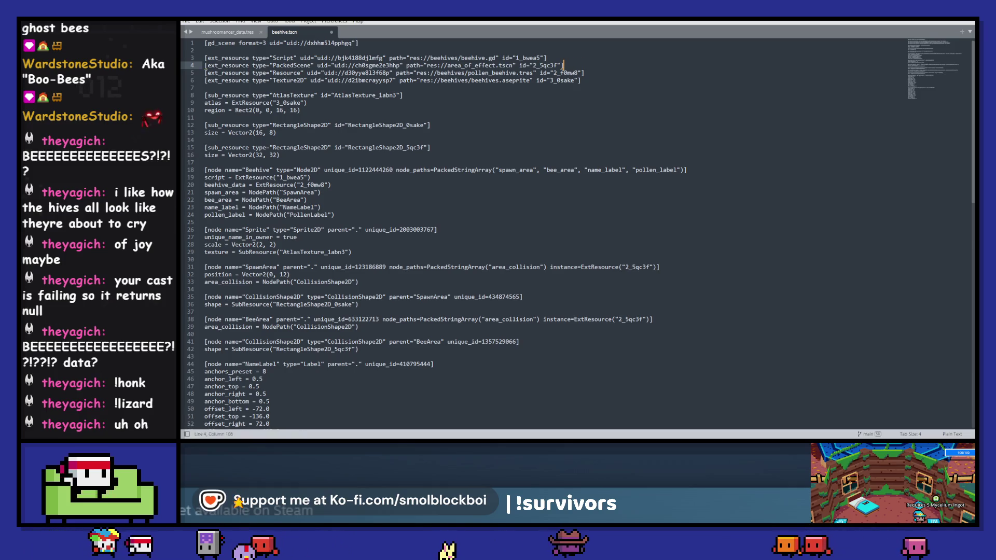
key("shift+Up")
key("BackSpace")
key("ctrl+s")
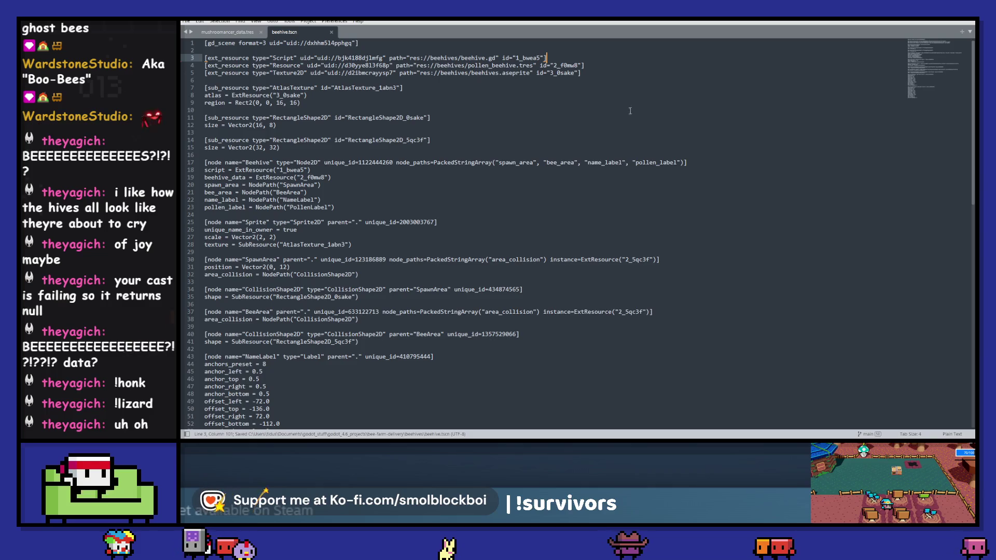
key("alt+Tab")
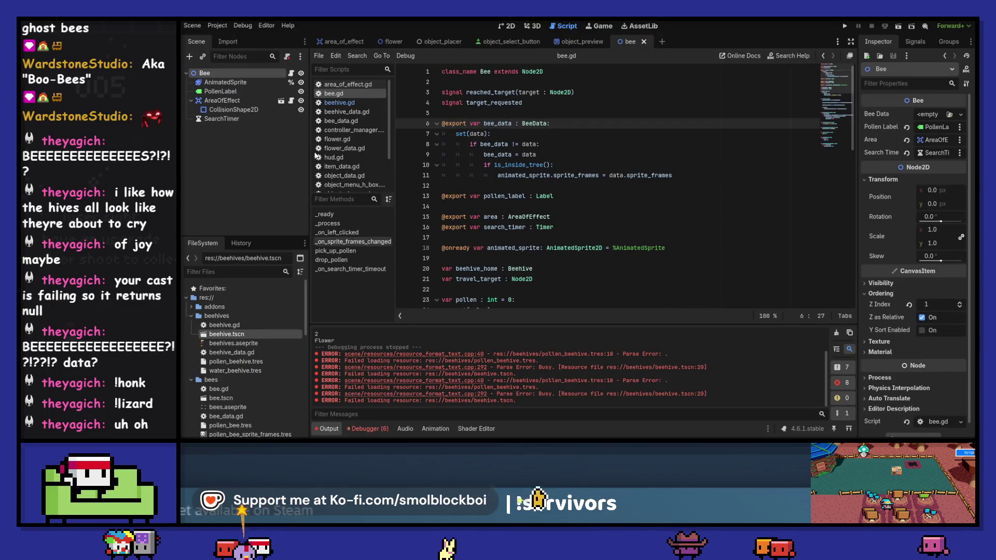
Reload the Godot project and retry beehive.tscn, which still fails with missing dependencies
left_click(218, 25)
left_click(255, 126)
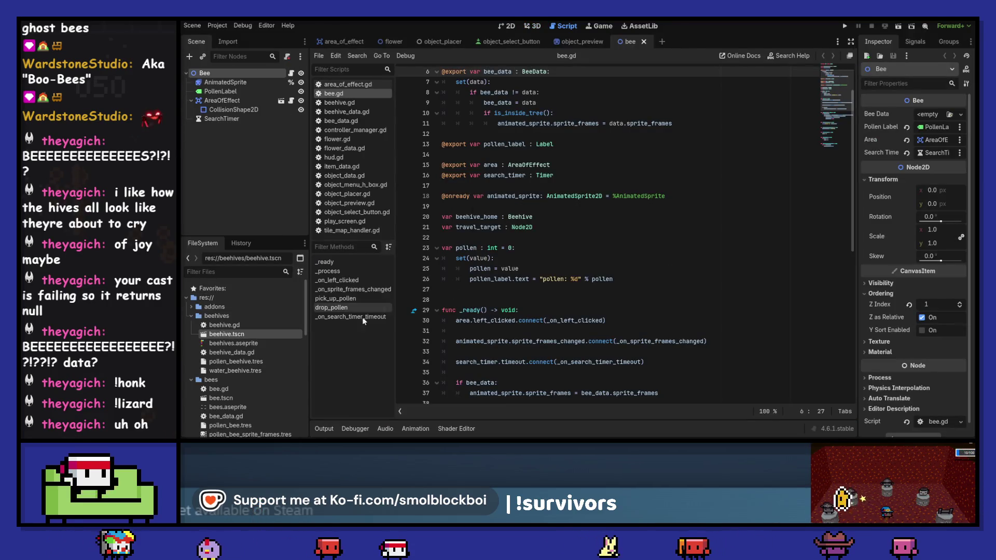
double_click(235, 334)
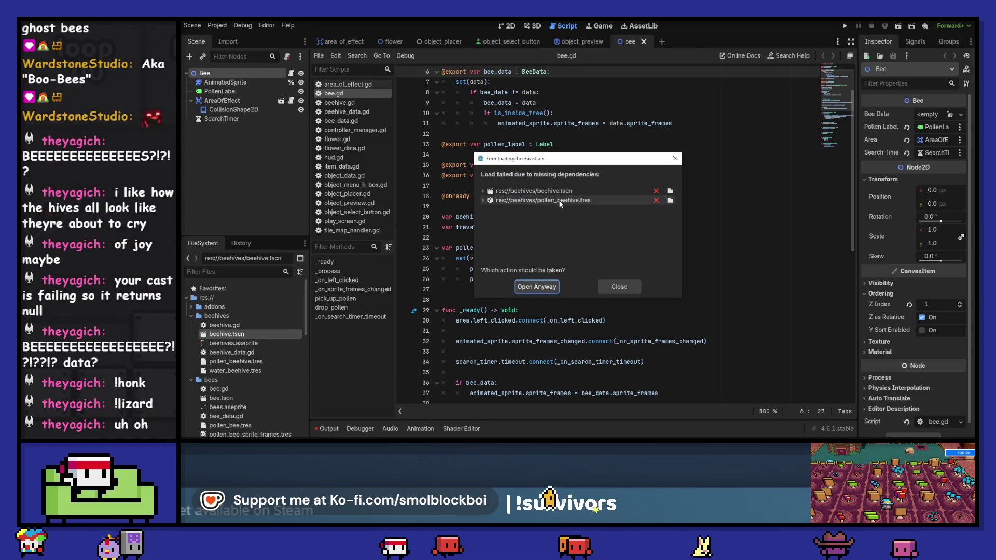
key("Escape")
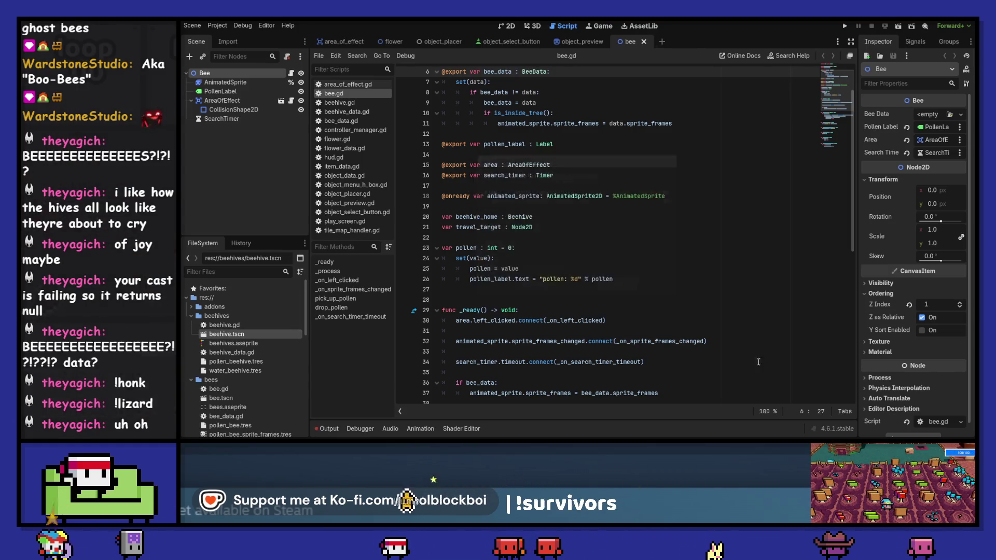
key("alt+Tab")
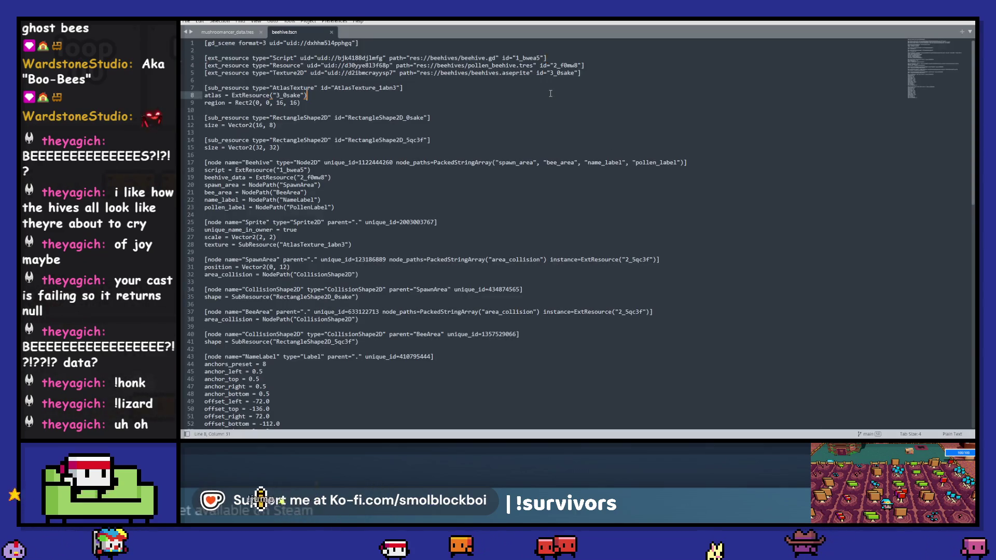
left_click(550, 93)
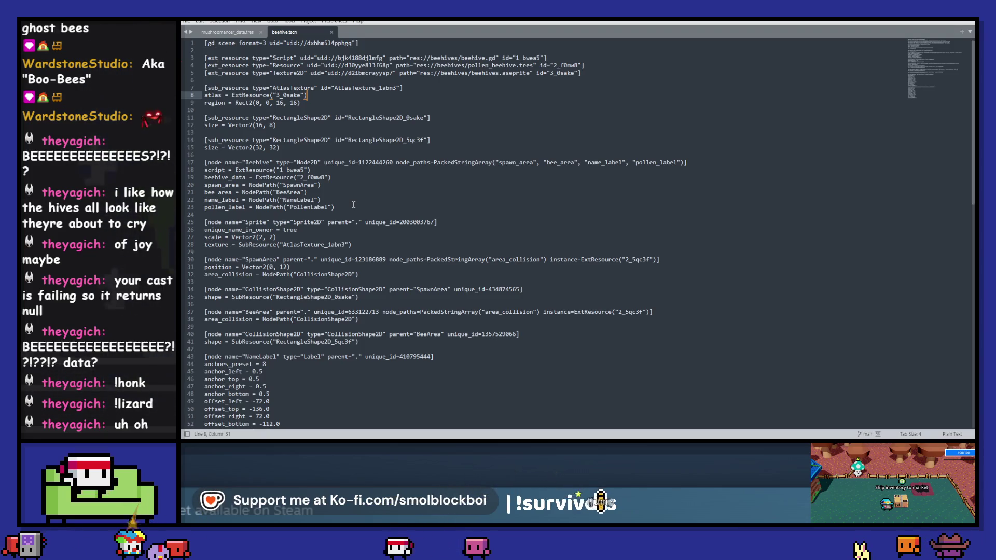
Retry opening beehive.tscn and find that pollen_beehive.tres is the dependency referencing it
key("alt+Tab")
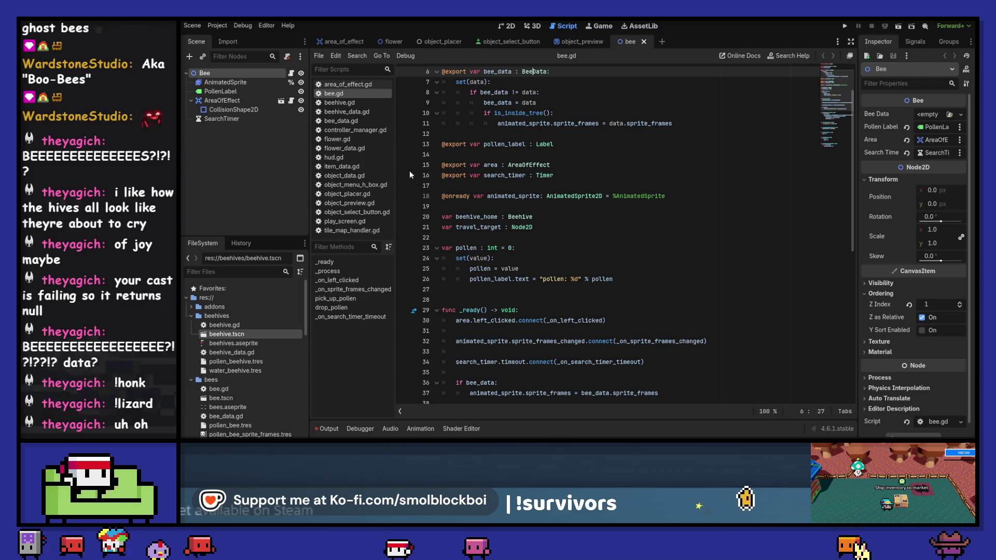
double_click(227, 334)
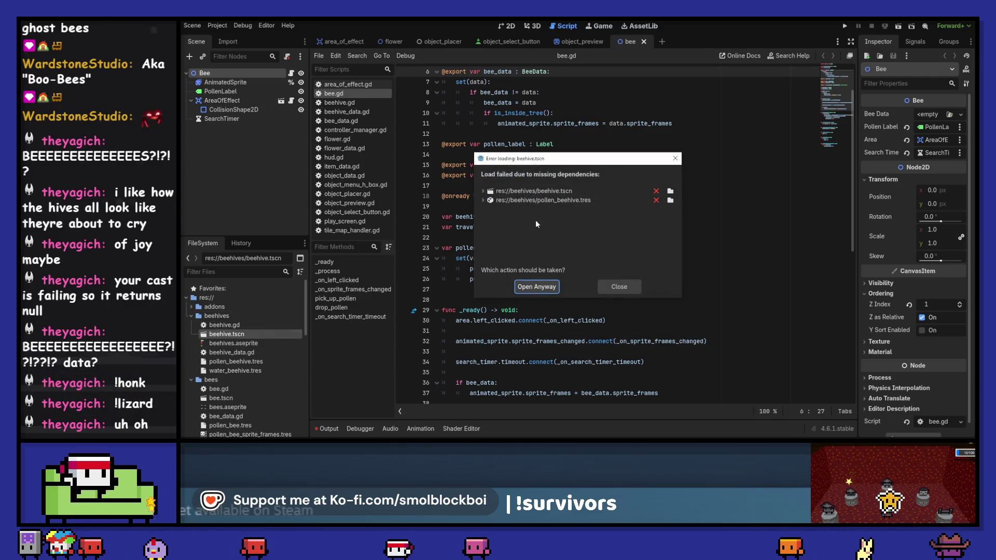
left_click(483, 191)
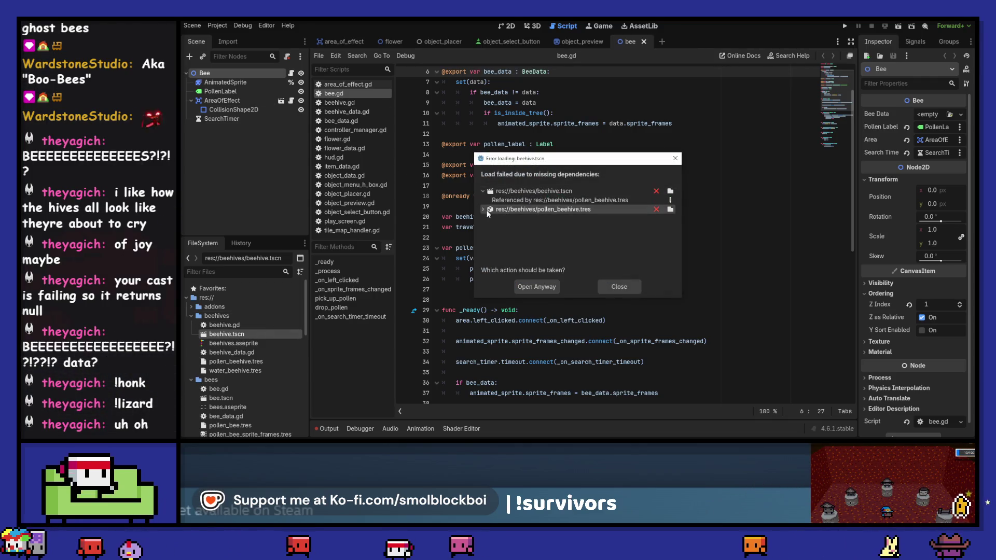
left_click(631, 292)
key("alt+Tab")
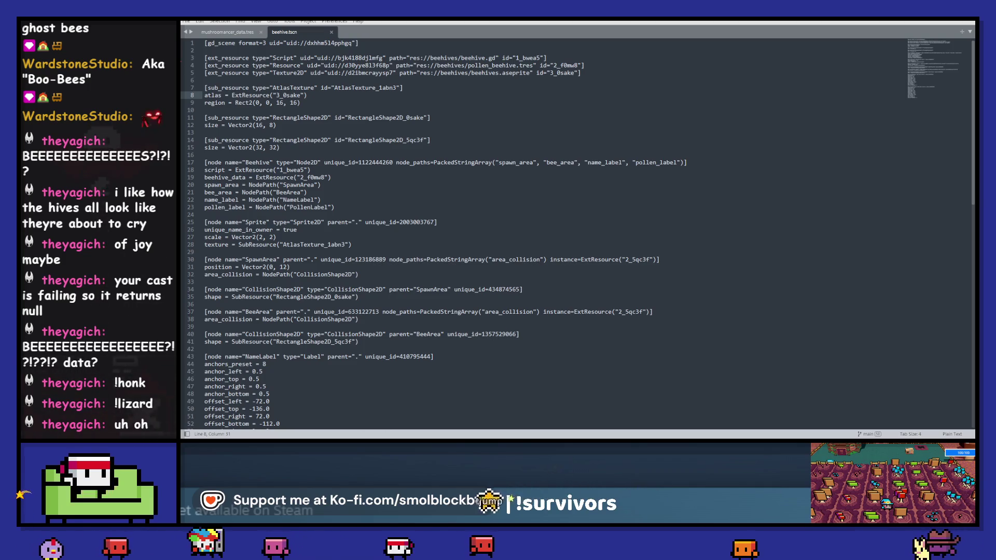
Remove the beehive.tscn PackedScene resource and its scene = ExtResource line from pollen_beehive.tres, and save
mouse_move(466, 431)
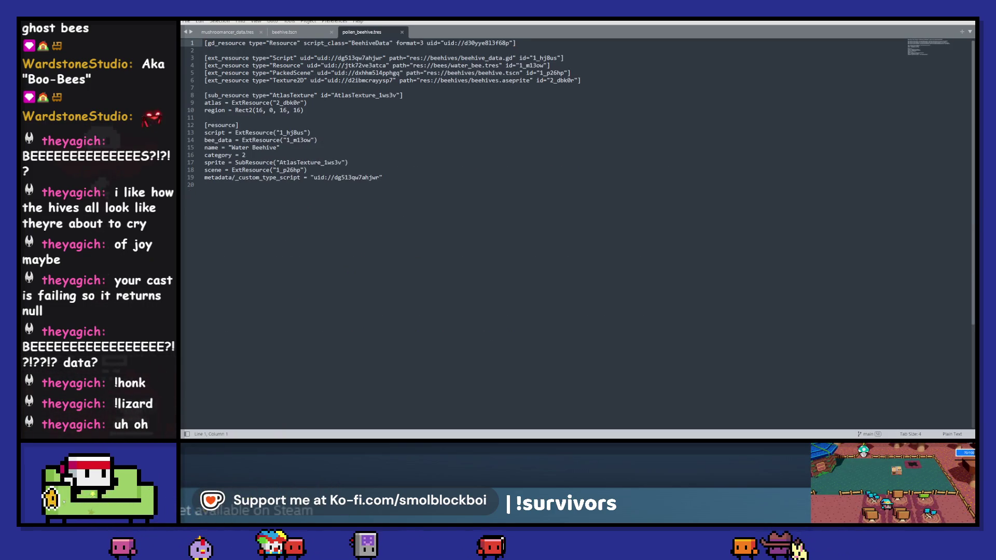
left_click_drag(592, 73, 593, 64)
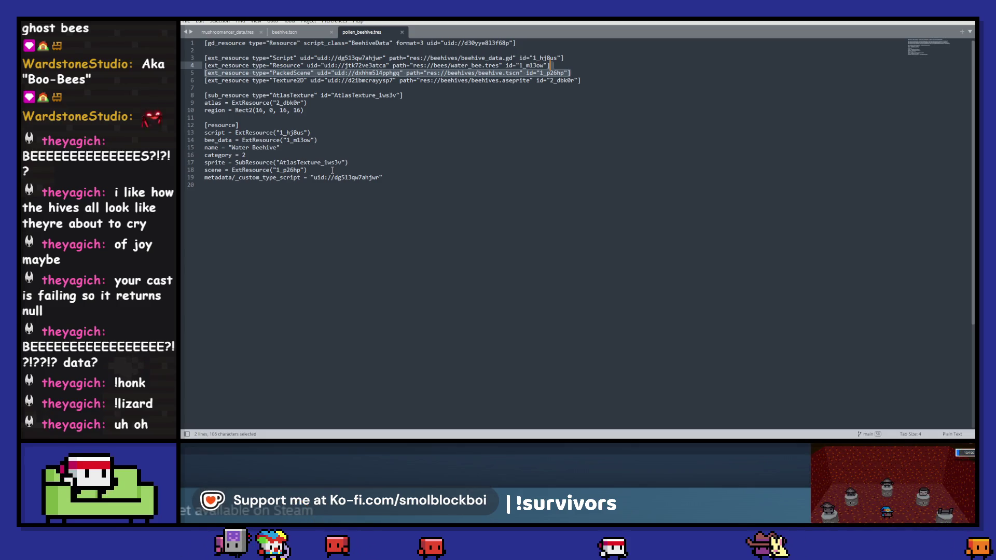
key("BackSpace")
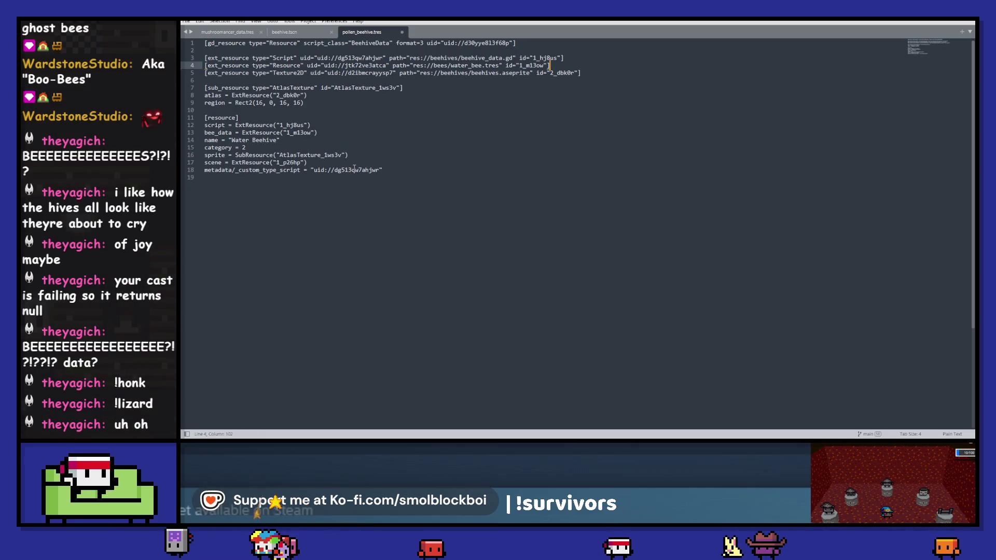
left_click_drag(359, 162, 348, 155)
key("BackSpace")
key("ctrl+s")
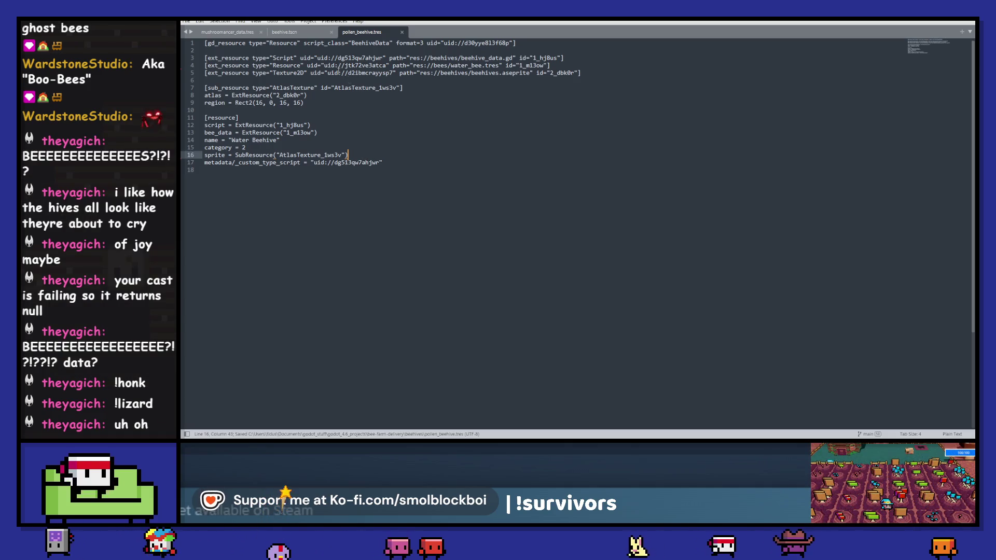
Review the ext_resource lines at the top of beehive.tscn before returning to Godot
left_click(298, 33)
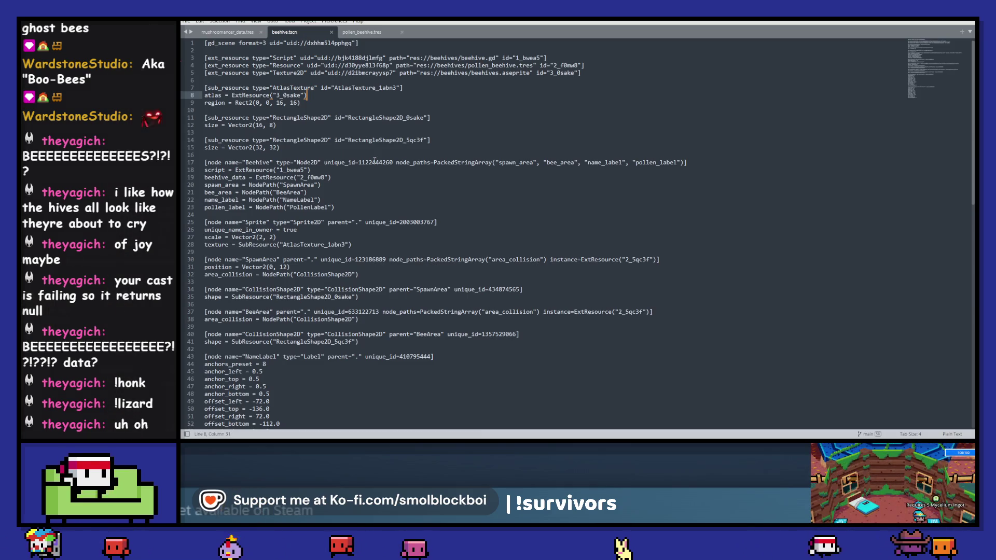
scroll(374, 161, "down", 4)
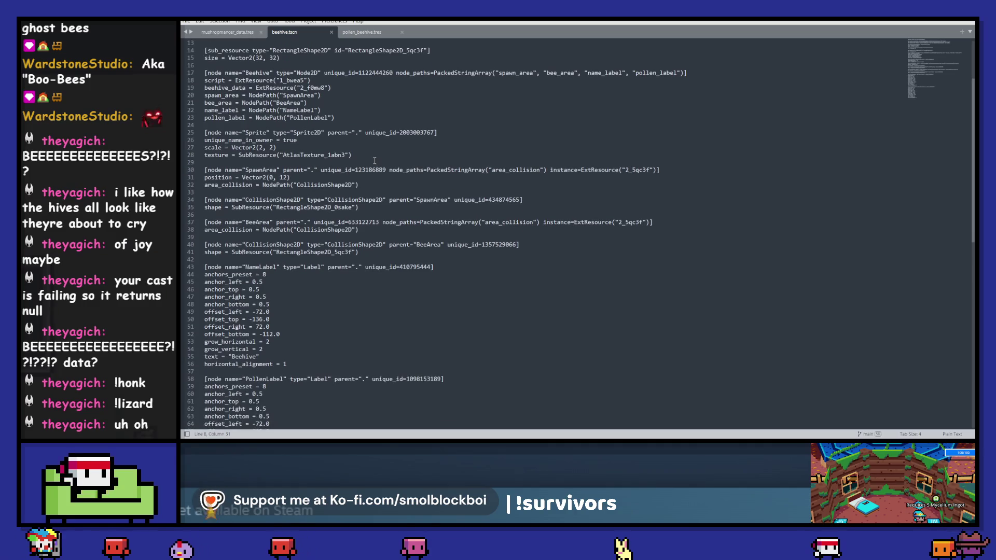
scroll(375, 160, "down", 6)
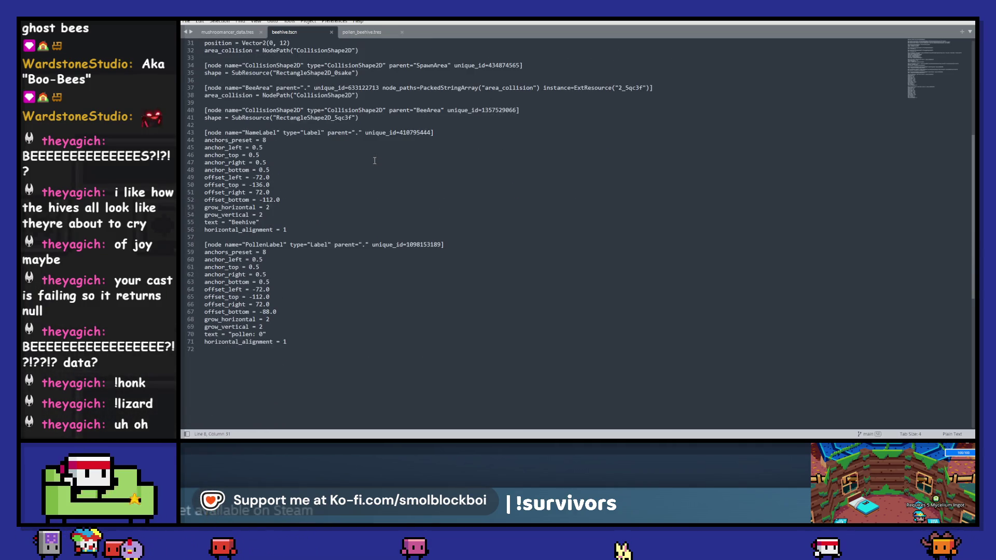
scroll(375, 160, "up", 7)
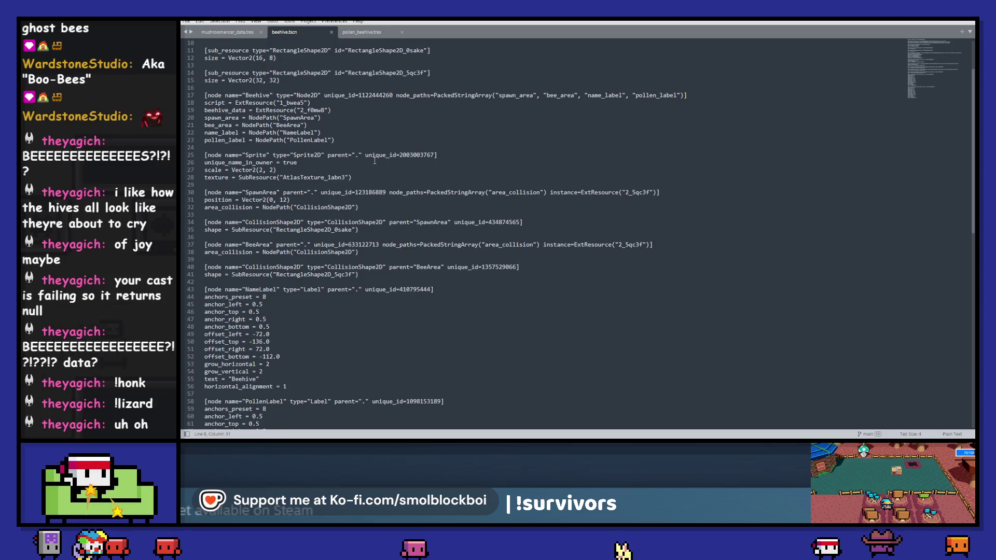
scroll(374, 161, "up", 3)
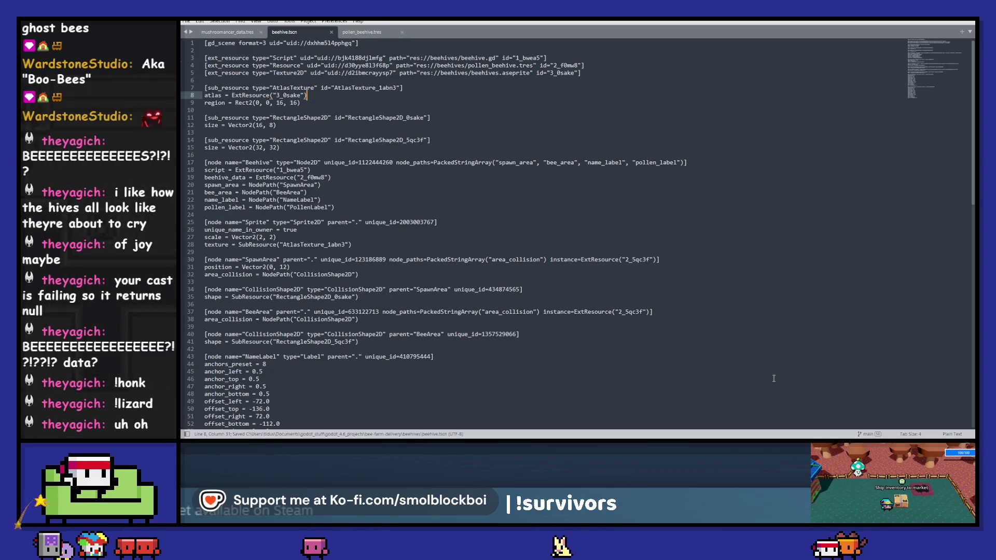
key("alt+Tab")
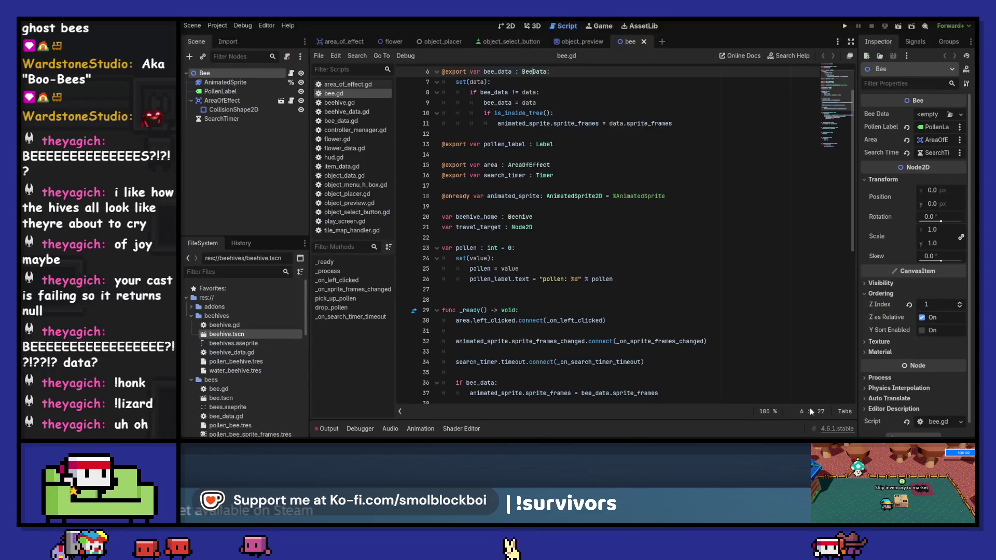
Reload the project, dismiss the parse alert and show the Output log
left_click(219, 26)
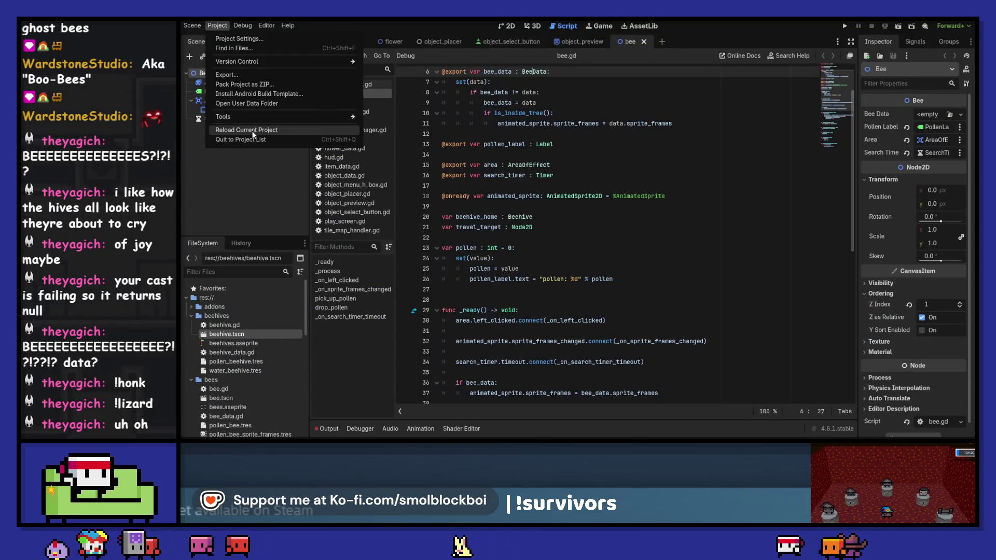
left_click(252, 134)
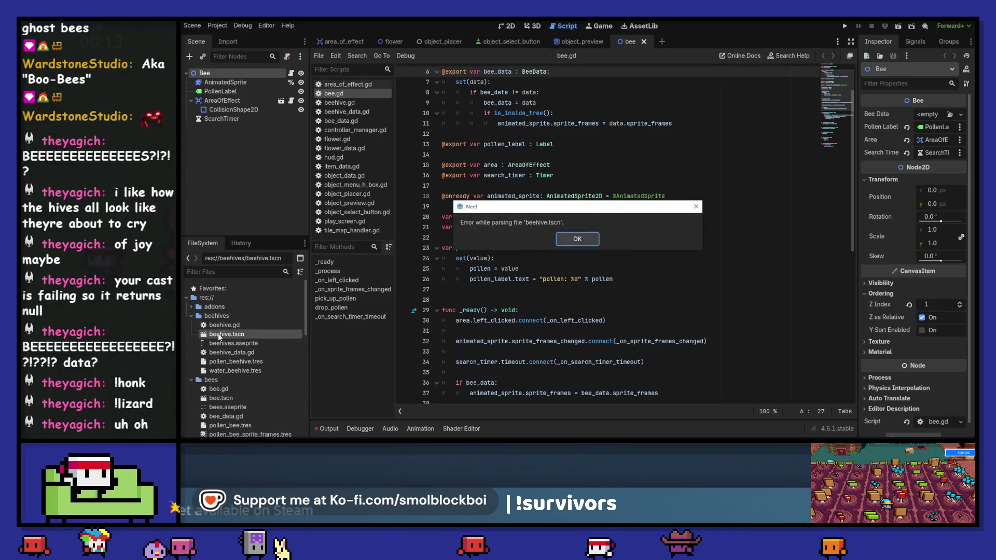
key("Return")
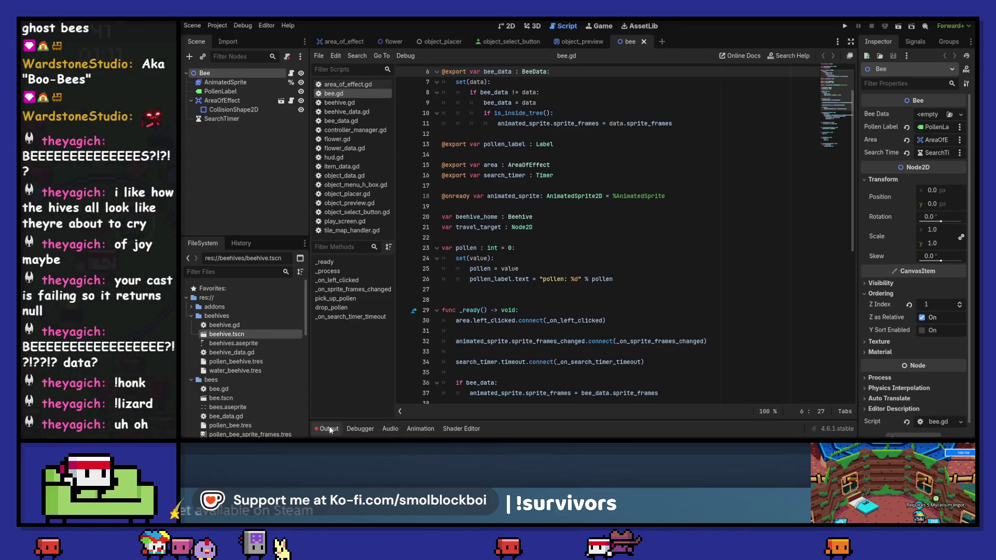
left_click(329, 429)
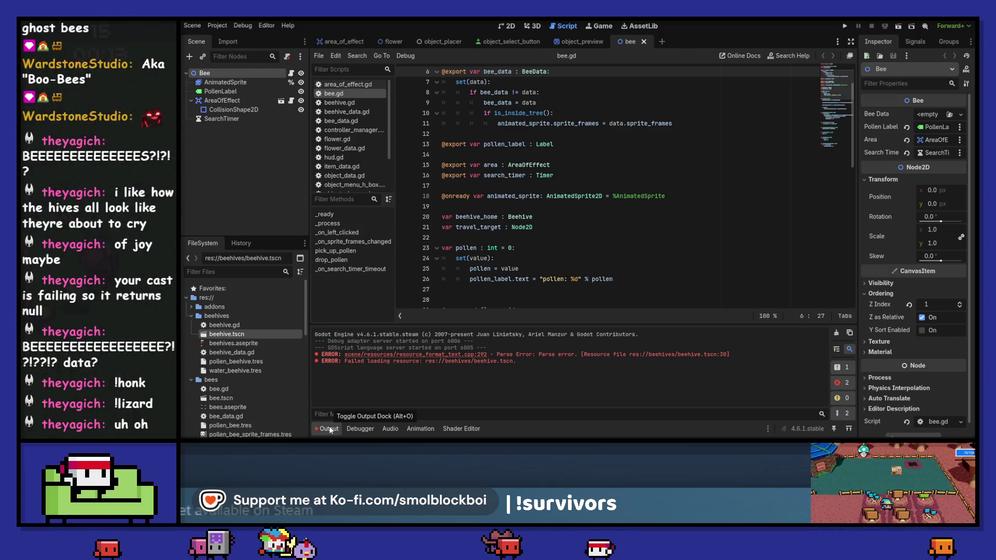
Retry opening beehive.tscn twice, each rejected with a parse error at line 30
double_click(227, 334)
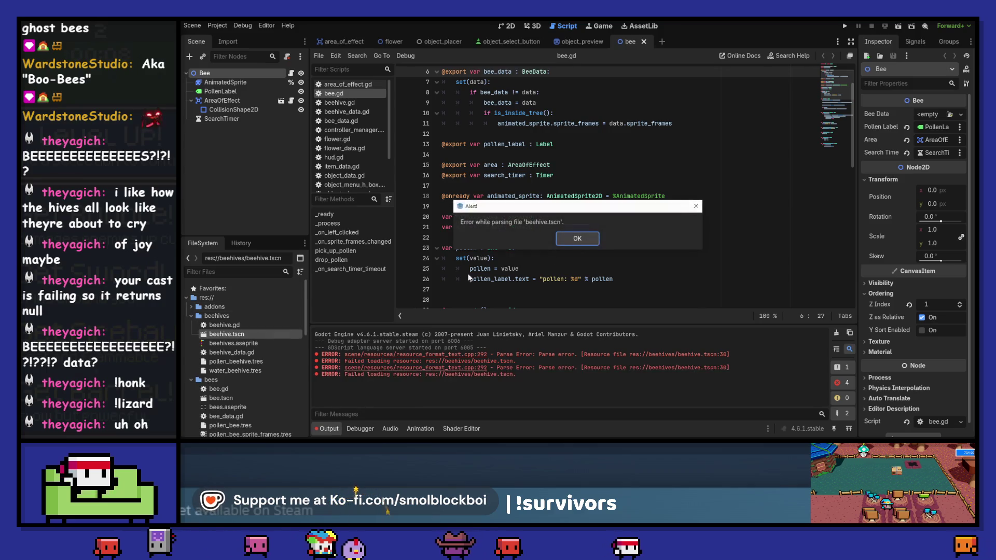
left_click(584, 238)
double_click(236, 325)
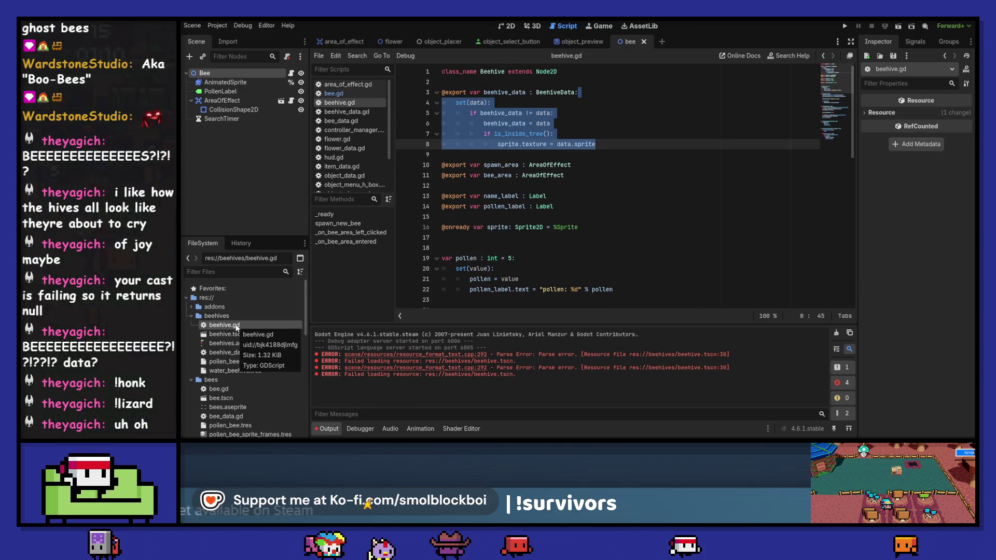
double_click(227, 334)
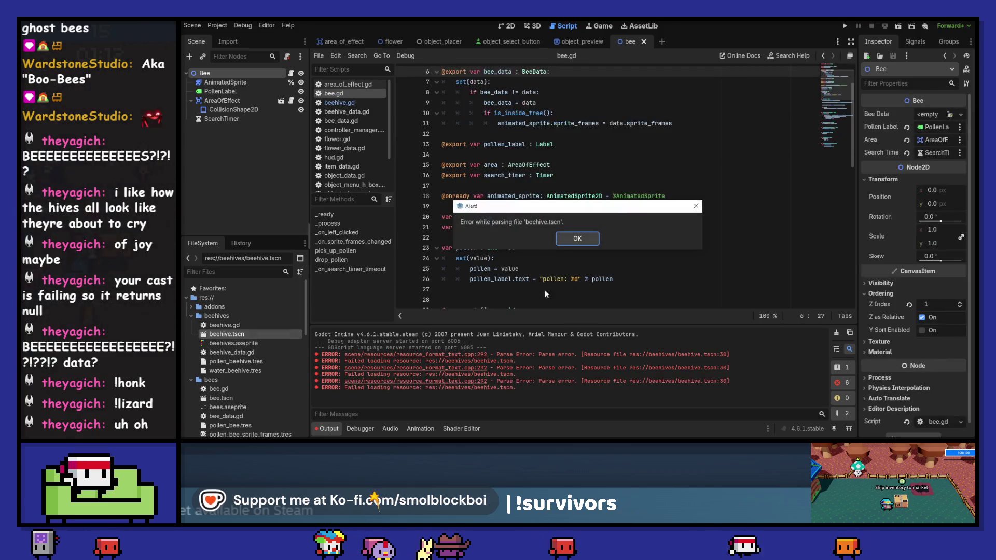
left_click(577, 239)
key("alt+Tab")
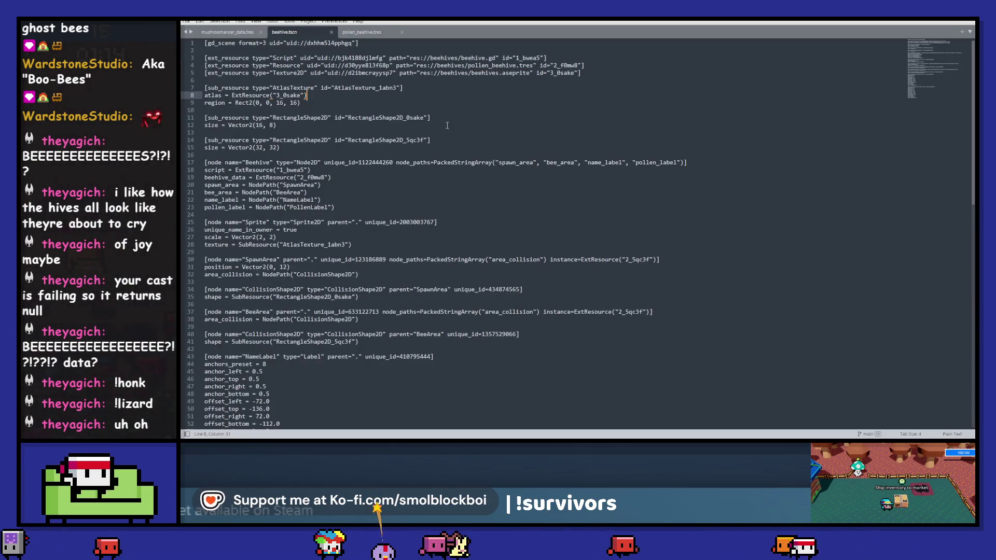
Undo to restore the area_of_effect.tscn reference, save, reload the project and open beehive.tscn
left_click(447, 125)
key("ctrl+z")
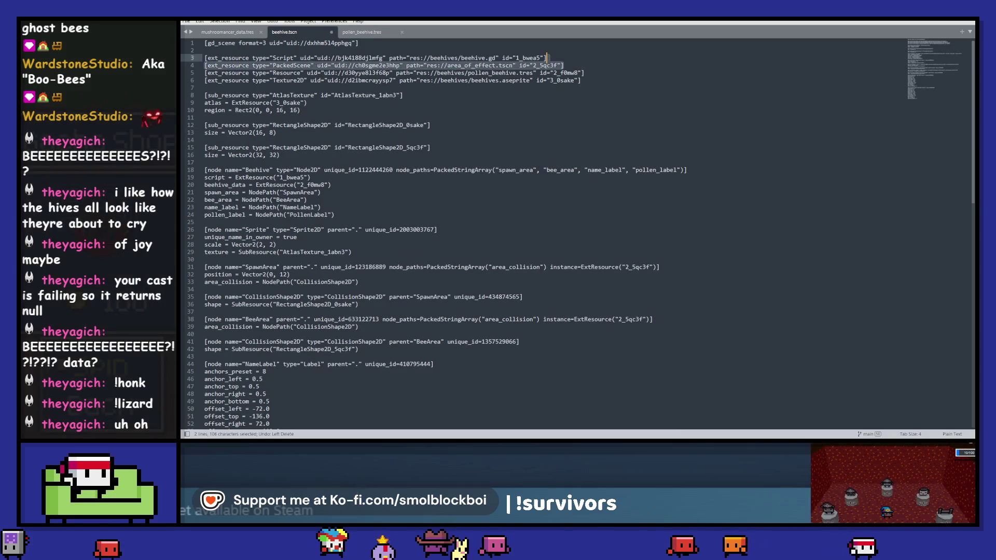
key("ctrl+s")
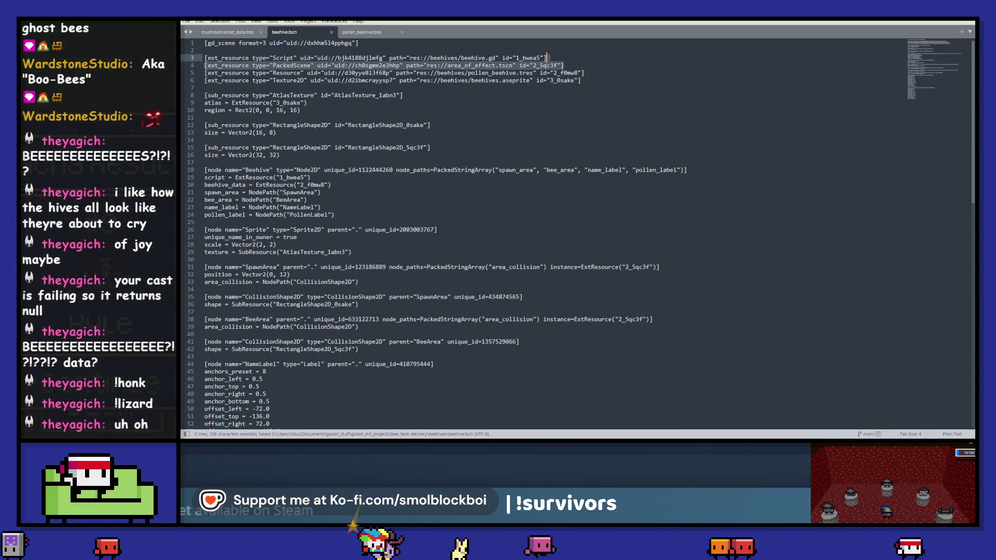
key("alt+Tab")
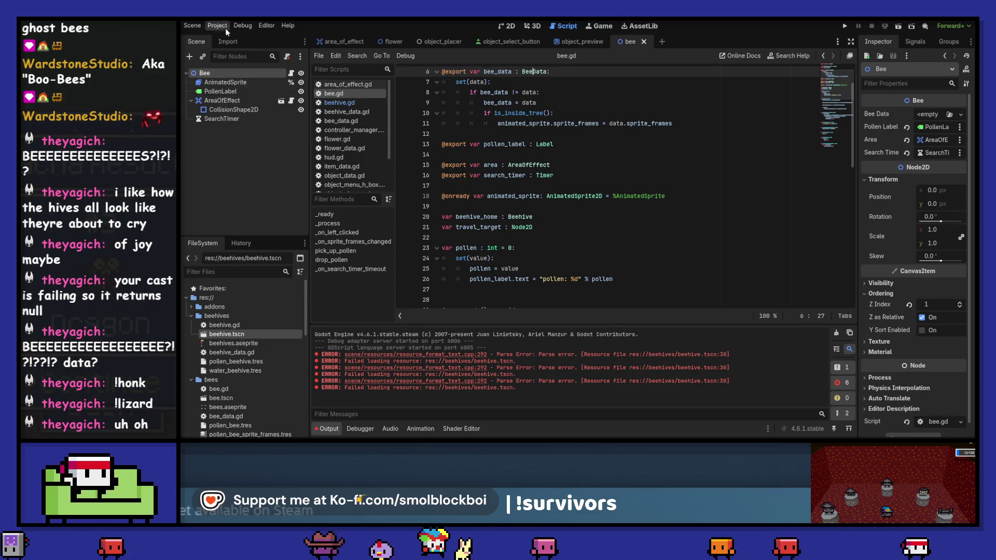
left_click(225, 27)
left_click(266, 138)
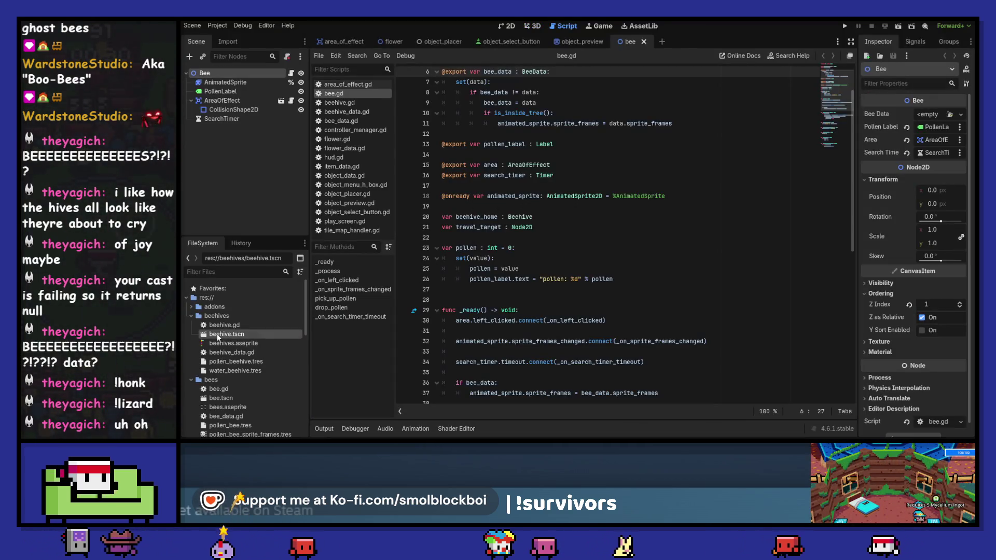
double_click(218, 334)
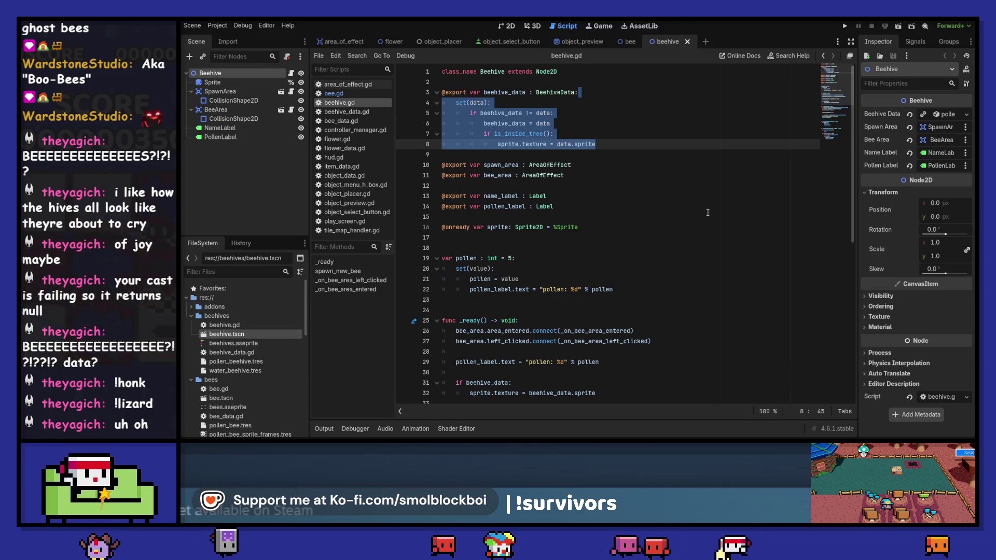
Inspect the Water Beehive data's empty Scene field, then view pollen_beehive.tres in Sublime Text
left_click(955, 115)
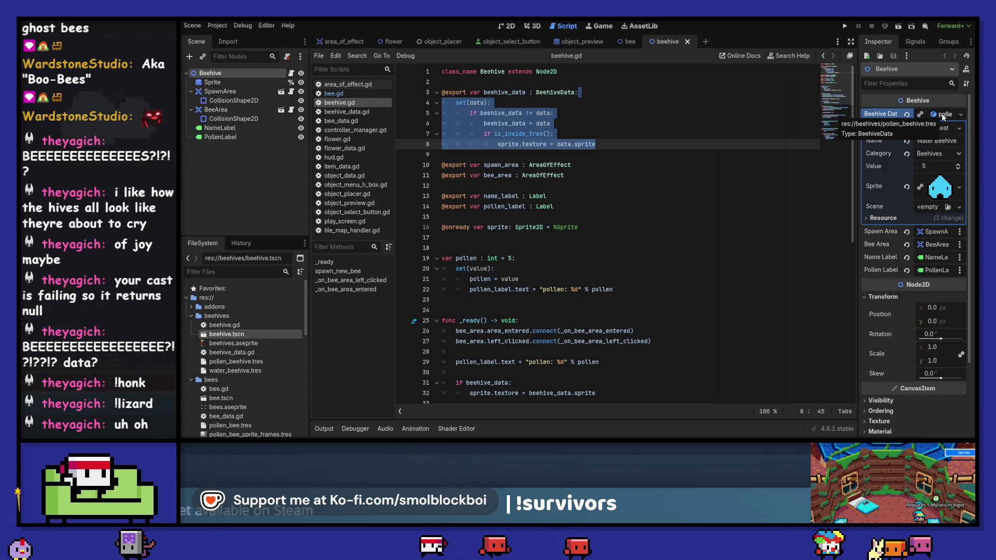
left_click(943, 117)
key("alt+Tab")
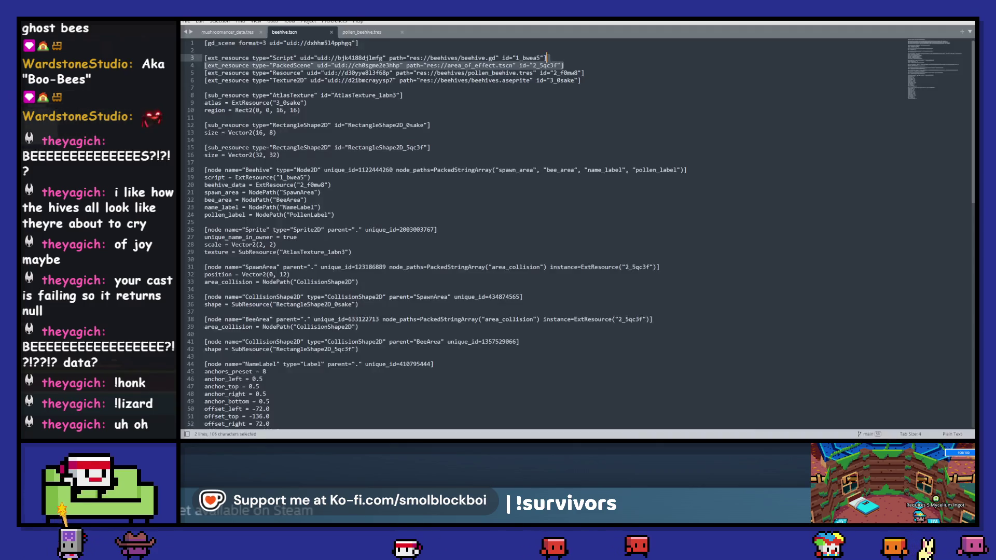
key("ctrl+Page_Down")
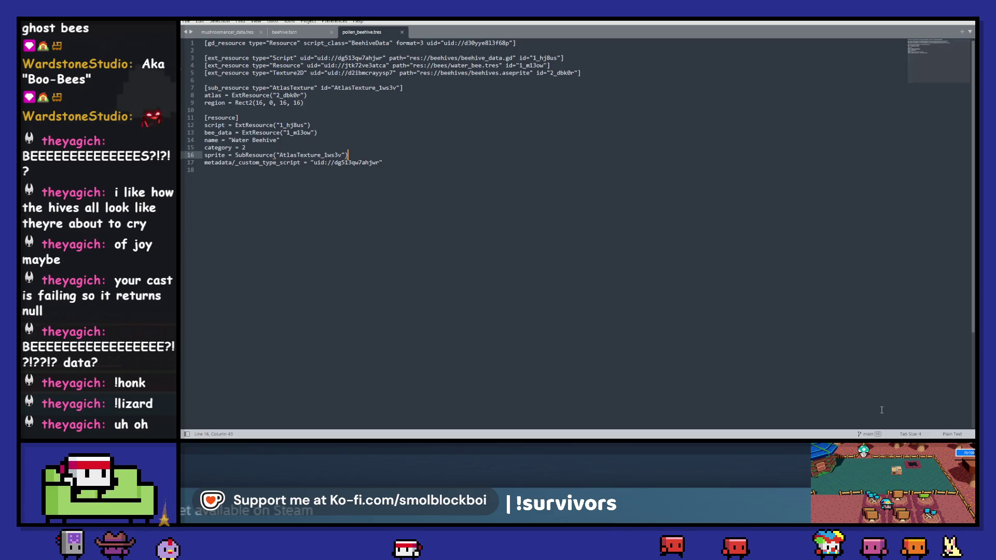
Select pollen_beehive.tres in FileSystem to see Name Water Beehive, Category Beehives, Value 5
key("alt+Tab")
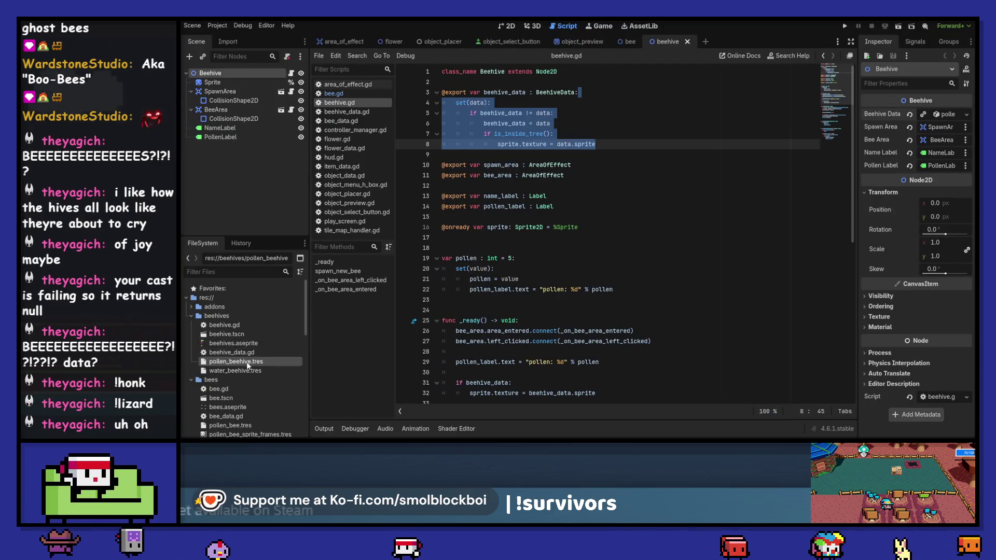
left_click(246, 362)
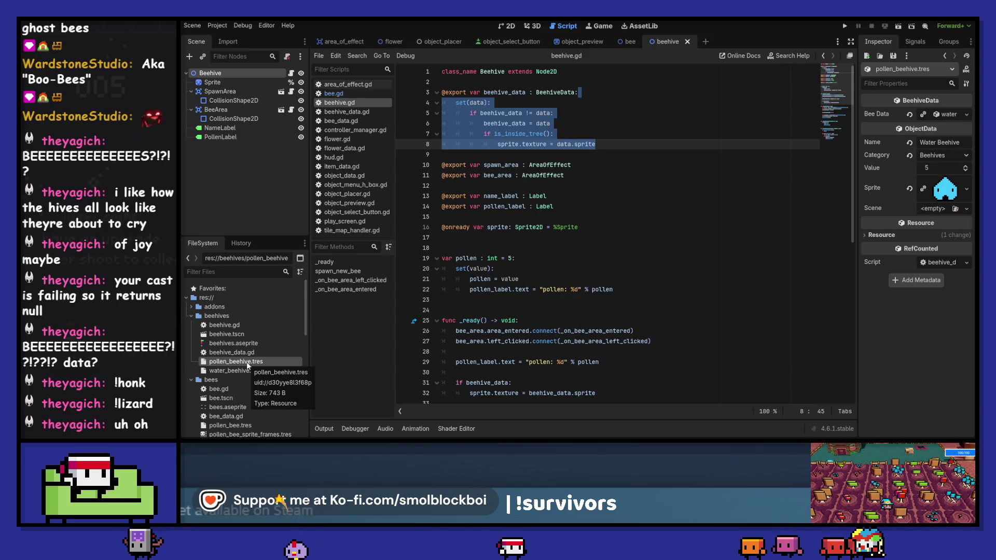
double_click(251, 351)
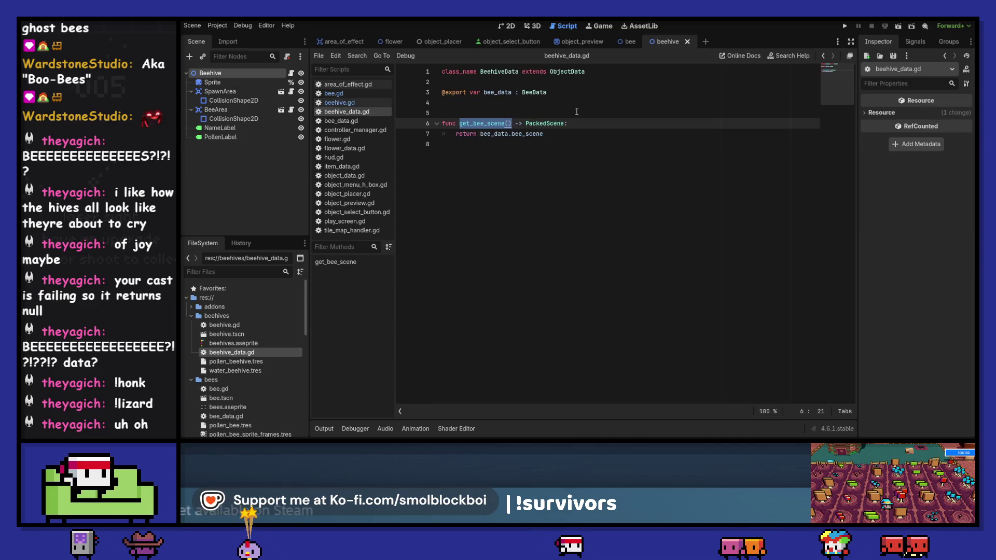
scroll(226, 357, "down", 5)
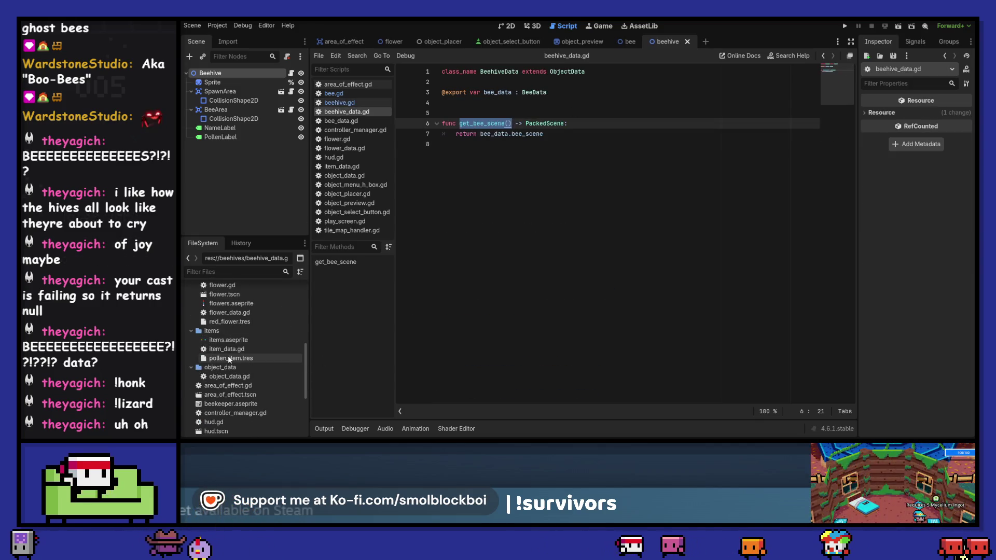
double_click(252, 377)
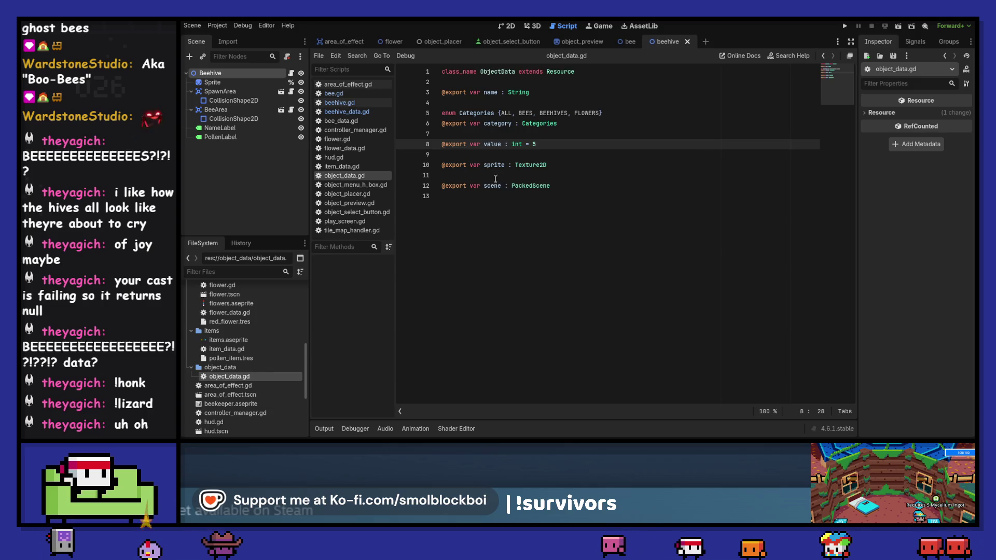
left_click_drag(484, 186, 644, 186)
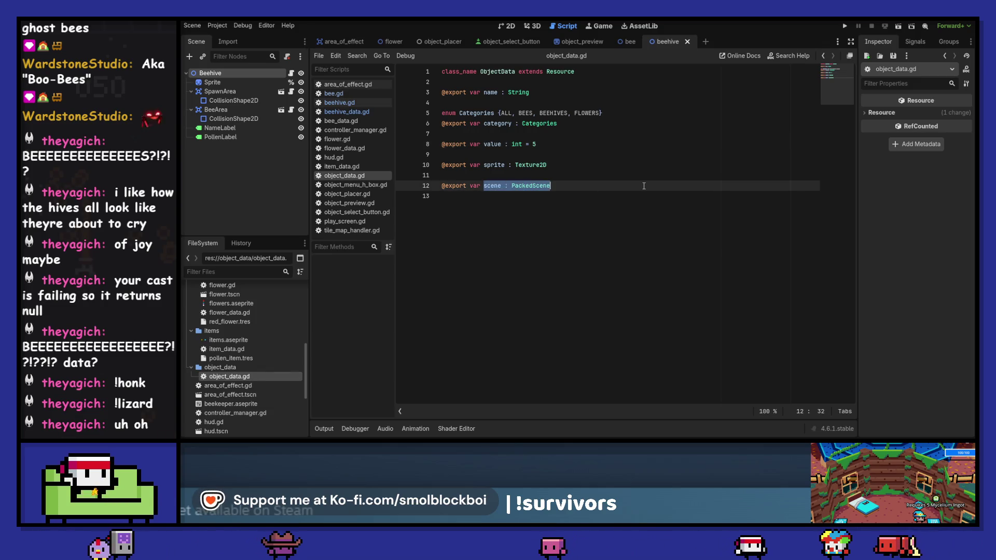
key("Left")
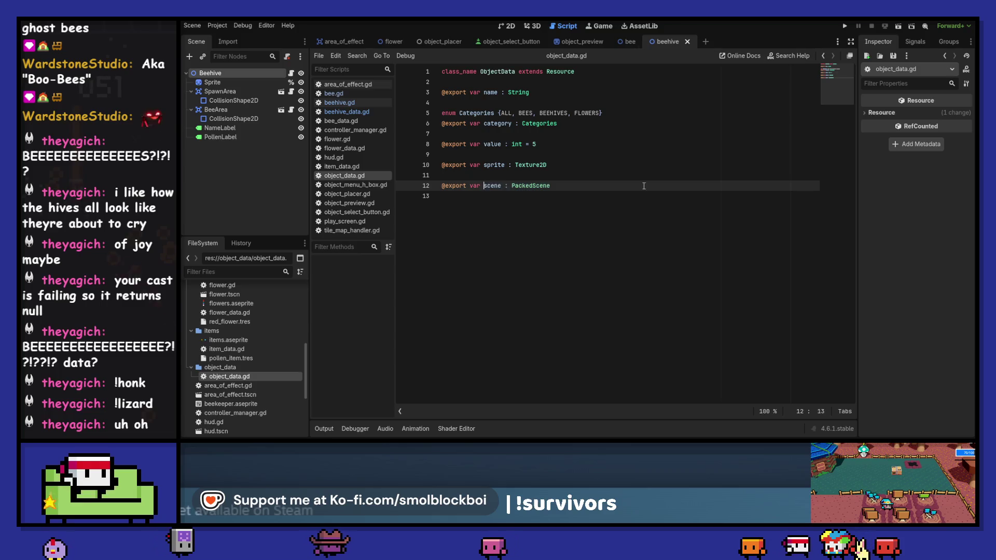
type("_")
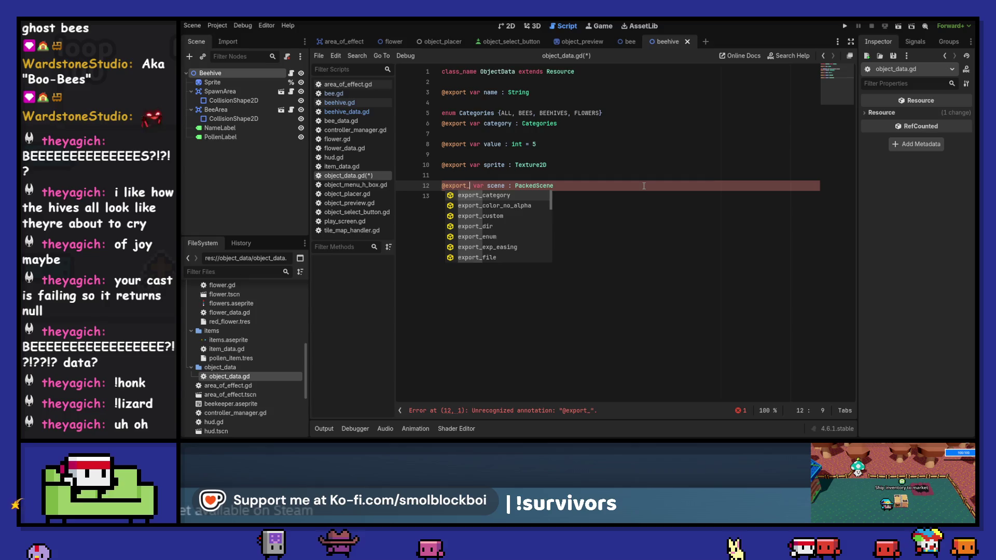
double_click(487, 258)
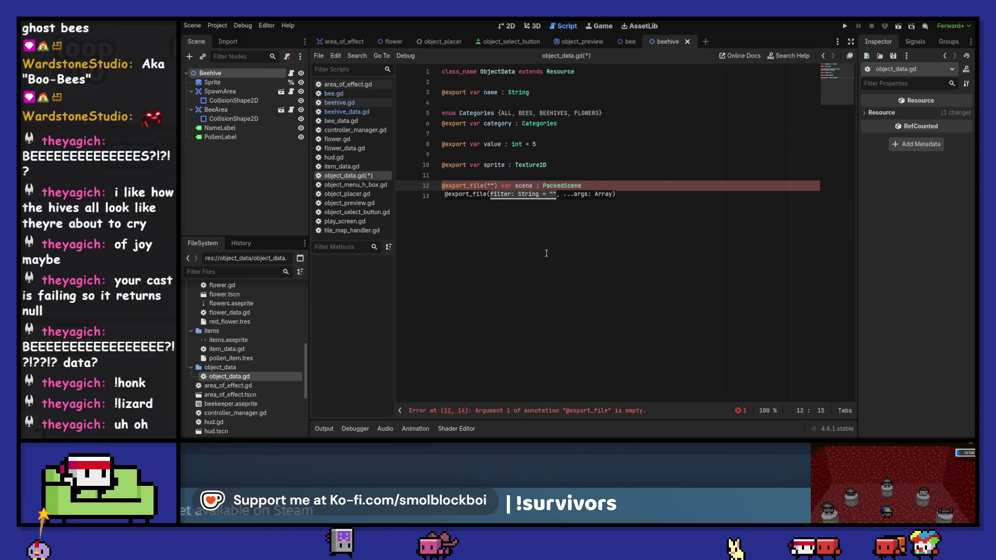
key("BackSpace")
type("tscn")
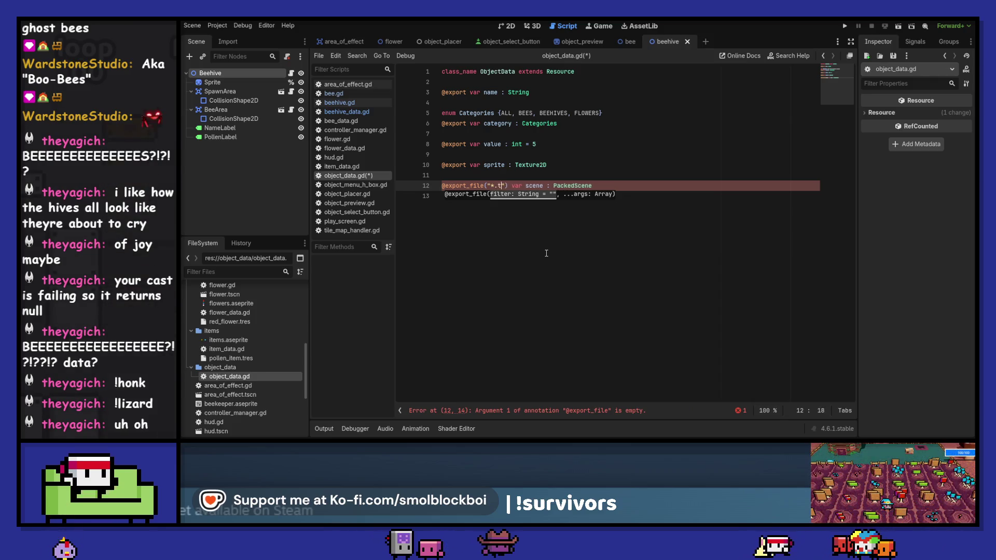
key("ctrl+Right")
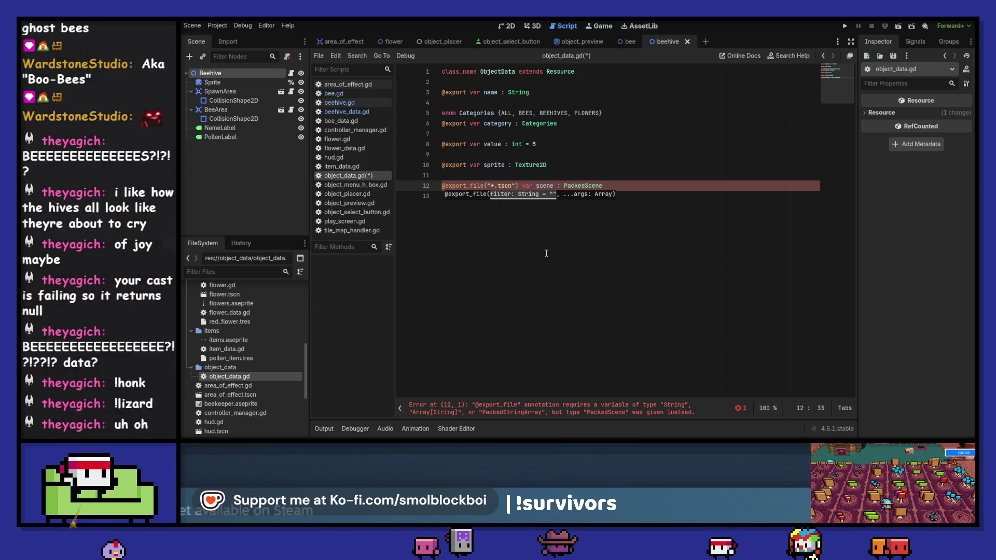
type("_")
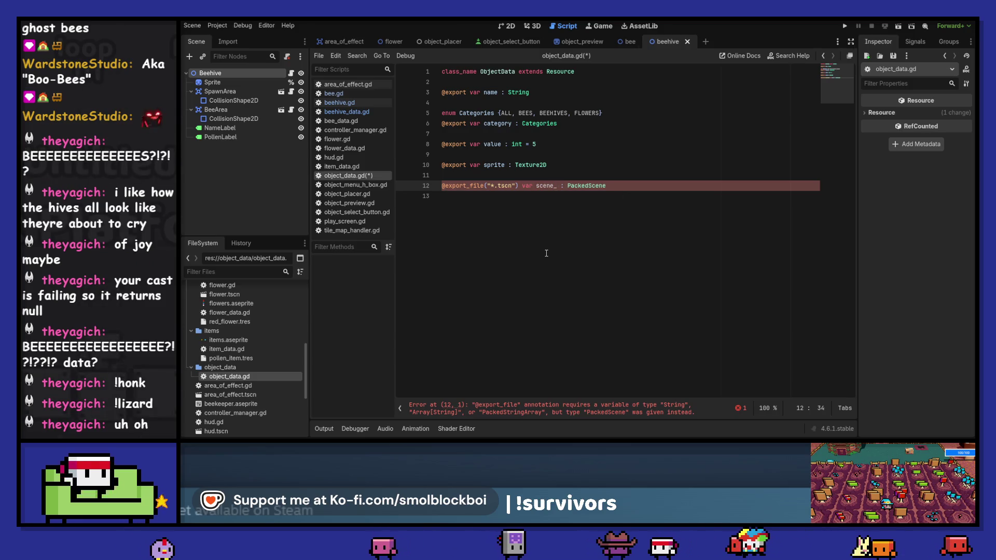
type("path")
key("End")
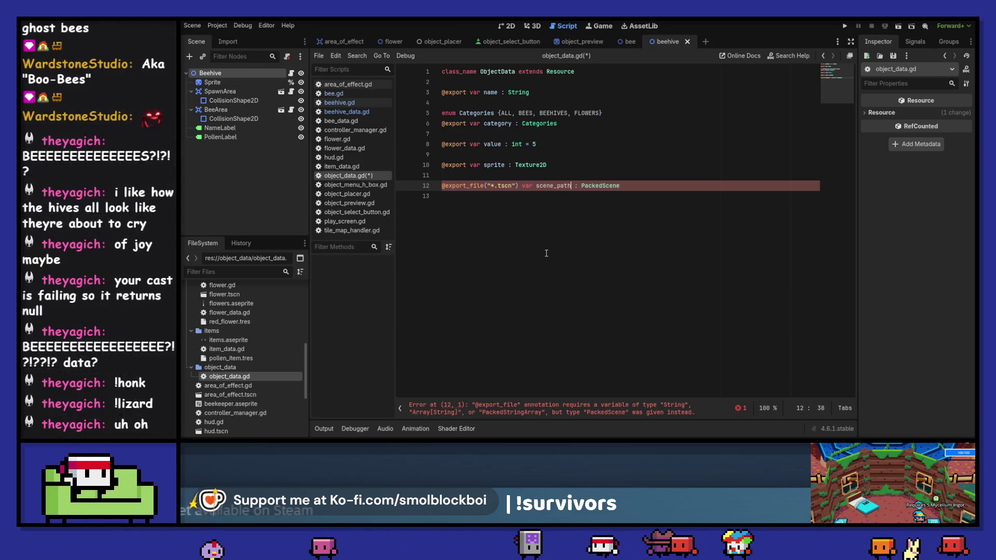
key("ctrl+shift+Left")
type("String")
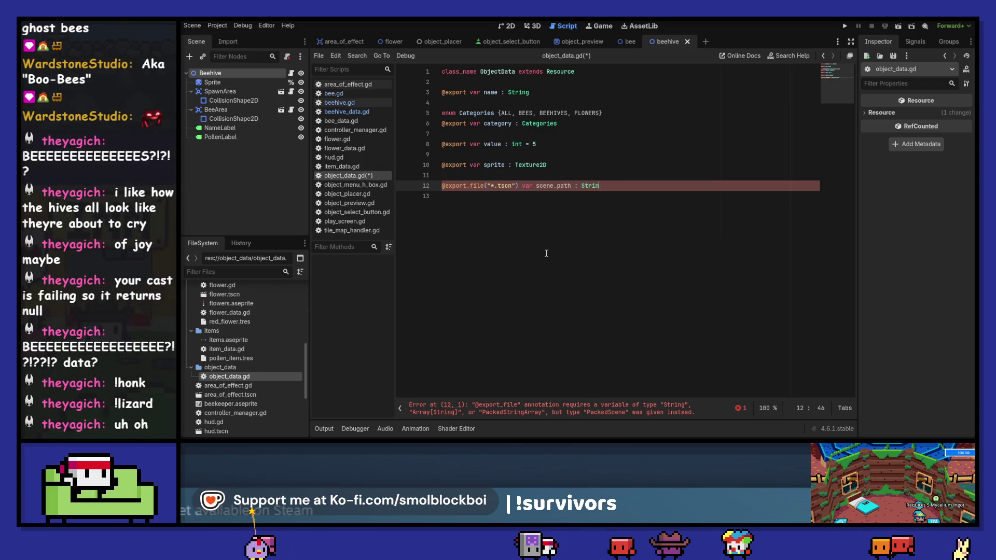
key("Escape")
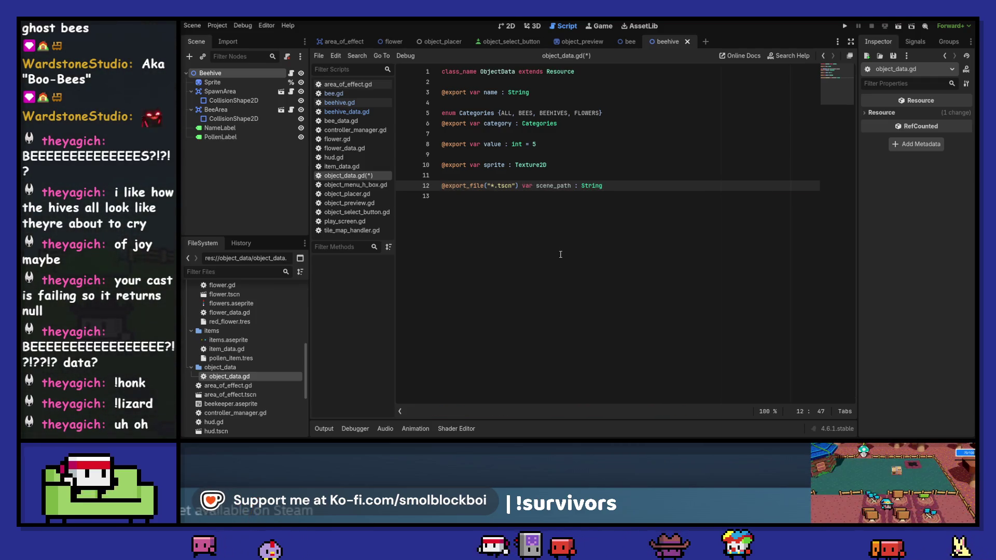
key("ctrl+s")
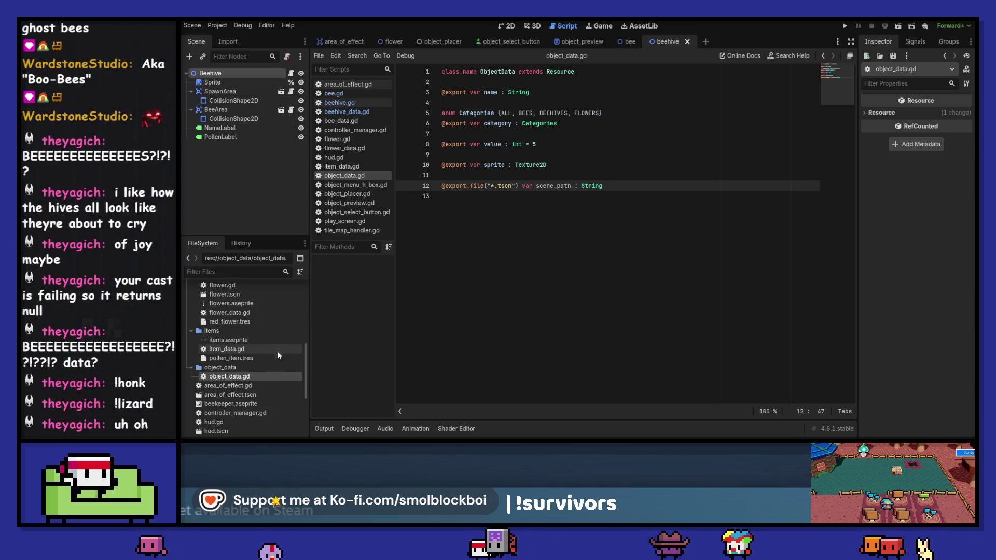
Set the pollen_beehive.tres Scene Path to beehives/beehive.tscn
scroll(259, 374, "up", 2)
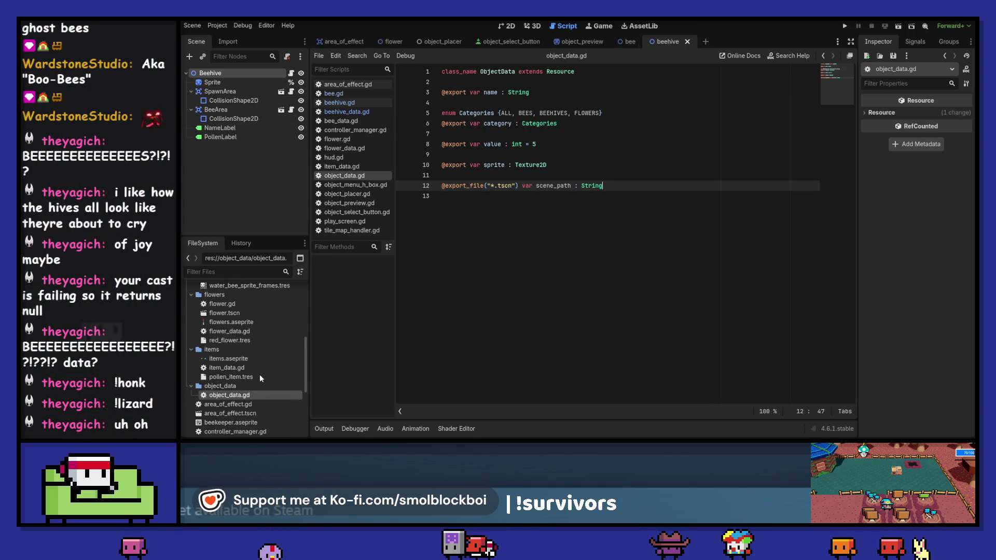
left_click(260, 341)
scroll(260, 340, "up", 5)
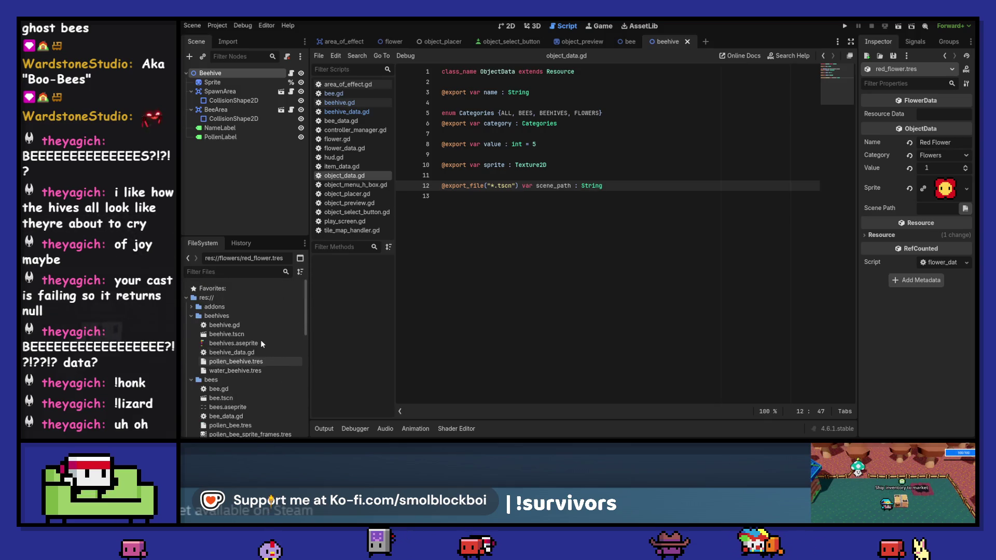
left_click(260, 363)
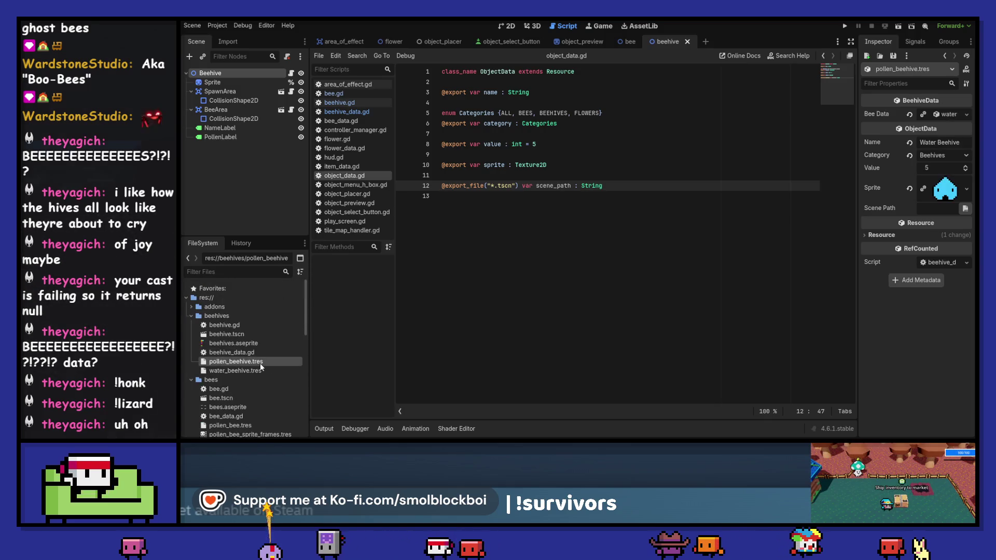
left_click(965, 208)
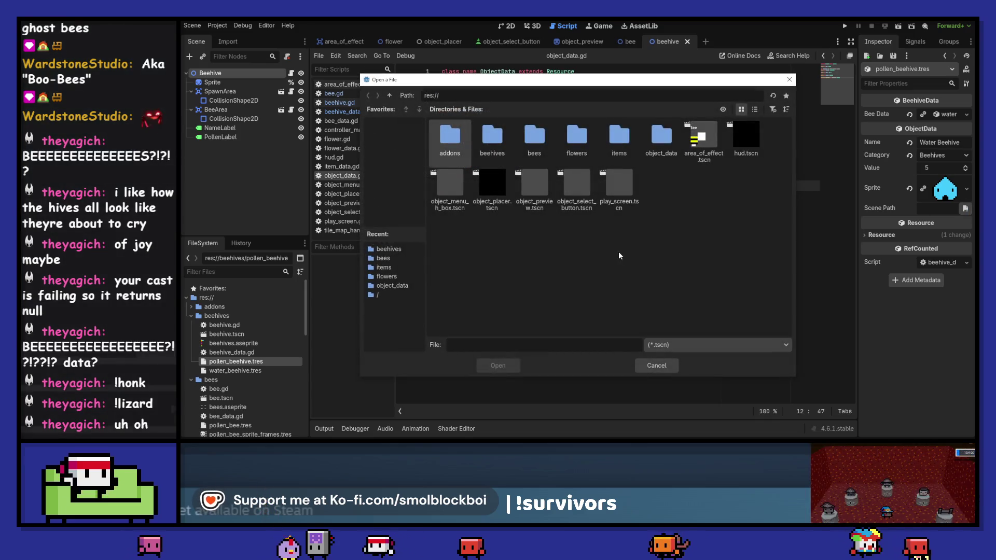
double_click(492, 137)
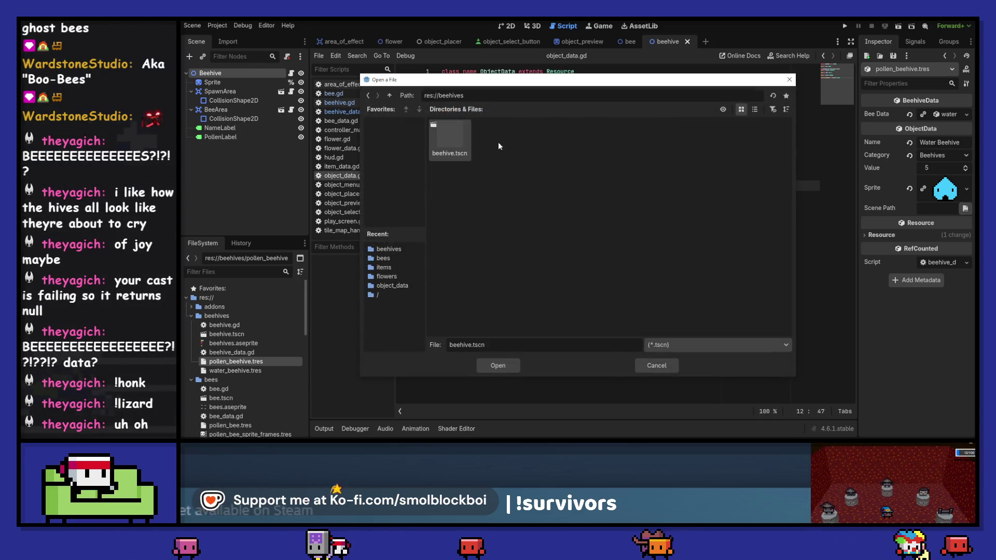
double_click(450, 133)
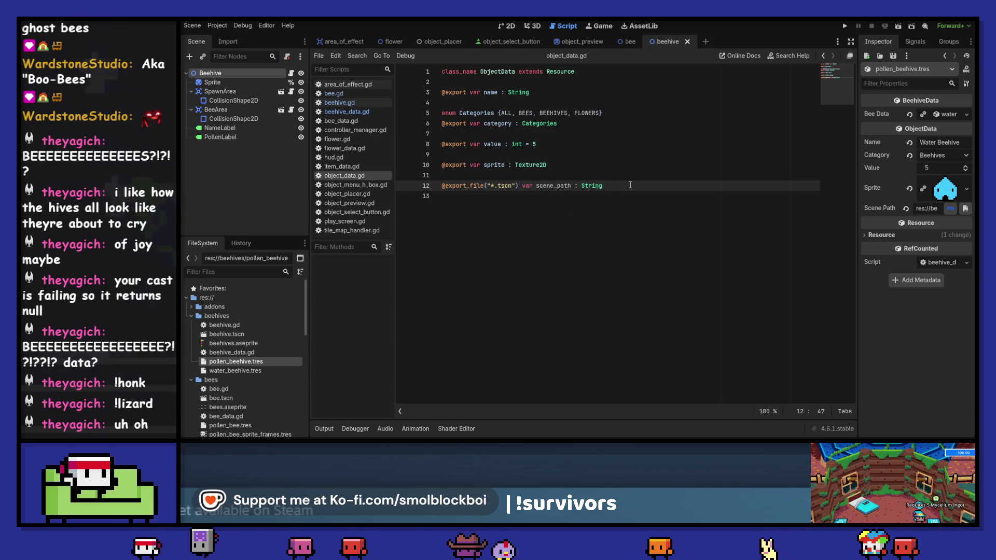
Move the scene_path declaration to the top of object_data.gd, add a blank line, and save
key("alt+Up")
key("alt+Up")
key("alt+Up")
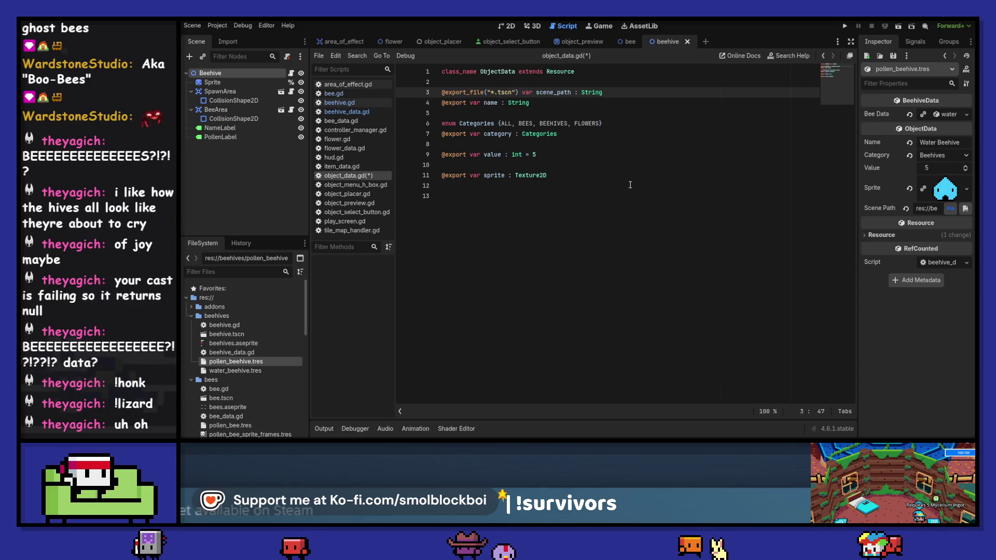
key("Return")
key("ctrl+s")
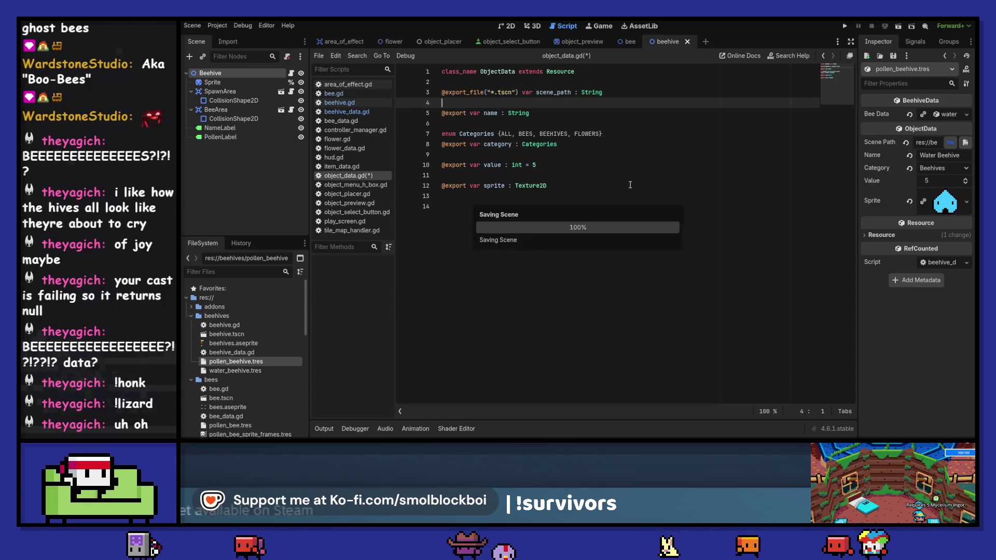
left_click(251, 371)
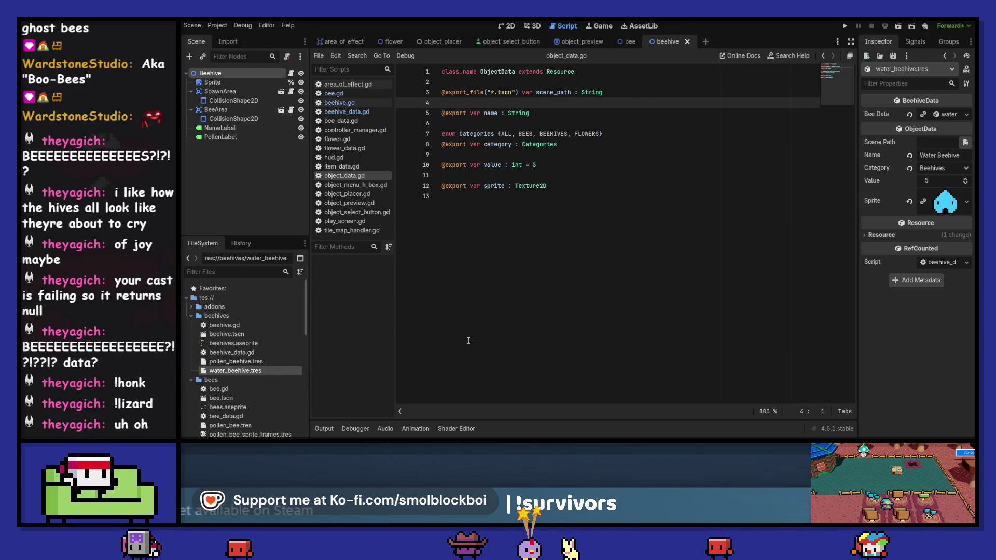
Assign beehives/beehive.tscn as the Scene Path of water_beehive.tres
left_click(965, 143)
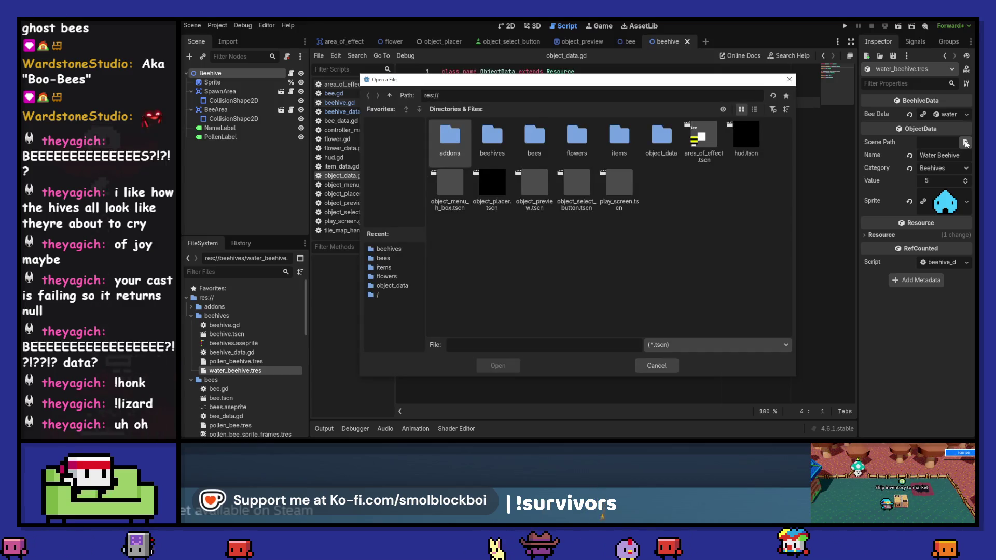
left_click(654, 366)
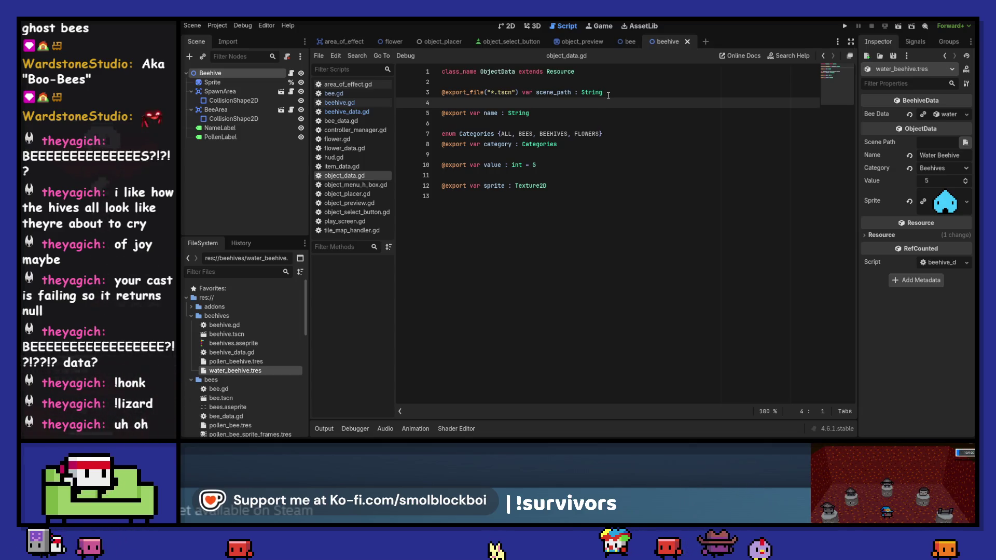
left_click(965, 143)
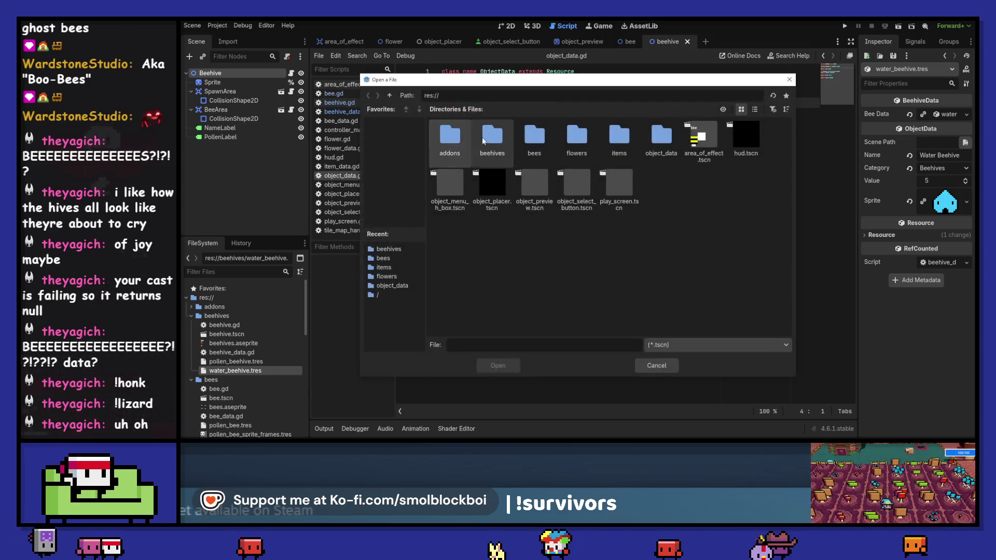
double_click(450, 141)
double_click(449, 145)
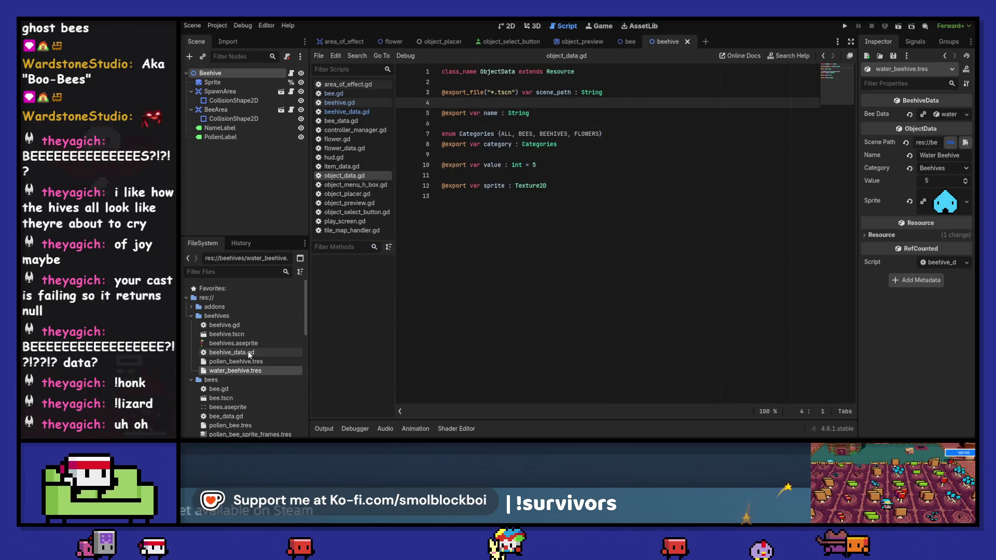
scroll(248, 351, "down", 3)
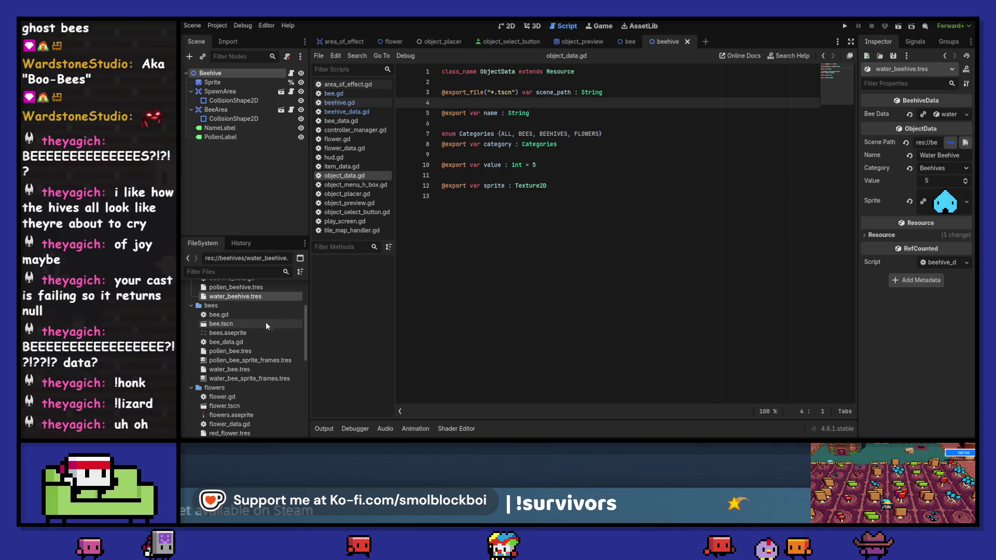
left_click(269, 343)
In bee_data.gd, change the bee_scene assignment on line 12 from preload() to load()
double_click(269, 344)
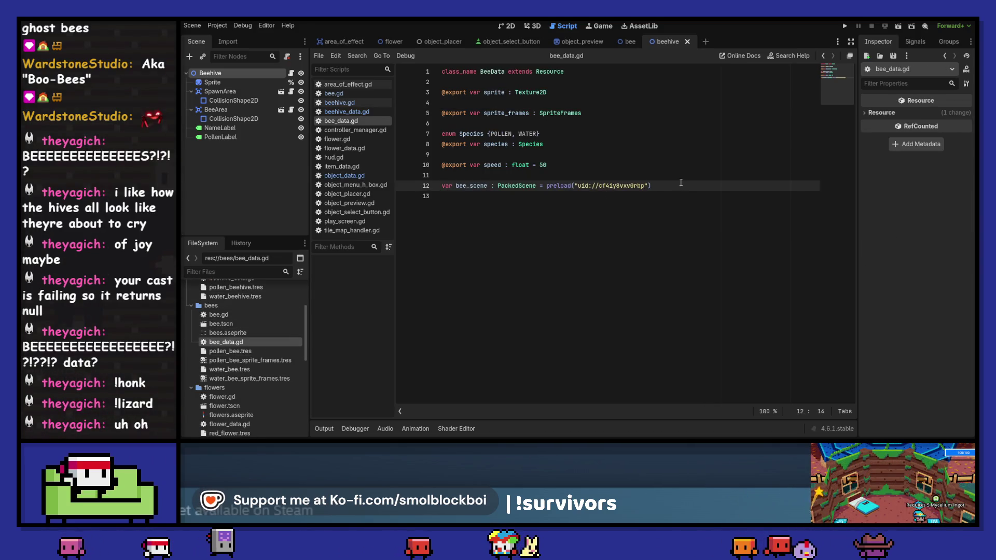
double_click(559, 186)
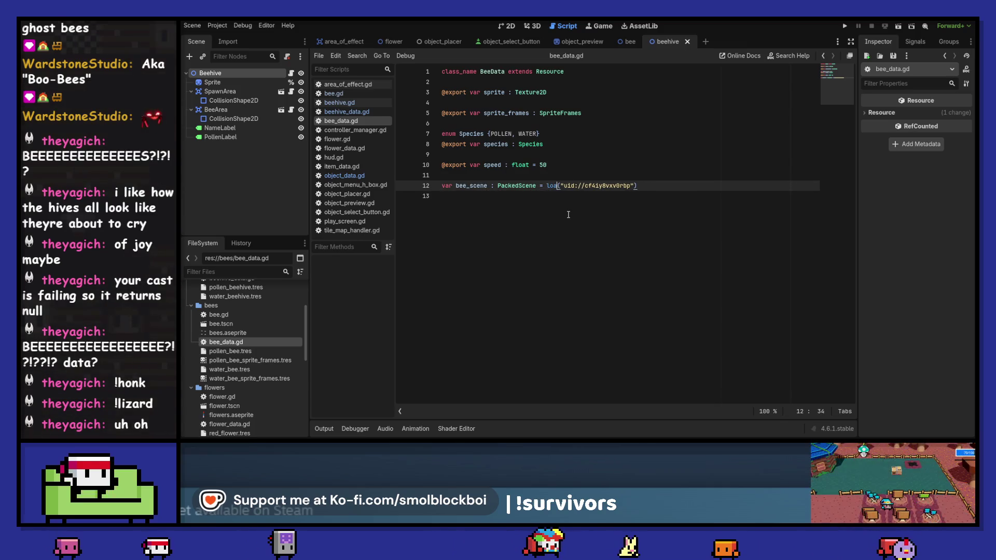
type("load")
key("Escape")
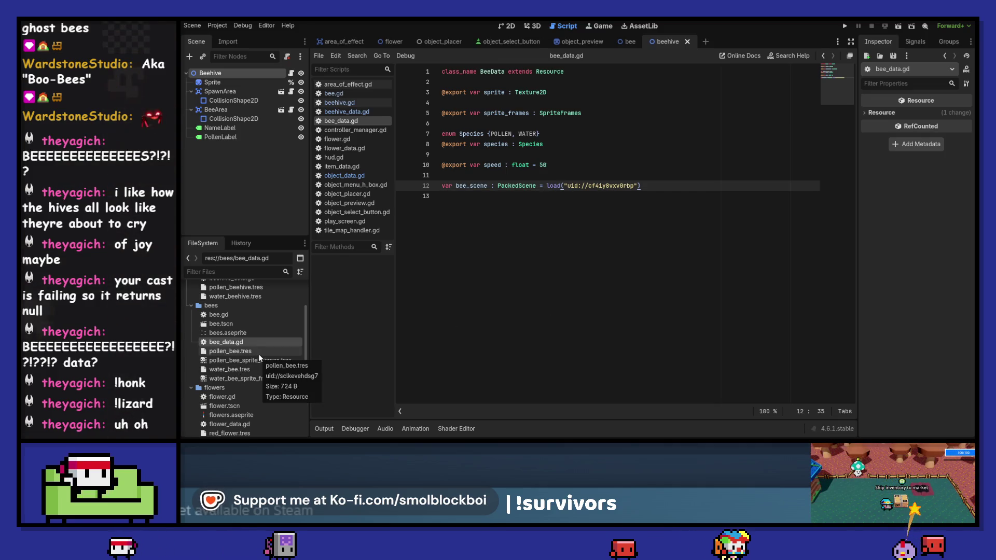
scroll(264, 350, "down", 1)
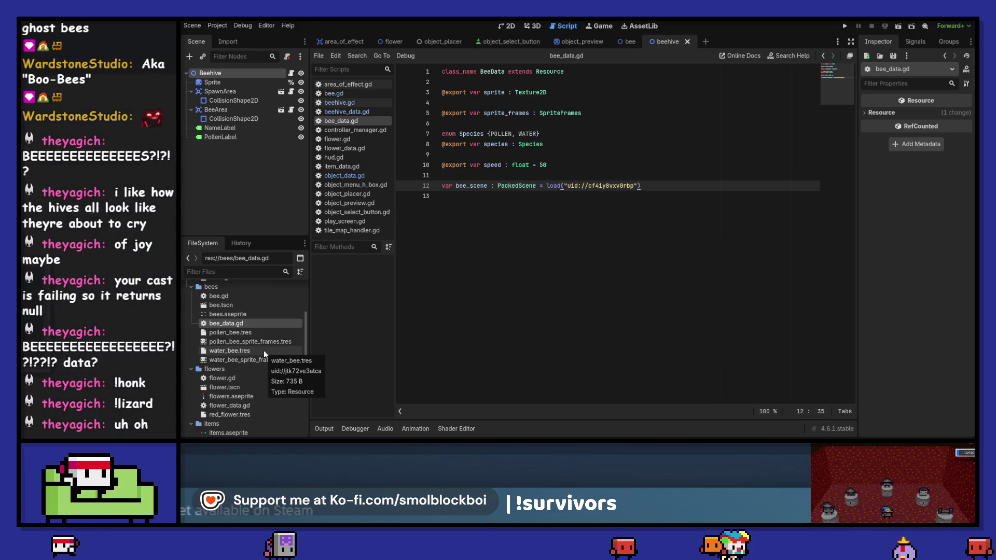
scroll(263, 350, "down", 1)
left_click(257, 387)
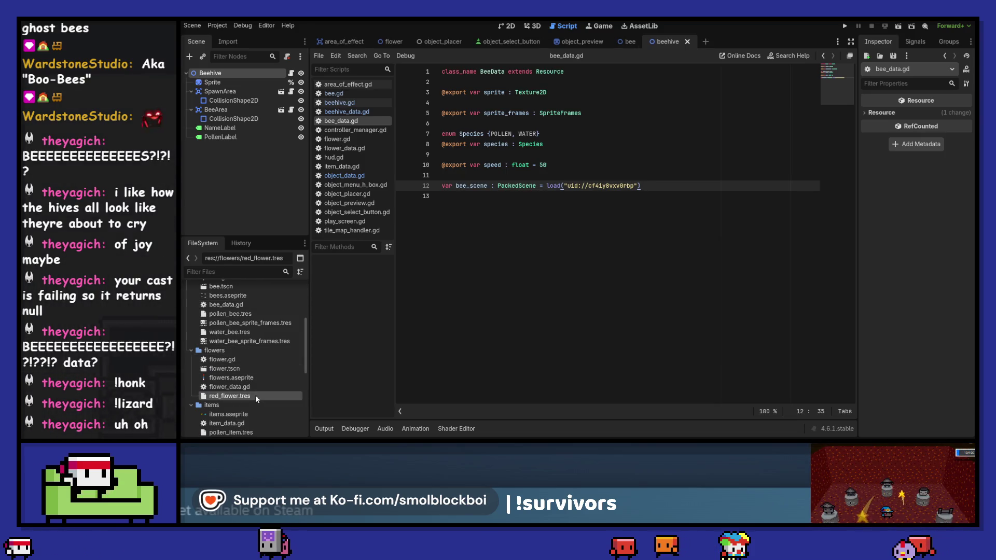
Open flower_data.gd and set red_flower.tres's Scene Path to flowers/flower.tscn
double_click(260, 387)
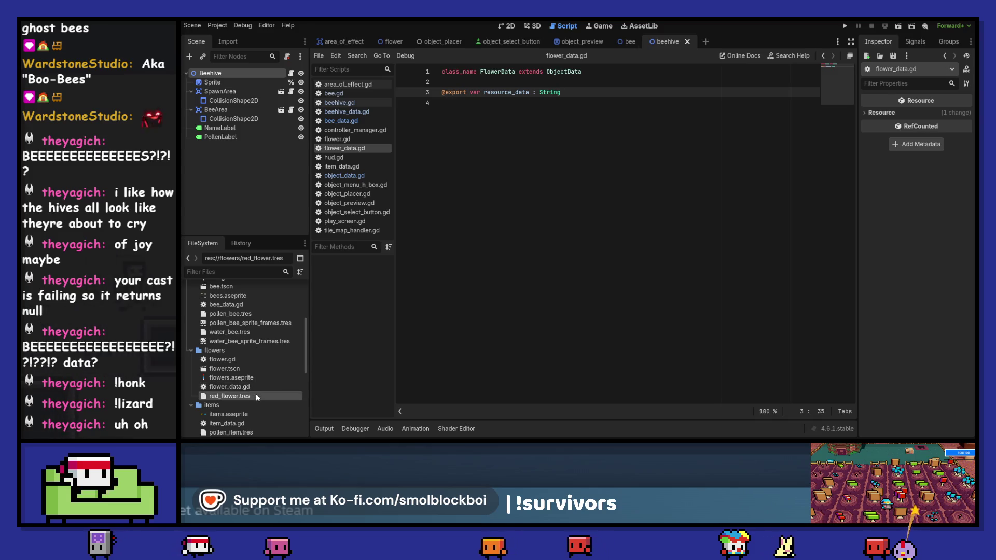
left_click(257, 394)
left_click(965, 143)
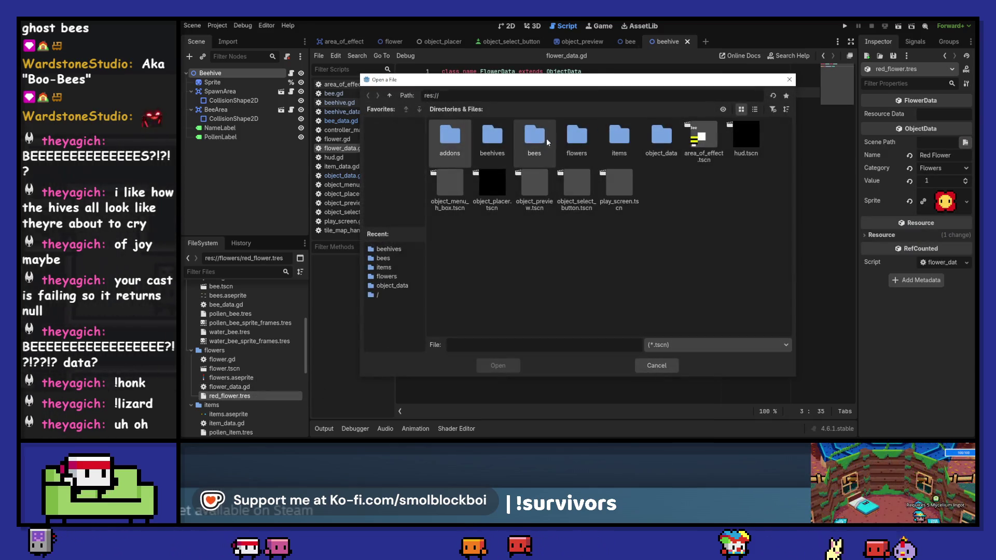
double_click(586, 144)
double_click(463, 147)
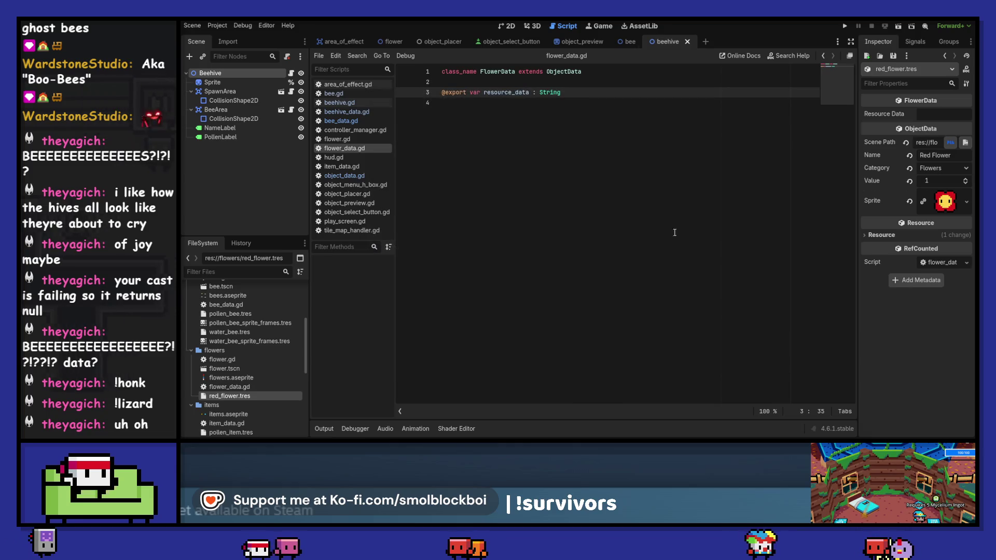